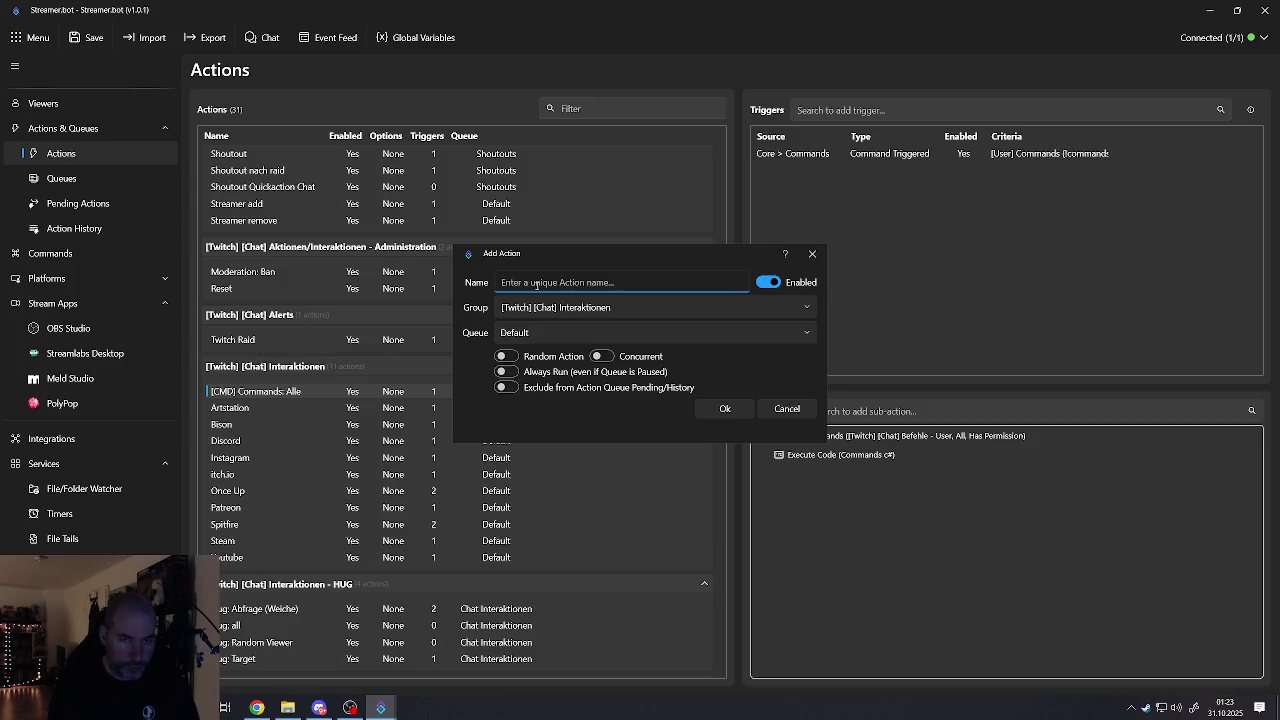
# Step: Add an action named ShrednSpread in group [Twitch] [Chat] Interaktionen on the Default queue
pyautogui.write('Spre')
pyautogui.write('nSp')
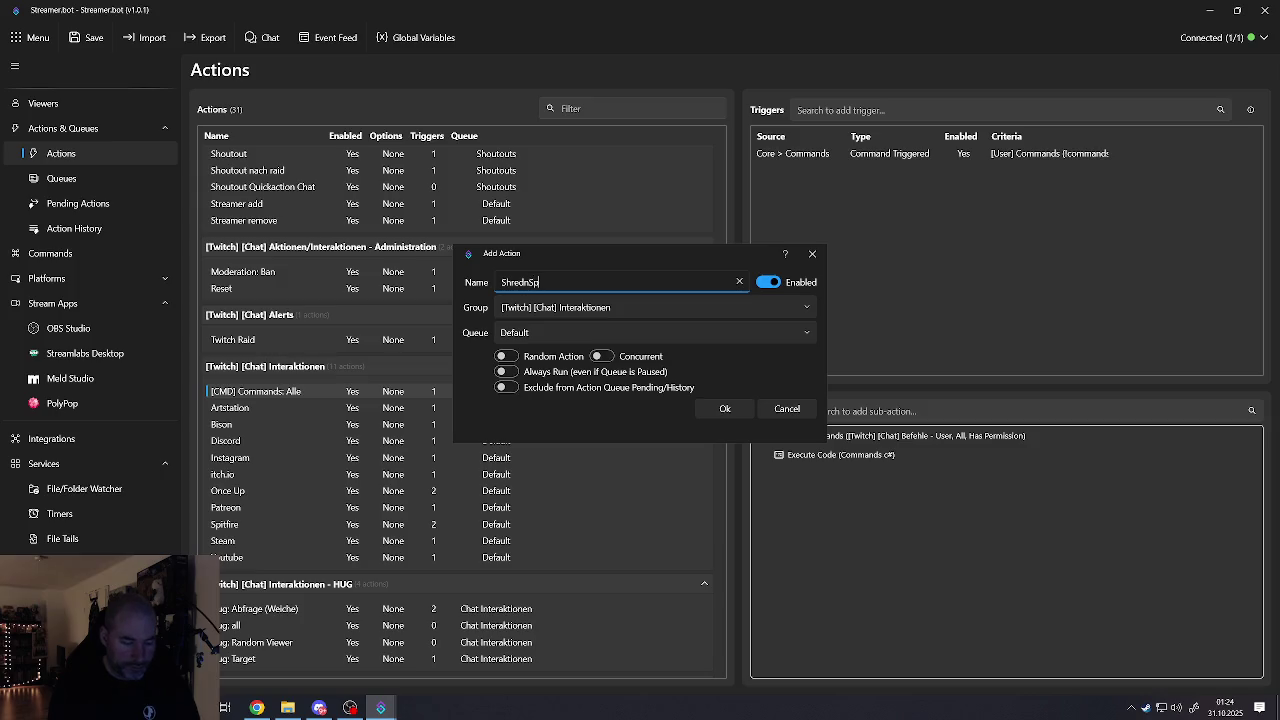
pyautogui.write('read')
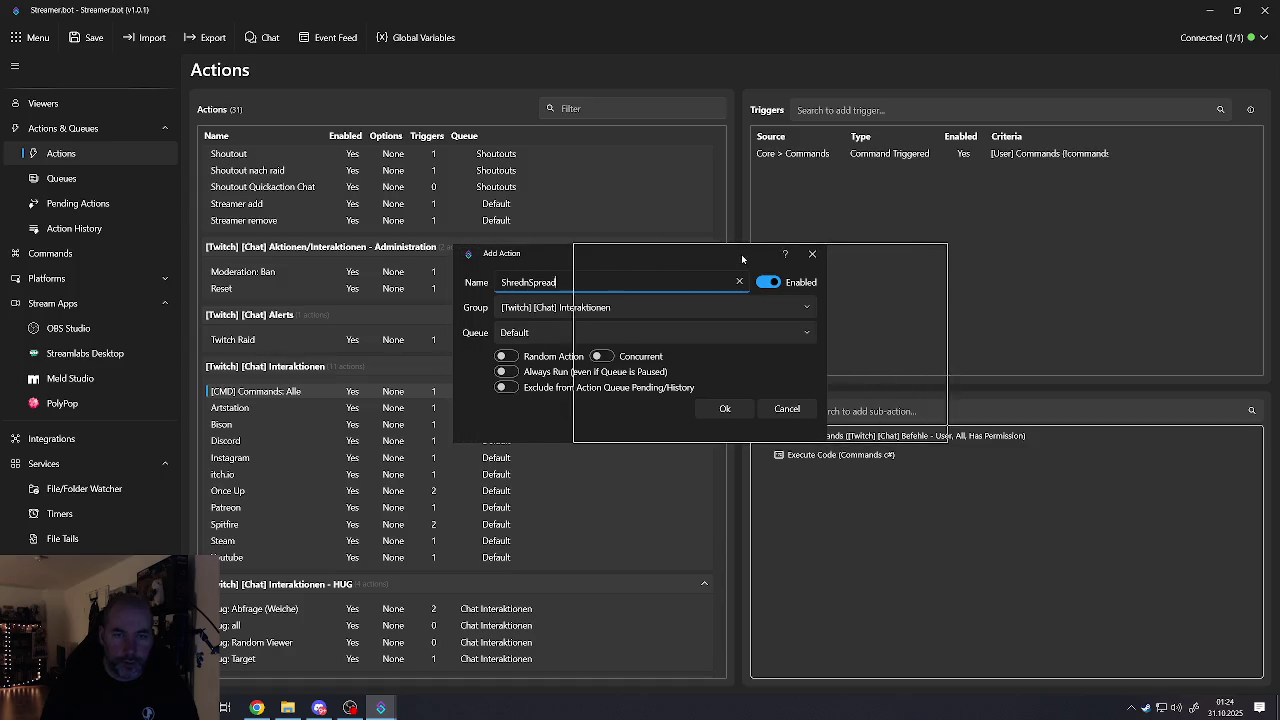
pyautogui.moveTo(741, 254); pyautogui.dragTo(862, 254)
pyautogui.click(699, 311)
pyautogui.click(782, 306)
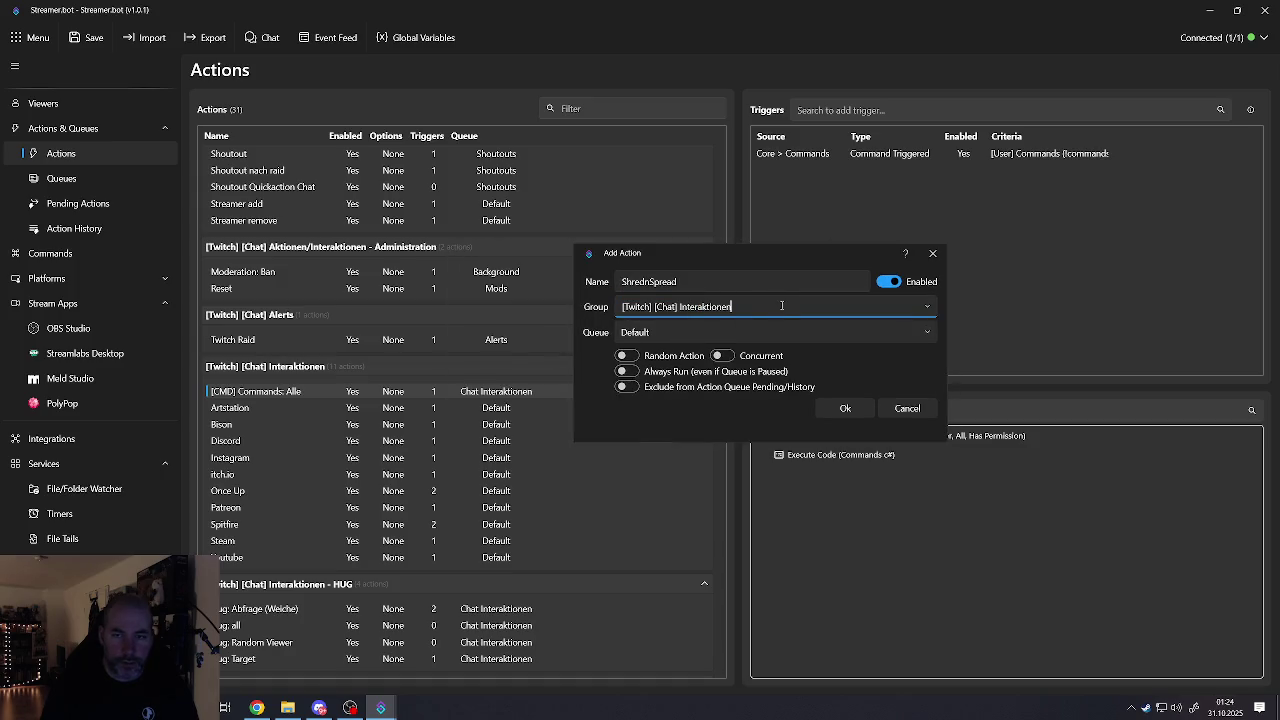
pyautogui.click(927, 310)
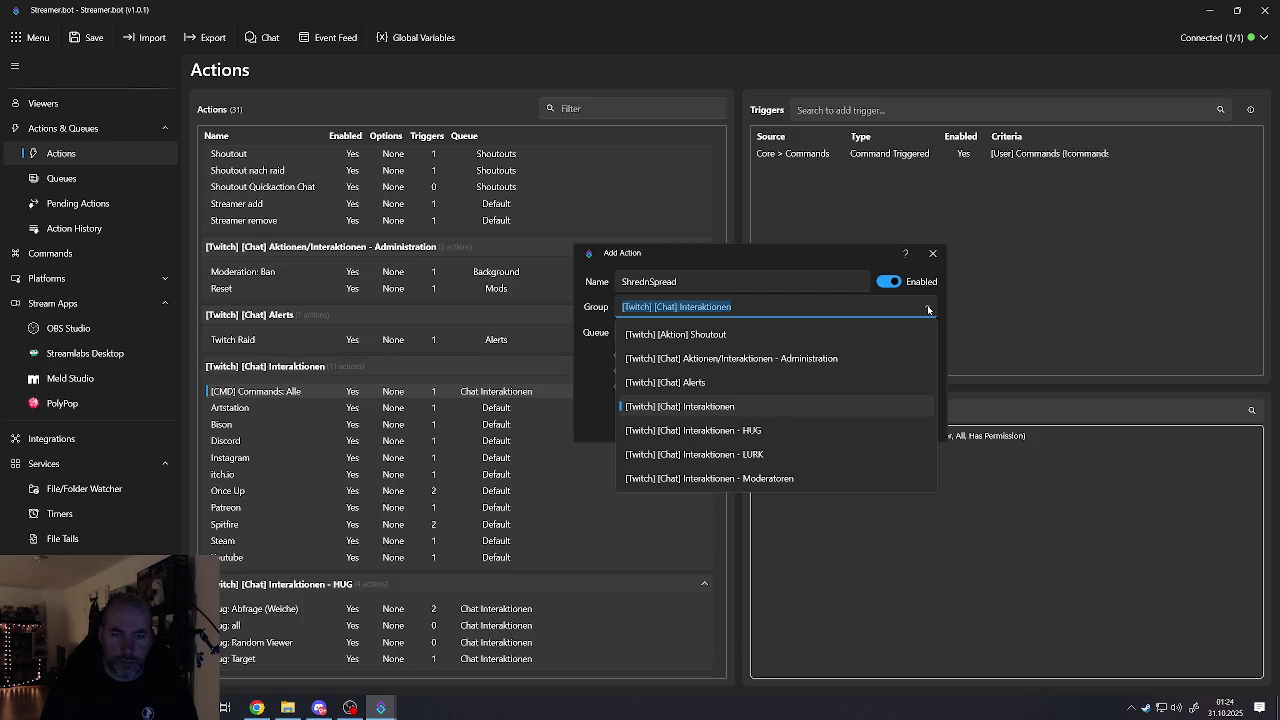
pyautogui.click(928, 310)
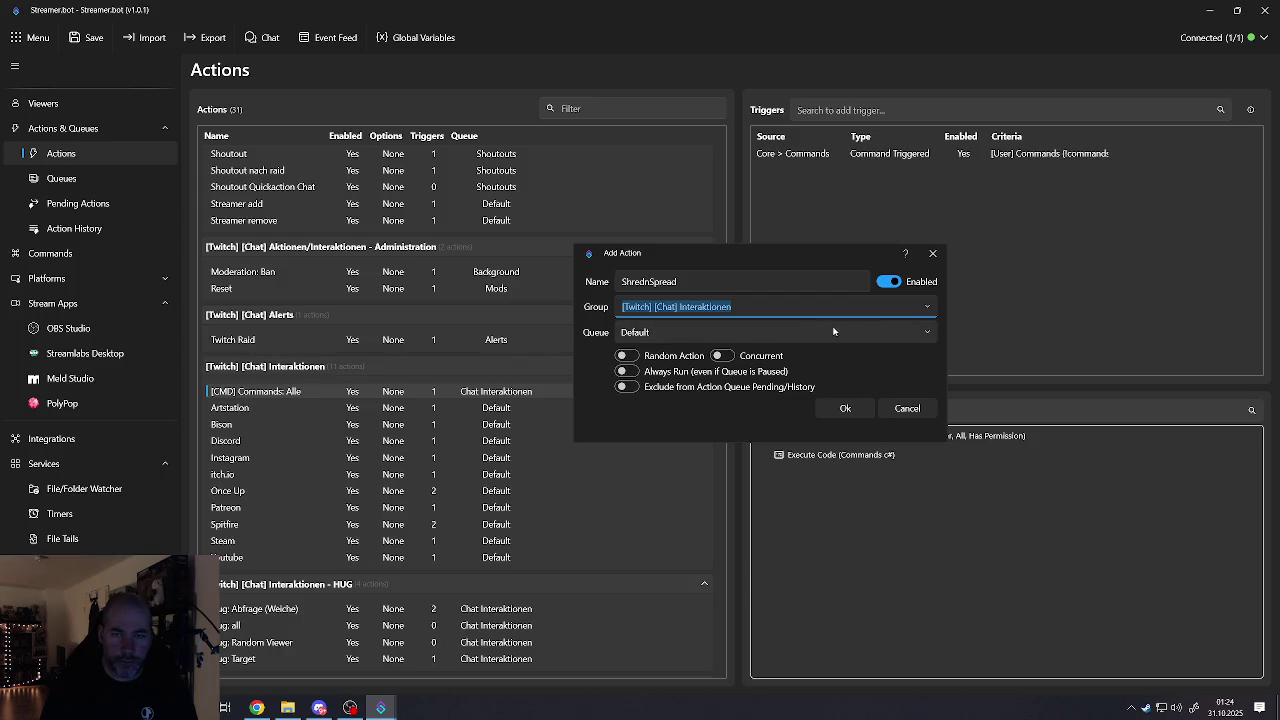
pyautogui.click(921, 336)
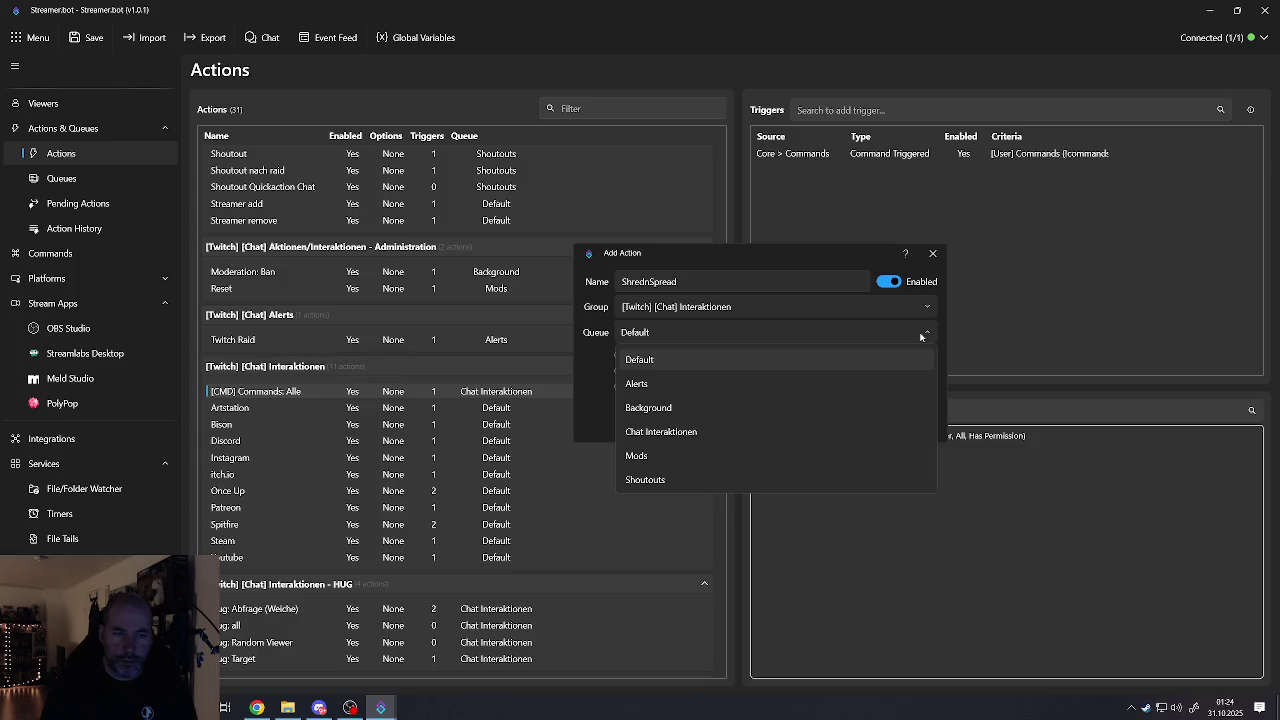
pyautogui.click(921, 336)
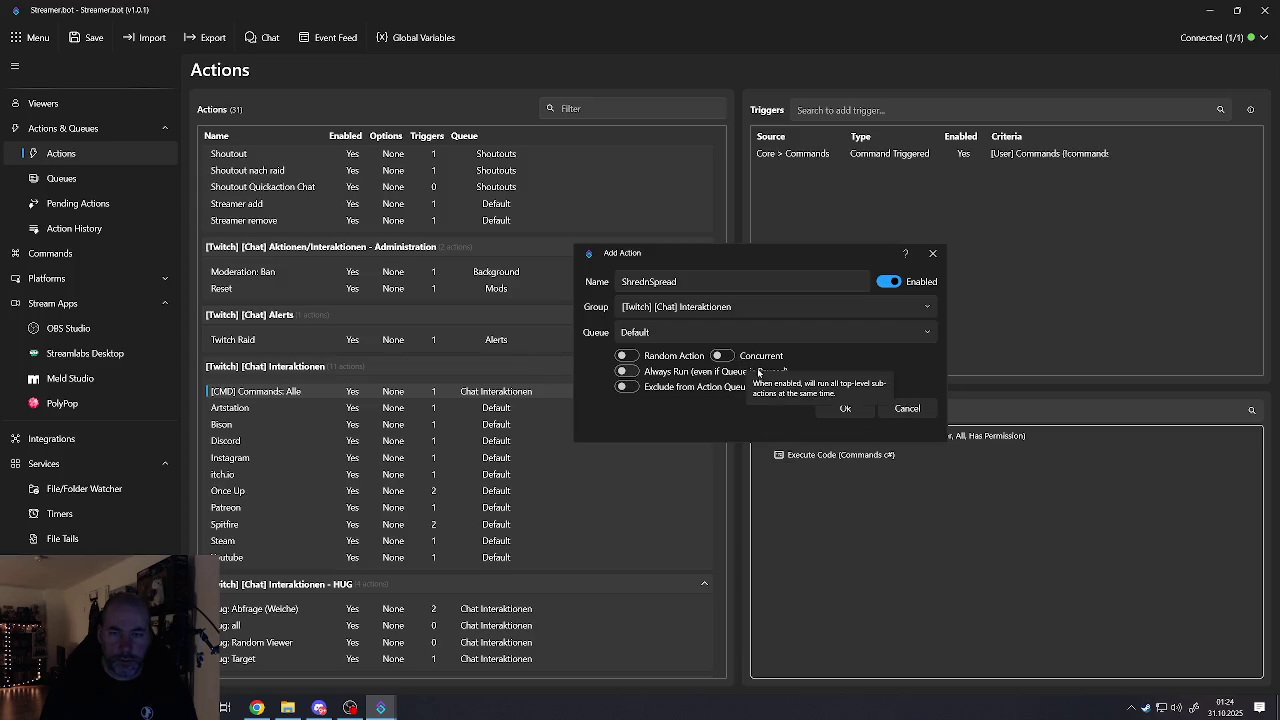
pyautogui.click(842, 410)
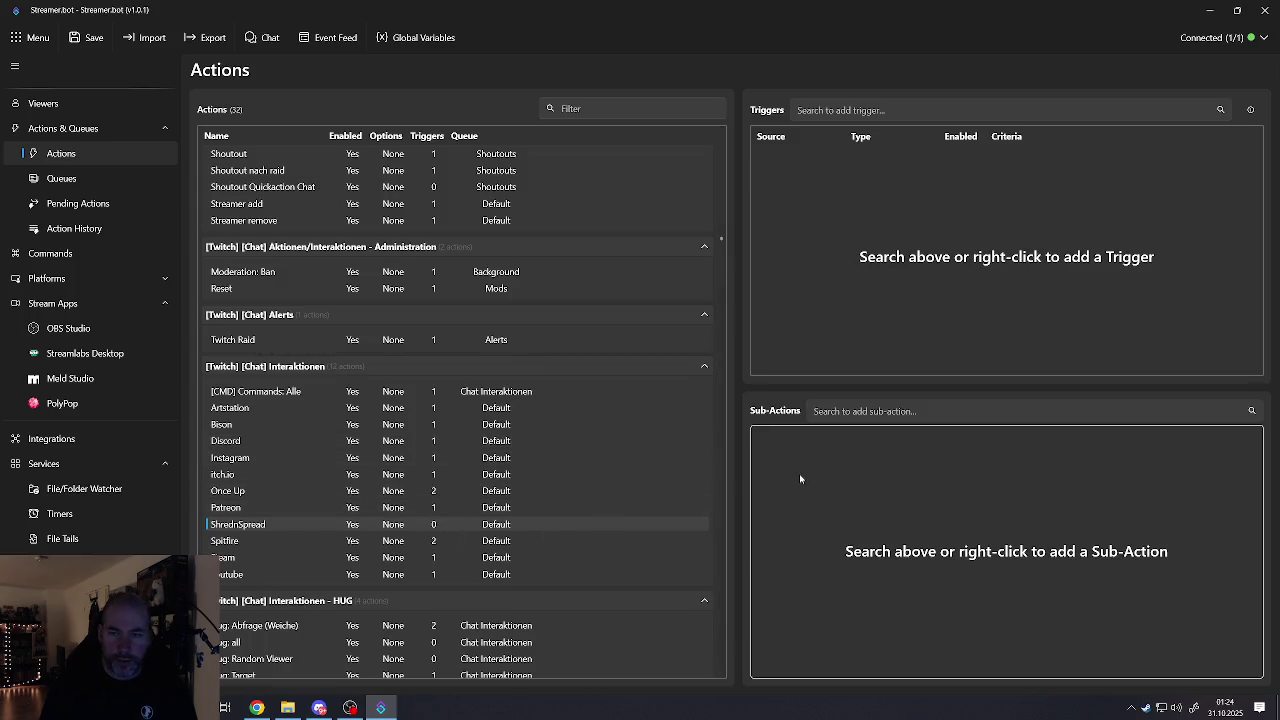
# Step: Copy Once Up's command and timed-actions triggers and paste them into ShrednSpread
pyautogui.click(228, 495)
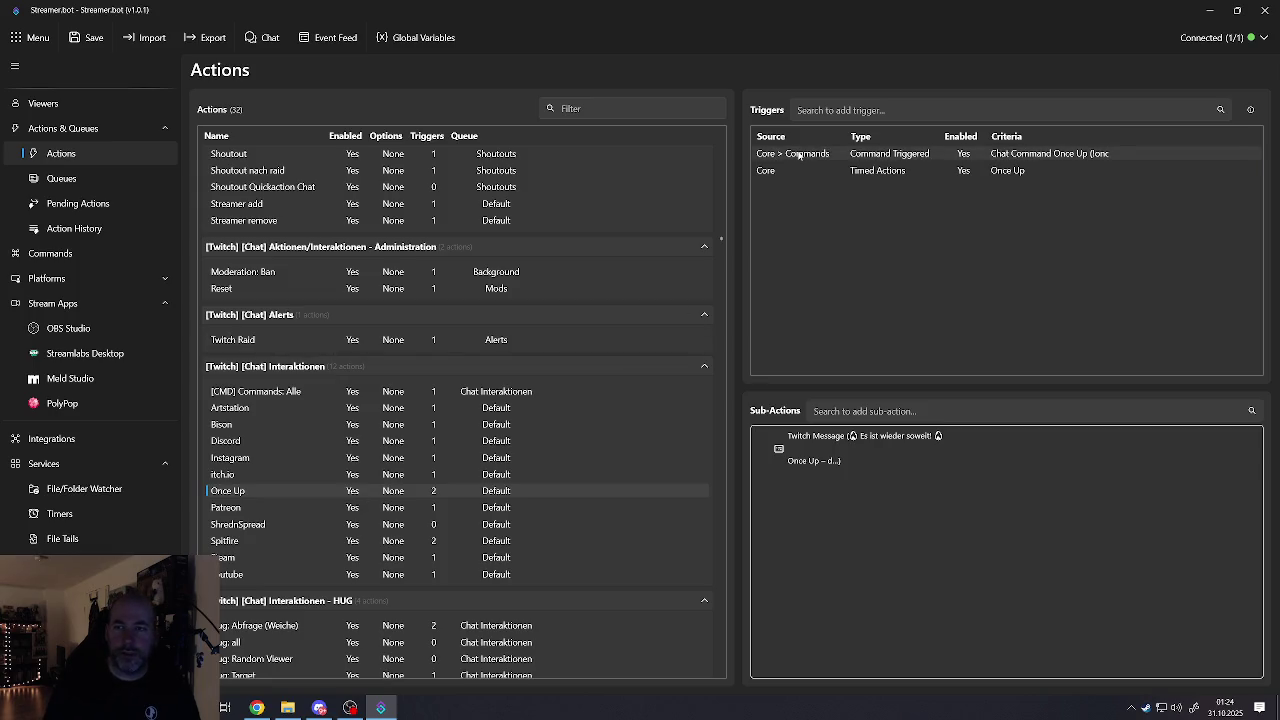
pyautogui.click(785, 172)
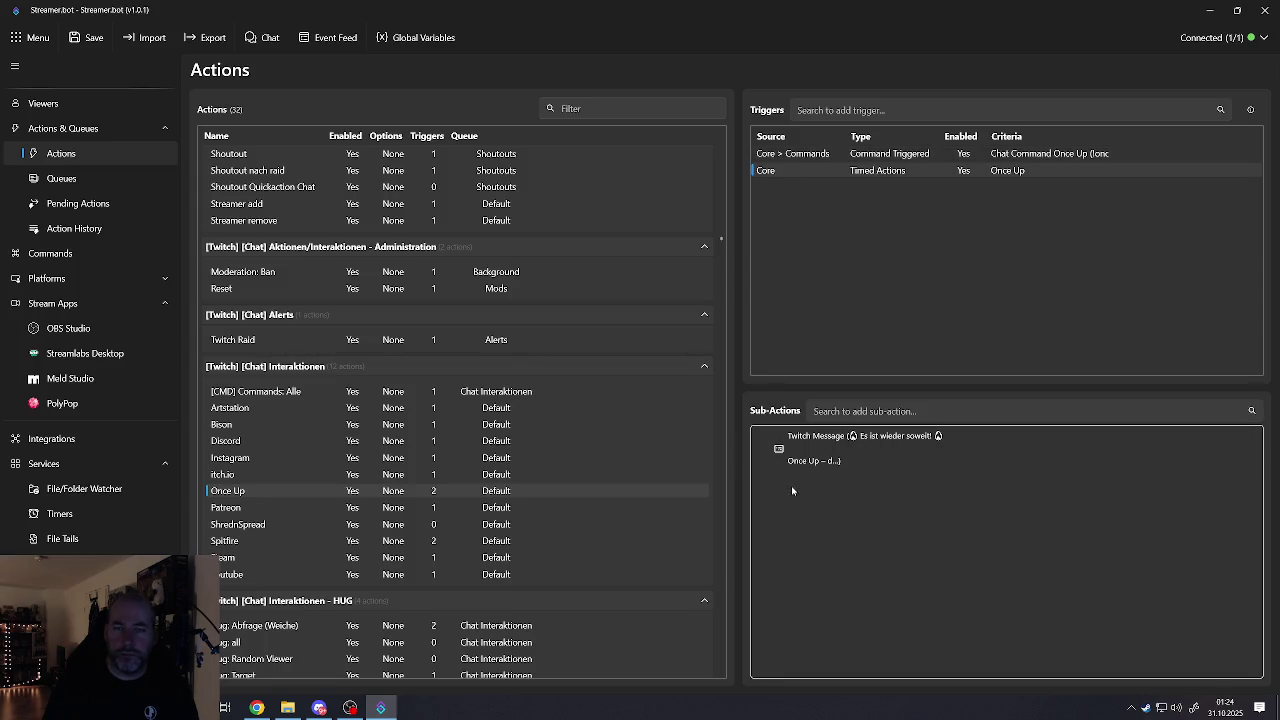
pyautogui.click(228, 530)
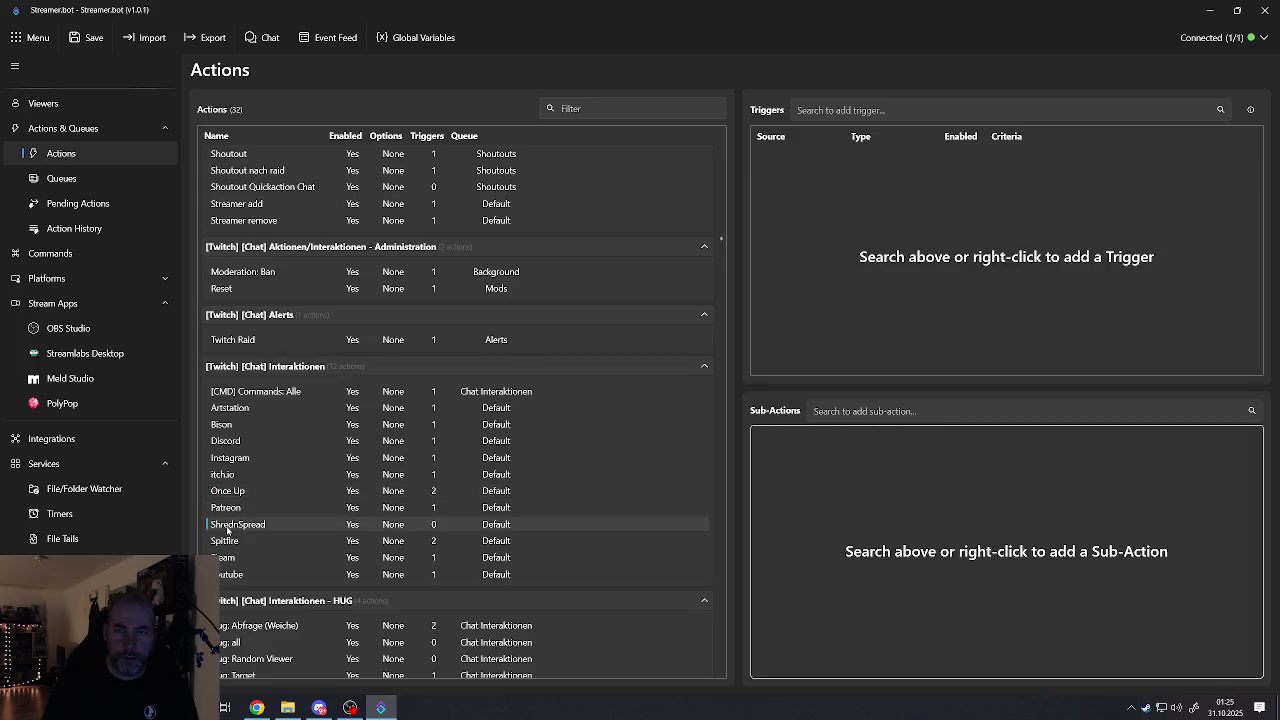
pyautogui.click(332, 491)
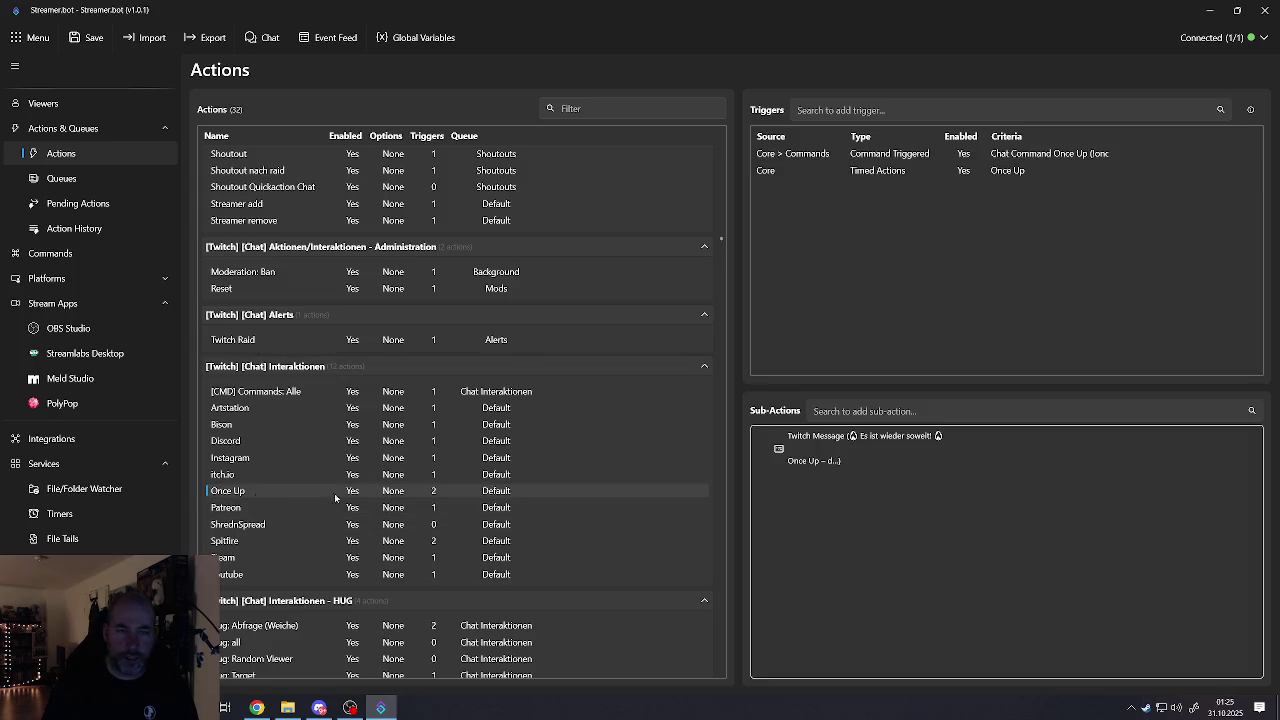
pyautogui.click(794, 156)
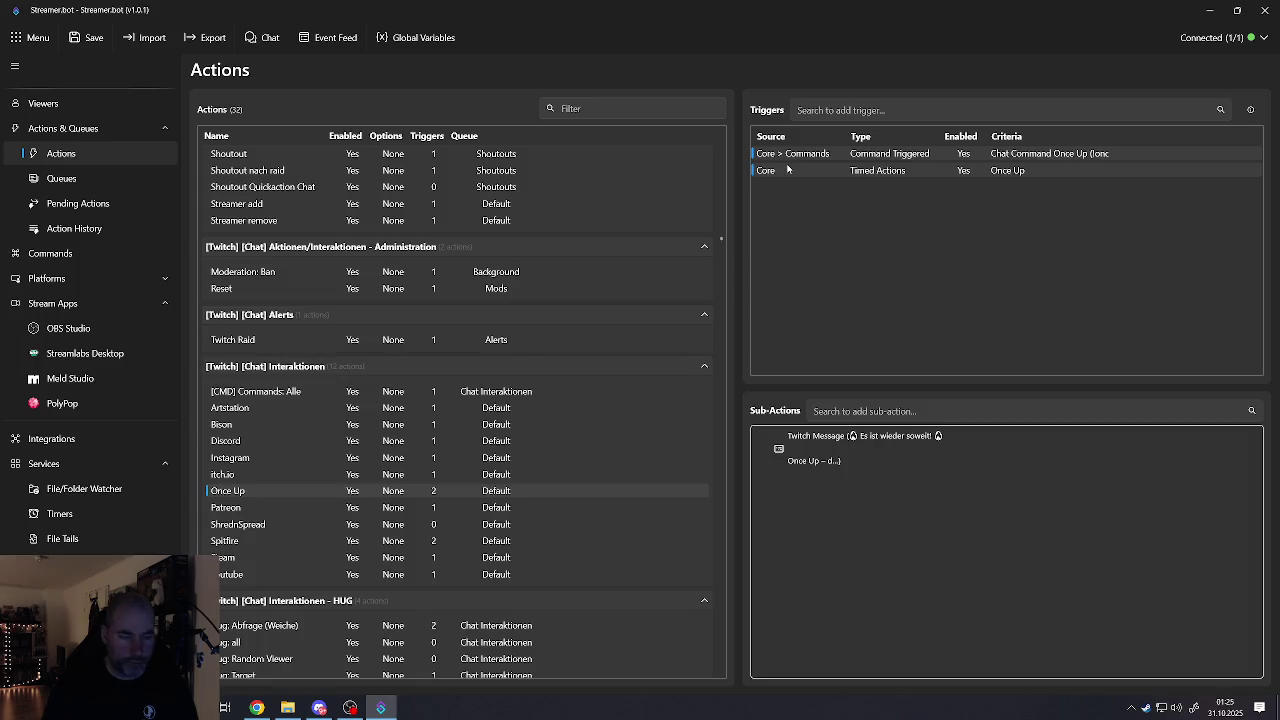
pyautogui.click(240, 524)
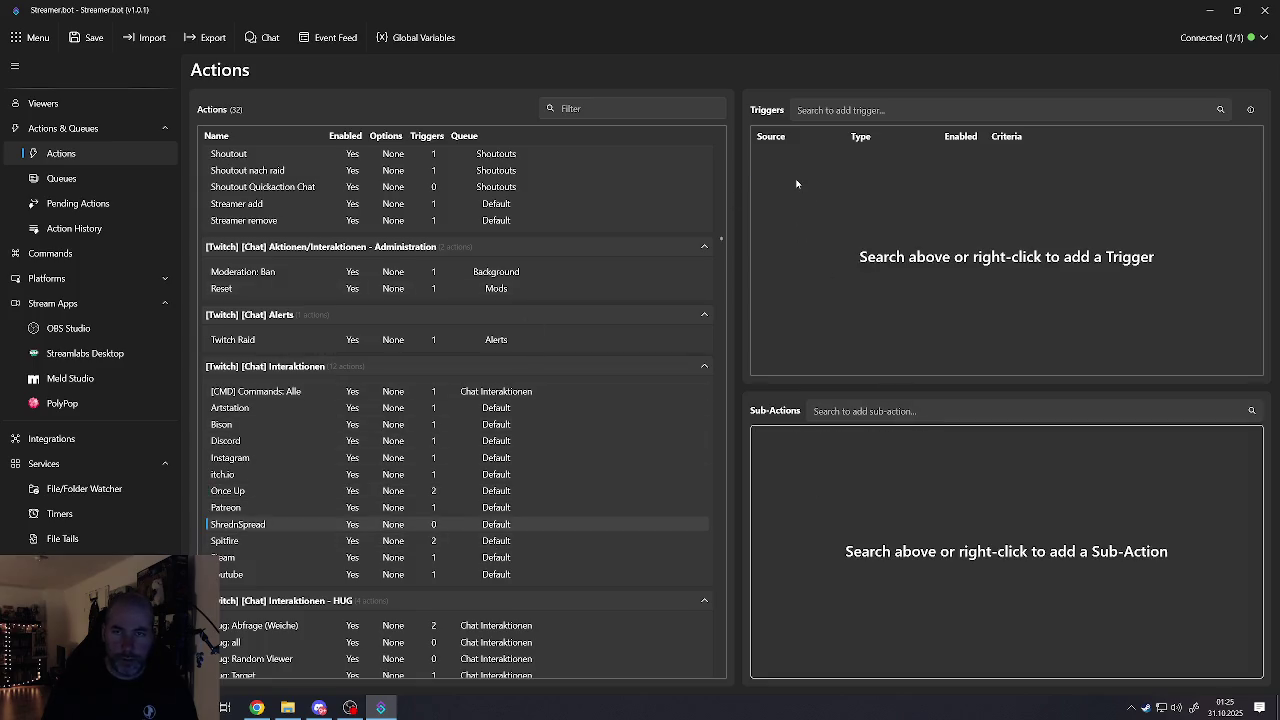
pyautogui.hotkey('ctrl', 'v')
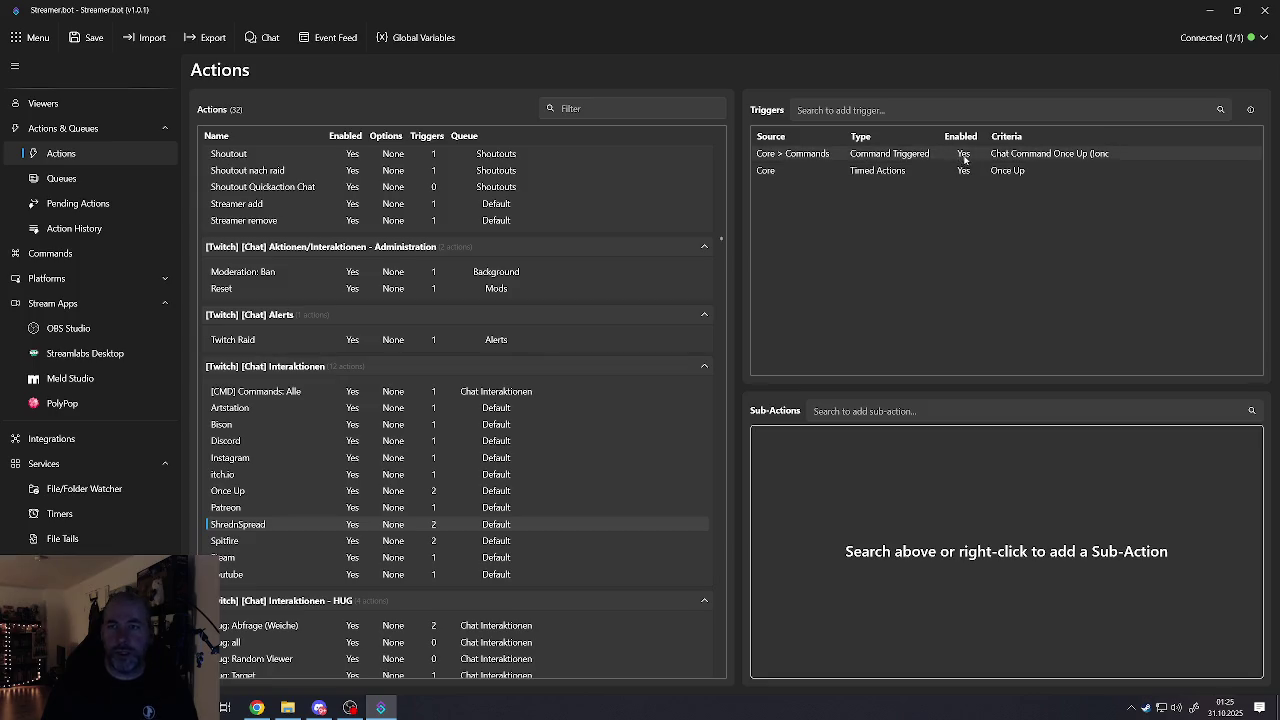
pyautogui.doubleClick(900, 156)
# Step: Point the command trigger at the ShrednSpread chat command
pyautogui.click(628, 334)
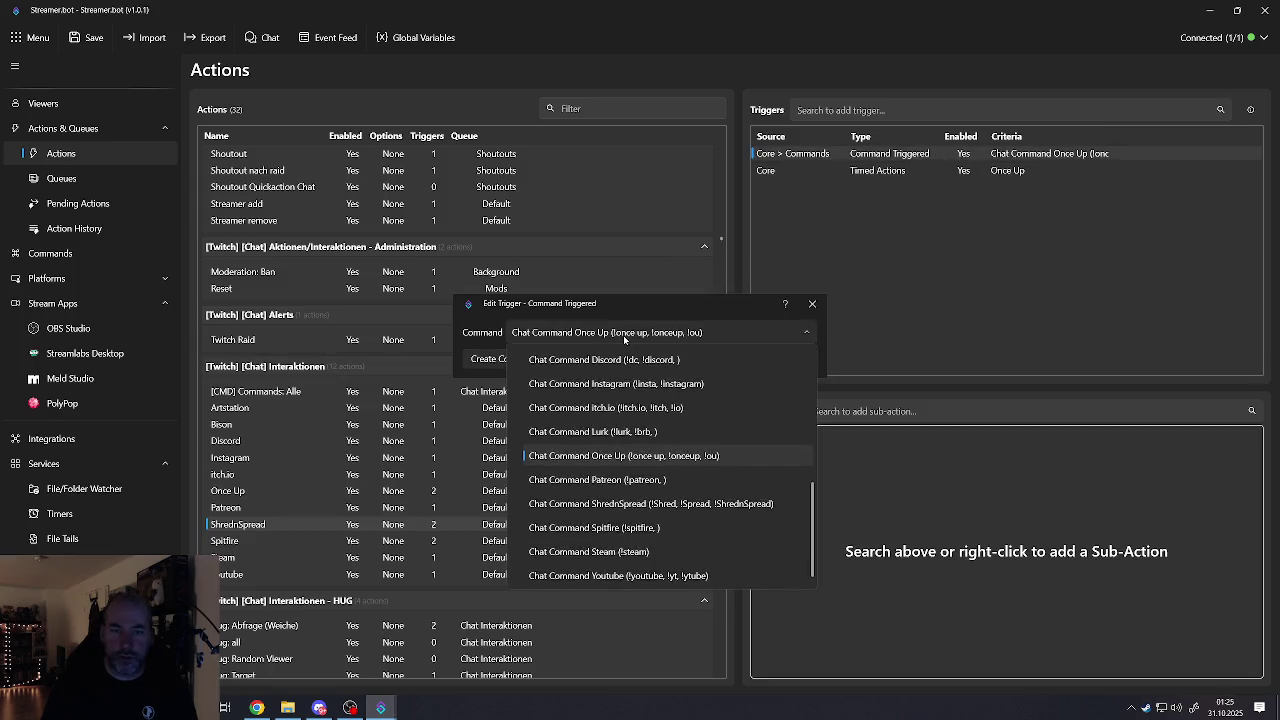
pyautogui.click(628, 334)
pyautogui.click(625, 336)
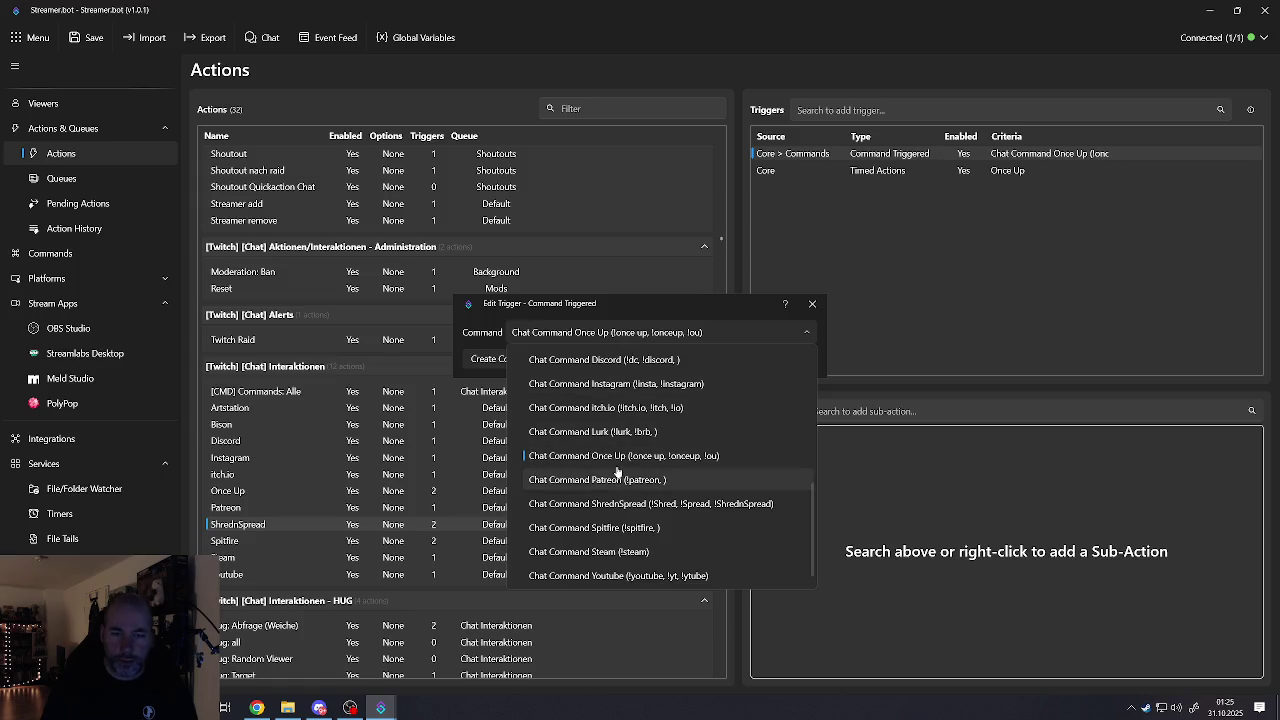
pyautogui.click(608, 506)
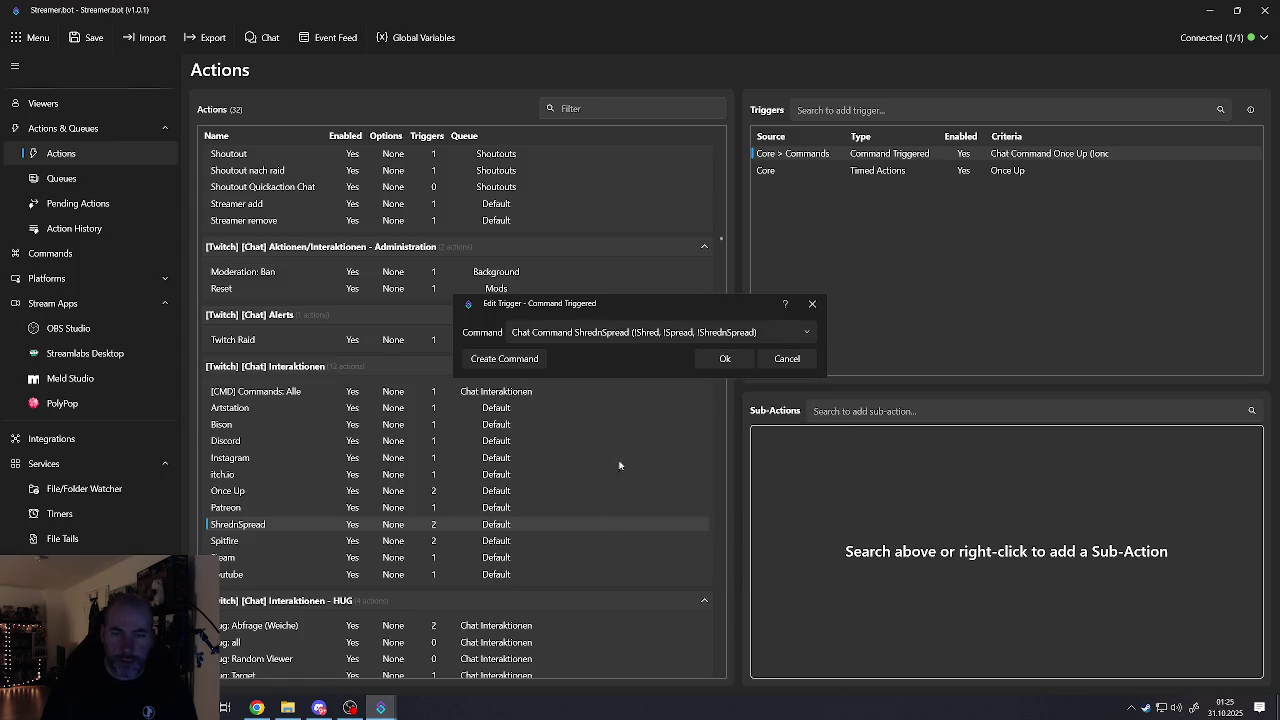
pyautogui.click(716, 359)
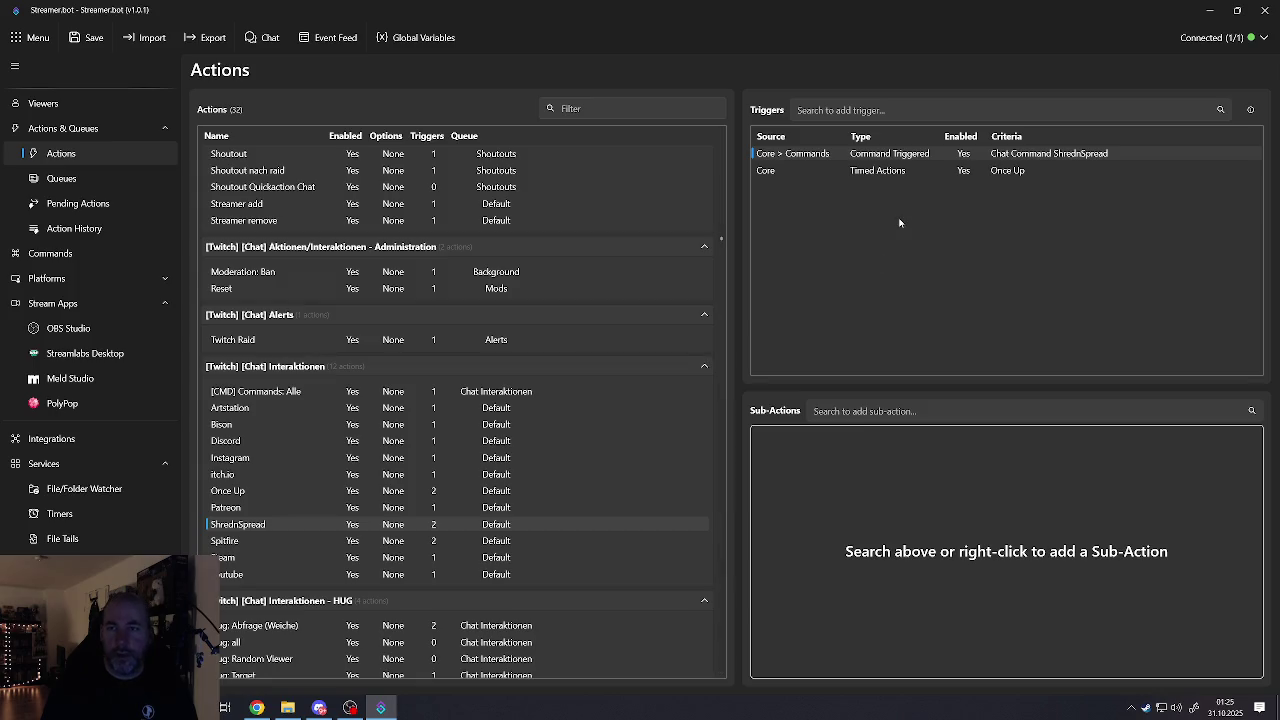
# Step: Point the timed-actions trigger at the ShrednSpread timer
pyautogui.doubleClick(875, 172)
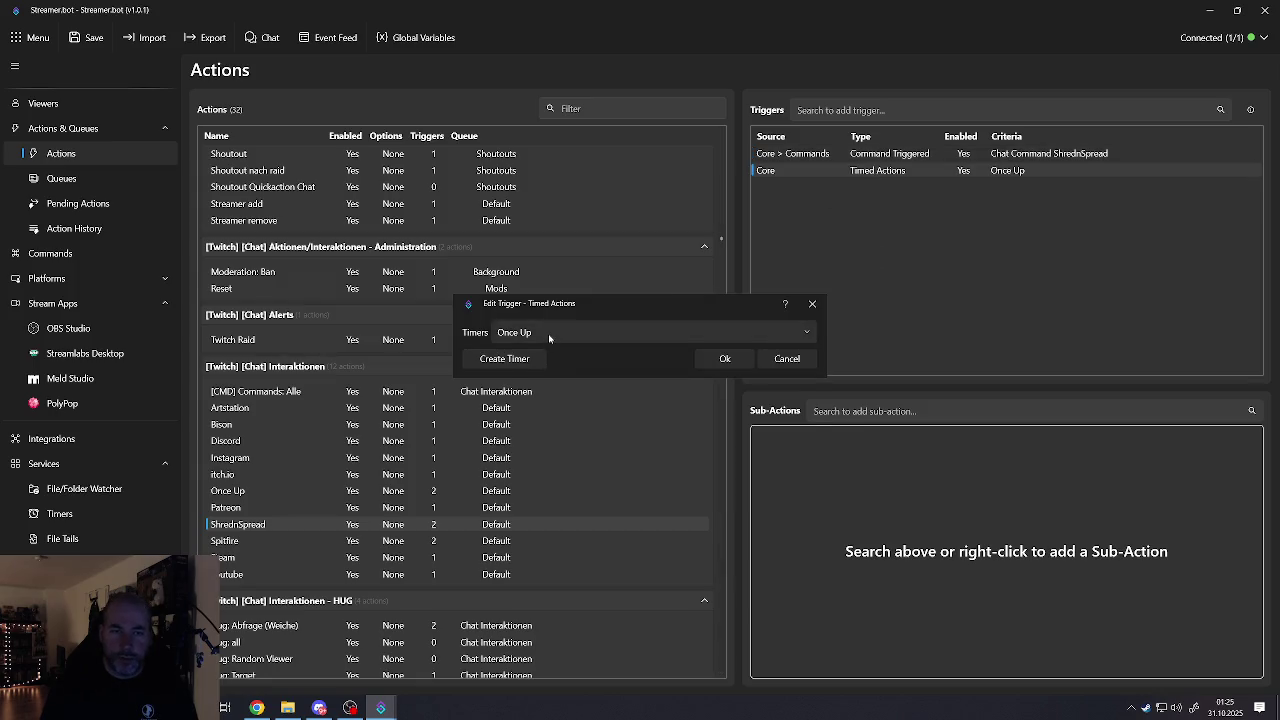
pyautogui.click(548, 333)
pyautogui.click(536, 433)
pyautogui.click(720, 358)
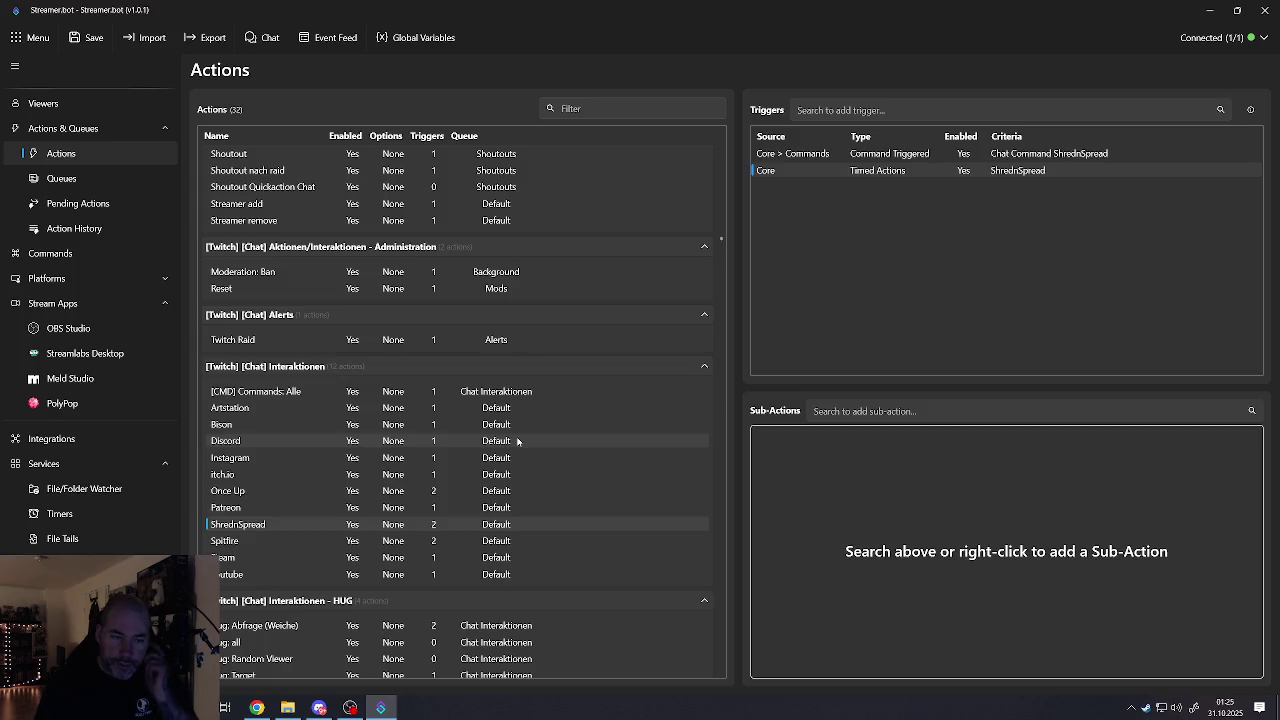
pyautogui.click(248, 490)
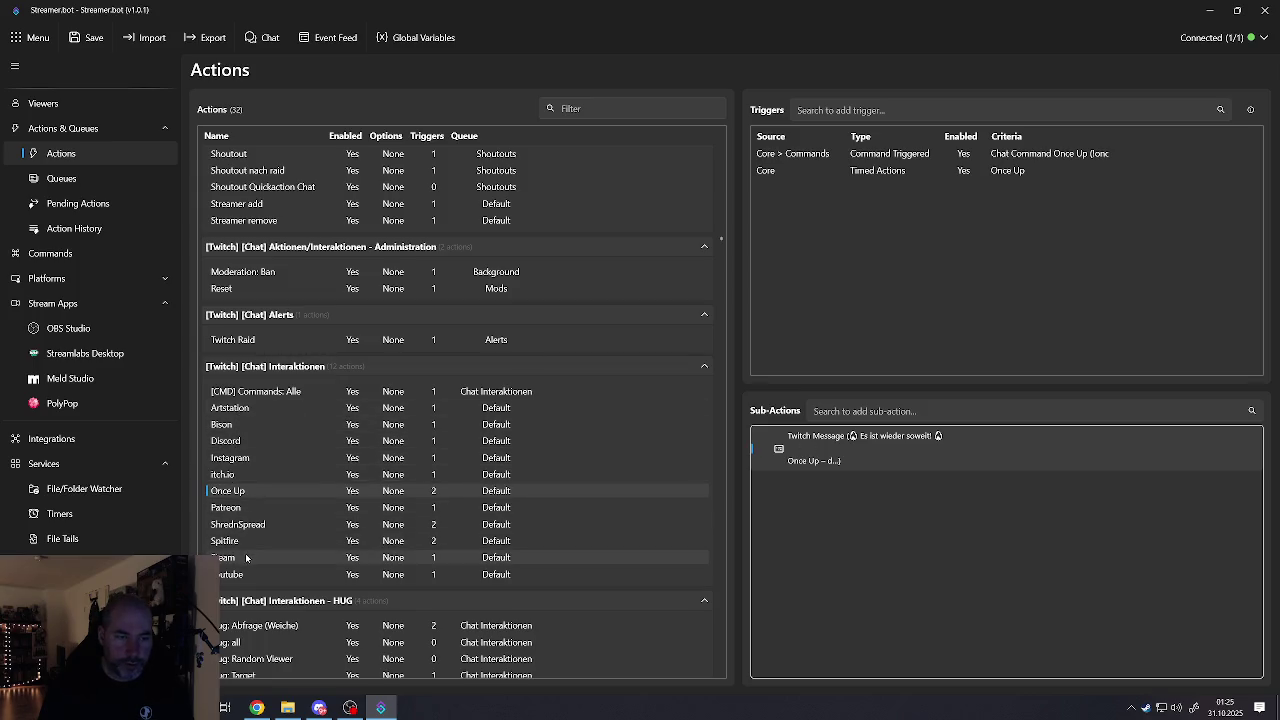
# Step: Paste Spitfire's Twitch Message sub-action into ShrednSpread and open it for editing
pyautogui.click(240, 543)
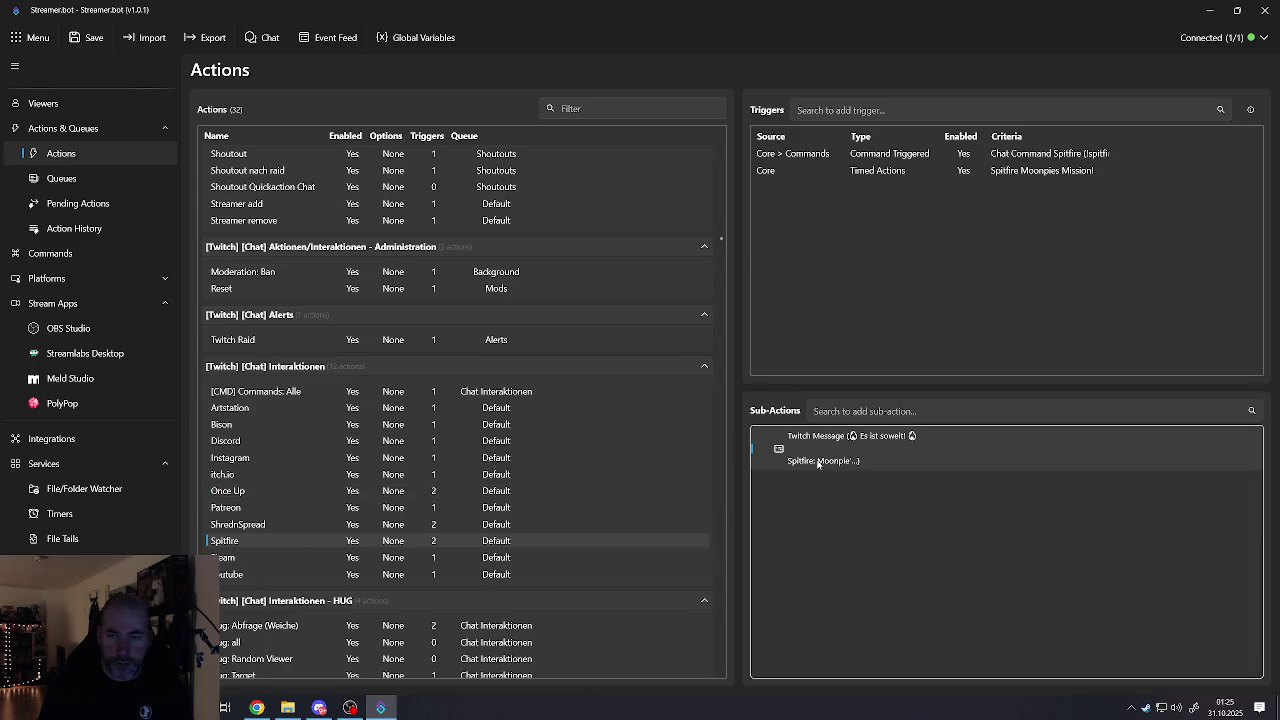
pyautogui.click(408, 529)
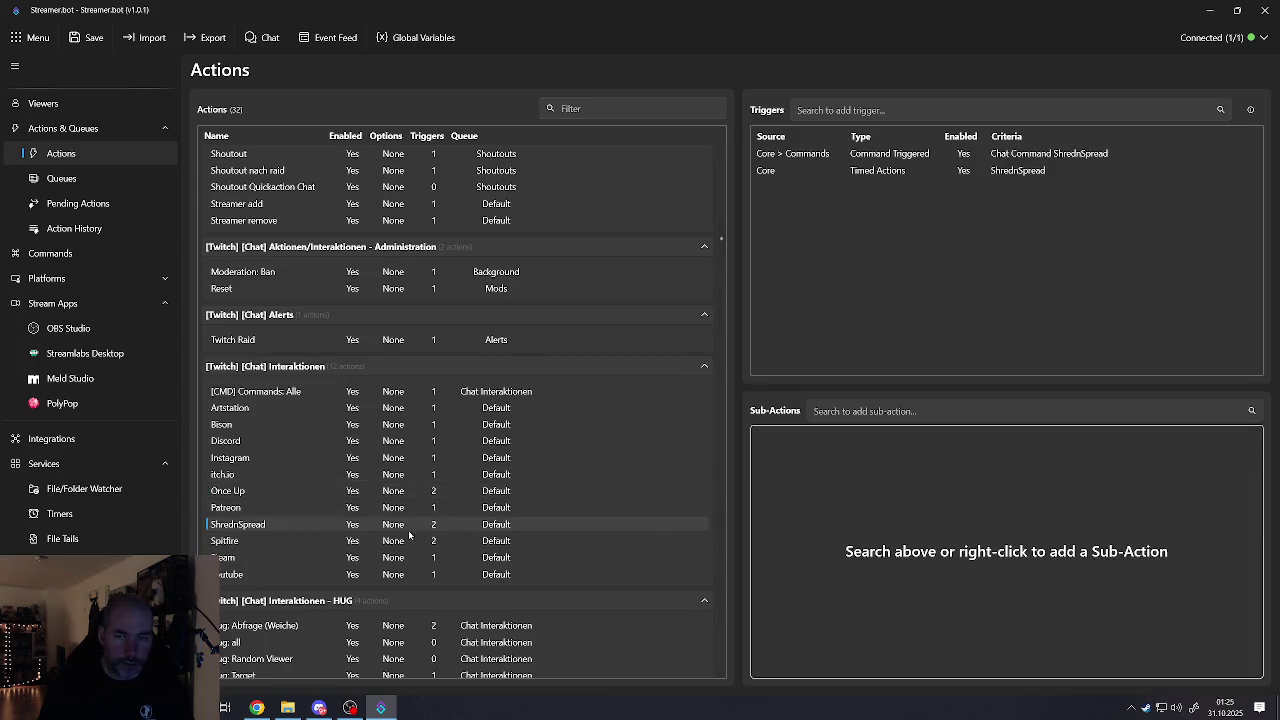
pyautogui.hotkey('ctrl', 'v')
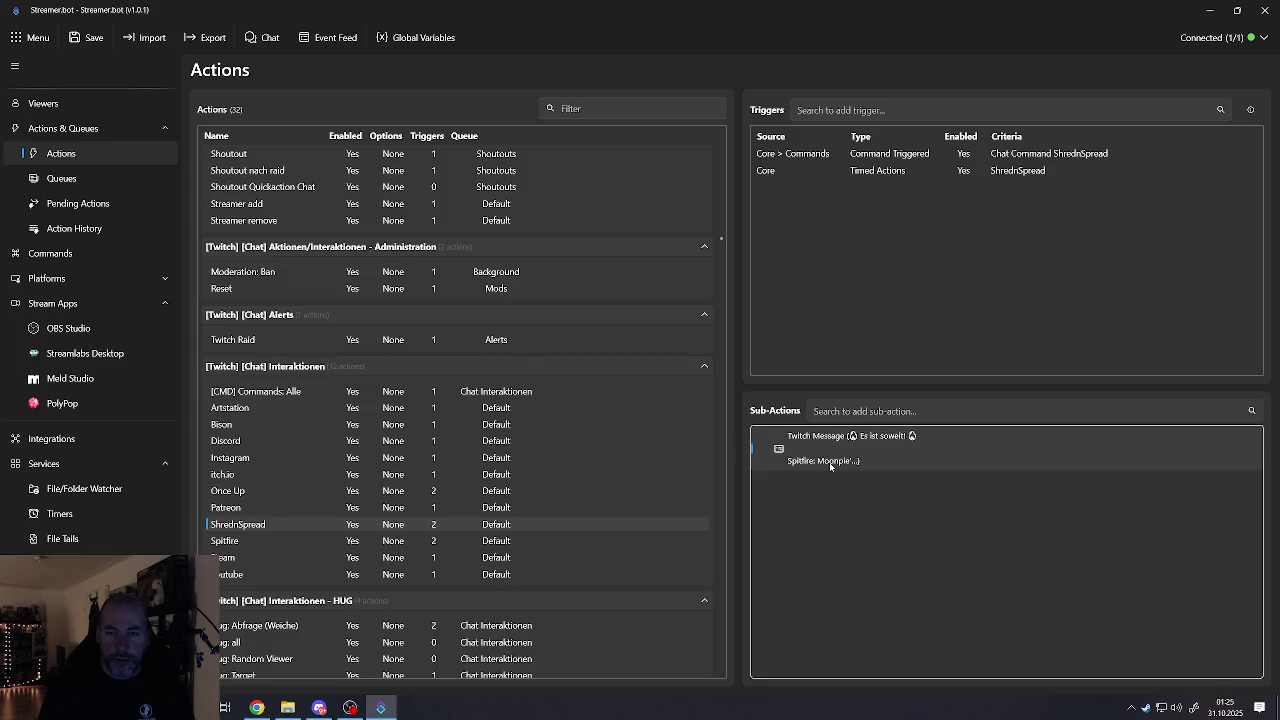
pyautogui.doubleClick(830, 466)
pyautogui.scroll(-1, 574, 348)
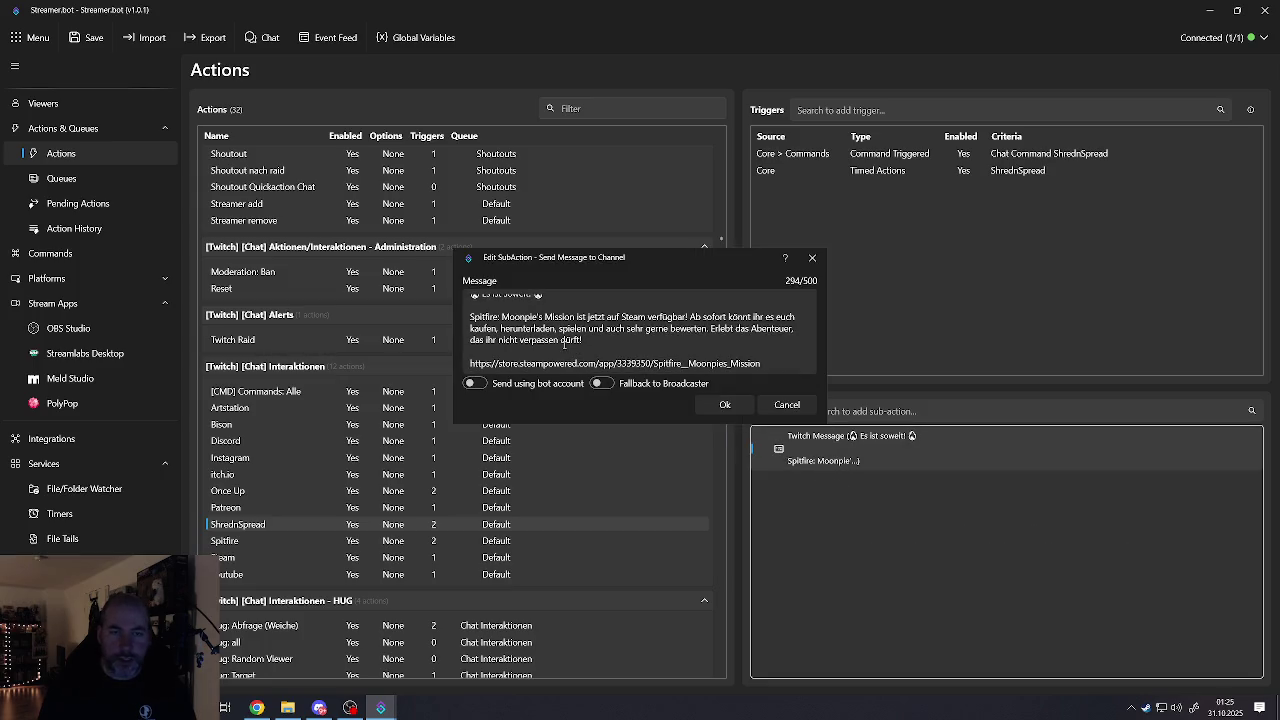
# Step: Replace the 'Spitfire: Moonpie's Mission' message prefix with 'ShrednSpread die DEMO'
pyautogui.click(471, 316)
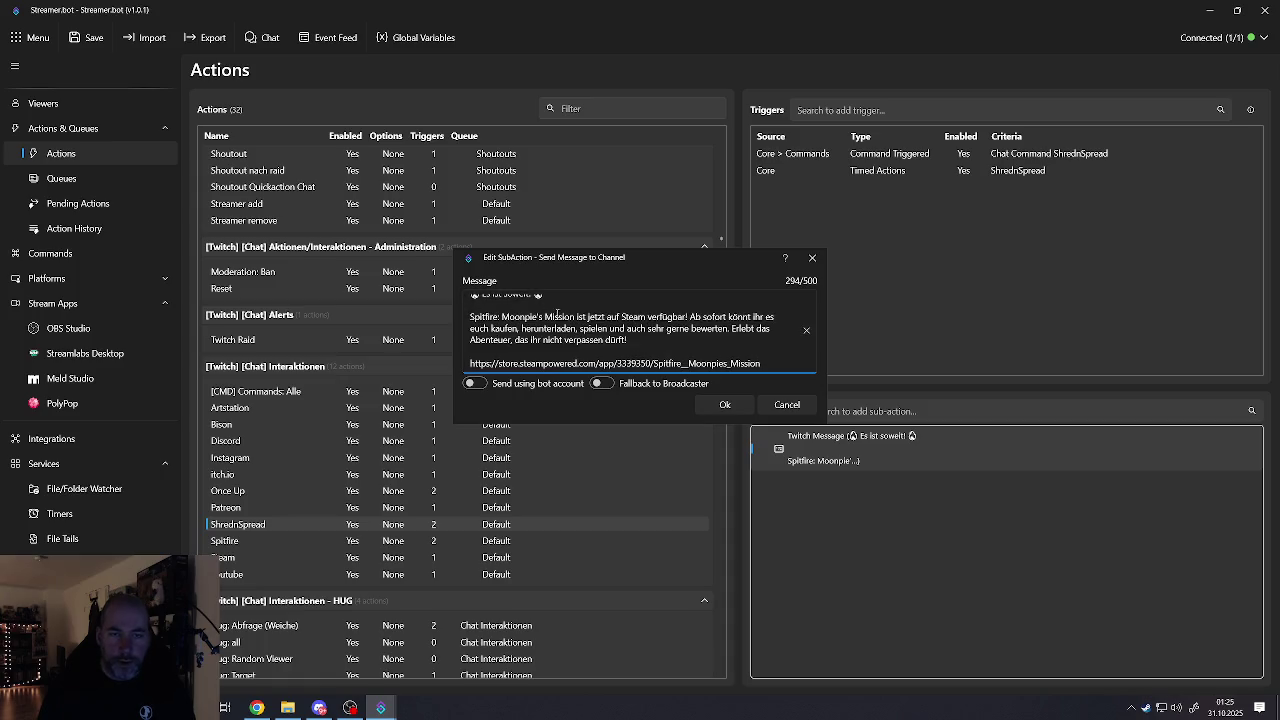
pyautogui.moveTo(574, 316); pyautogui.dragTo(470, 316)
pyautogui.press('BackSpace')
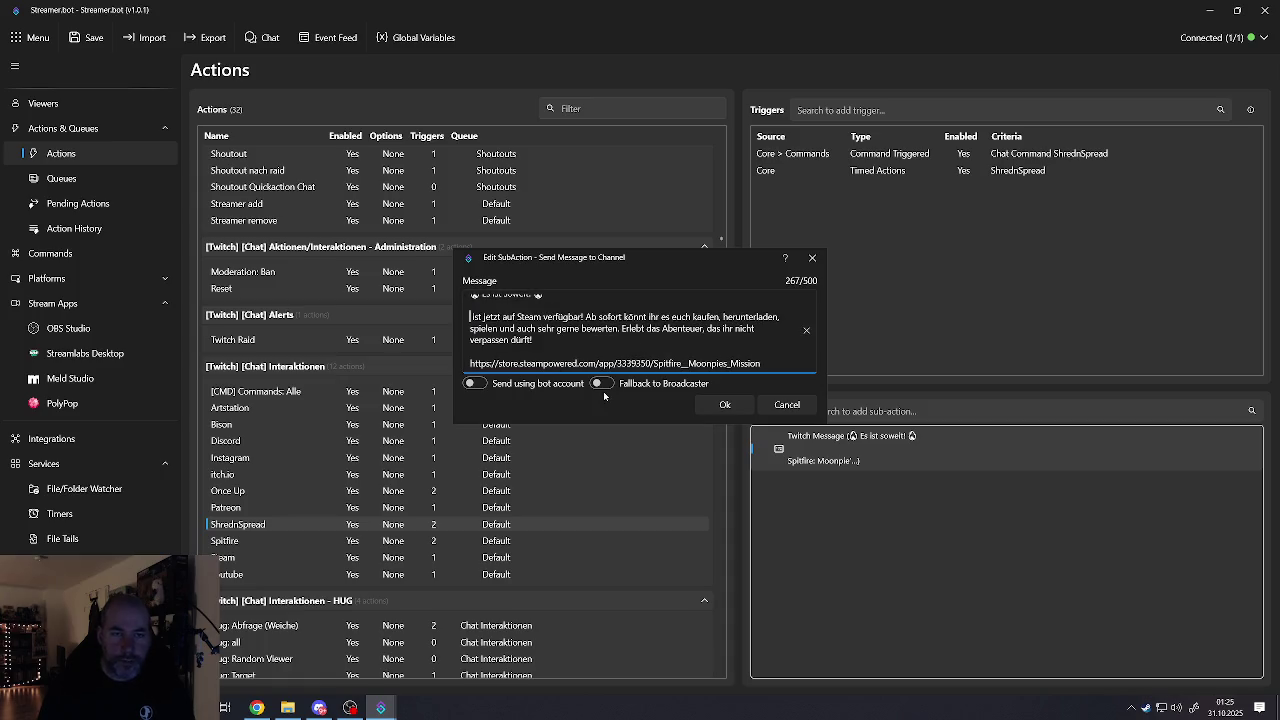
pyautogui.write('Shredn')
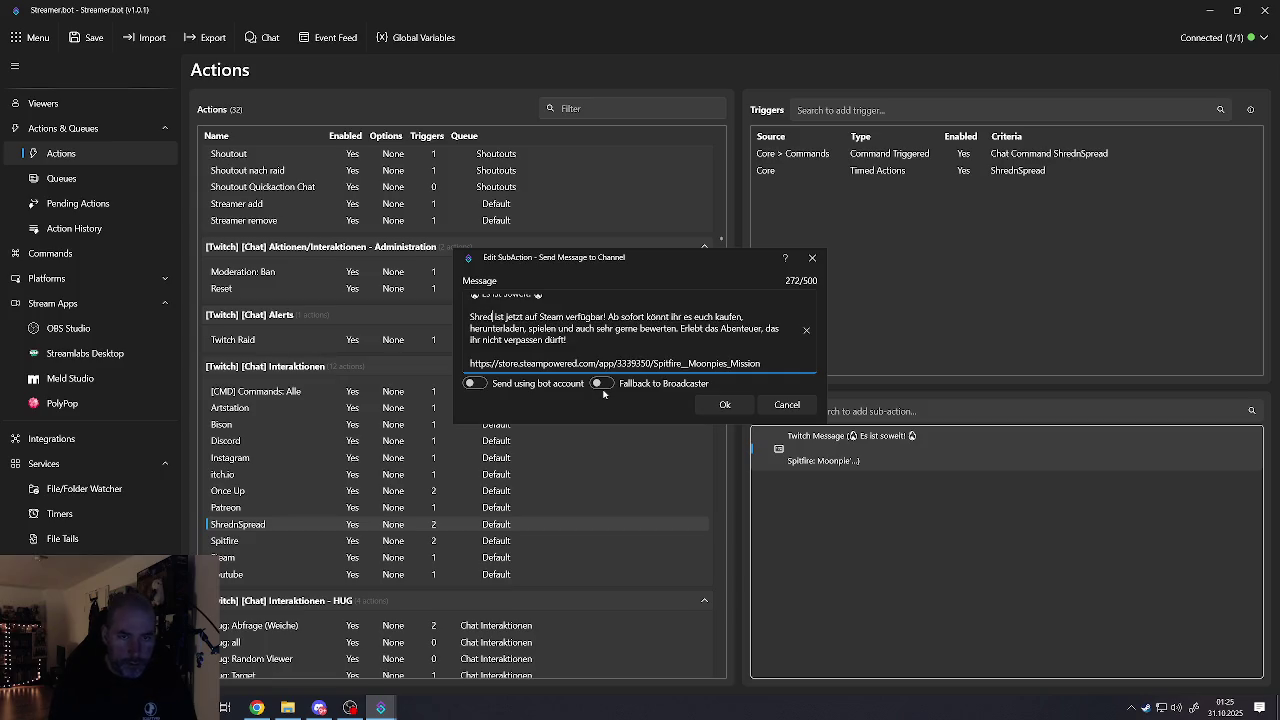
pyautogui.write('Sp')
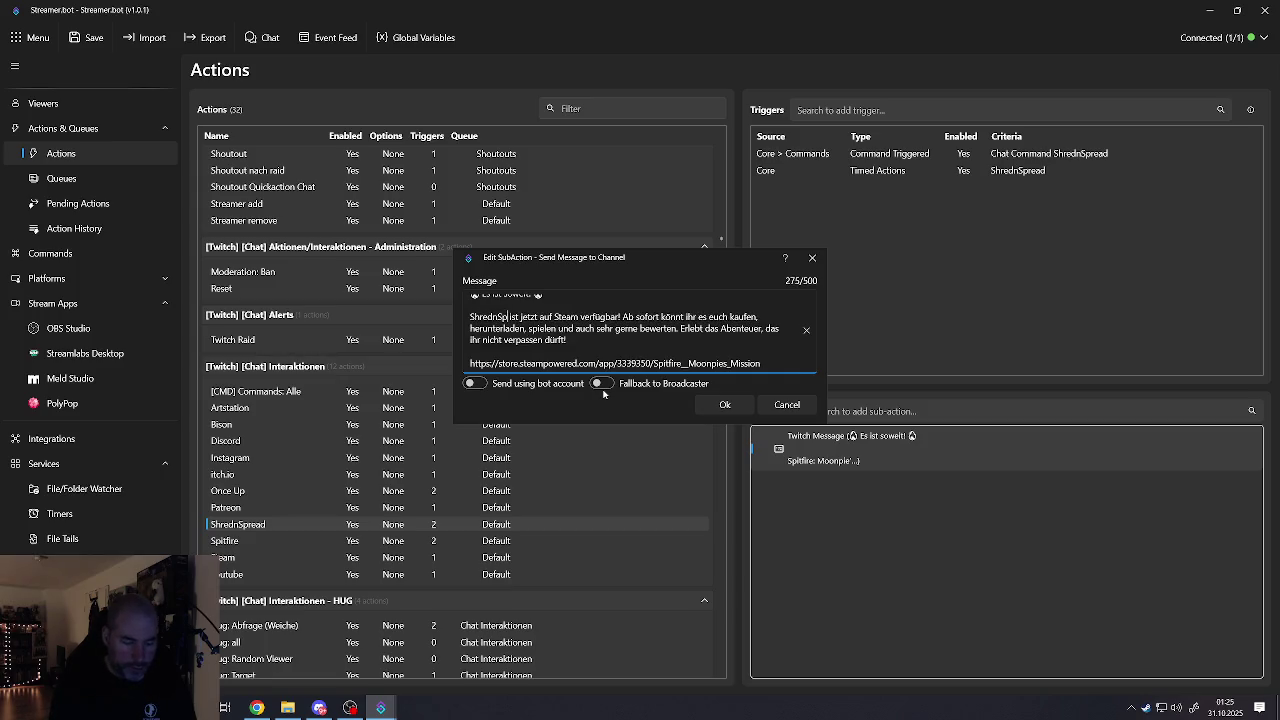
pyautogui.write('read')
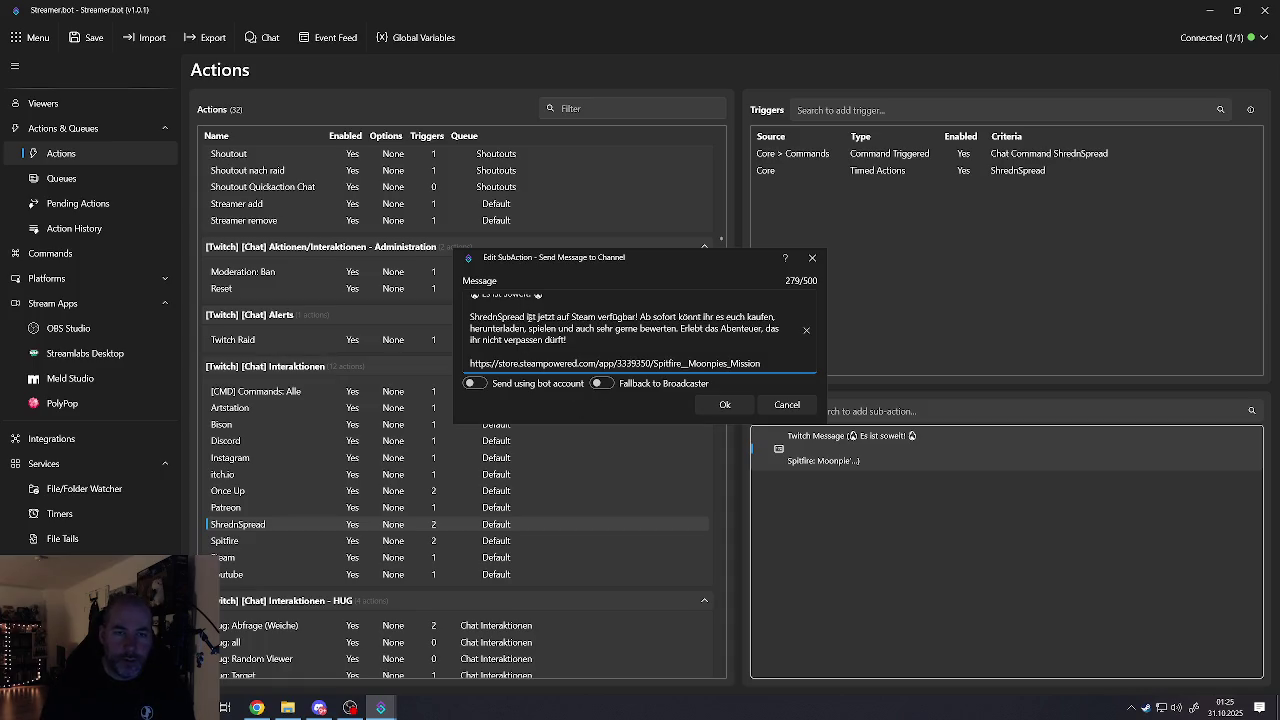
pyautogui.write(' die DEMO')
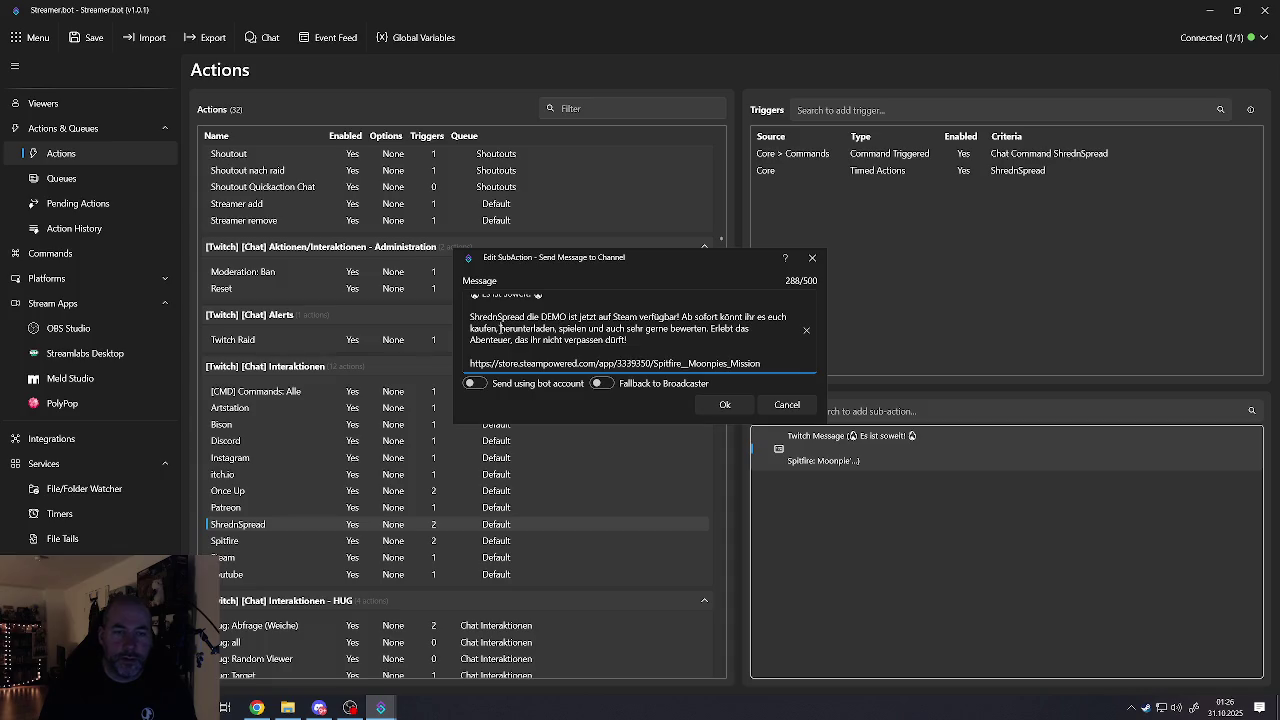
# Step: Delete 'kaufen,' from the message and replace 'bewerten' with 'Wishlisten'
pyautogui.moveTo(500, 328); pyautogui.dragTo(472, 328)
pyautogui.press('BackSpace')
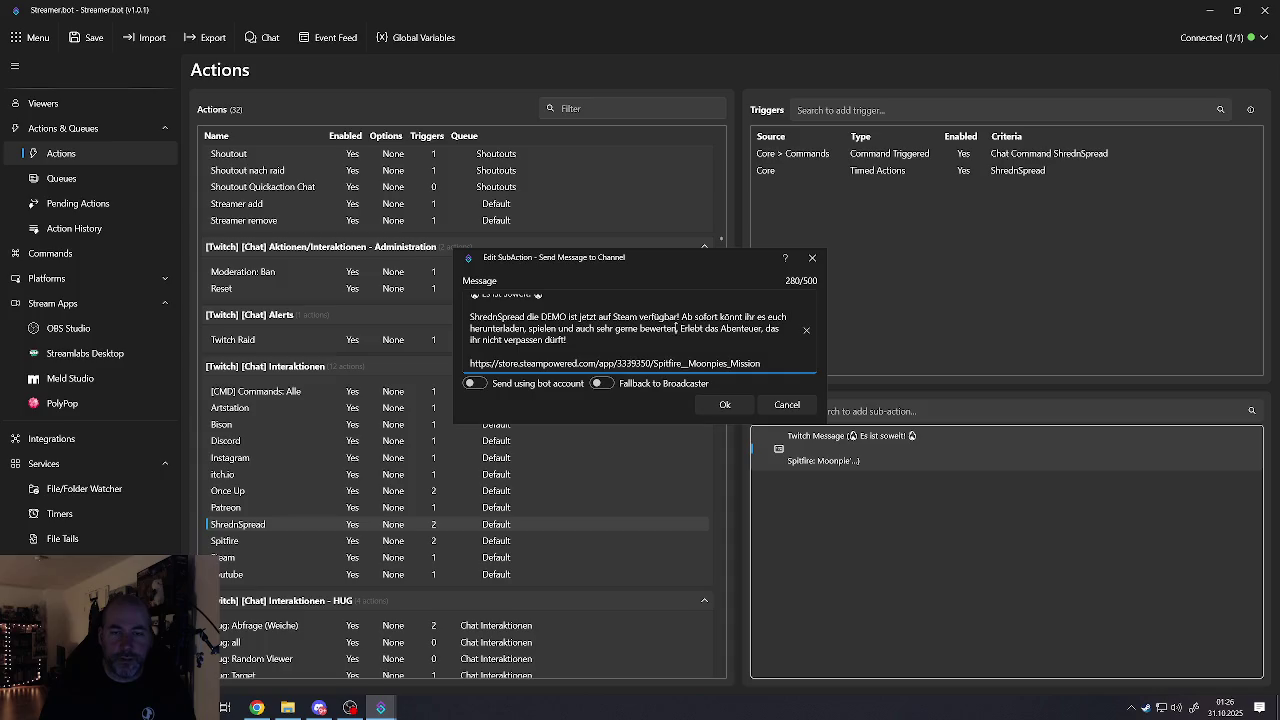
pyautogui.moveTo(677, 328); pyautogui.dragTo(641, 328)
pyautogui.write('W')
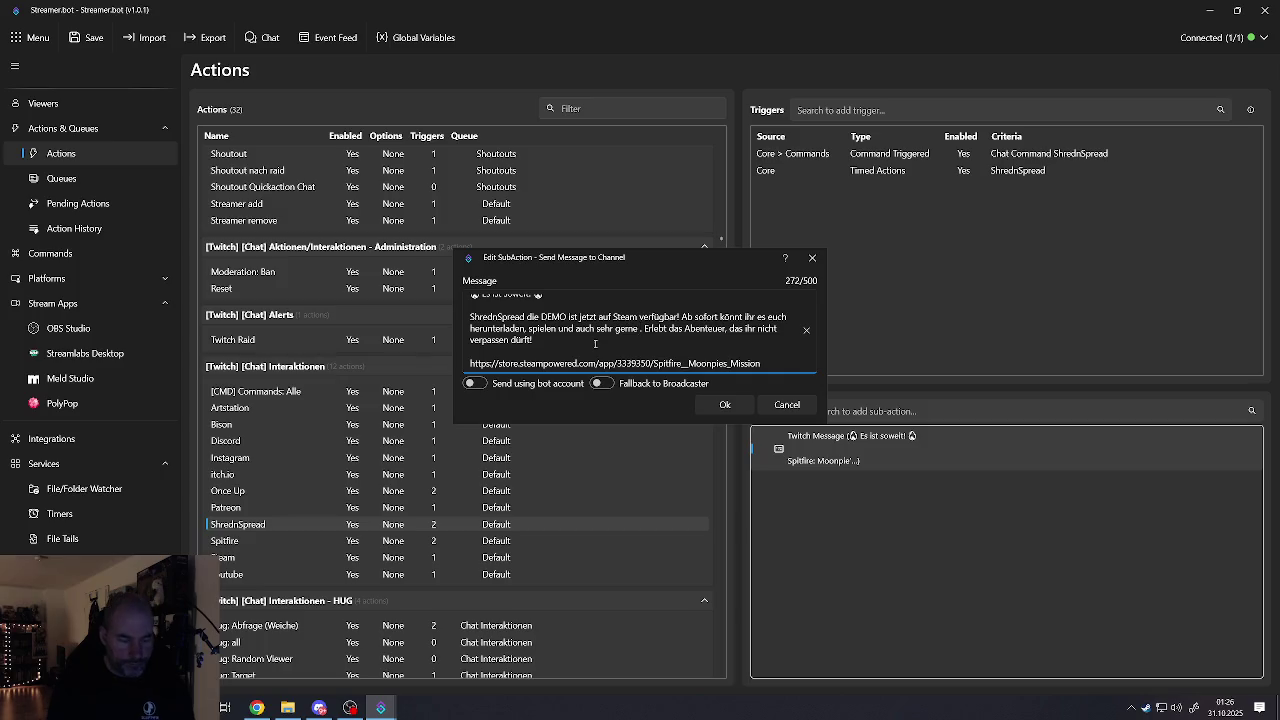
pyautogui.write('ishlisten')
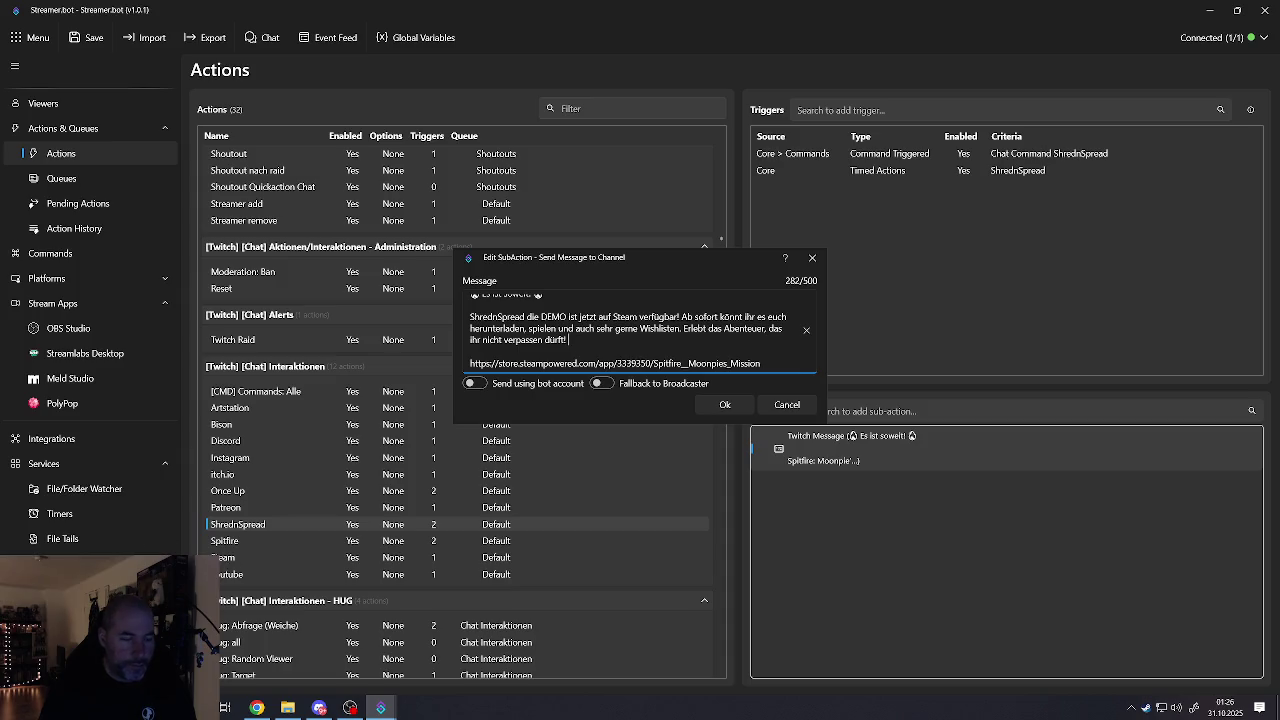
# Step: Launch Steam from the Start menu's app list
pyautogui.press('super')
pyautogui.scroll(-2, 110, 500)
pyautogui.scroll(-2, 110, 500)
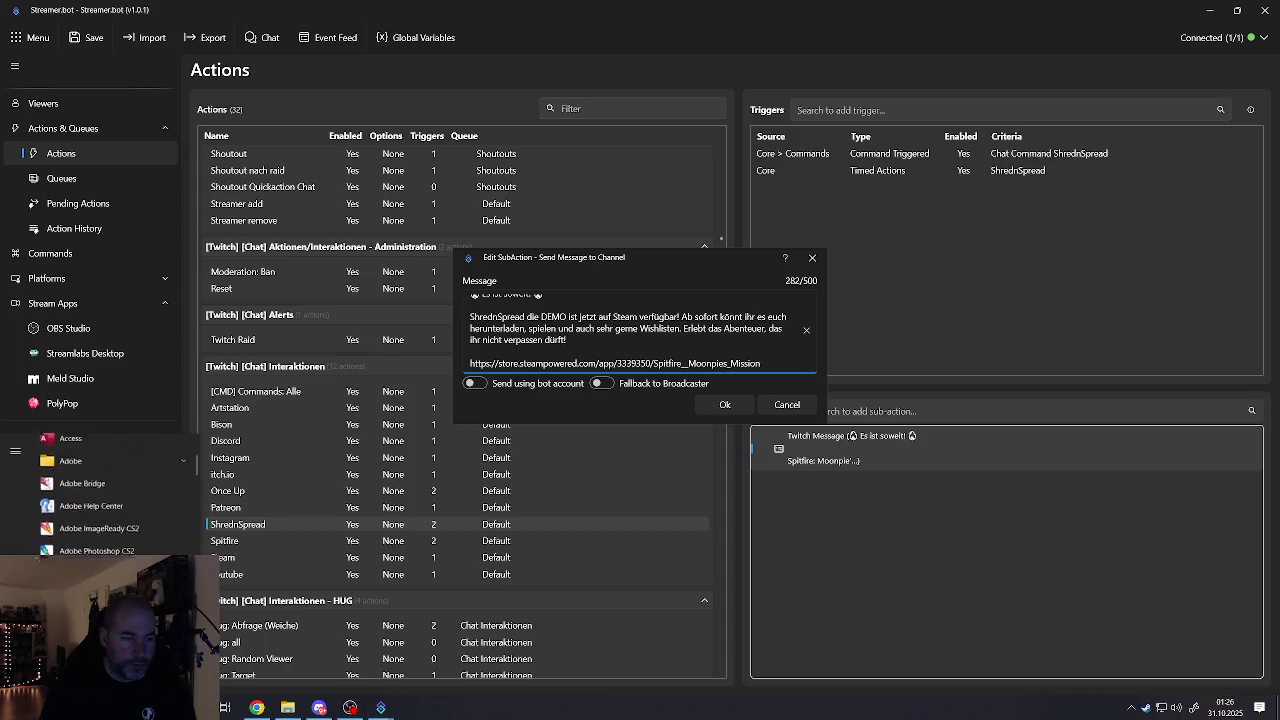
pyautogui.scroll(-2, 110, 500)
pyautogui.scroll(-2, 110, 500)
pyautogui.scroll(-2, 110, 500)
pyautogui.scroll(-2, 110, 500)
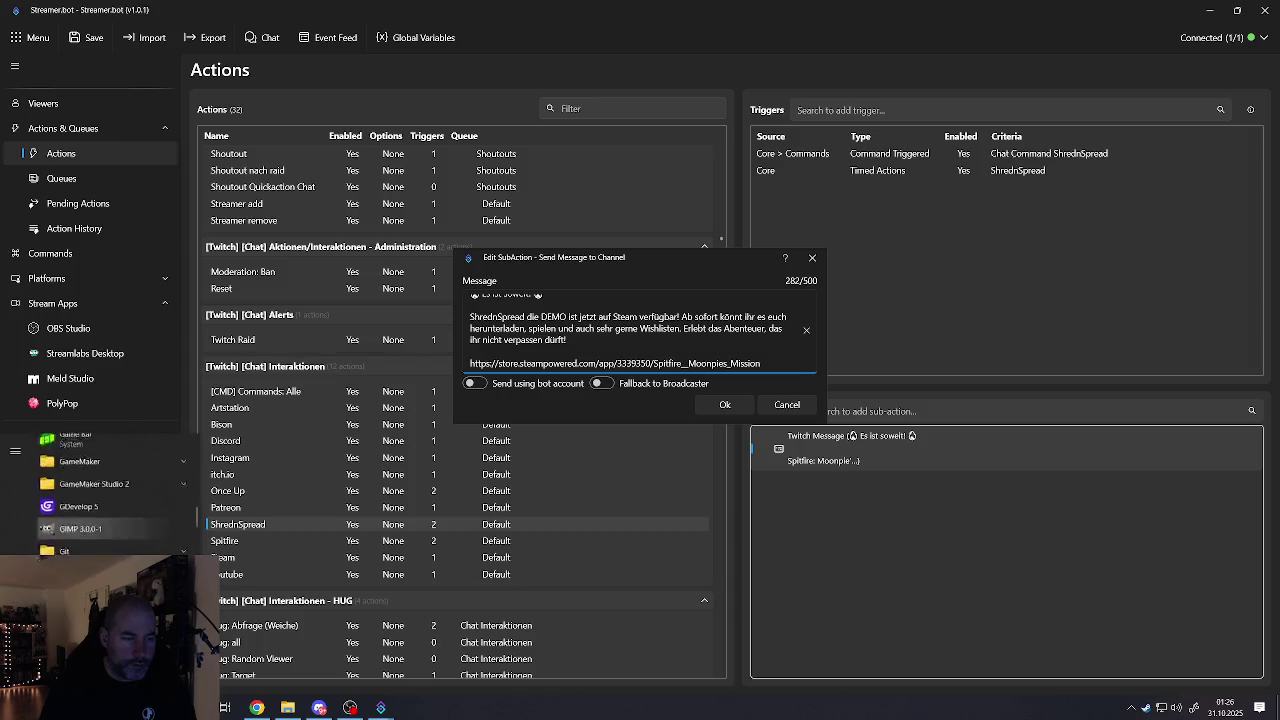
pyautogui.scroll(-2, 110, 500)
pyautogui.scroll(-2, 110, 500)
pyautogui.scroll(-2, 110, 500)
pyautogui.scroll(-2, 110, 500)
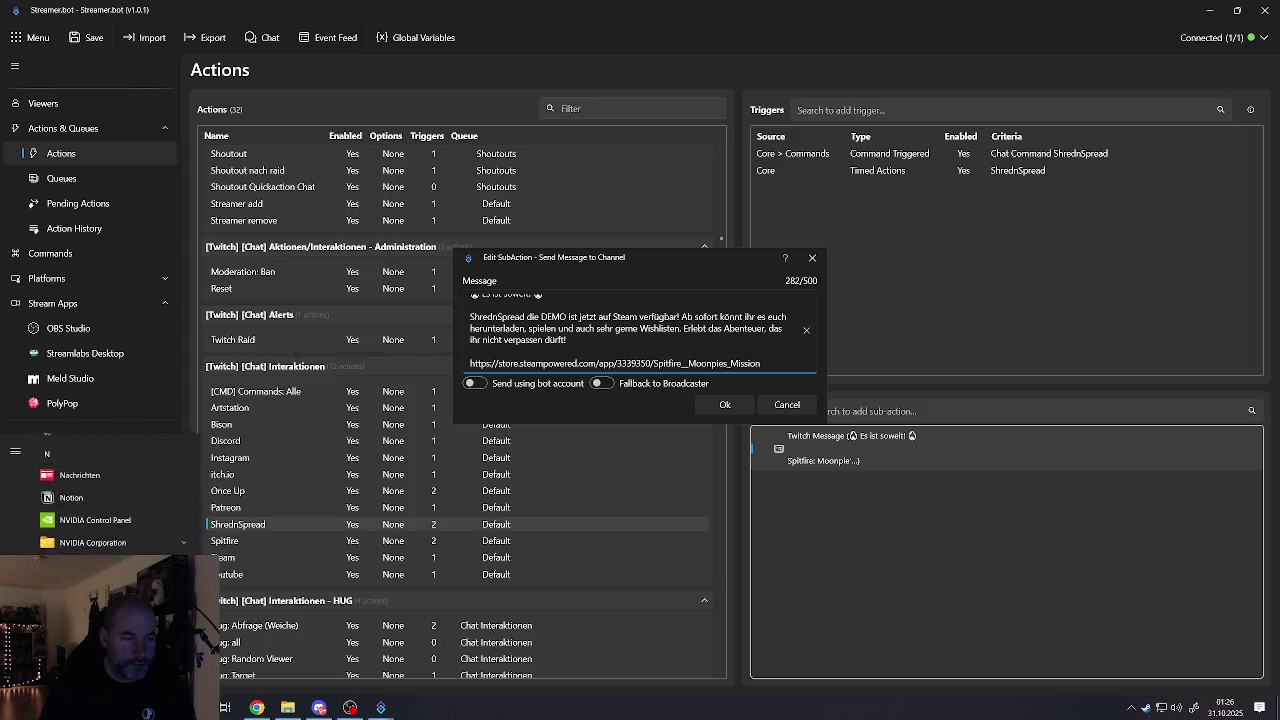
pyautogui.scroll(-2, 110, 500)
pyautogui.scroll(-2, 110, 500)
pyautogui.scroll(-1, 110, 500)
pyautogui.scroll(-1, 110, 500)
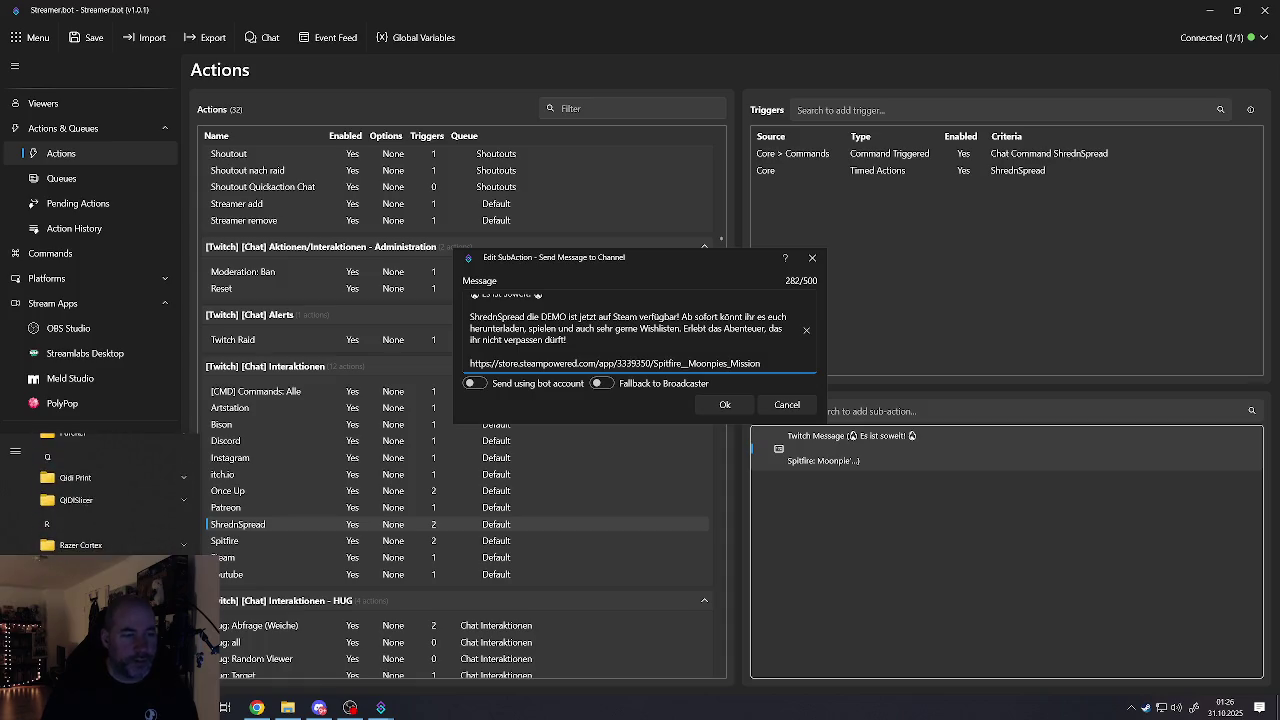
pyautogui.scroll(-1, 110, 500)
pyautogui.scroll(-1, 110, 500)
pyautogui.scroll(-1, 110, 490)
pyautogui.scroll(-1, 110, 490)
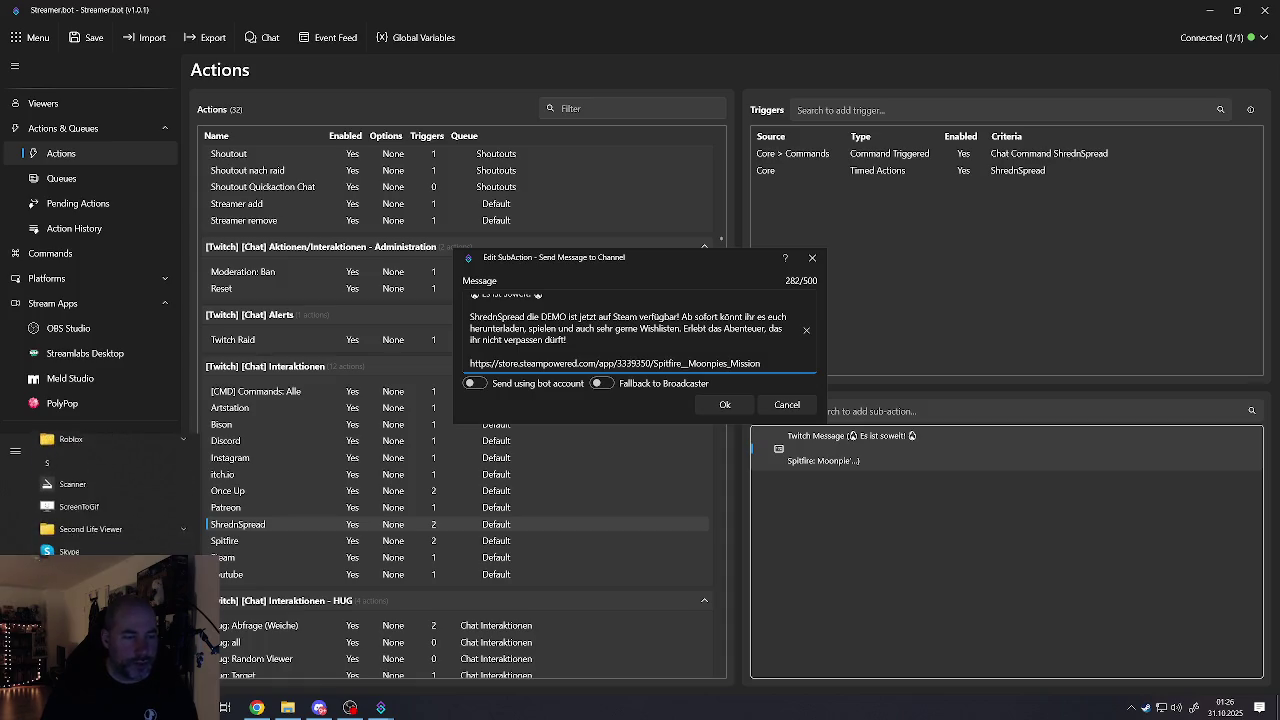
pyautogui.scroll(-2, 110, 490)
pyautogui.scroll(-1, 110, 490)
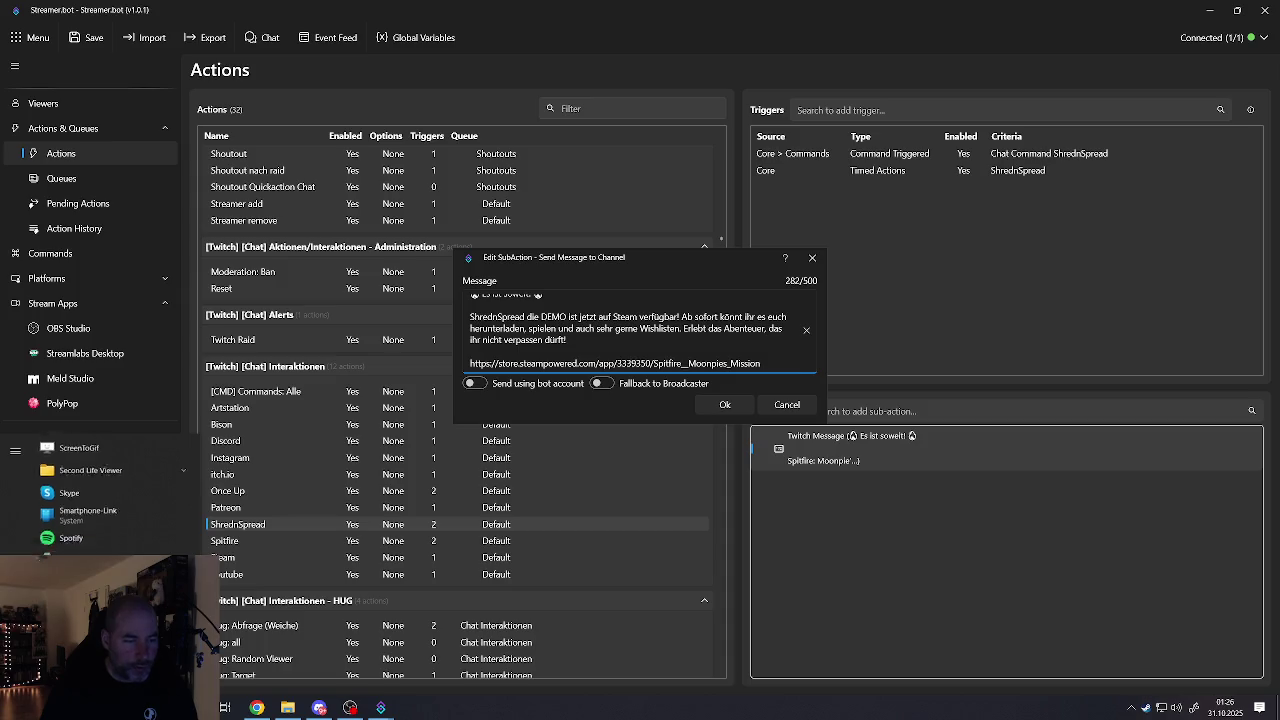
pyautogui.scroll(-2, 110, 490)
pyautogui.click(85, 573)
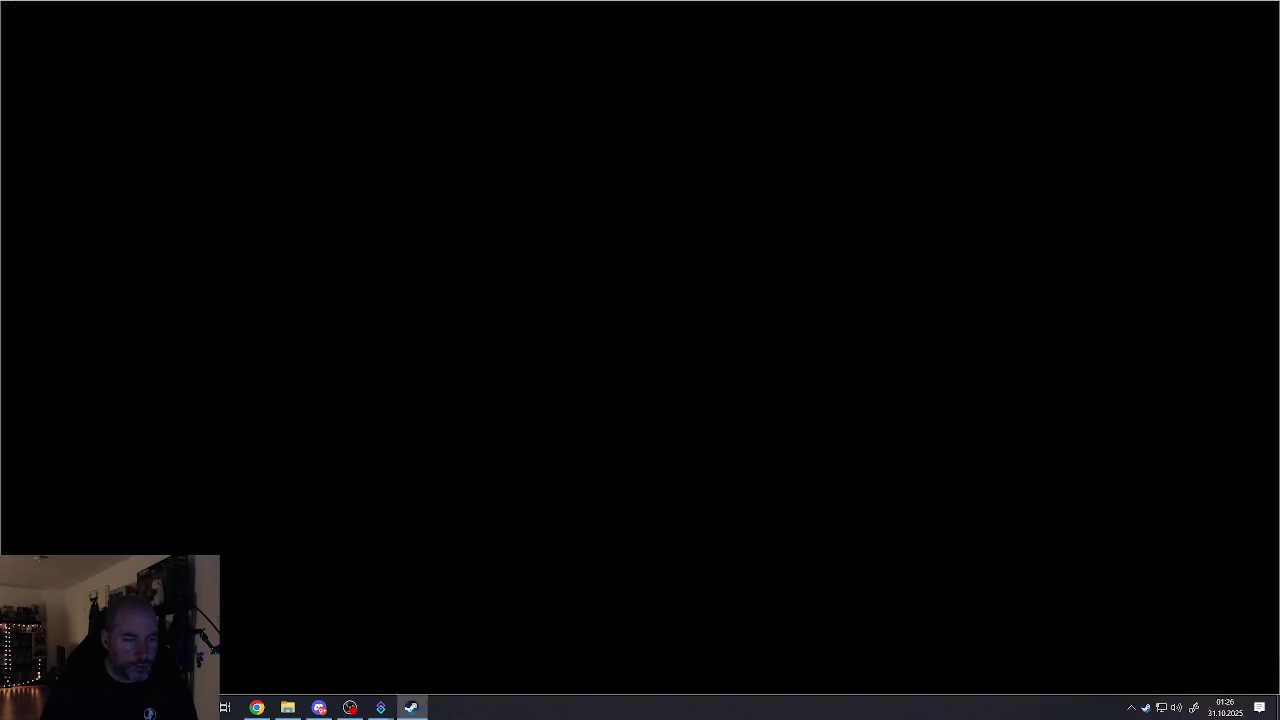
# Step: Copy the ShrednSpread store page link with 'Webseitenlink kopieren' and minimize Steam
pyautogui.rightClick(247, 290)
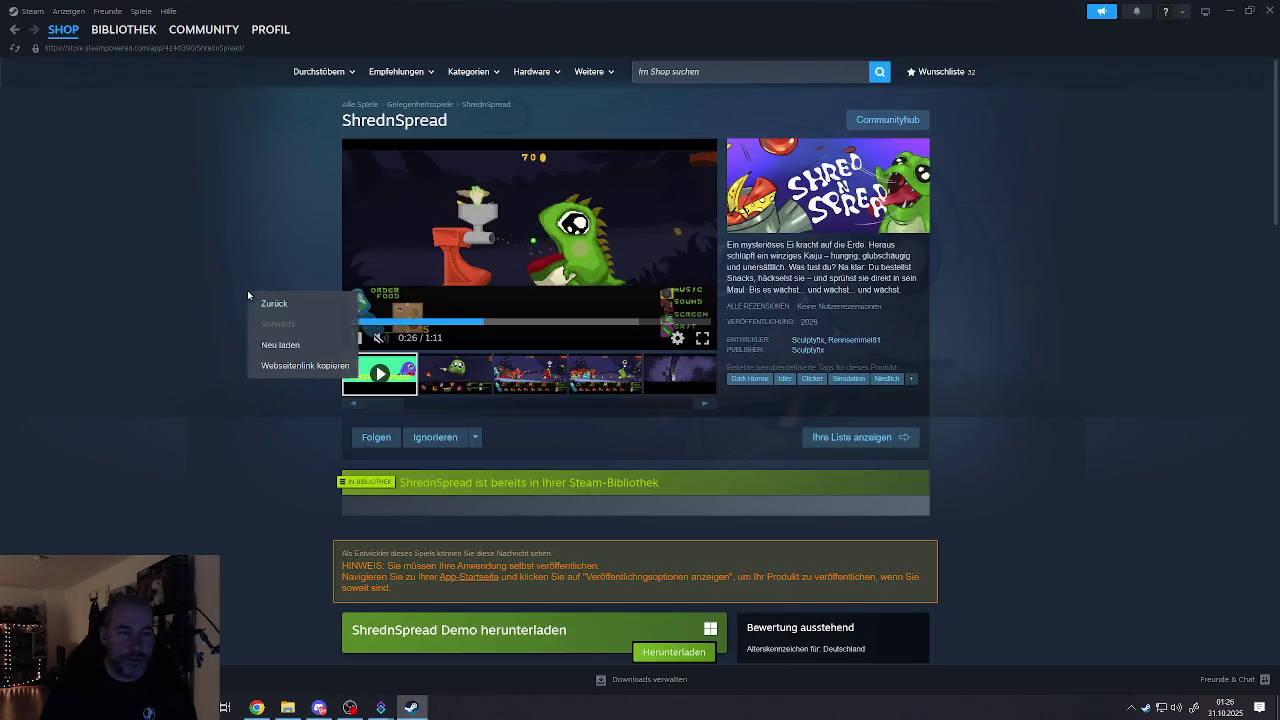
pyautogui.click(277, 363)
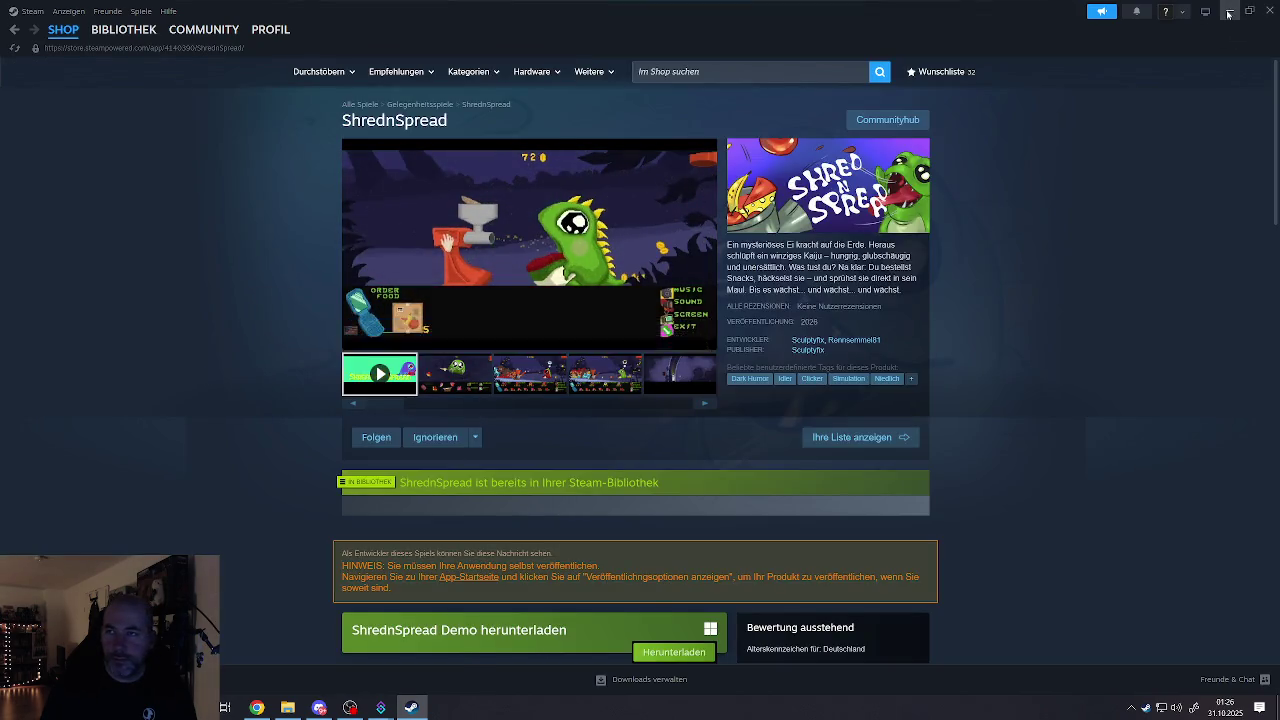
pyautogui.click(1229, 11)
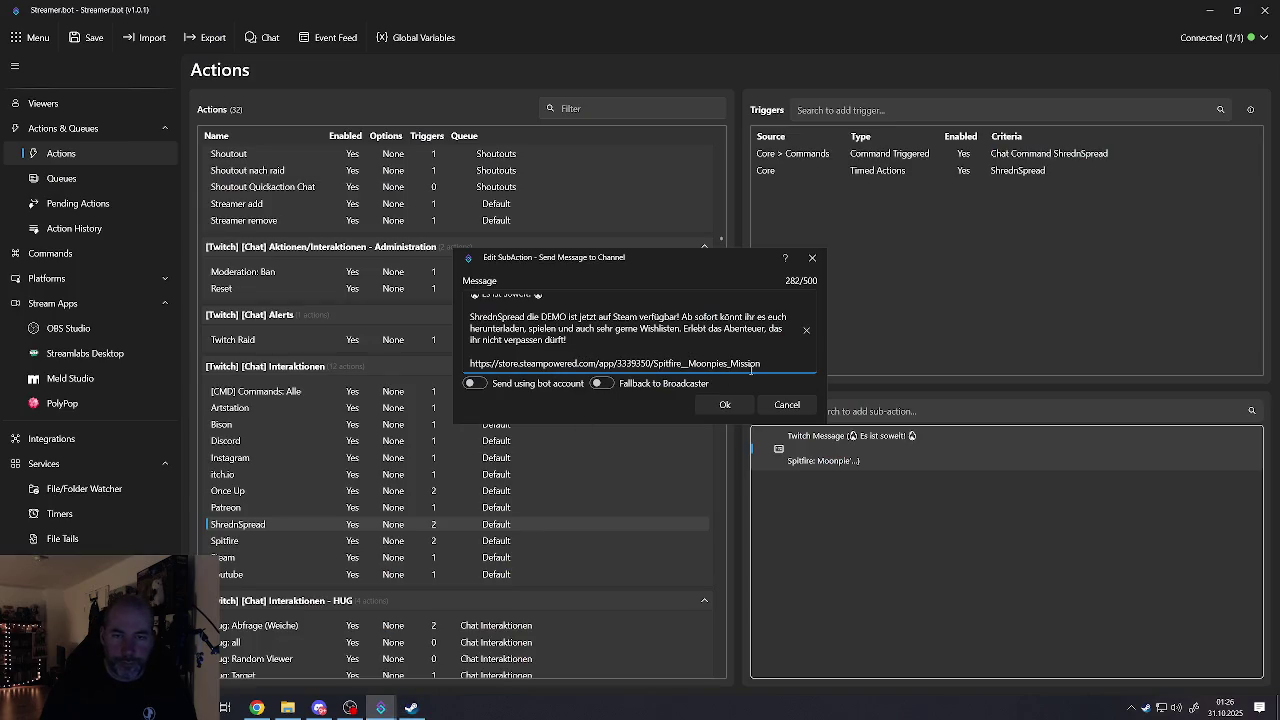
# Step: Replace the Spitfire store link in the message with the ShrednSpread store link
pyautogui.moveTo(765, 364); pyautogui.dragTo(475, 362)
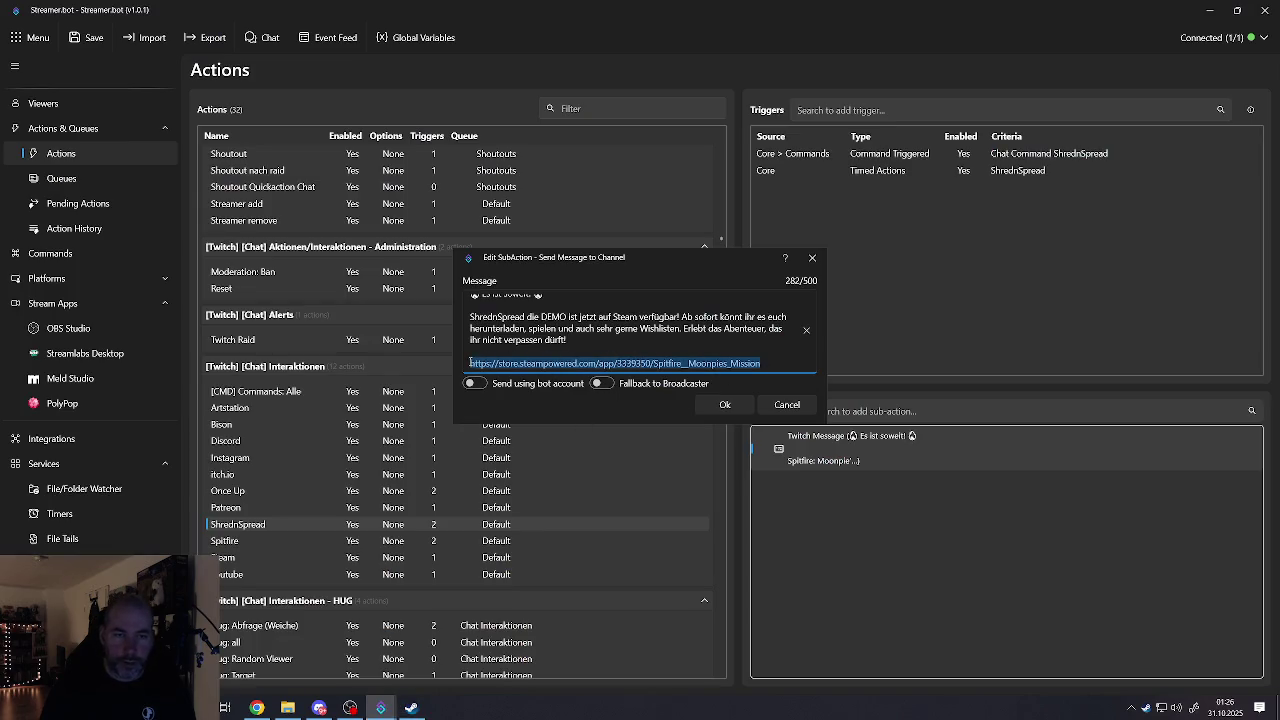
pyautogui.press('BackSpace')
pyautogui.write('https://store.steampowered.com/app/4140390/ShrednSpread/')
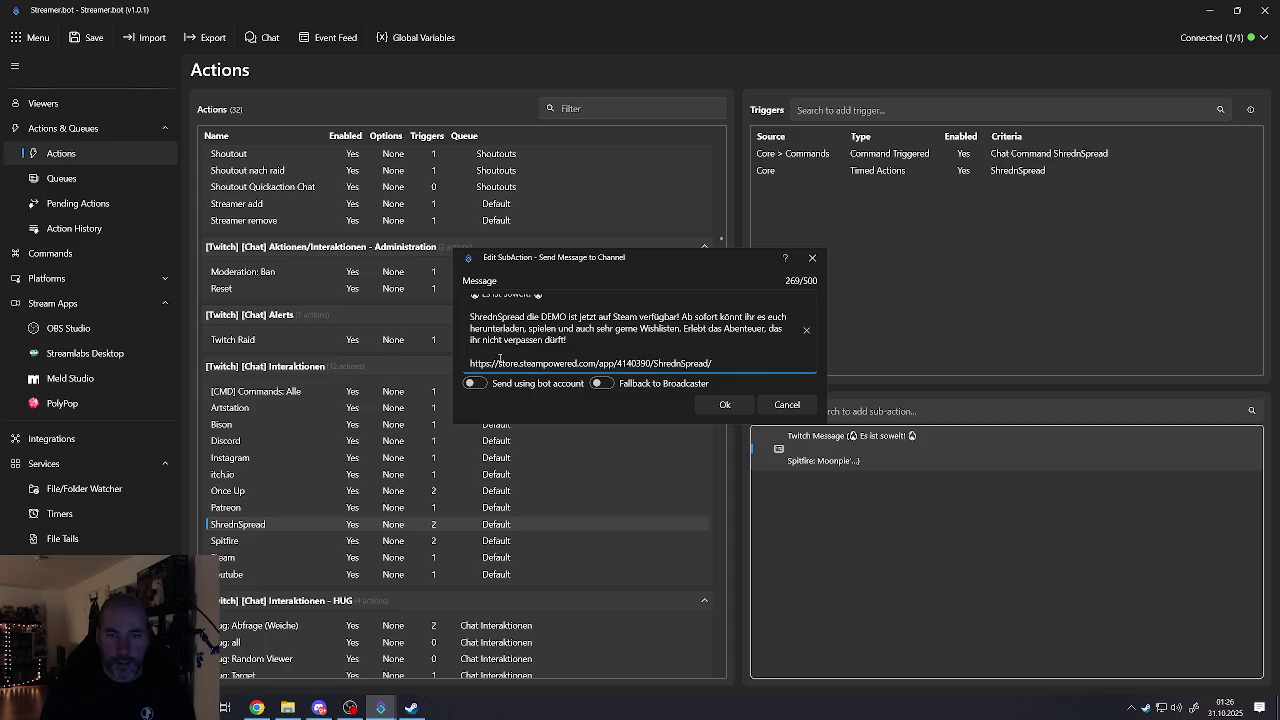
# Step: Delete the closing 'Erlebt das Abenteuer…' sentence and save the message sub-action
pyautogui.scroll(1, 595, 350)
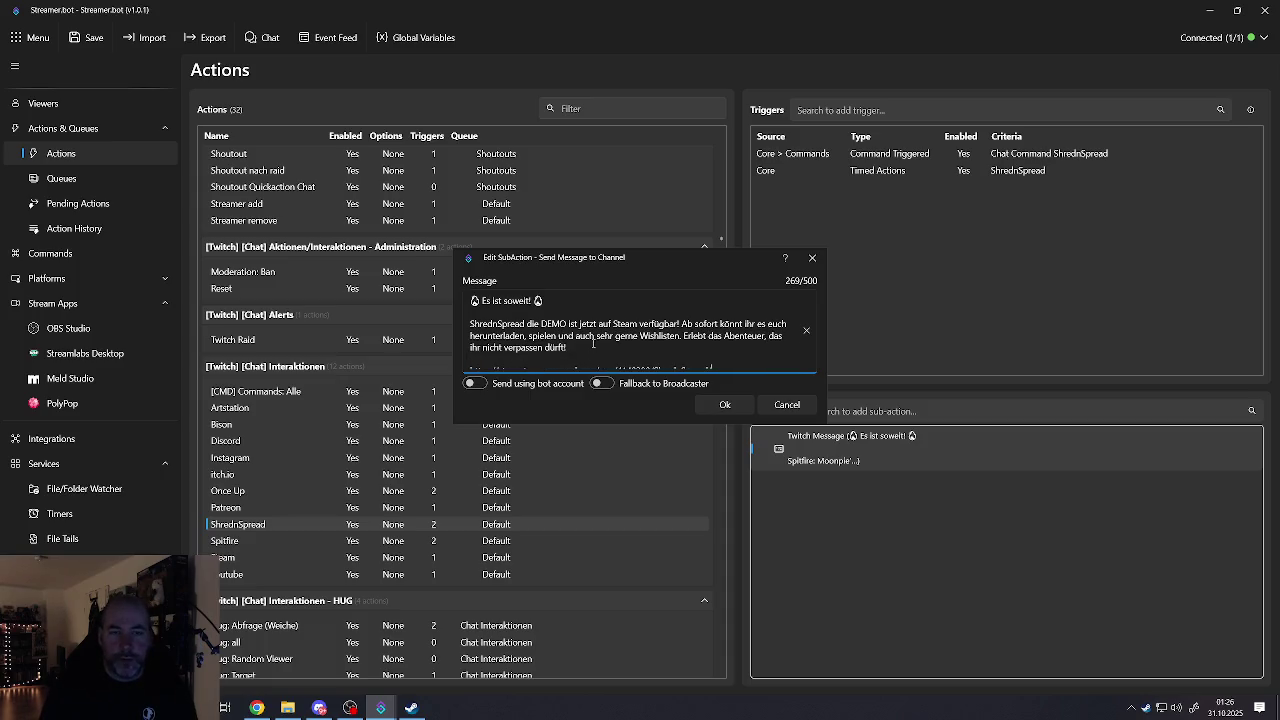
pyautogui.moveTo(568, 347); pyautogui.dragTo(684, 337)
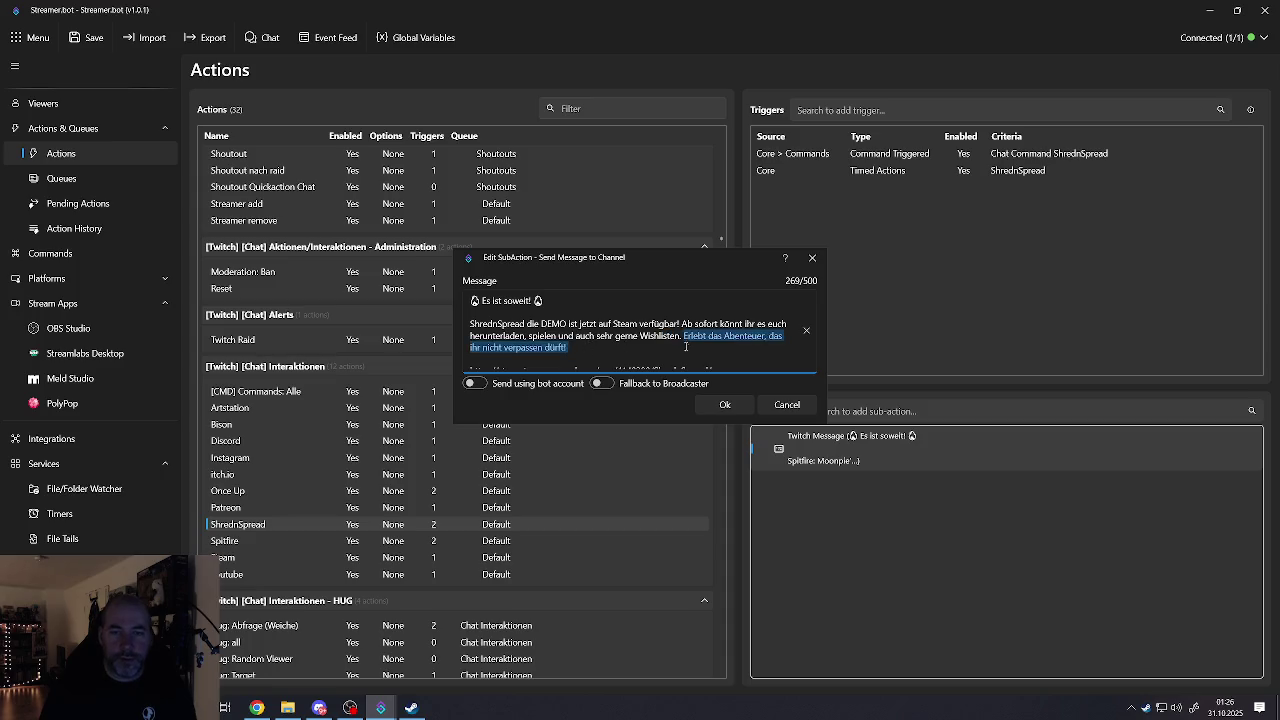
pyautogui.press('BackSpace')
pyautogui.press('BackSpace')
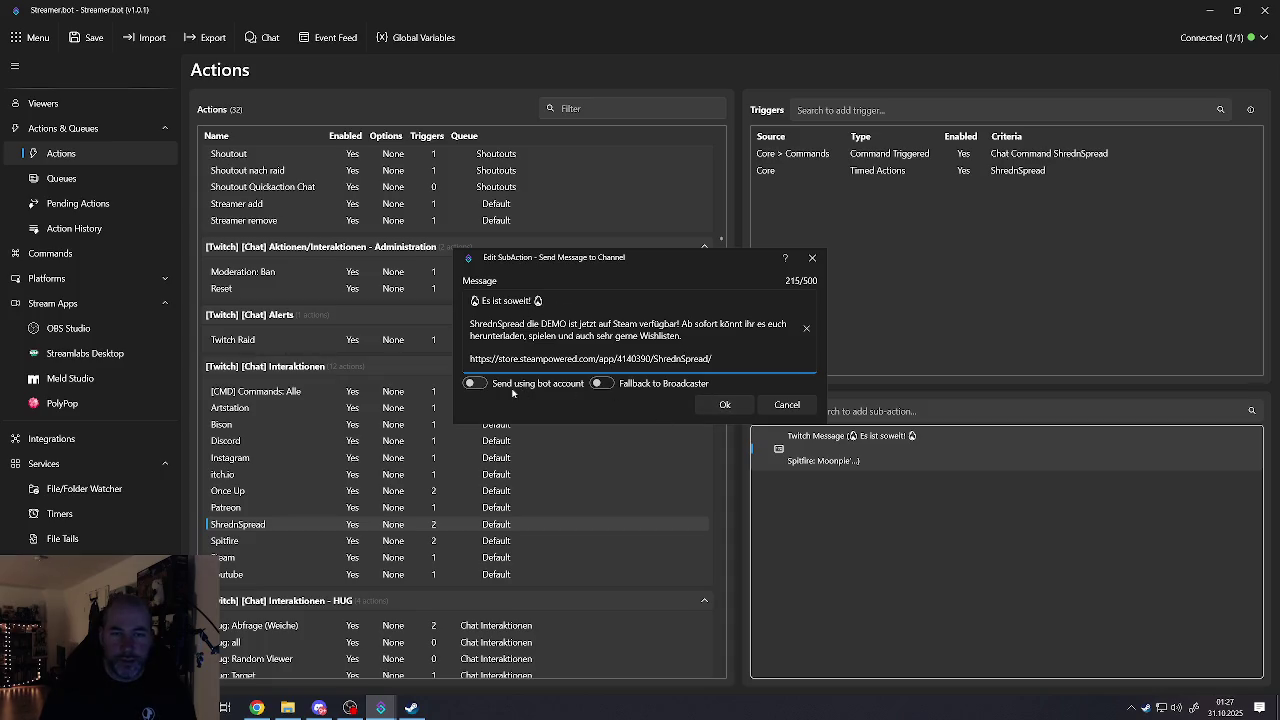
pyautogui.click(725, 405)
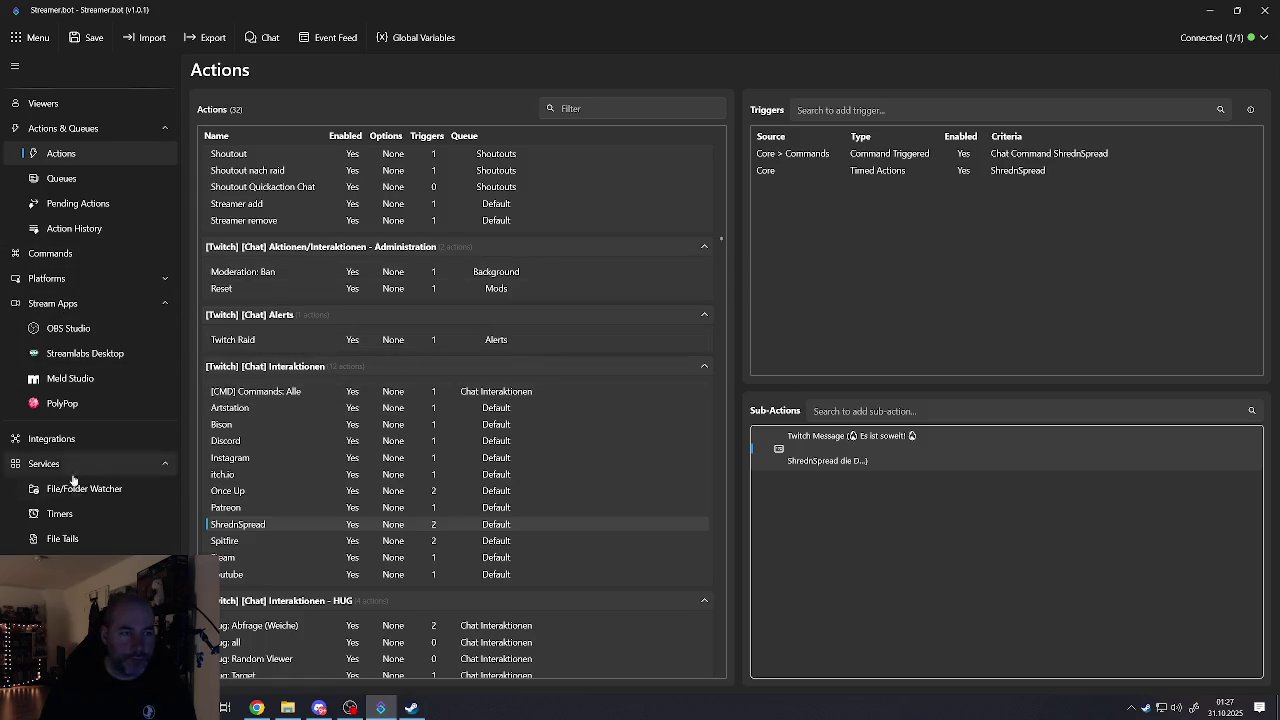
pyautogui.scroll(-1, 63, 528)
pyautogui.scroll(-2, 60, 530)
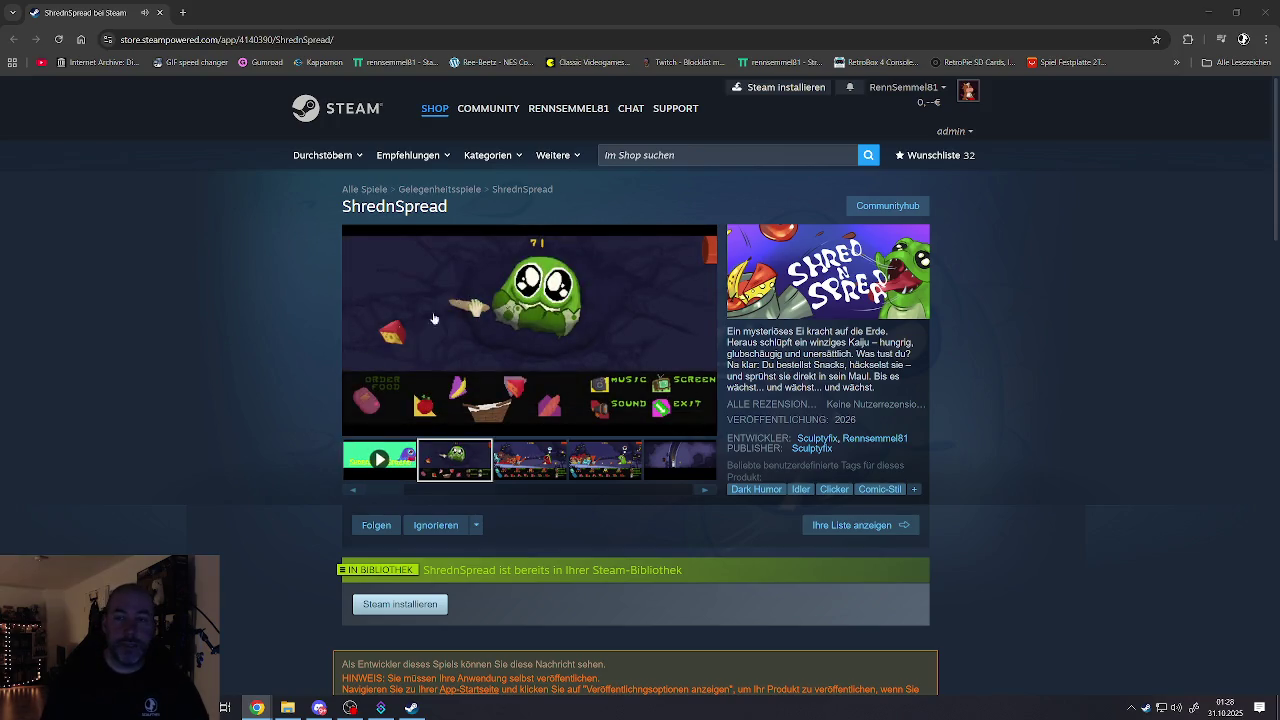
# Step: Close the Chrome store page, save Streamer.bot's actions, and minimize Streamer.bot
pyautogui.click(163, 14)
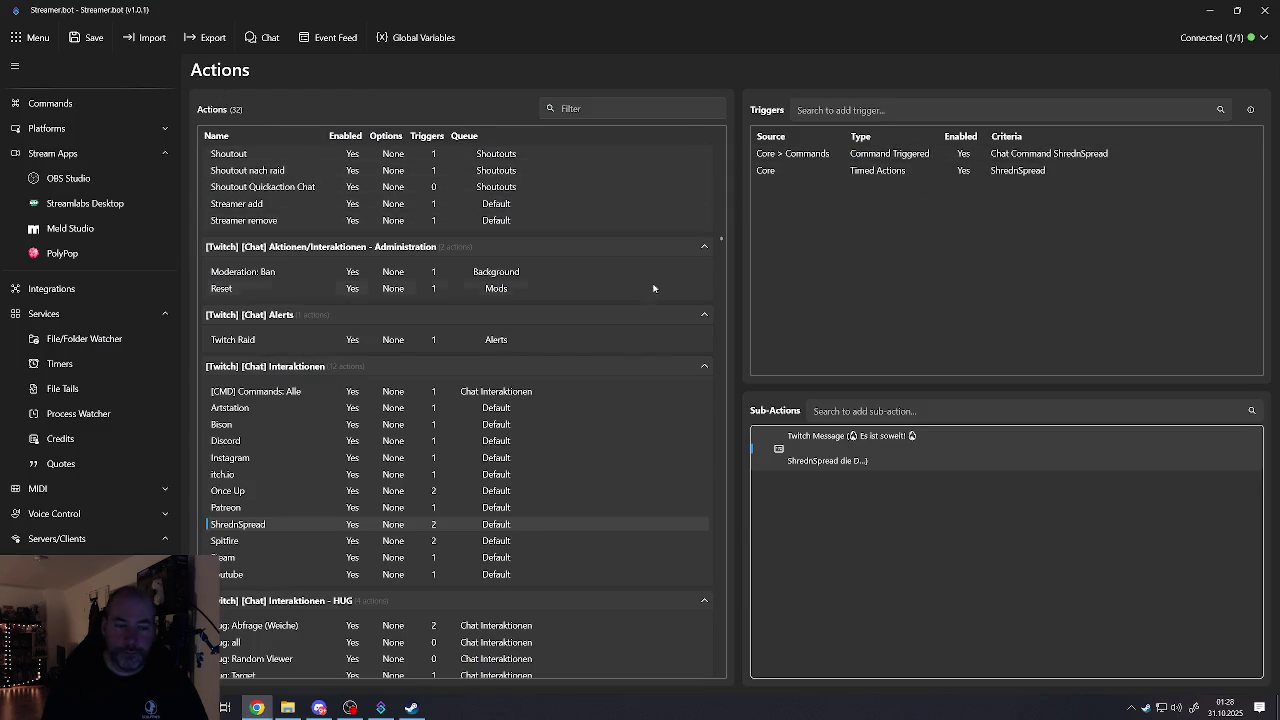
pyautogui.scroll(-3, 440, 404)
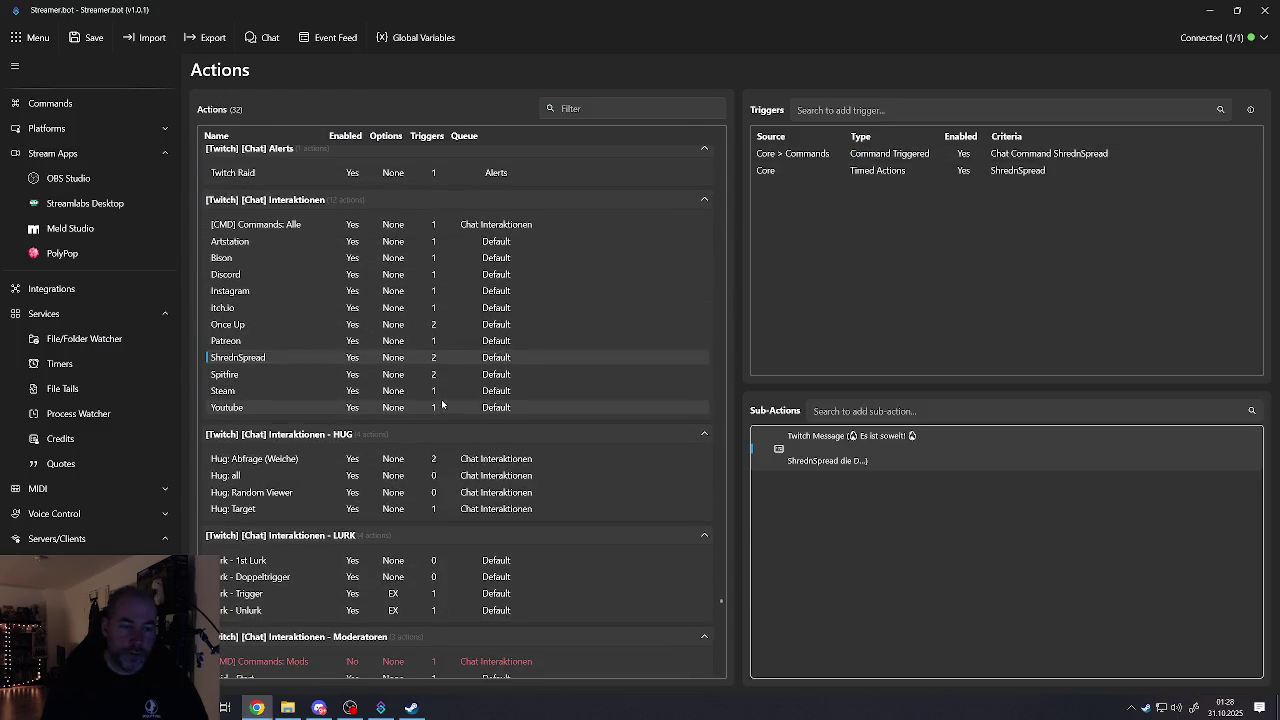
pyautogui.scroll(-1, 443, 395)
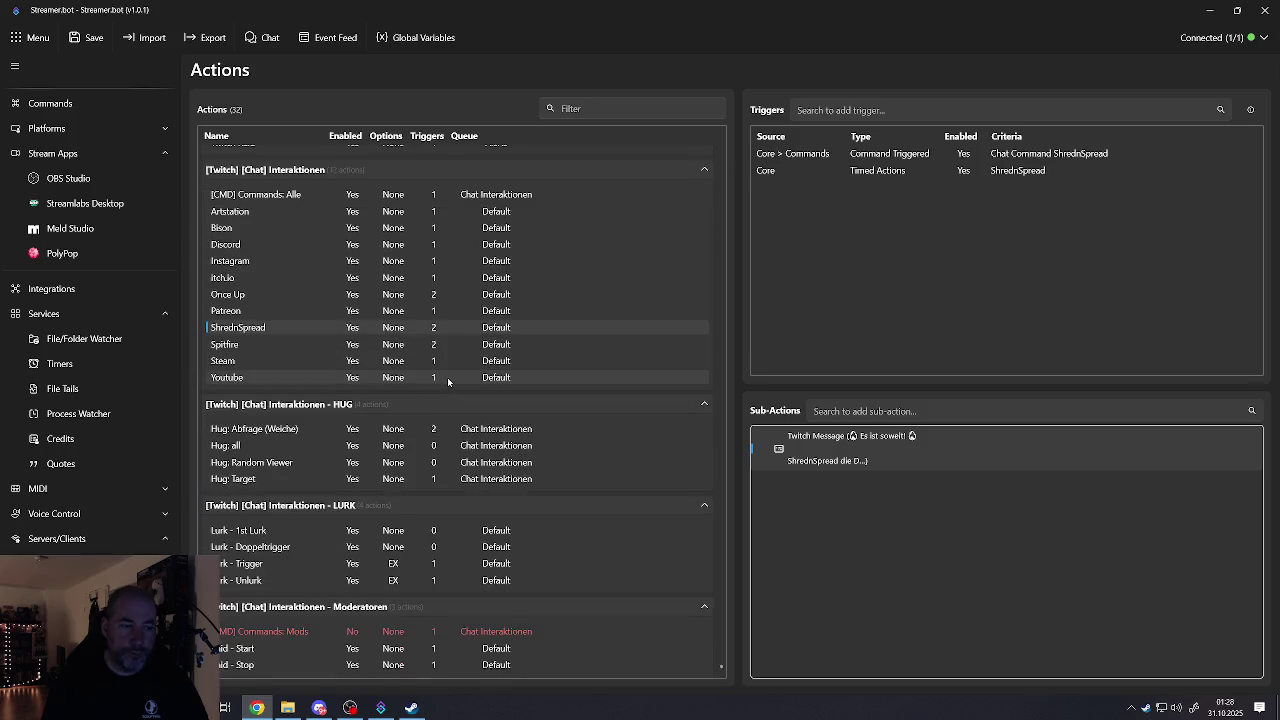
pyautogui.scroll(3, 448, 381)
pyautogui.scroll(2, 448, 381)
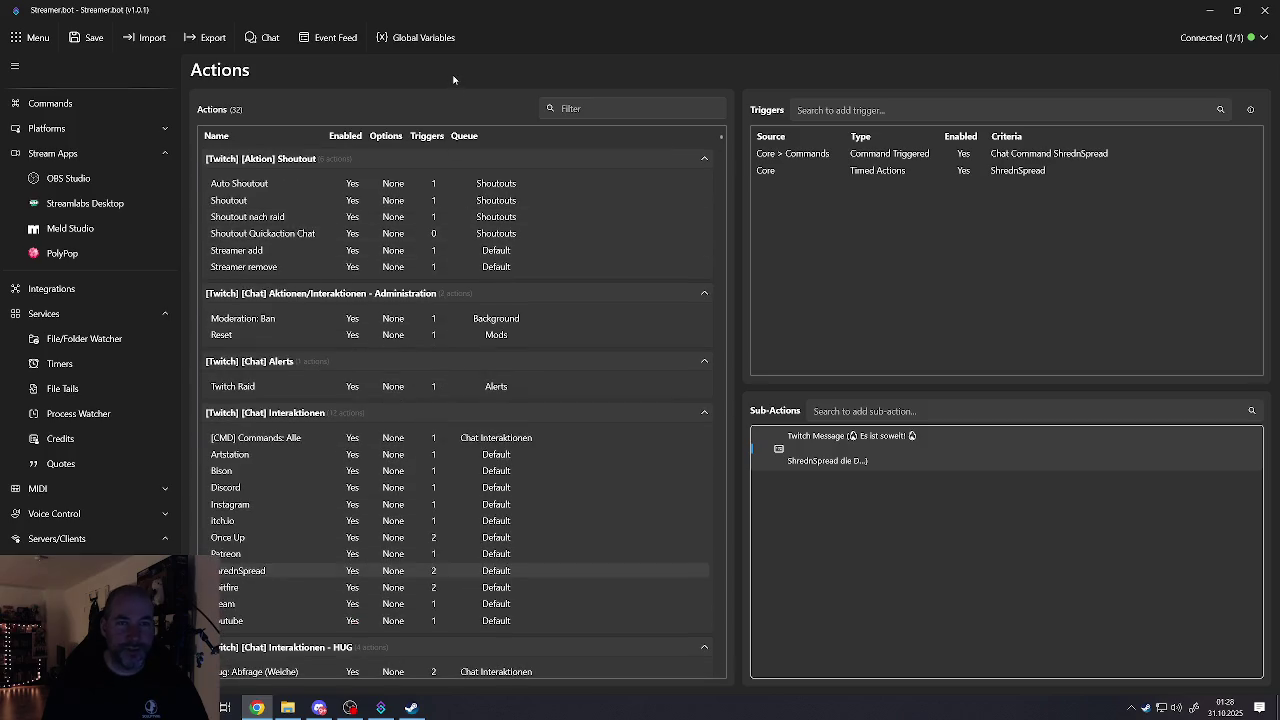
pyautogui.click(91, 38)
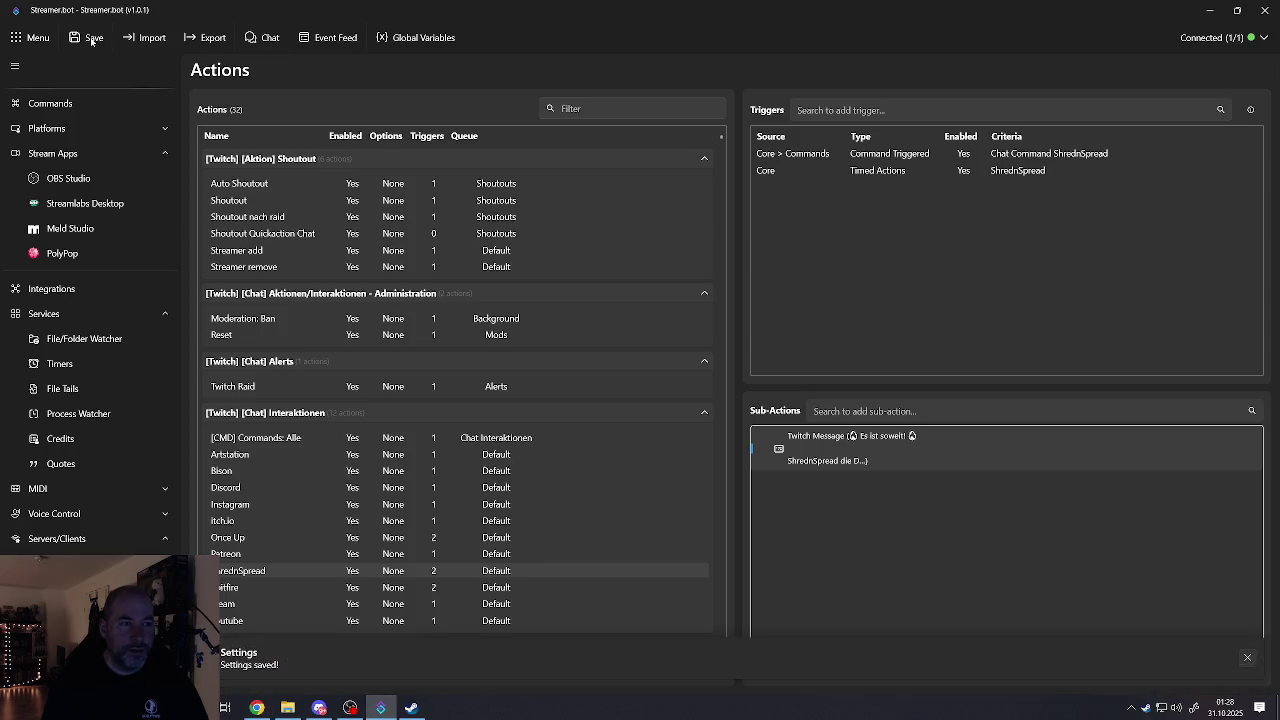
pyautogui.click(94, 38)
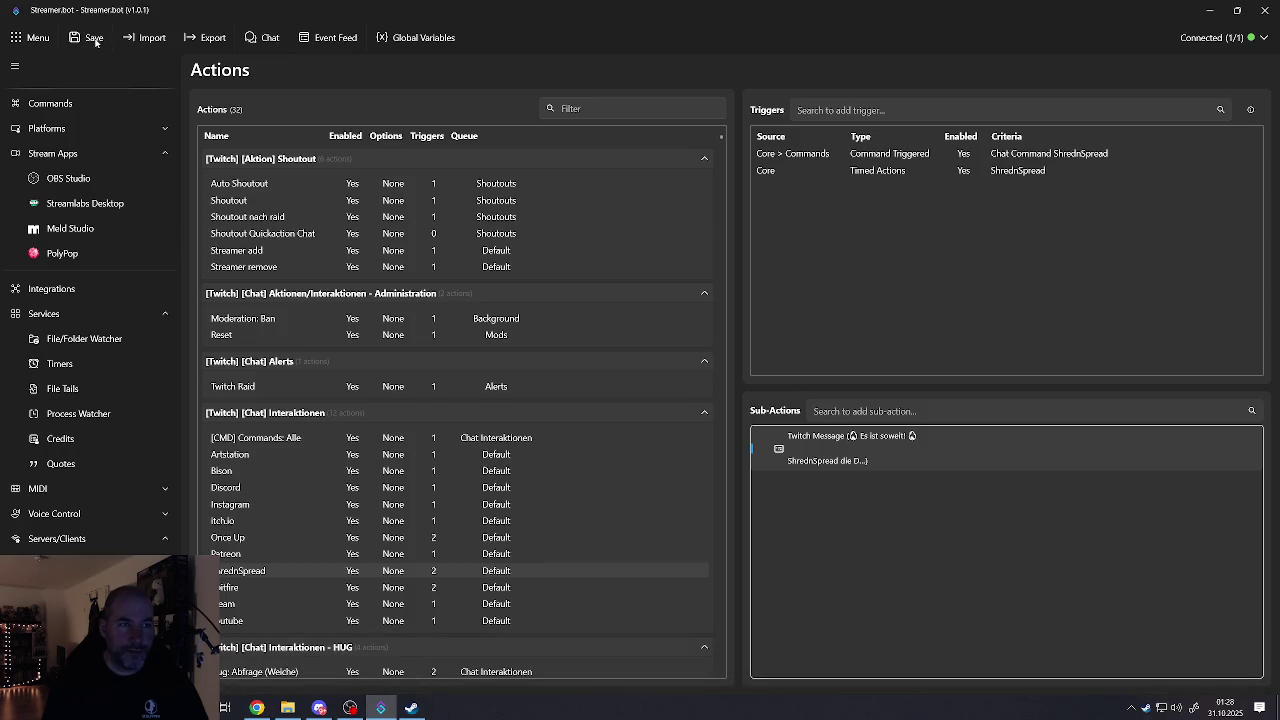
pyautogui.click(94, 38)
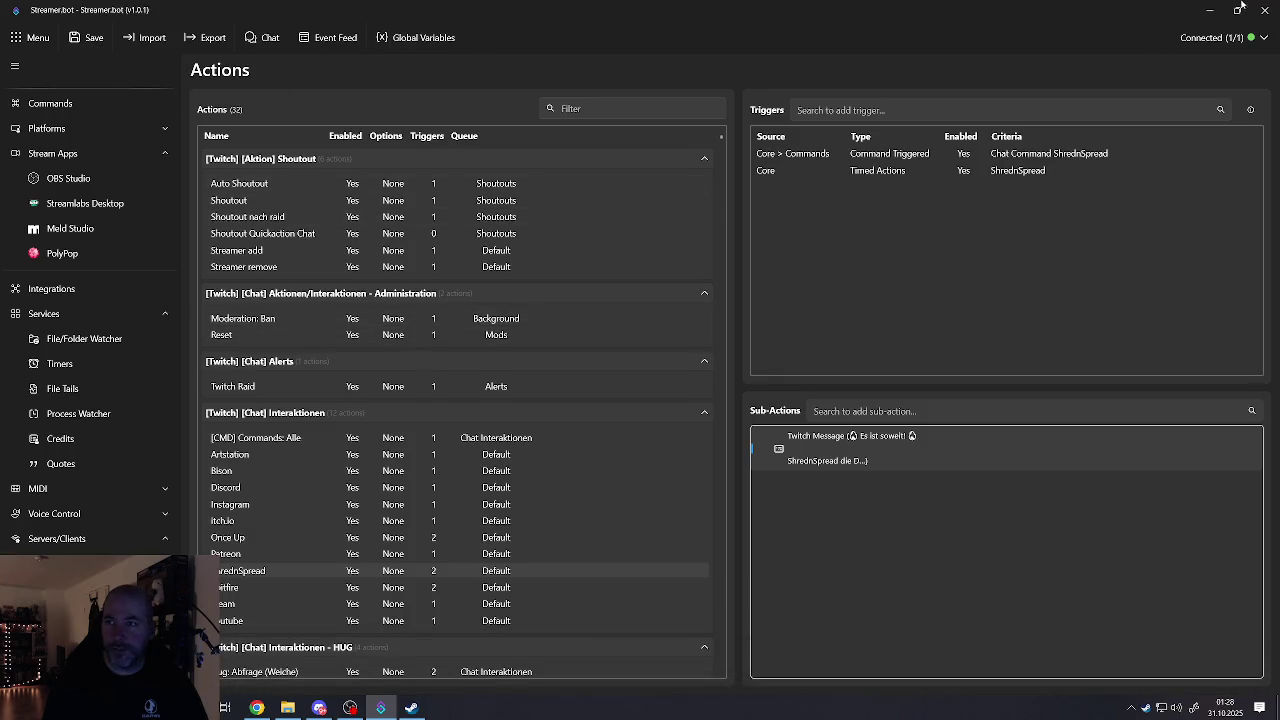
pyautogui.click(1210, 12)
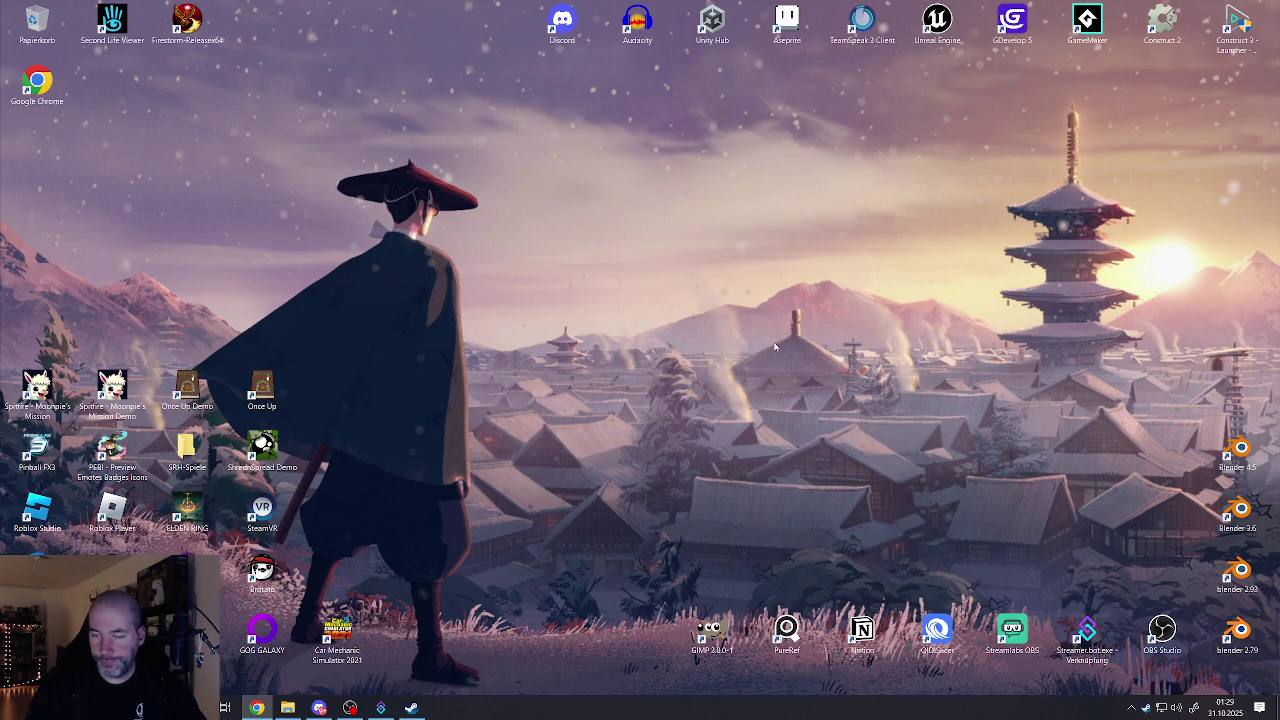
pyautogui.click(1239, 449)
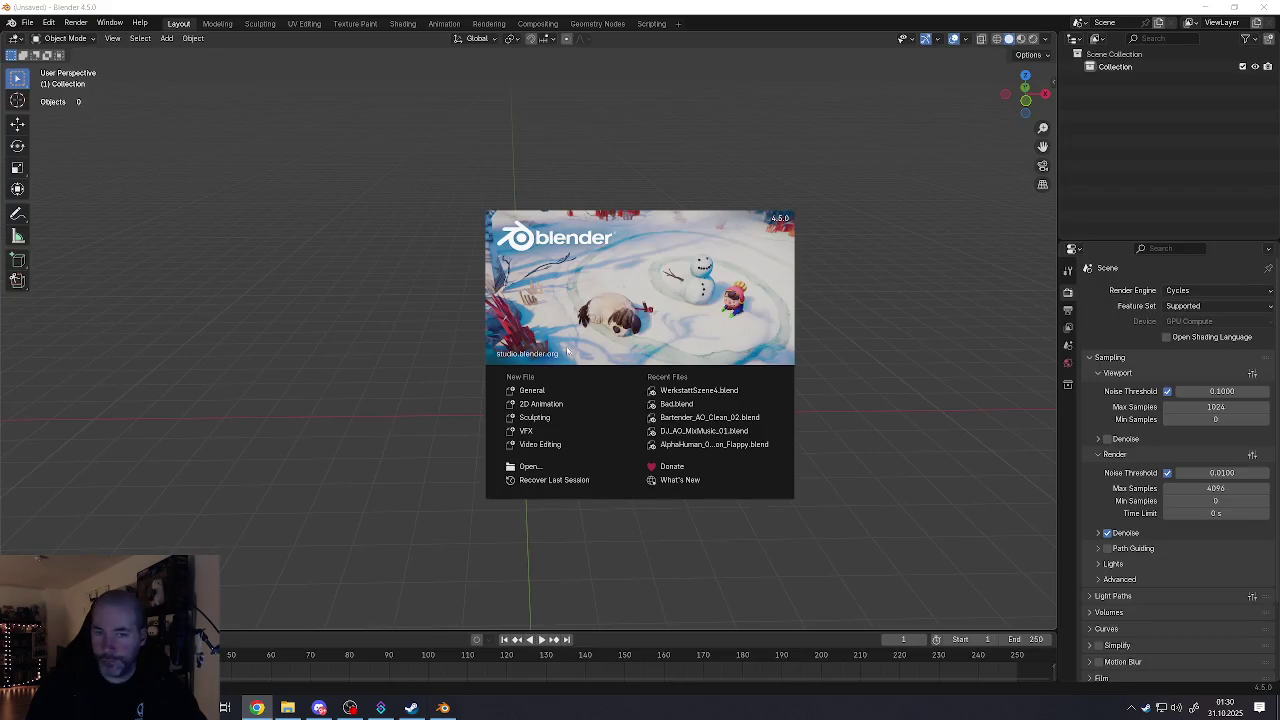
# Step: Dismiss the Blender 4.5 splash screen to reach the empty unsaved scene
pyautogui.click(356, 335)
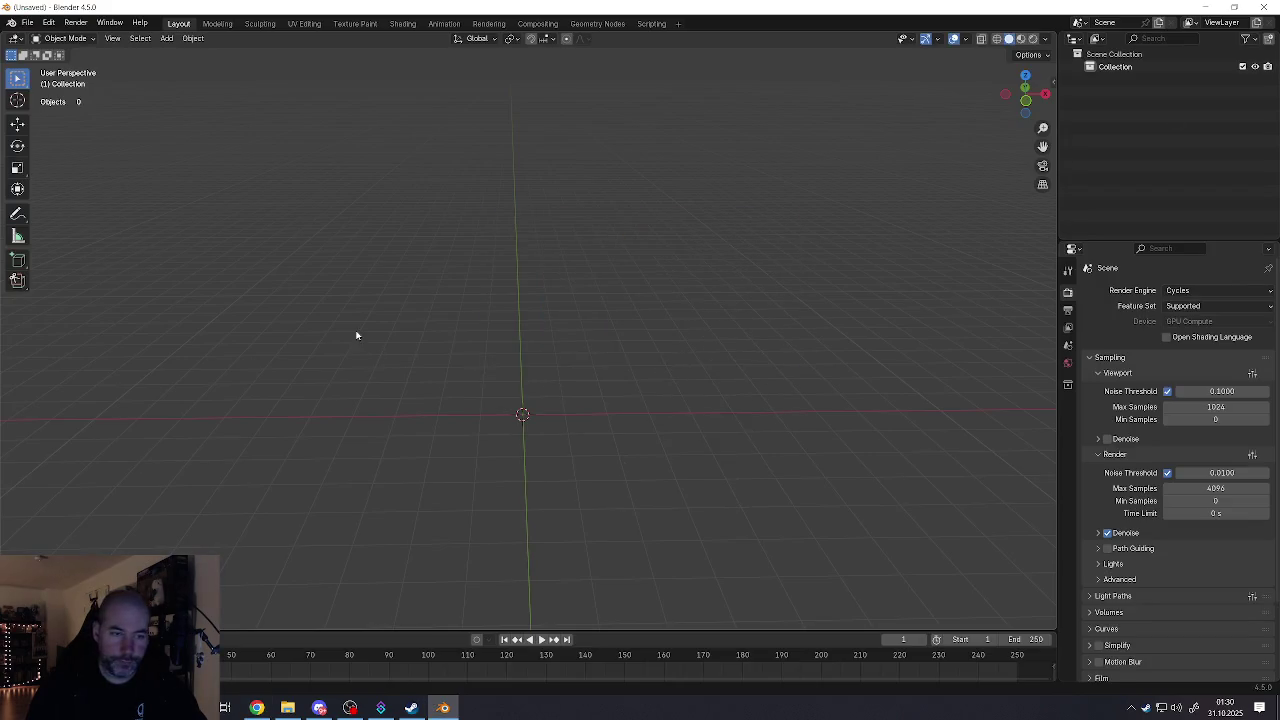
# Step: Open Blender's File menu
pyautogui.click(27, 22)
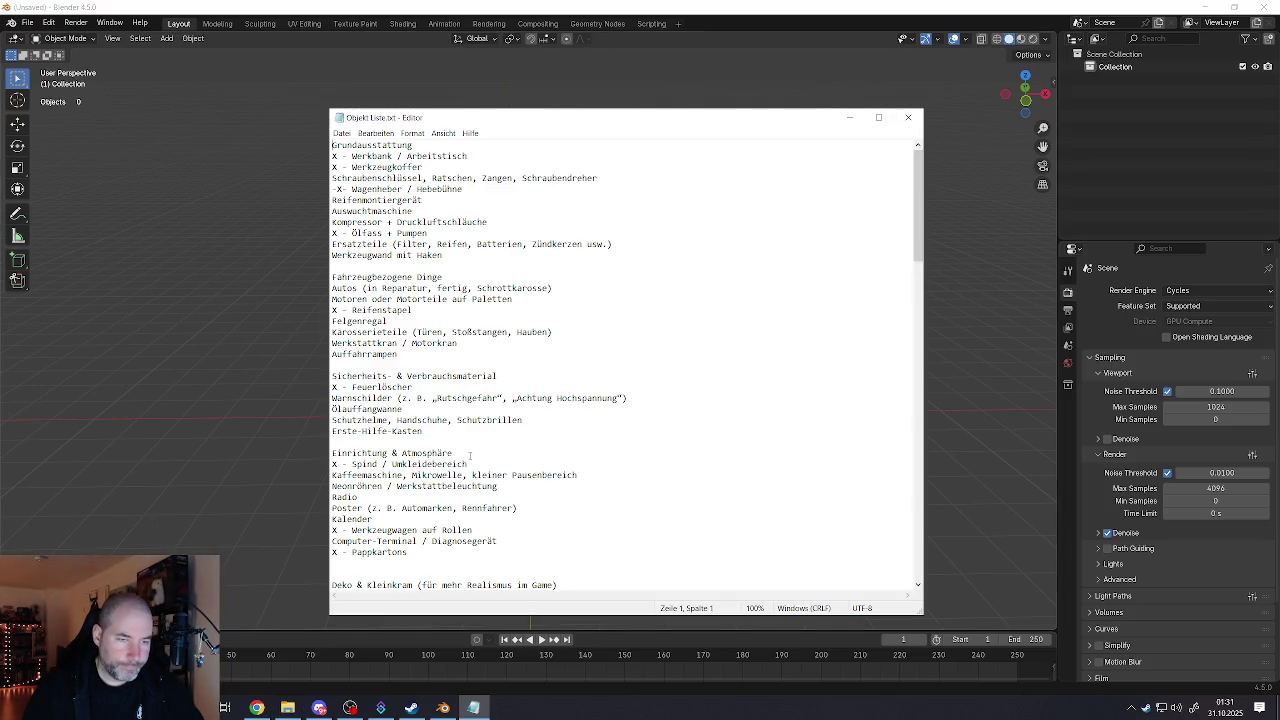
# Step: Scroll through the Objekt Liste.txt workshop checklist in Notepad, then minimize Notepad
pyautogui.scroll(-1, 469, 456)
pyautogui.scroll(-2, 469, 456)
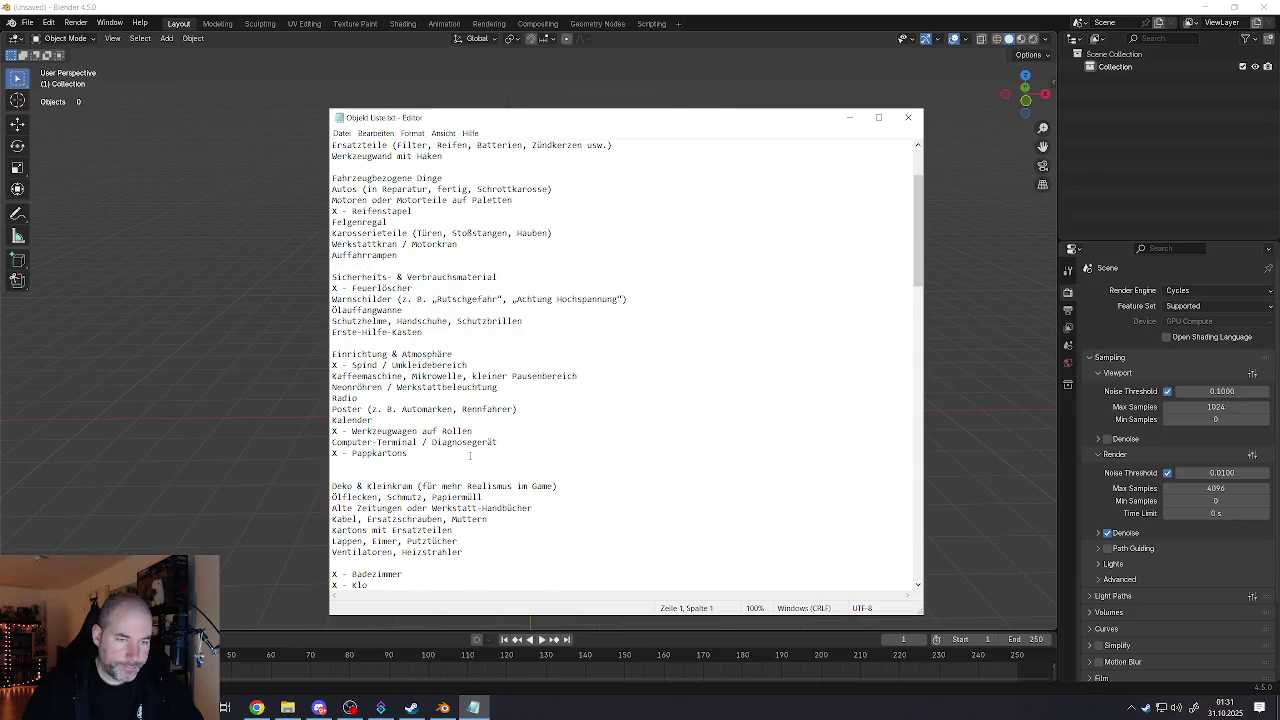
pyautogui.scroll(-3, 469, 456)
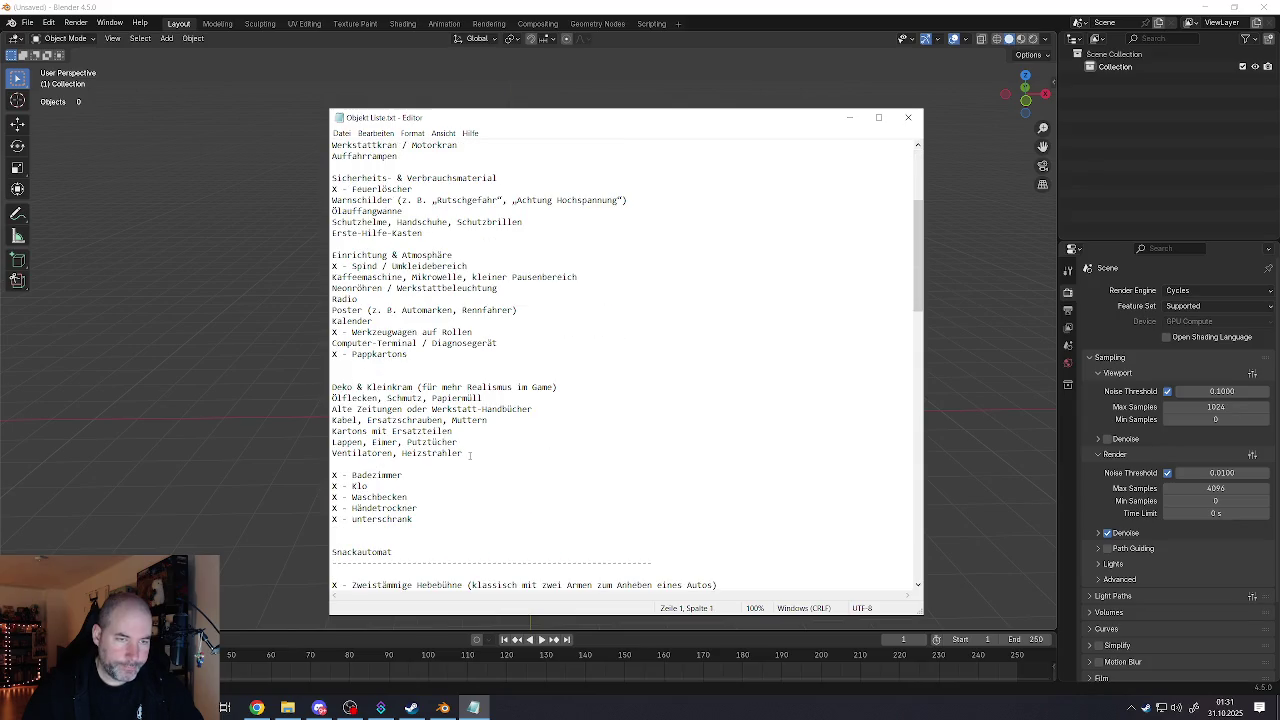
pyautogui.scroll(-4, 469, 456)
pyautogui.scroll(-4, 469, 456)
pyautogui.scroll(-3, 469, 456)
pyautogui.scroll(-4, 469, 456)
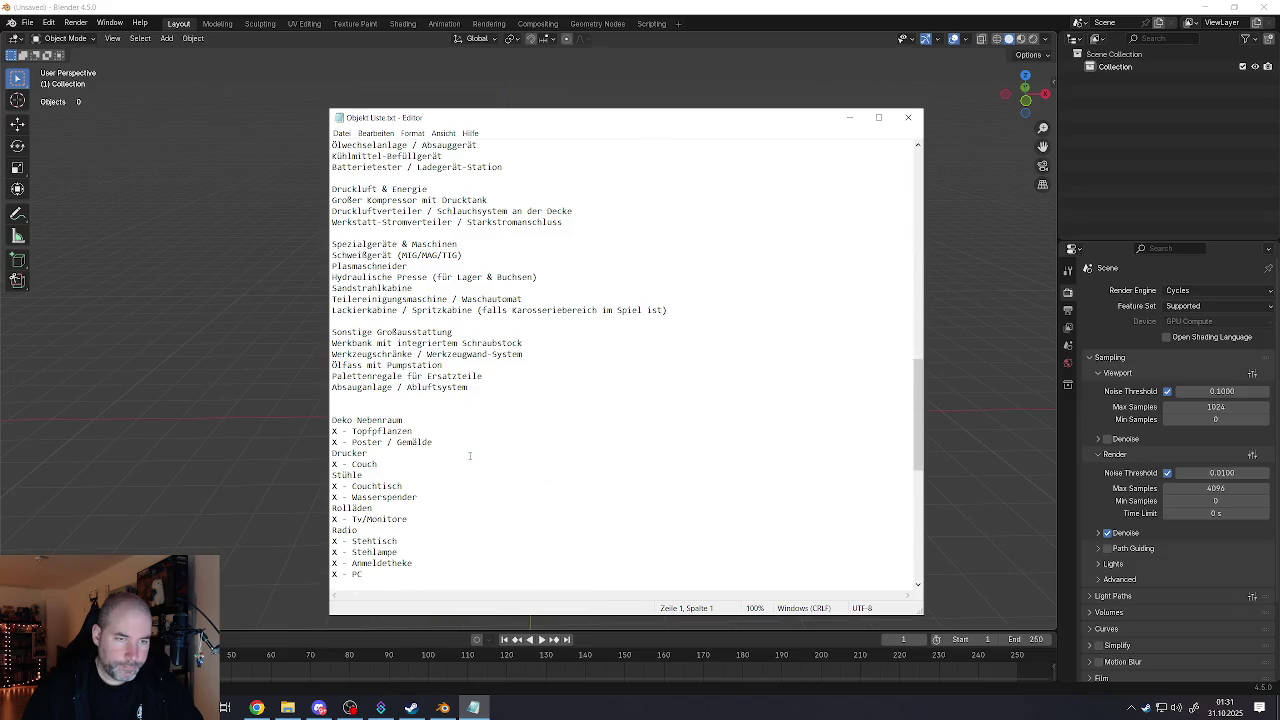
pyautogui.scroll(-1, 469, 456)
pyautogui.scroll(-4, 469, 456)
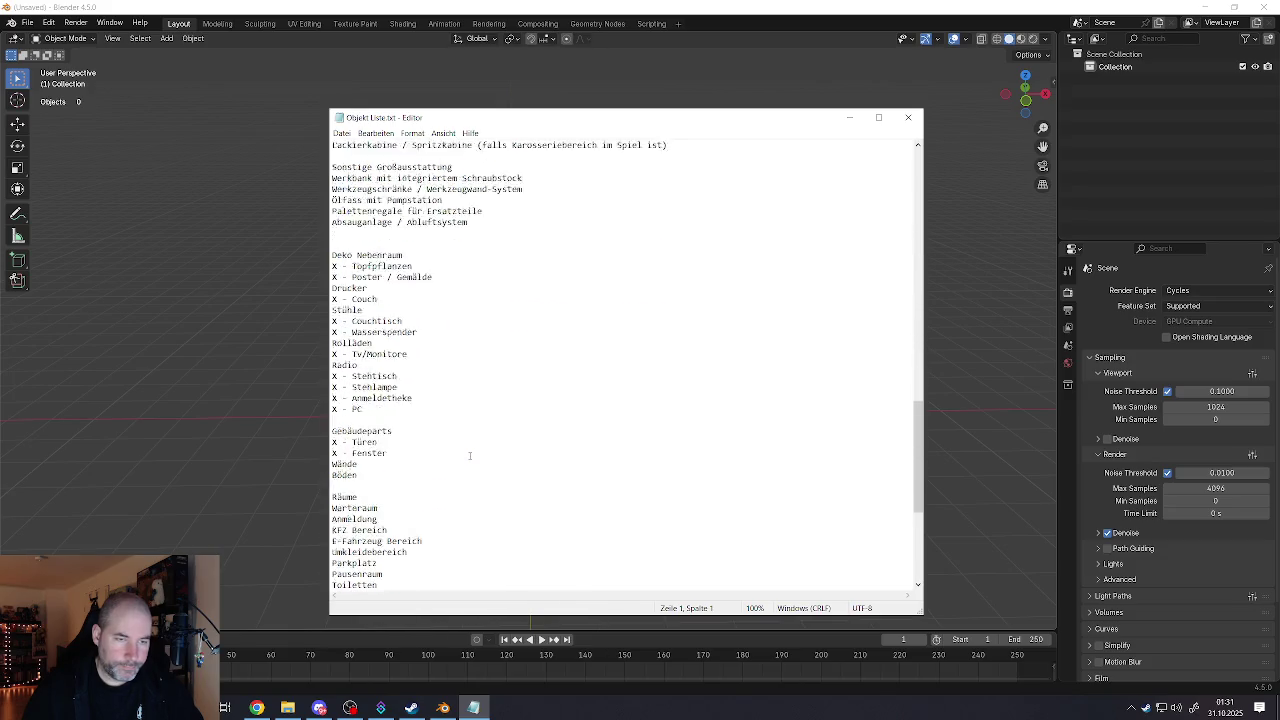
pyautogui.scroll(-3, 469, 456)
pyautogui.scroll(1, 469, 456)
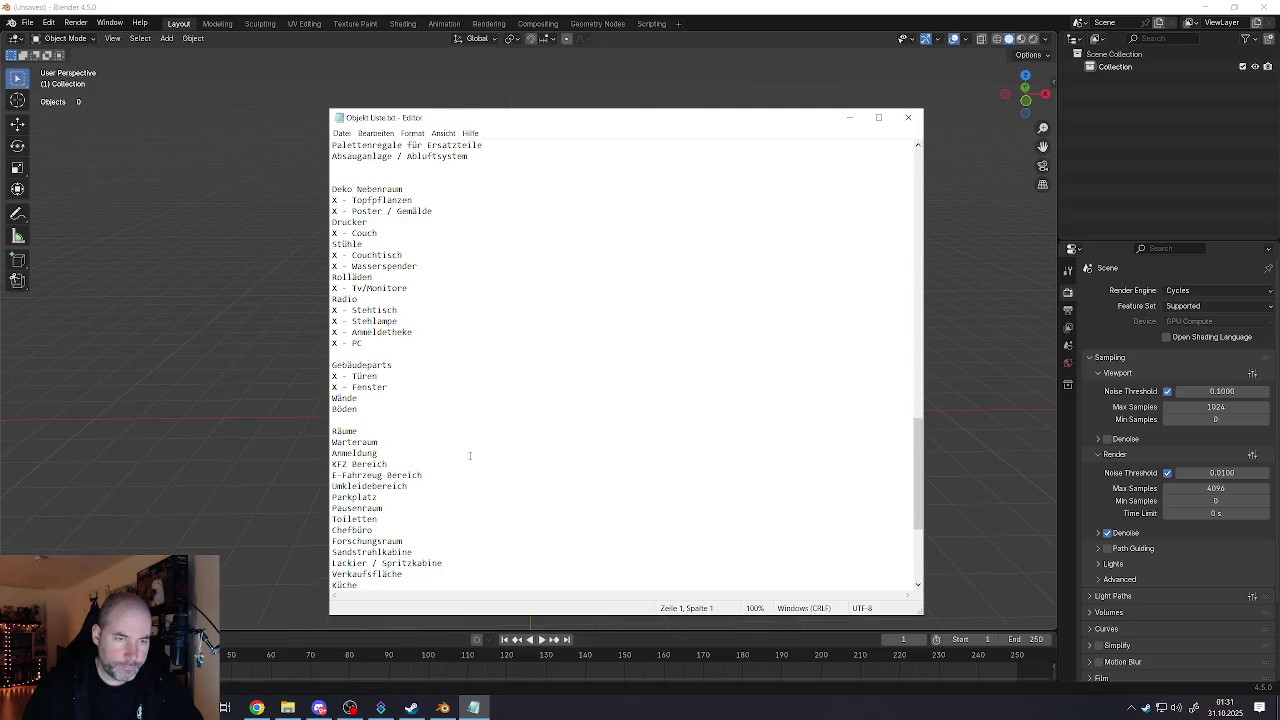
pyautogui.scroll(-2, 469, 456)
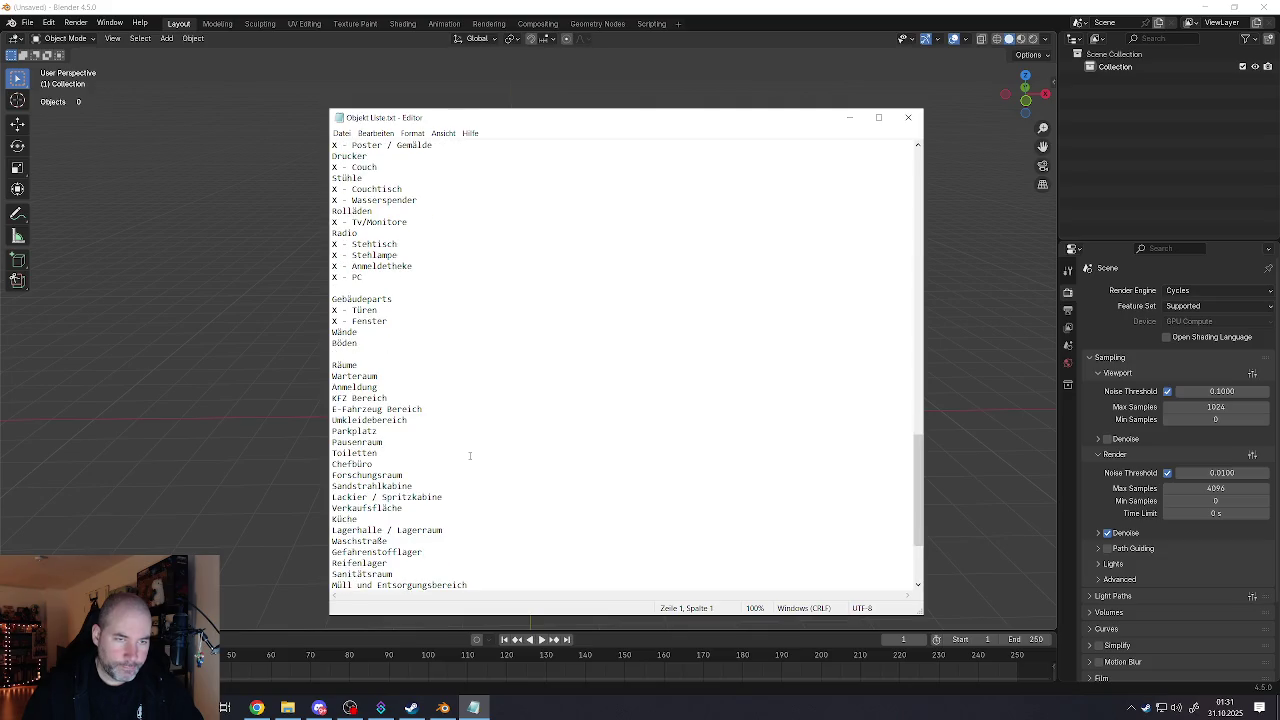
pyautogui.scroll(-2, 469, 456)
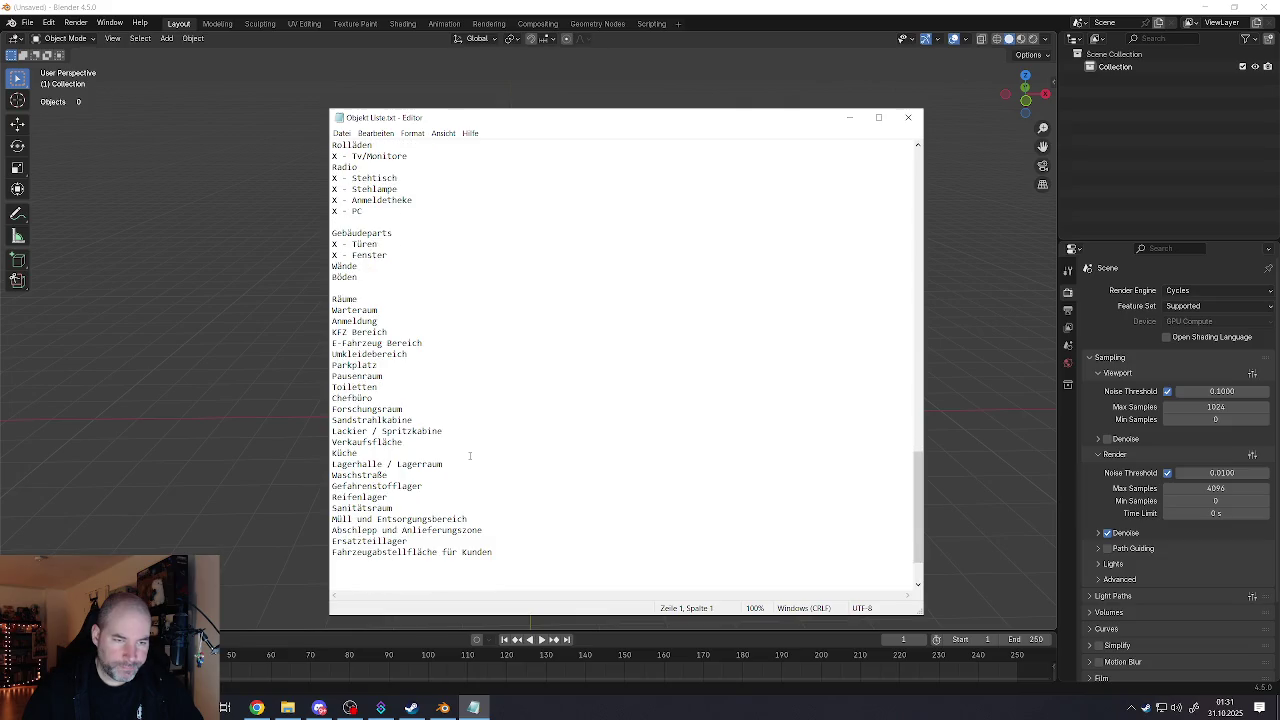
pyautogui.scroll(5, 469, 456)
pyautogui.scroll(3, 469, 456)
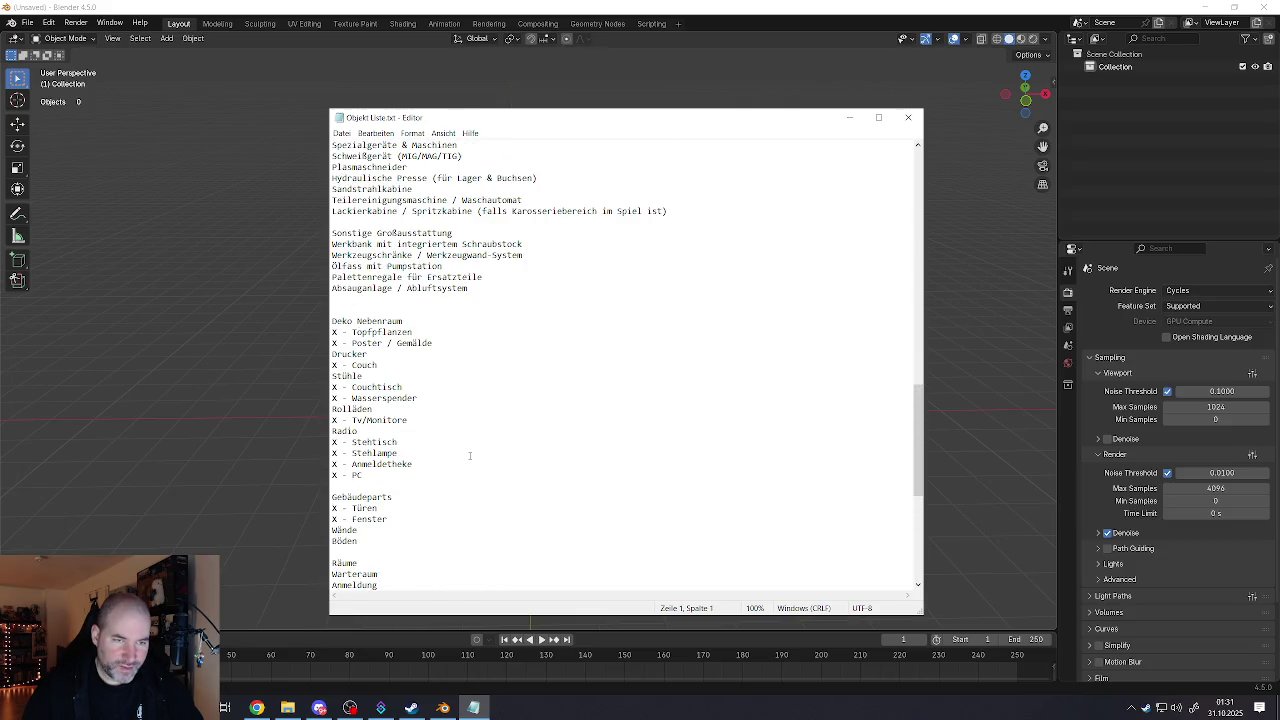
pyautogui.scroll(4, 469, 456)
pyautogui.scroll(3, 469, 456)
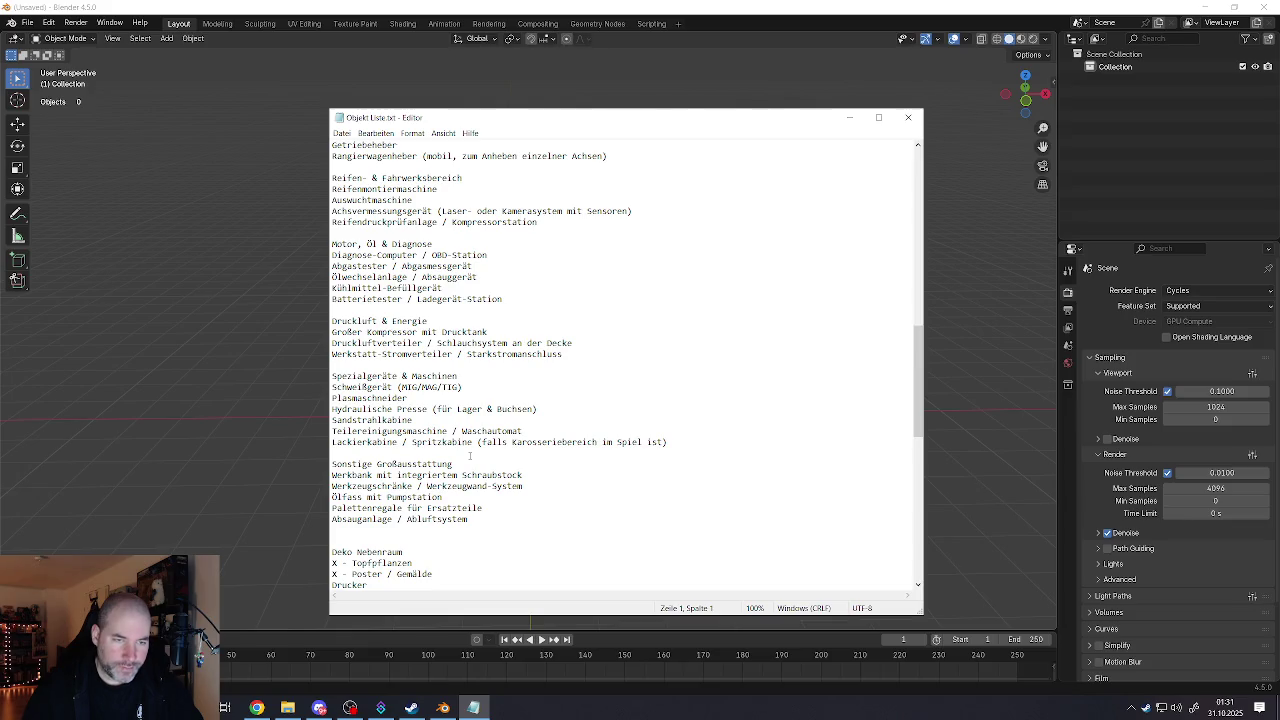
pyautogui.scroll(2, 469, 456)
pyautogui.scroll(1, 469, 456)
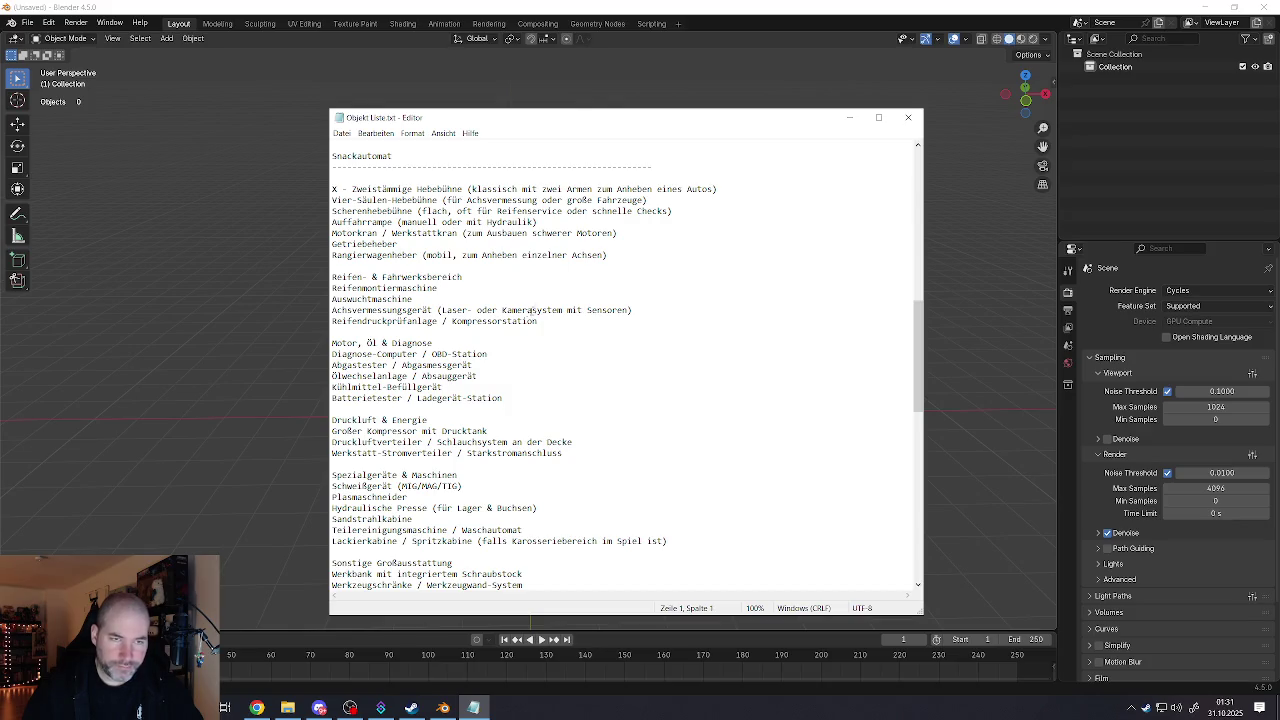
pyautogui.click(849, 120)
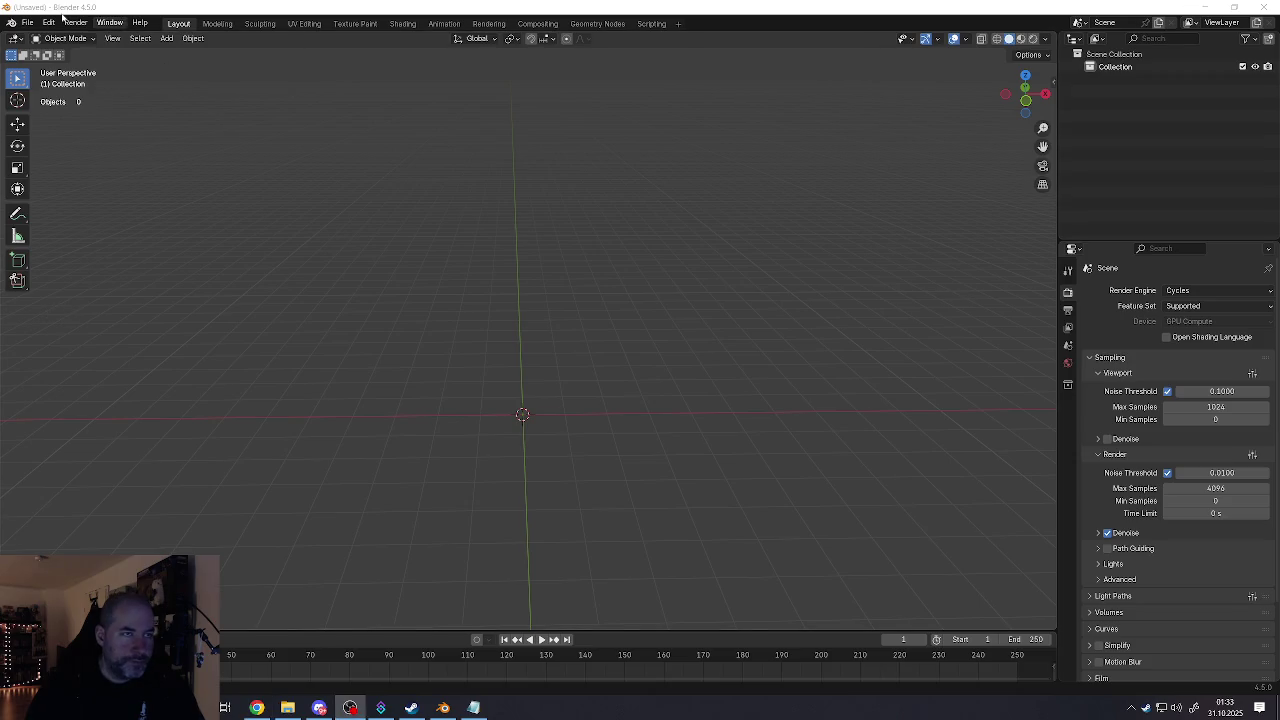
pyautogui.click(29, 22)
pyautogui.moveTo(59, 62)
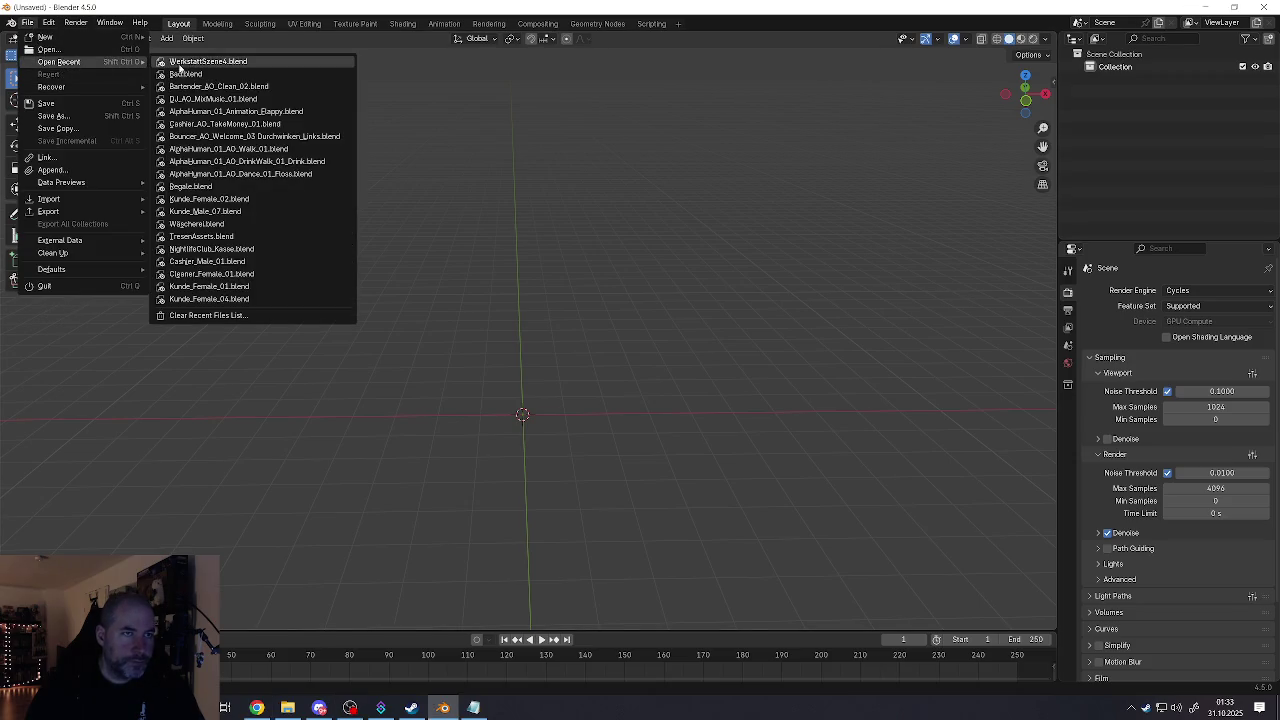
# Step: Browse Projekt Werkstatt and its Fahrzeuge folder in the Open dialog, then cancel without loading
pyautogui.click(47, 49)
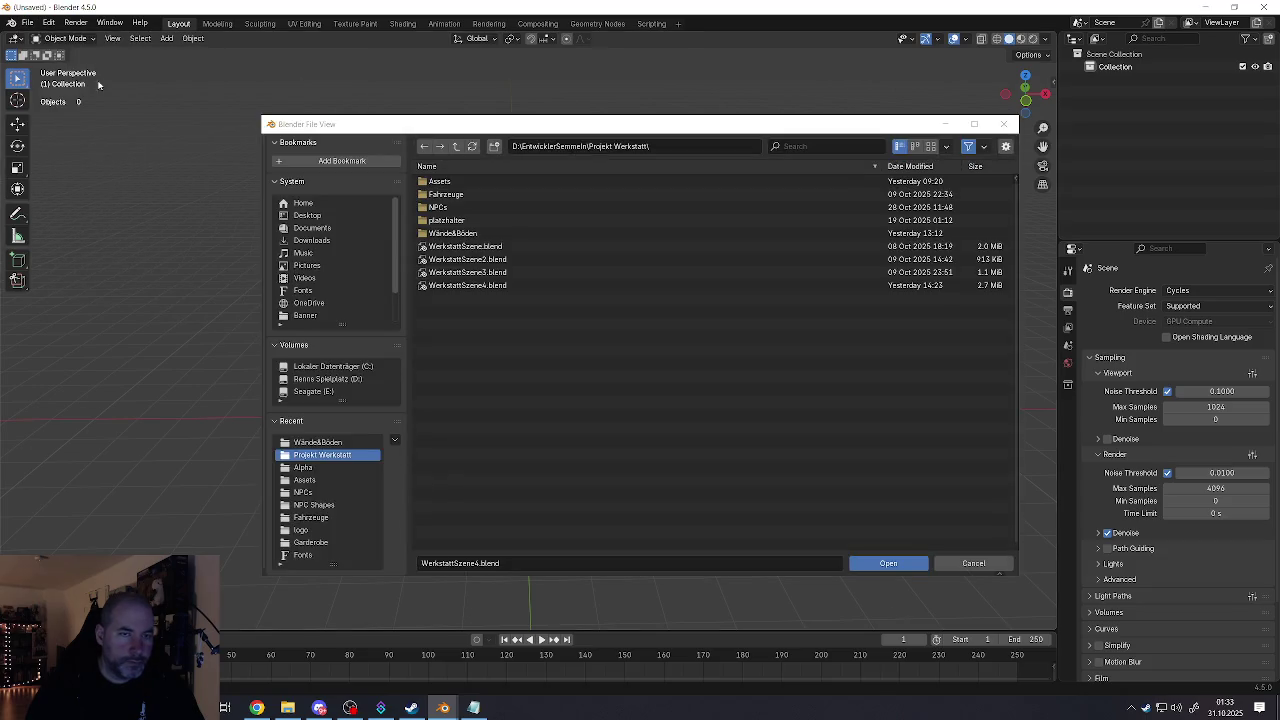
pyautogui.click(444, 196)
pyautogui.doubleClick(444, 196)
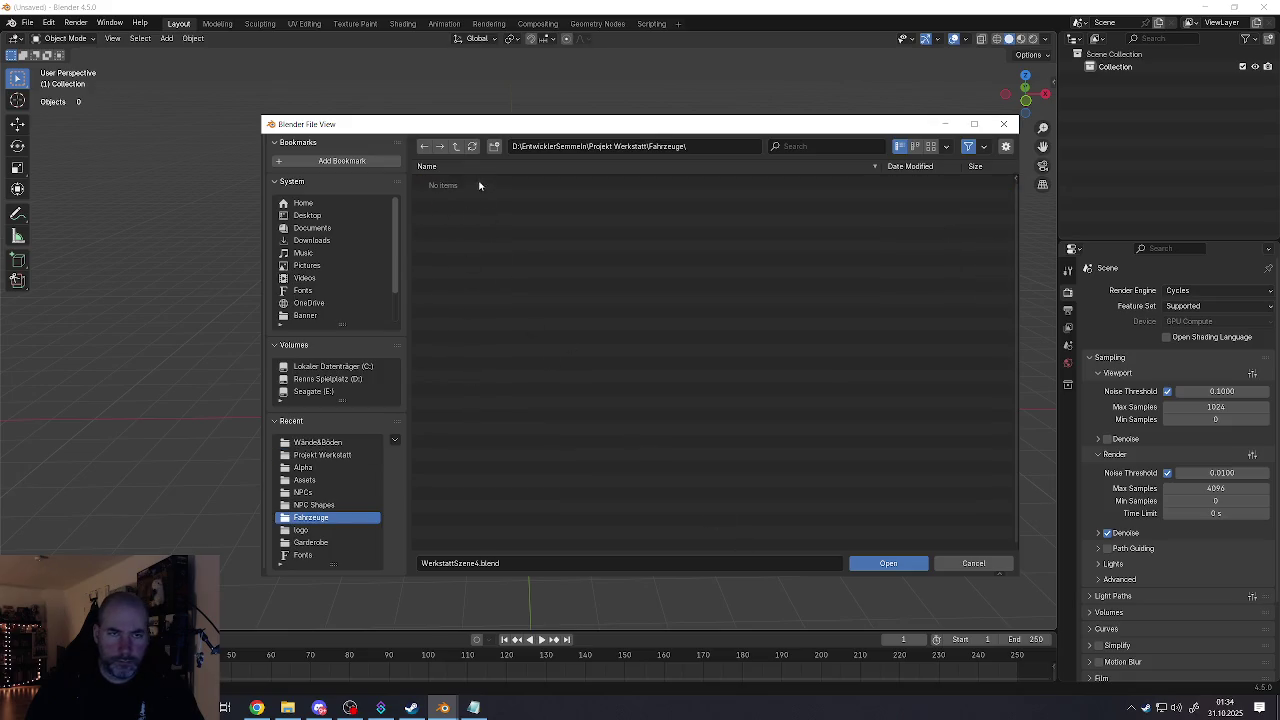
pyautogui.click(457, 148)
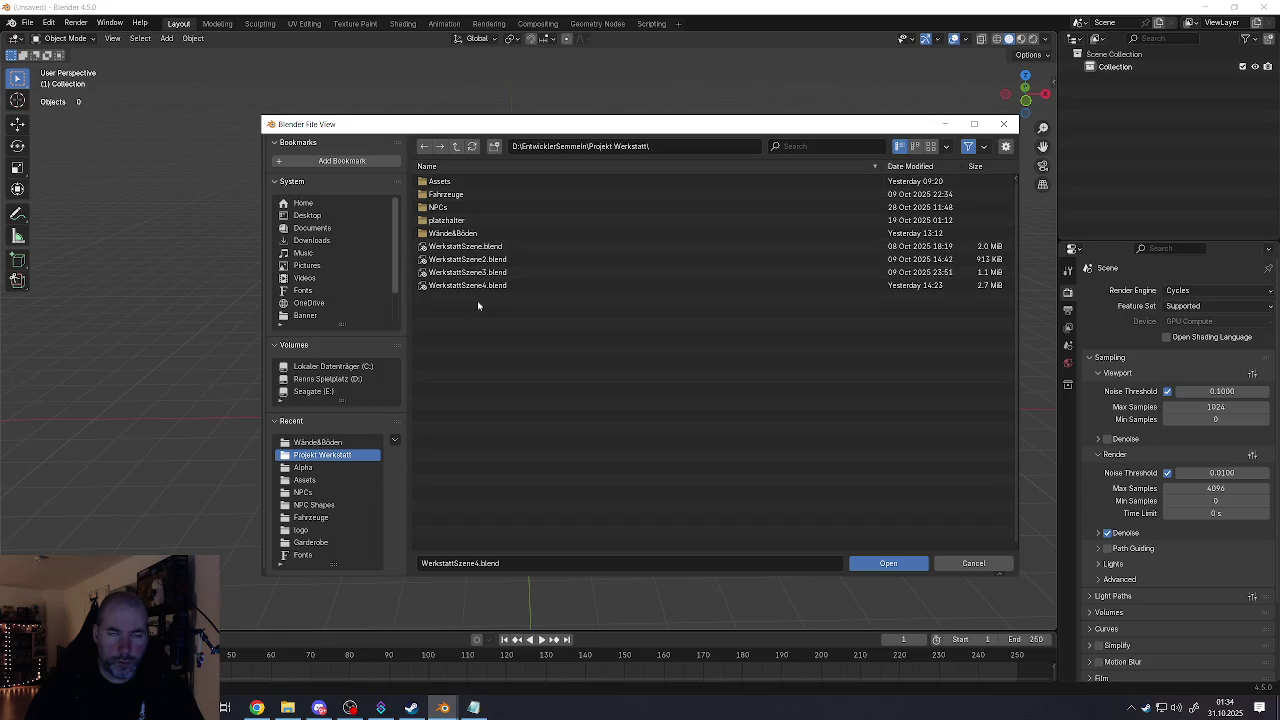
pyautogui.click(948, 567)
# Step: Glance at File Explorer, return to Blender and show the File > Import format list
pyautogui.click(287, 707)
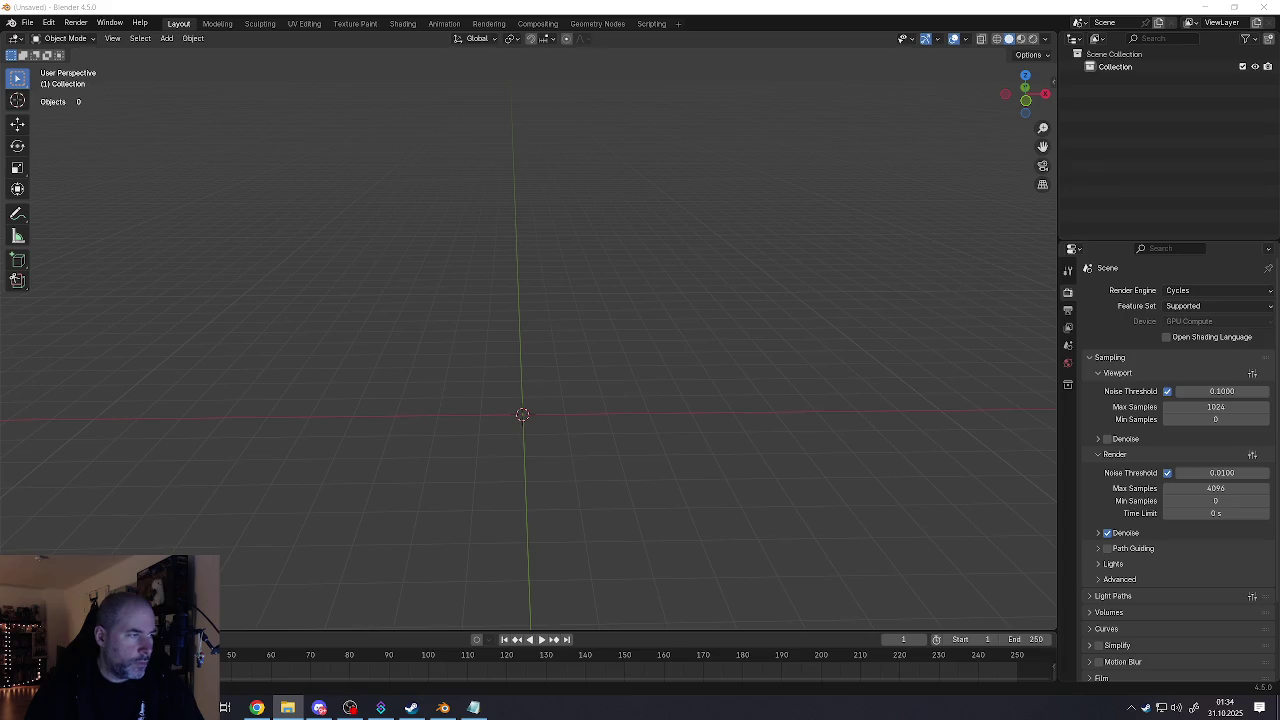
pyautogui.click(225, 127)
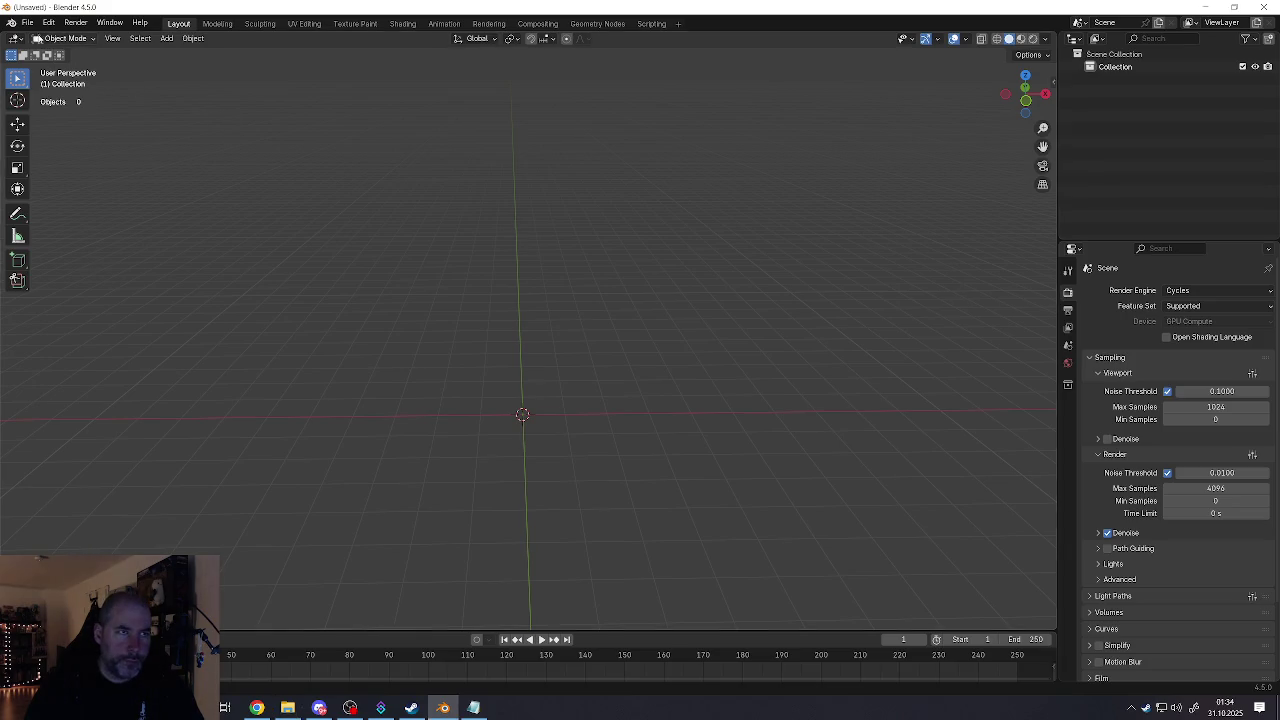
pyautogui.click(27, 22)
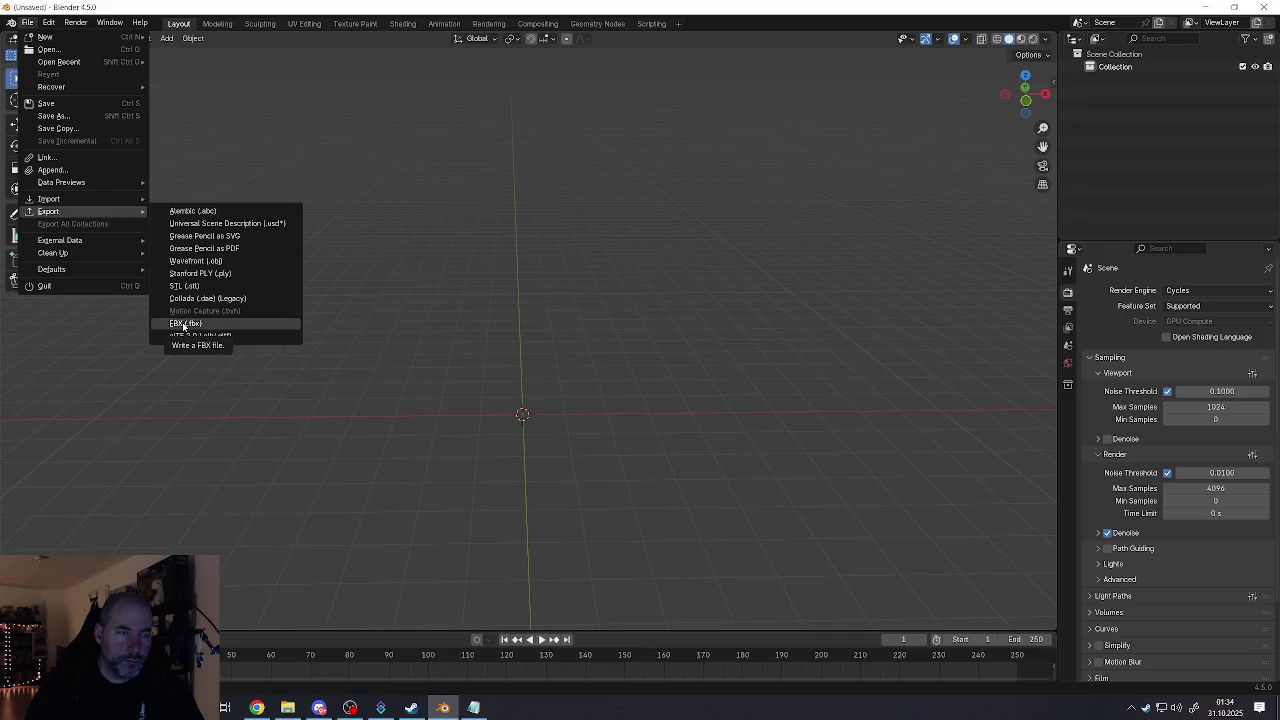
pyautogui.moveTo(49, 199)
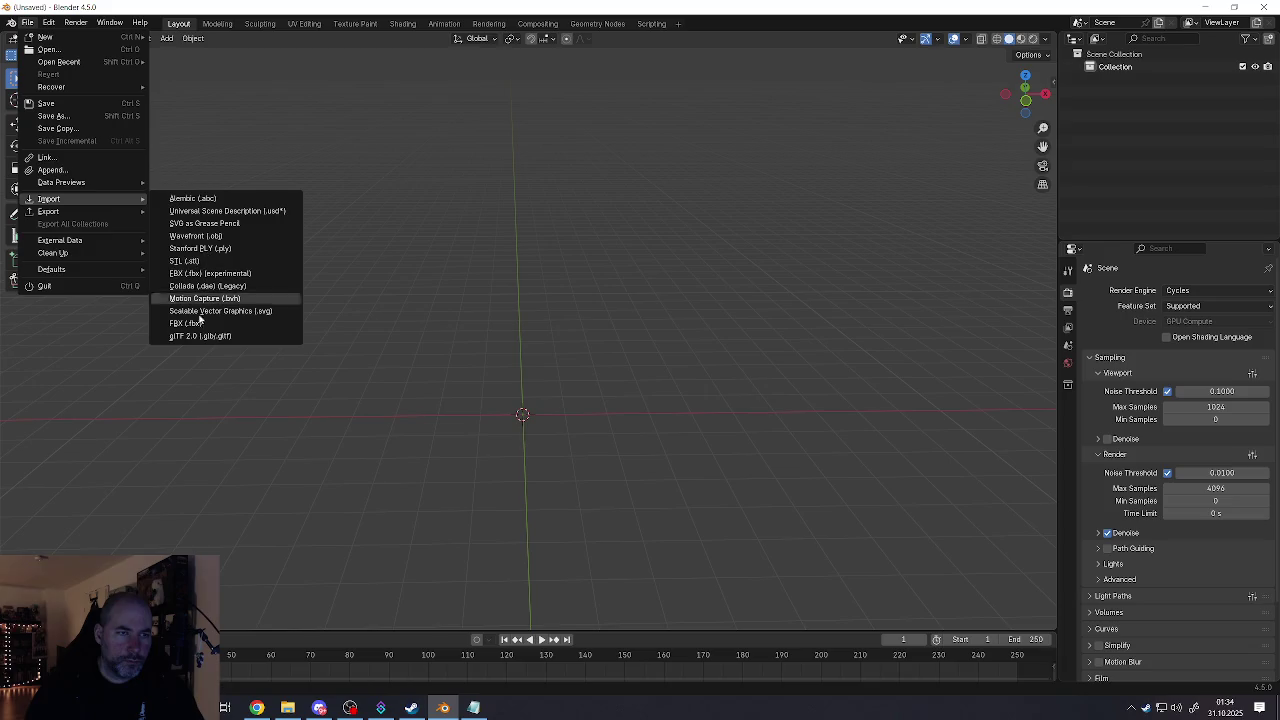
# Step: Import Racer_01.fbx as FBX from the Projekt Werkstatt\Fahrzeuge folder
pyautogui.click(188, 323)
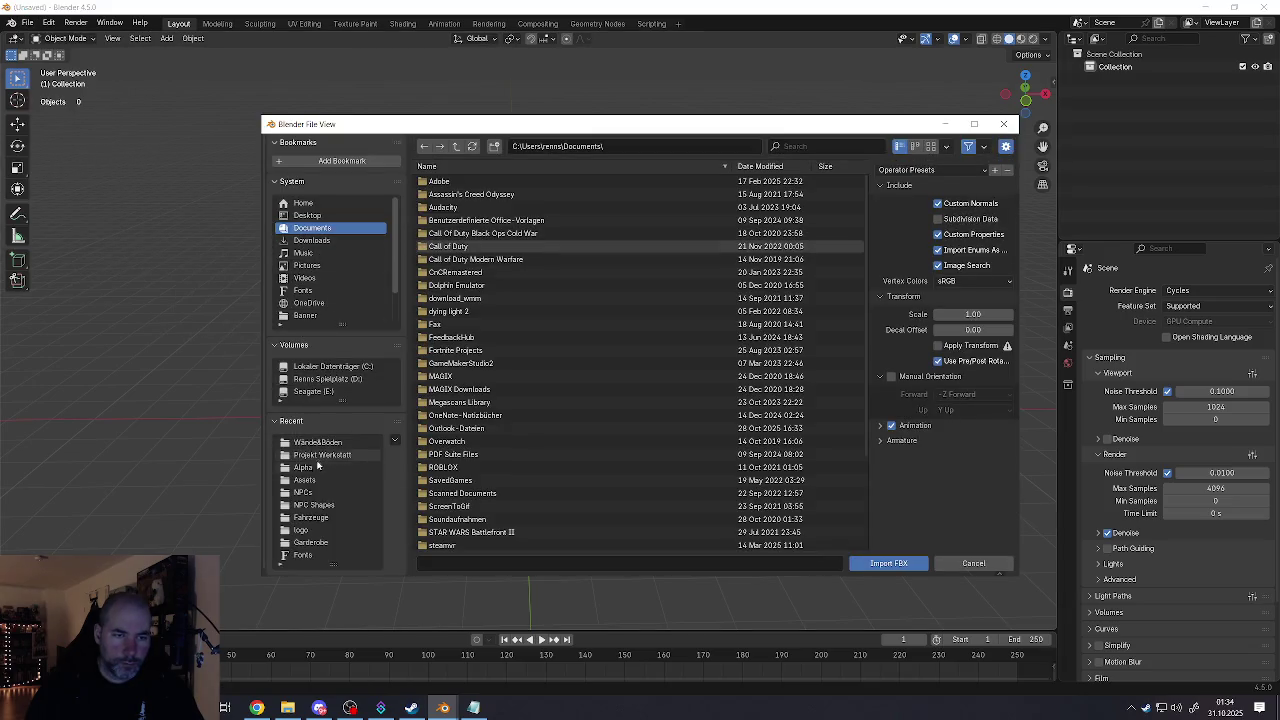
pyautogui.click(316, 442)
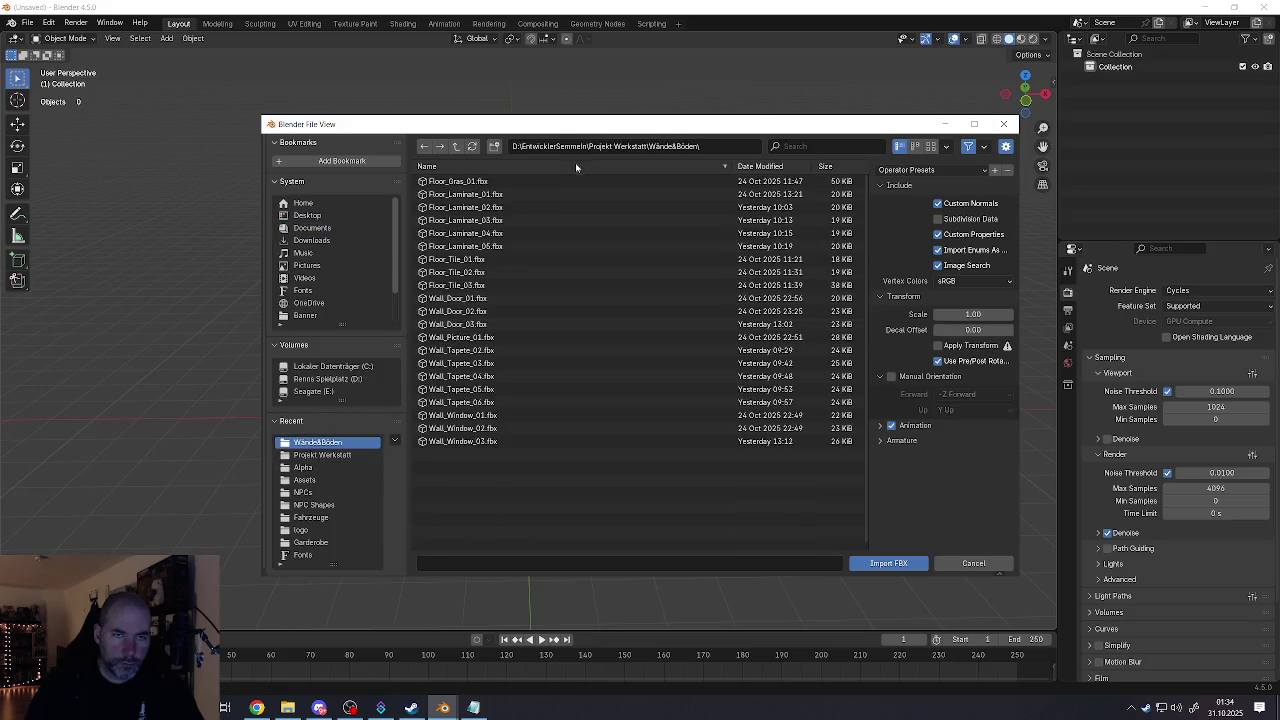
pyautogui.click(456, 146)
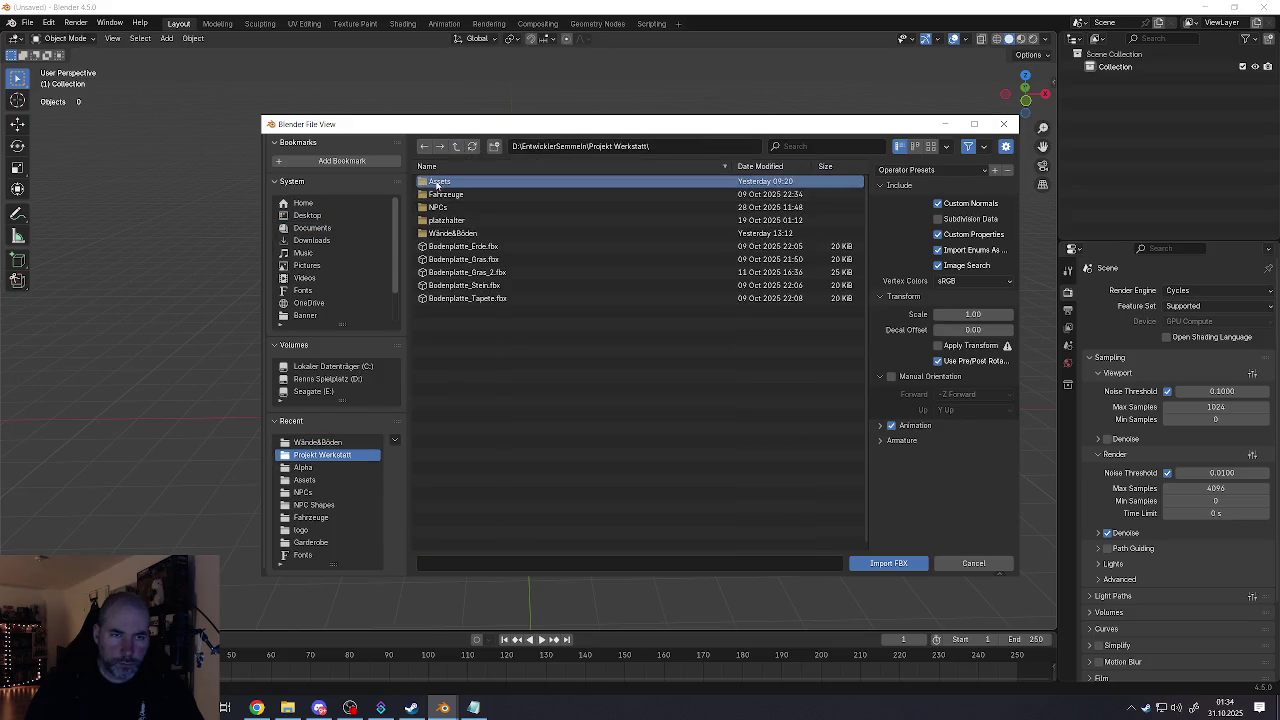
pyautogui.click(445, 194)
pyautogui.click(445, 181)
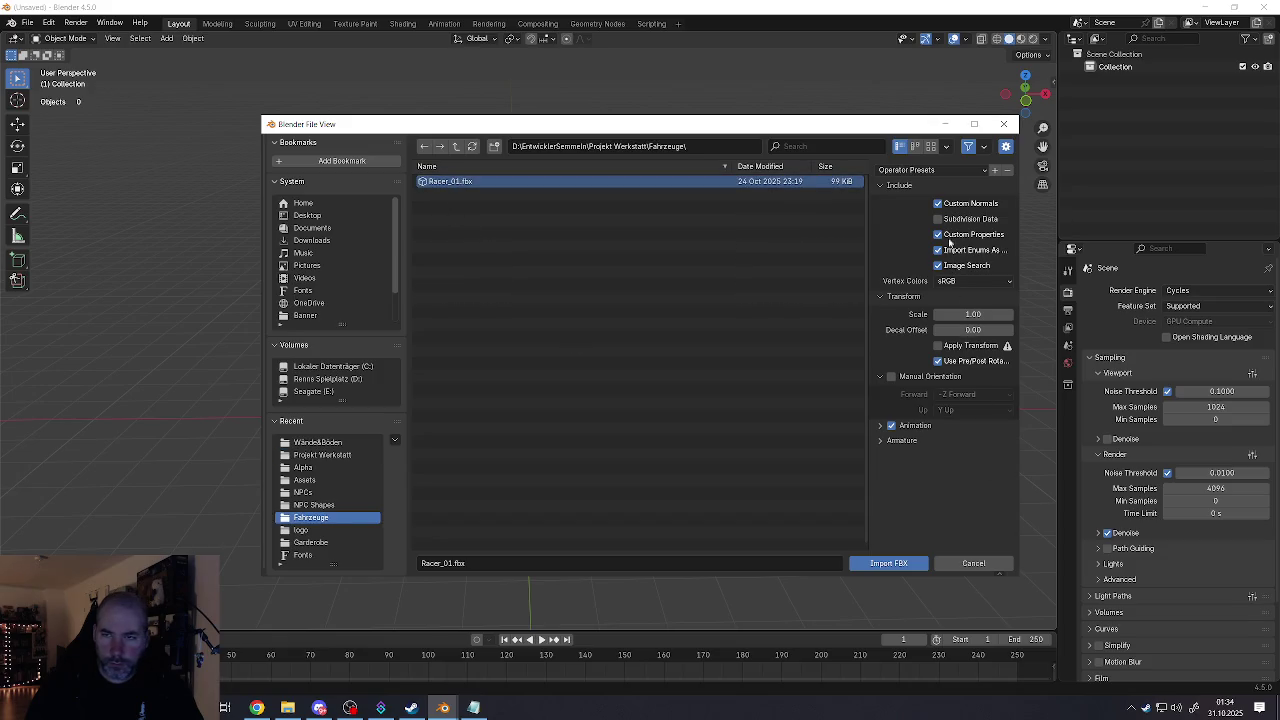
pyautogui.click(876, 564)
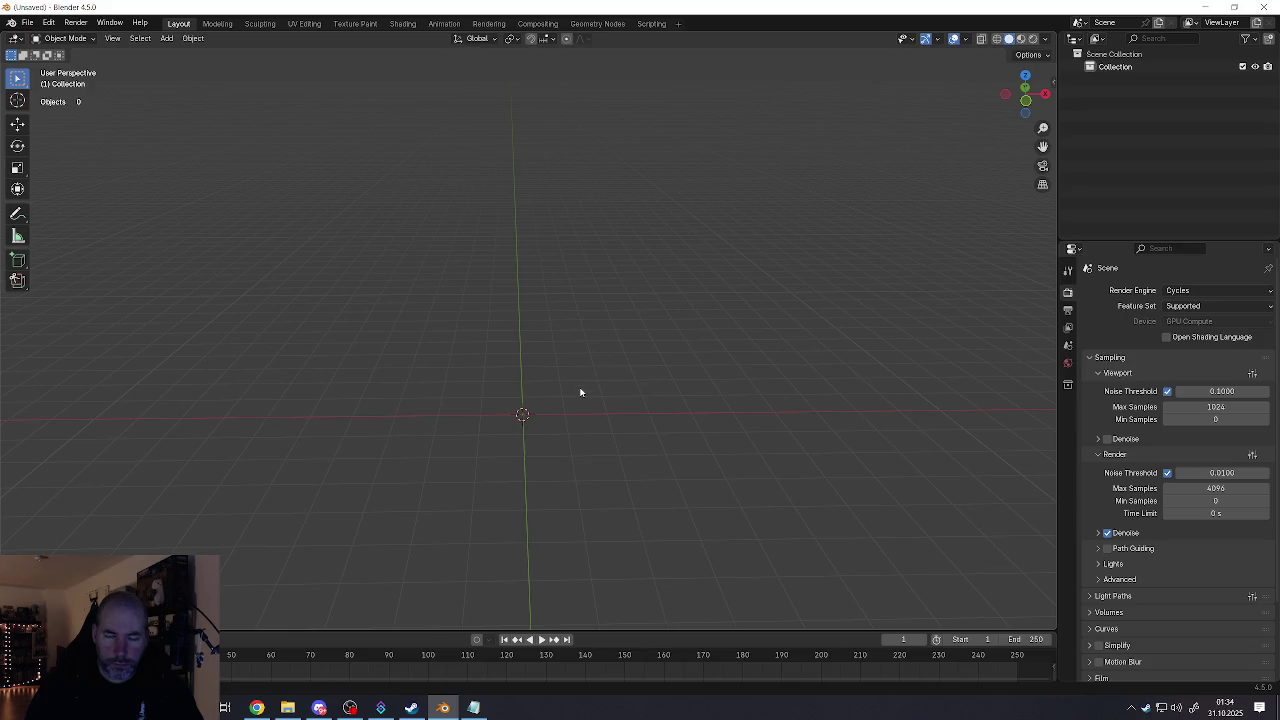
pyautogui.scroll(3, 577, 391)
pyautogui.scroll(2, 473, 366)
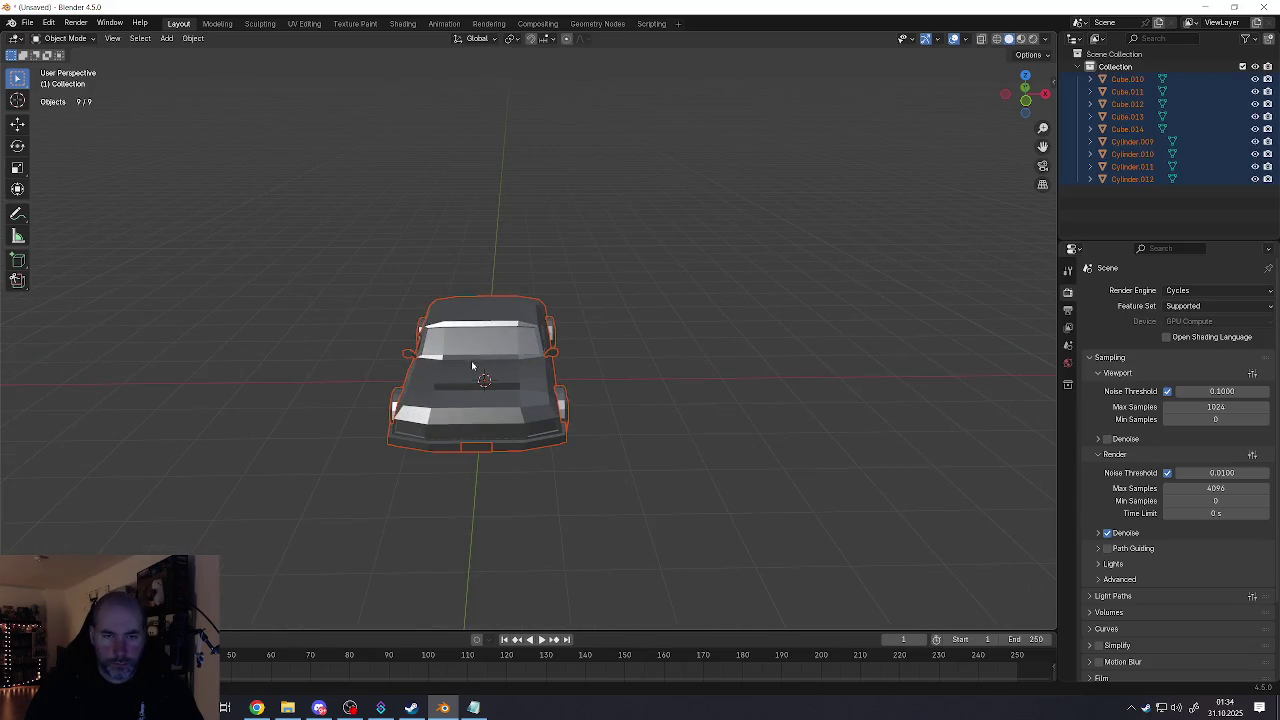
# Step: Select all nine car parts and move the car far to the right along X
pyautogui.moveTo(473, 366); pyautogui.dragTo(480, 405, button='middle')
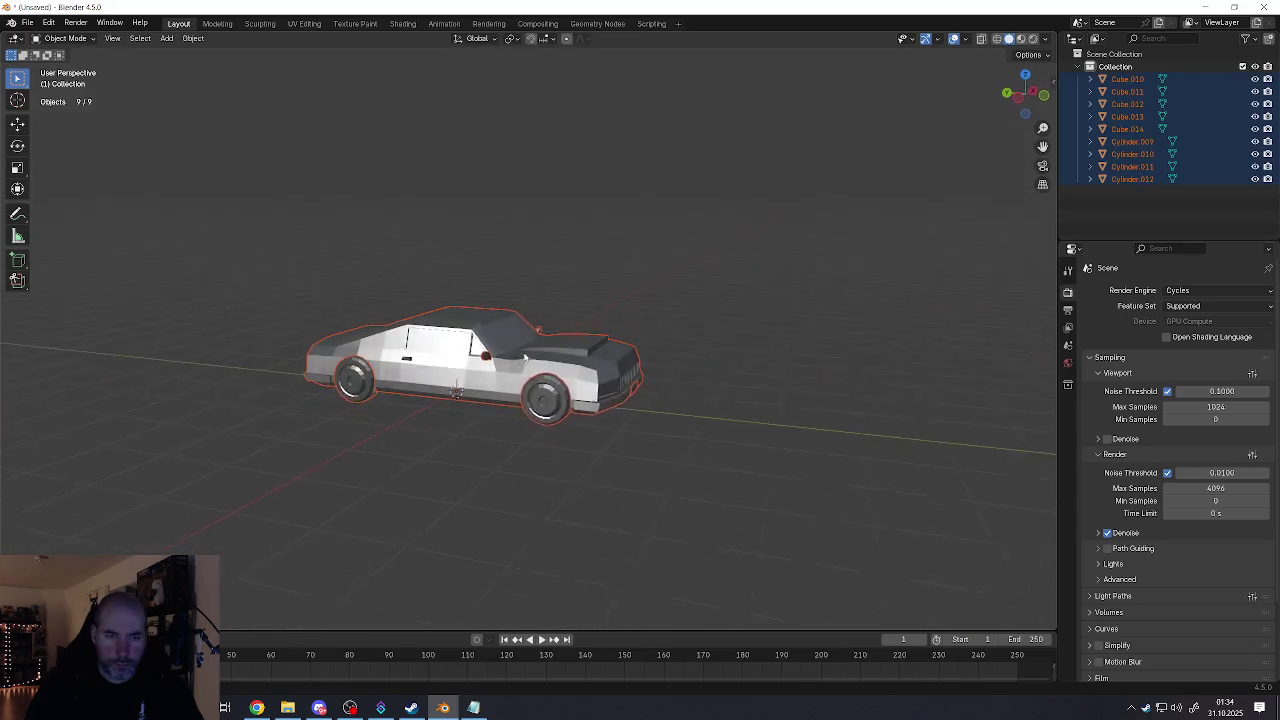
pyautogui.click(523, 385)
pyautogui.moveTo(343, 234); pyautogui.dragTo(716, 590)
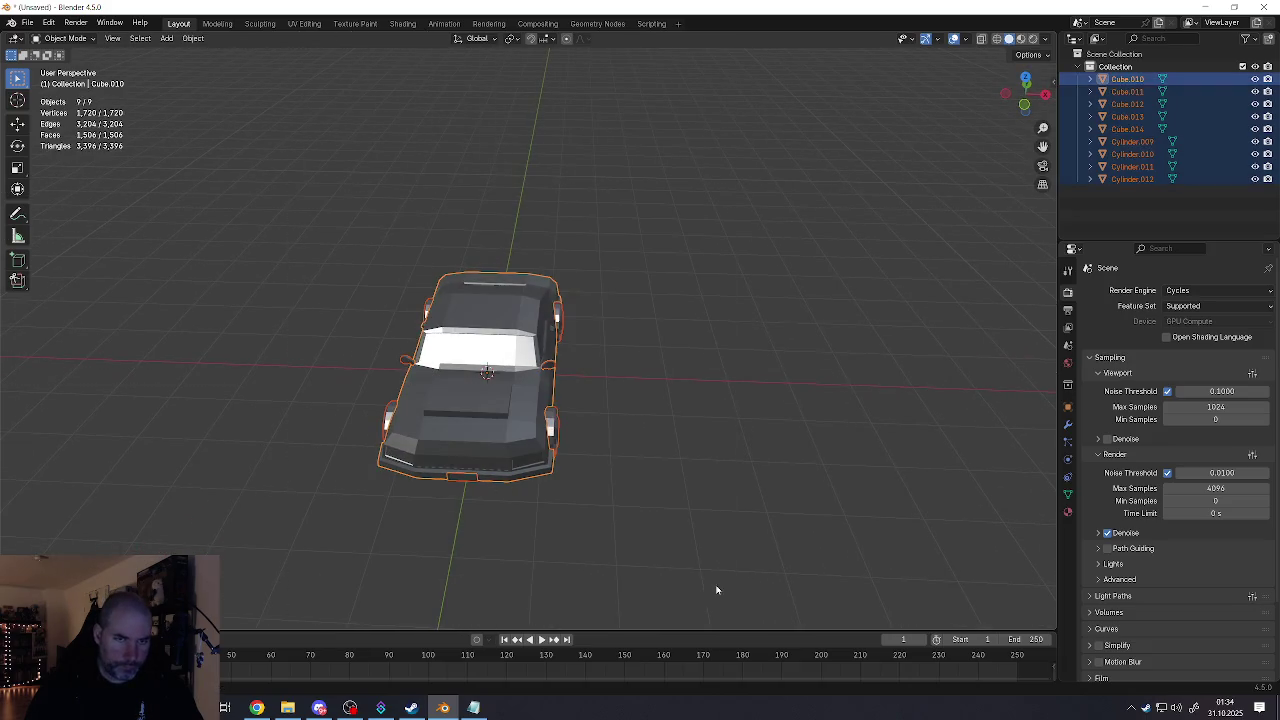
pyautogui.hotkey('shift', 'space')
pyautogui.press('g')
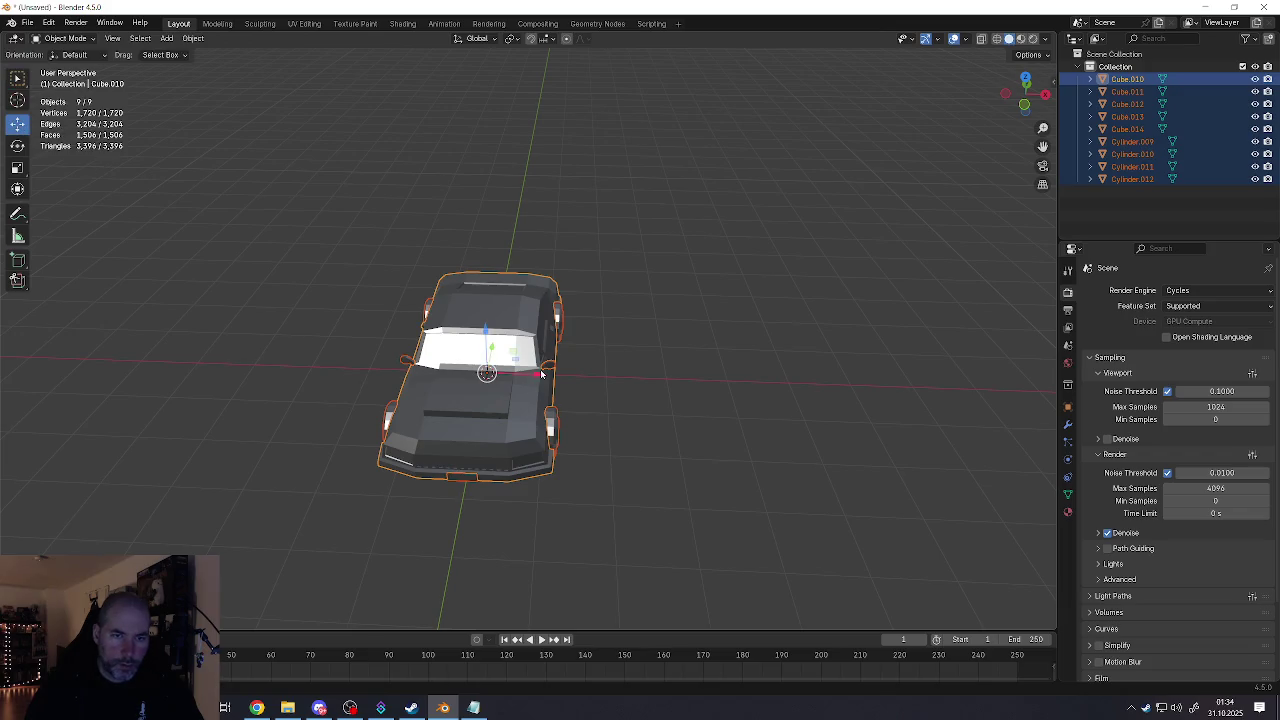
pyautogui.moveTo(535, 374); pyautogui.dragTo(977, 390)
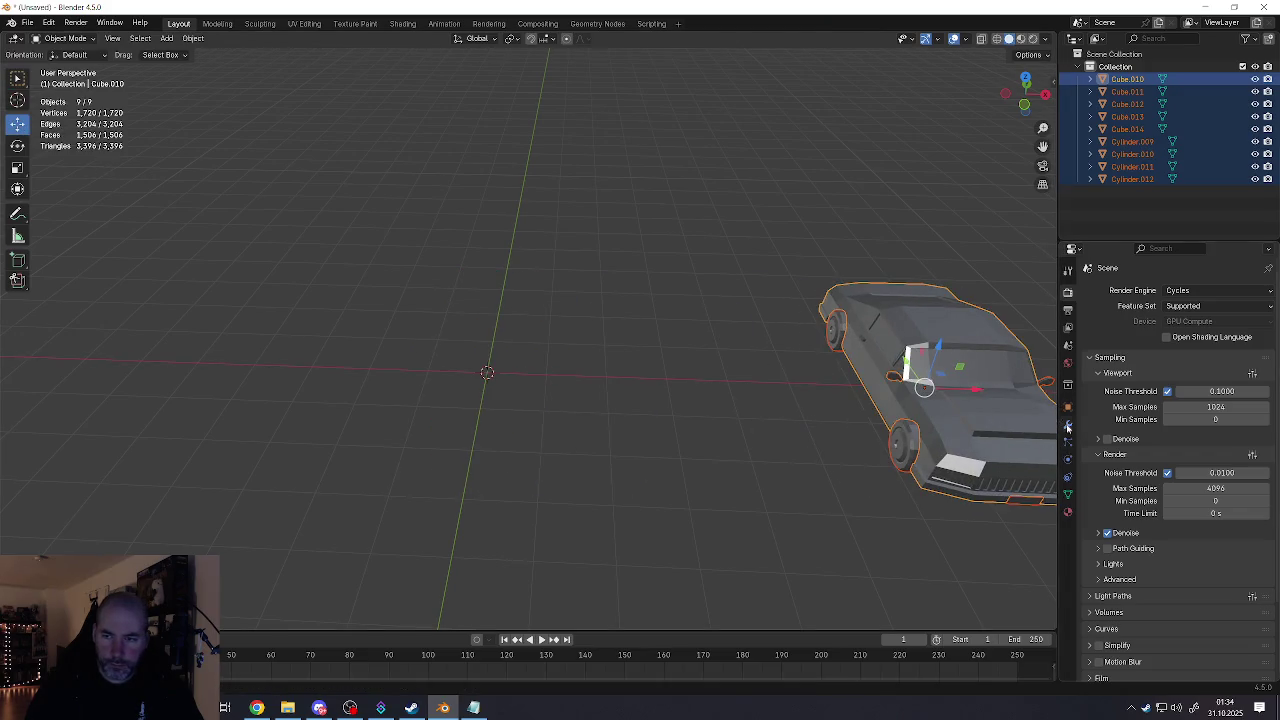
# Step: Look through the car's surface material list, then close Blender with Don't Save
pyautogui.click(1067, 512)
pyautogui.click(1103, 380)
pyautogui.click(1092, 344)
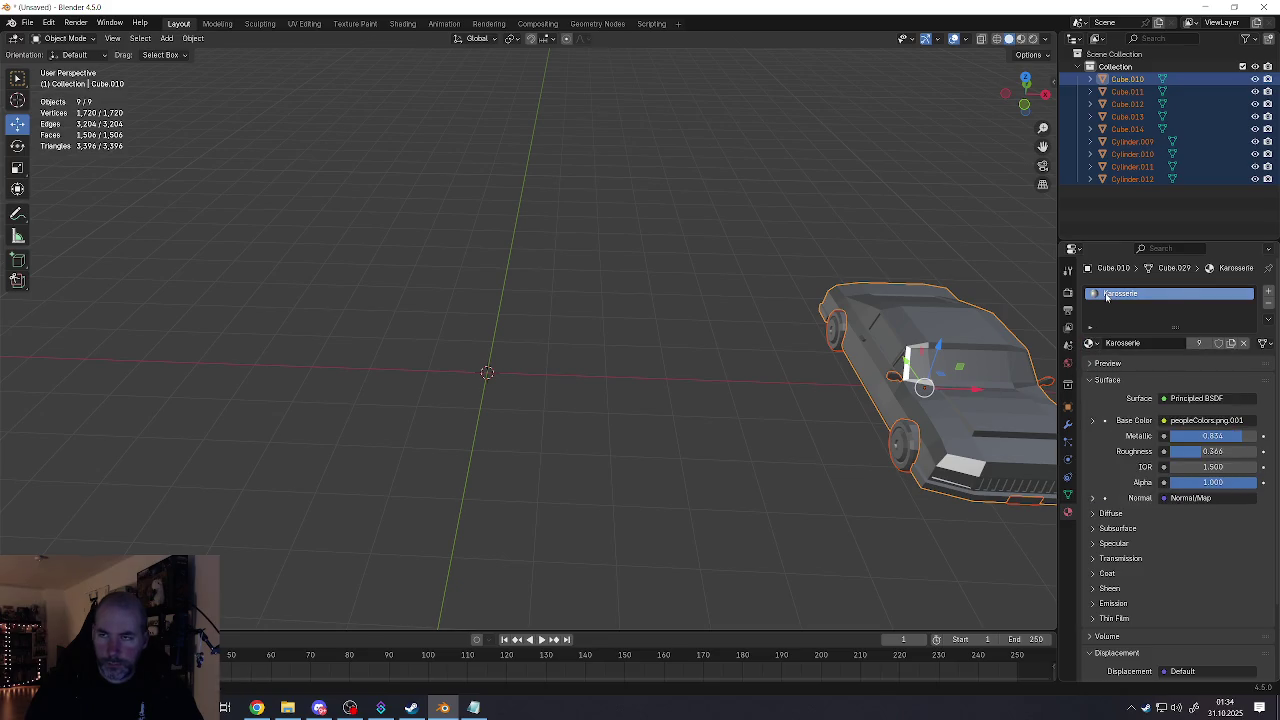
pyautogui.scroll(-3, 806, 401)
pyautogui.moveTo(806, 401); pyautogui.dragTo(672, 400, button='middle')
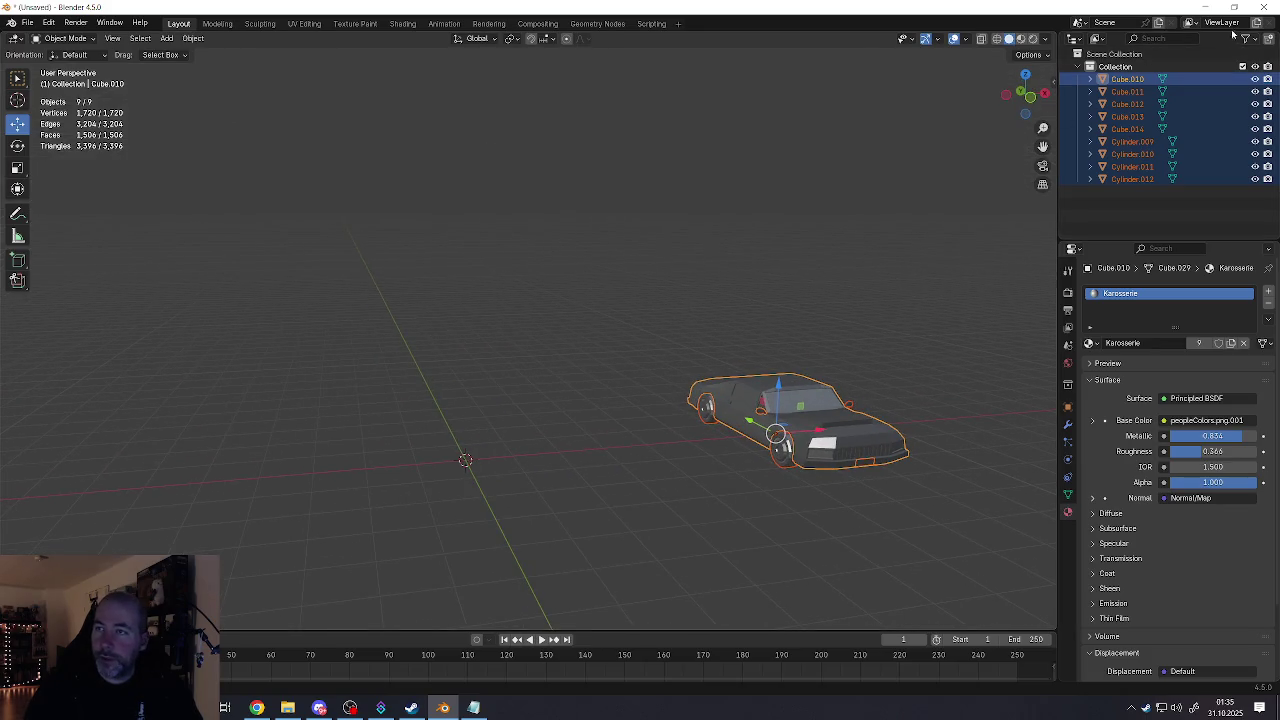
pyautogui.click(1262, 8)
pyautogui.click(666, 374)
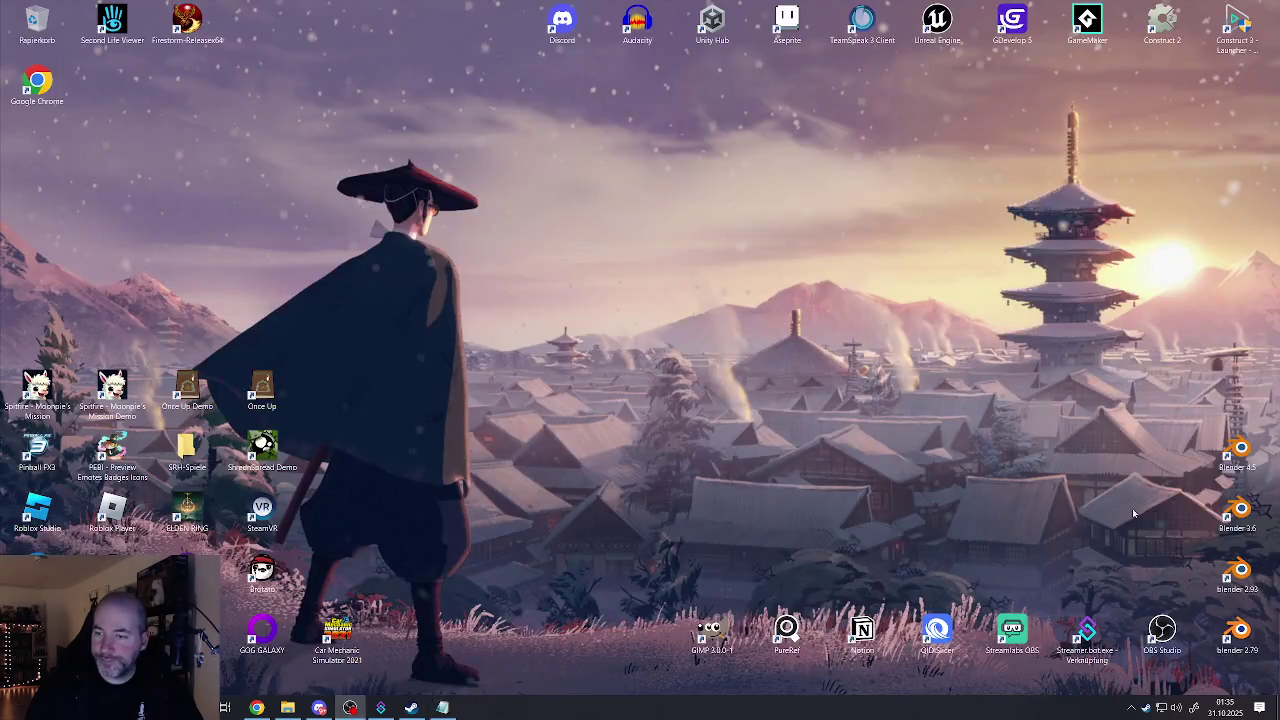
# Step: Relaunch Blender 4.5, dismiss the splash, and open WerkstattSzene4 from the recent files list
pyautogui.doubleClick(1237, 452)
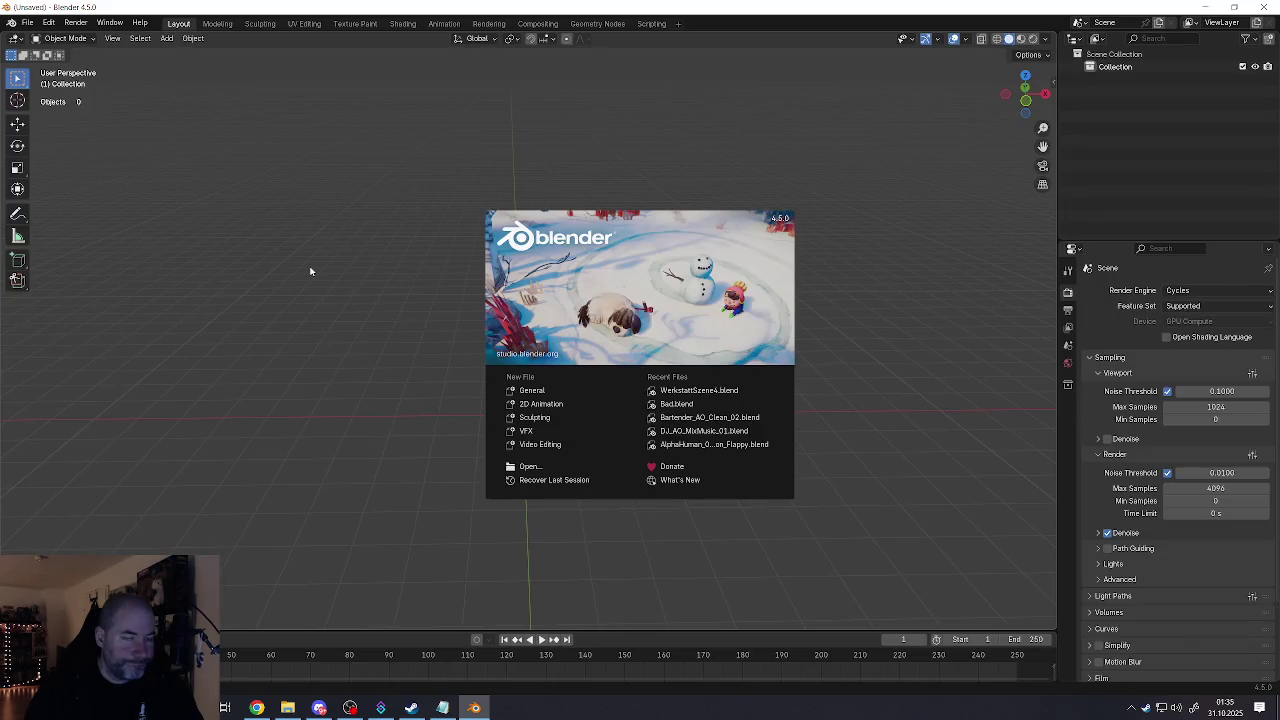
pyautogui.click(309, 271)
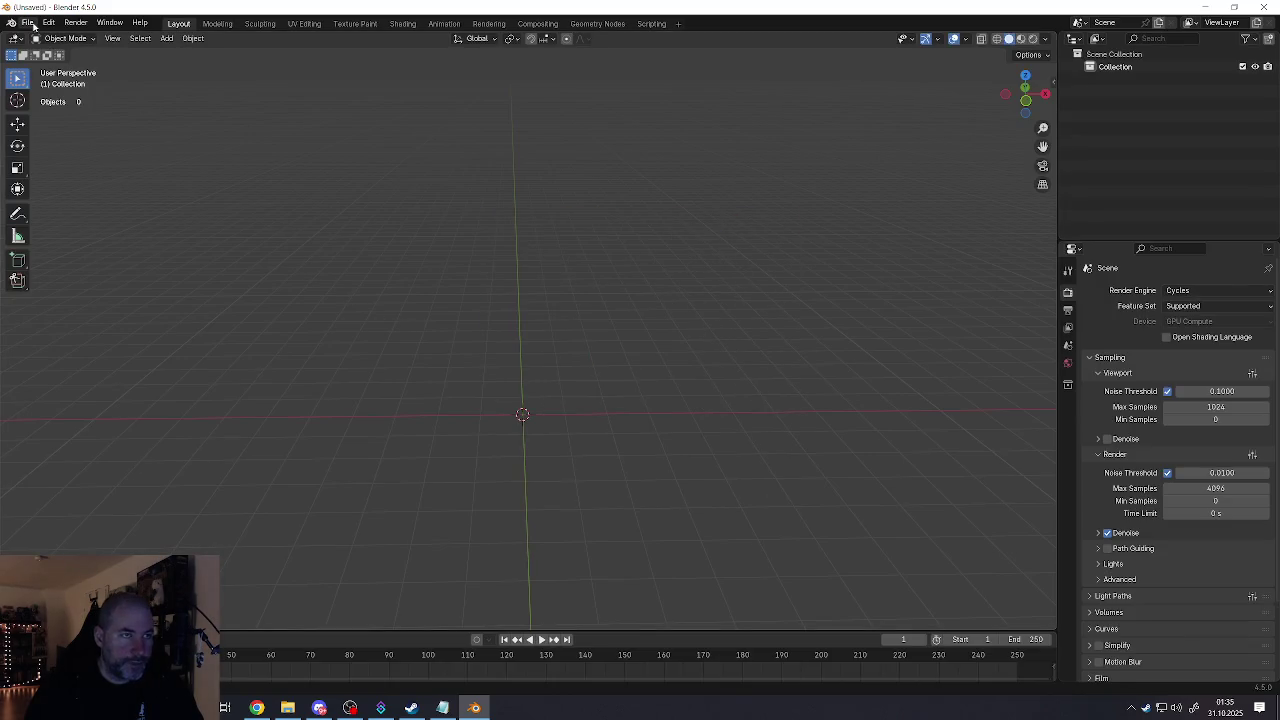
pyautogui.click(30, 23)
pyautogui.moveTo(60, 62)
pyautogui.click(204, 62)
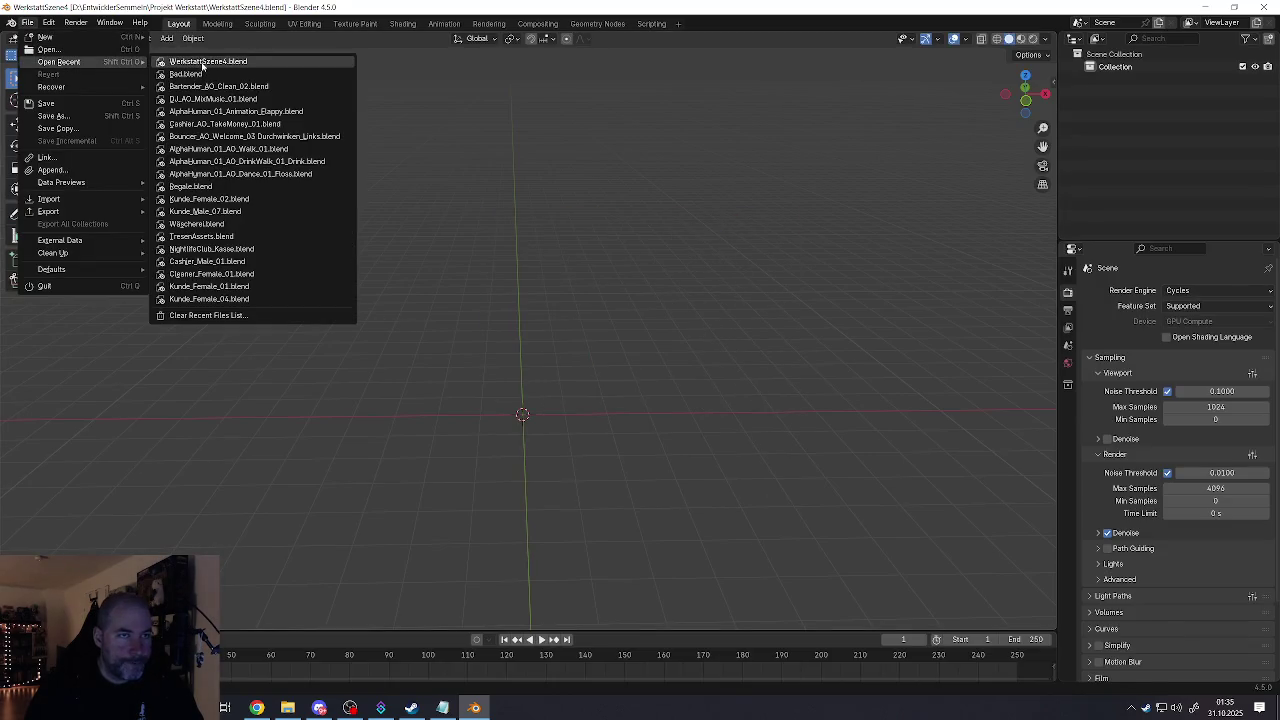
# Step: Shrink the image editor and orbit so the row with both red cars fills the 3D view
pyautogui.moveTo(381, 464); pyautogui.dragTo(48, 464)
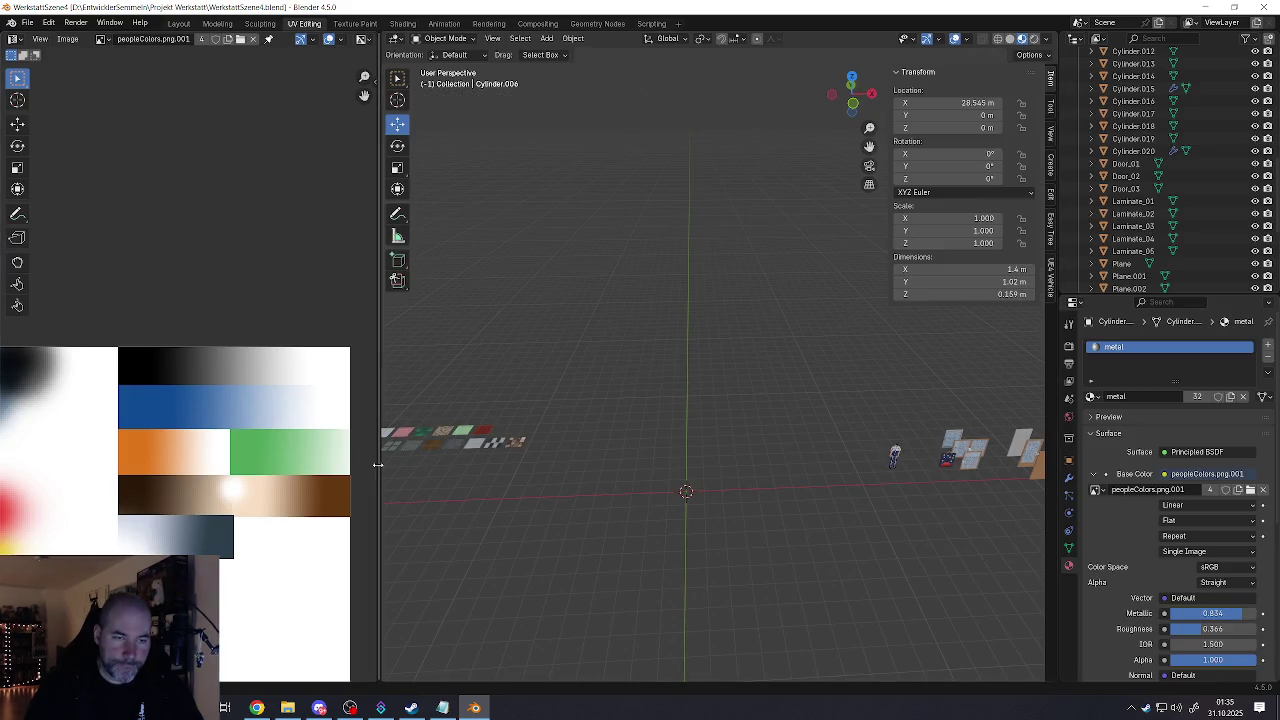
pyautogui.moveTo(653, 491); pyautogui.dragTo(703, 437, button='middle')
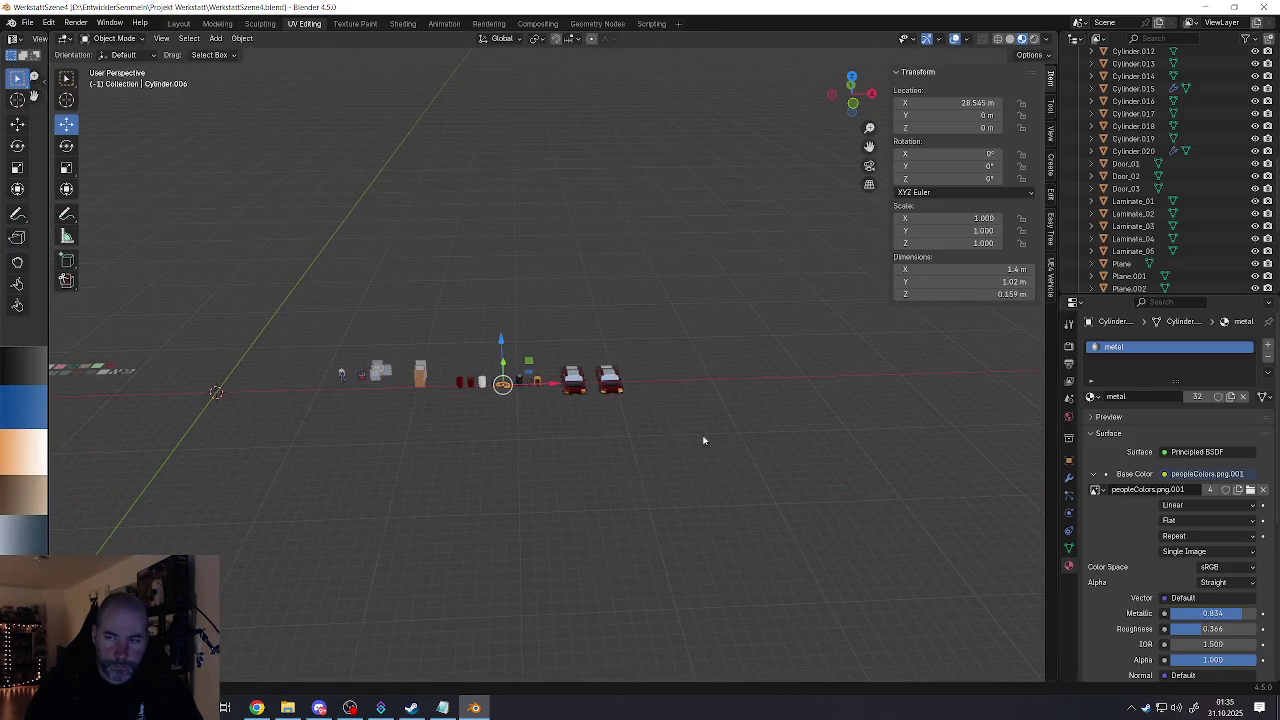
pyautogui.scroll(3, 680, 417)
pyautogui.scroll(4, 604, 398)
# Step: Select the right red car, browse its material list, and reframe the whole row
pyautogui.click(604, 398)
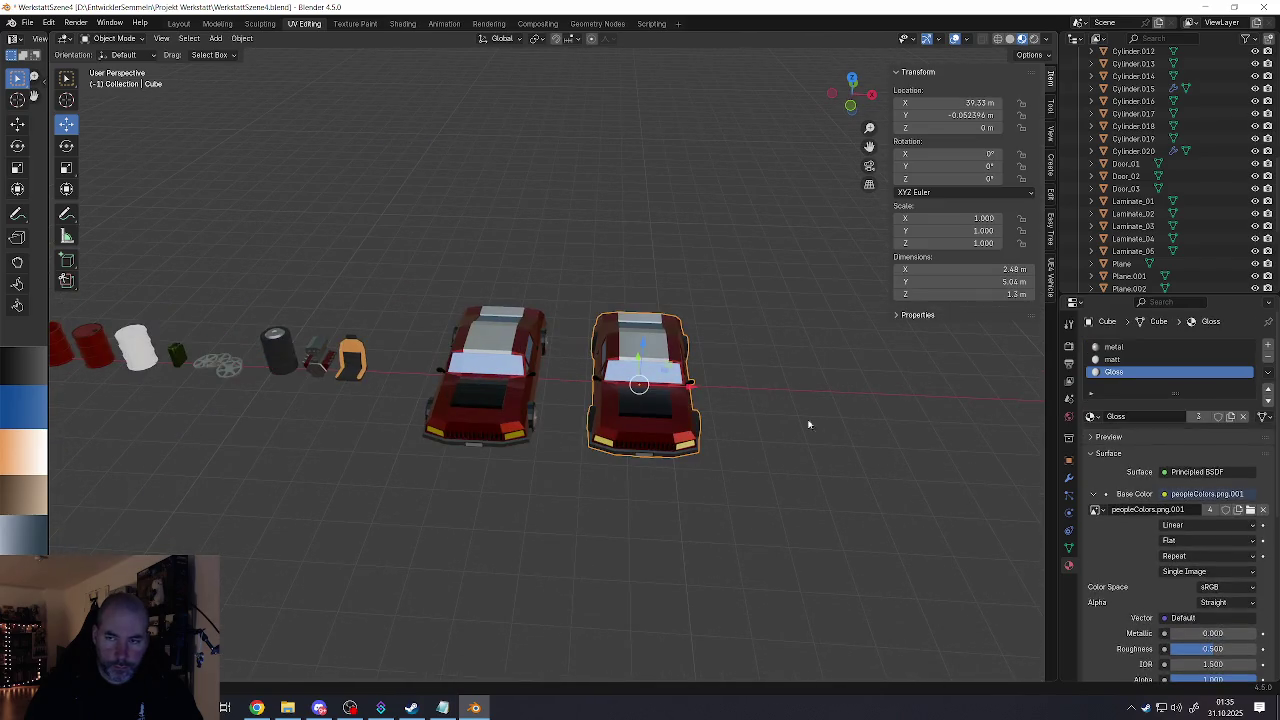
pyautogui.click(1094, 416)
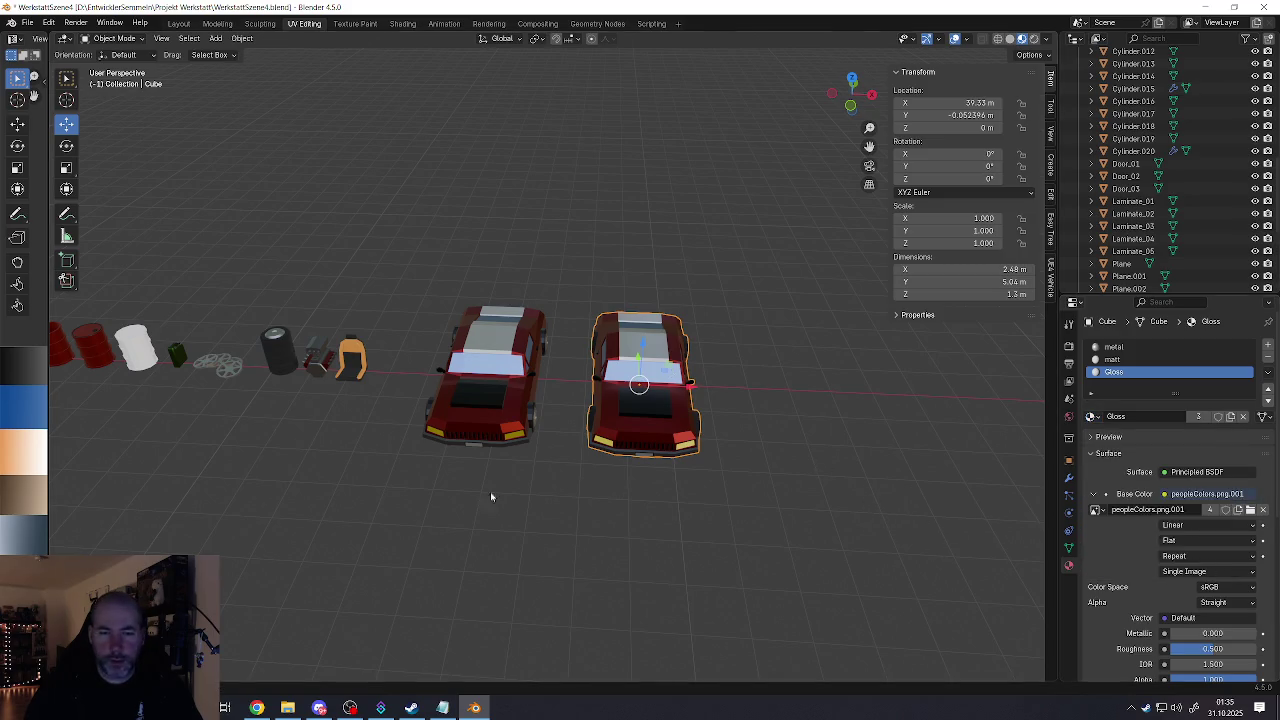
pyautogui.scroll(-5, 491, 496)
pyautogui.moveTo(555, 523)
pyautogui.mouseDown(button='middle')
pyautogui.moveTo(805, 478)
pyautogui.moveTo(598, 497)
pyautogui.mouseUp(button='middle')
pyautogui.scroll(3, 720, 490)
pyautogui.scroll(-3, 680, 495)
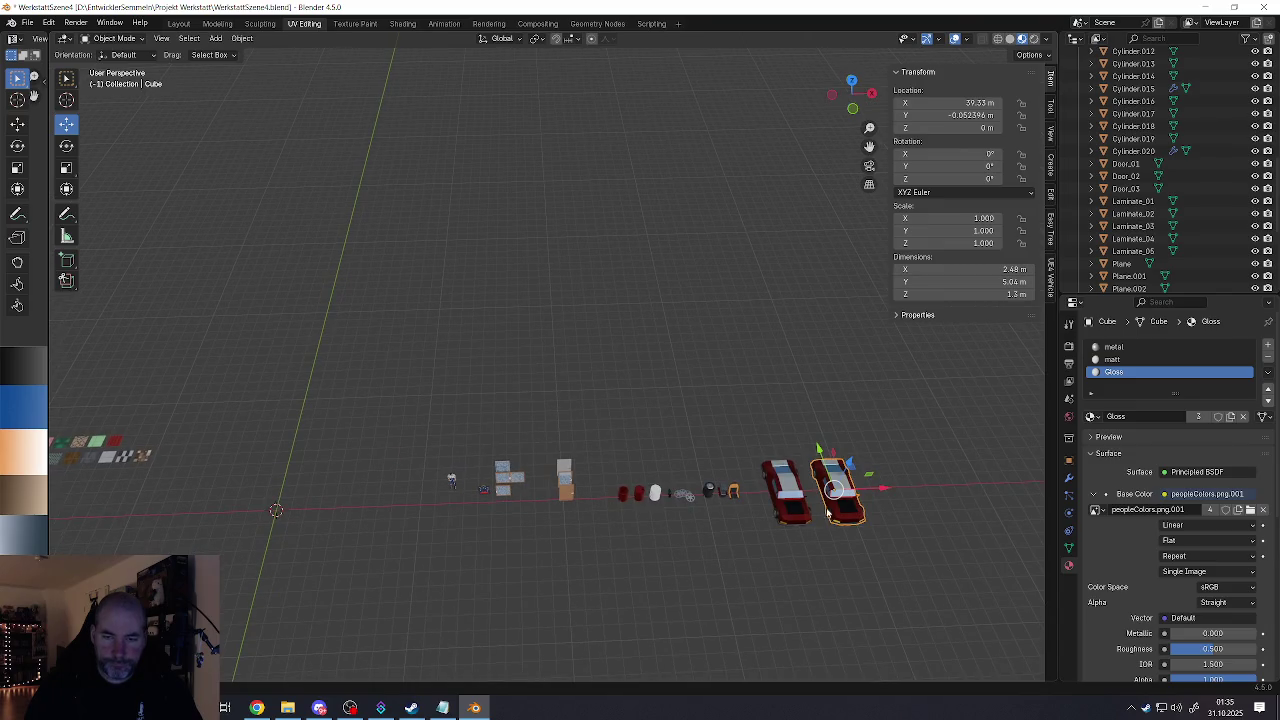
# Step: Select the right red car and move it further left
pyautogui.click(790, 517)
pyautogui.click(836, 518)
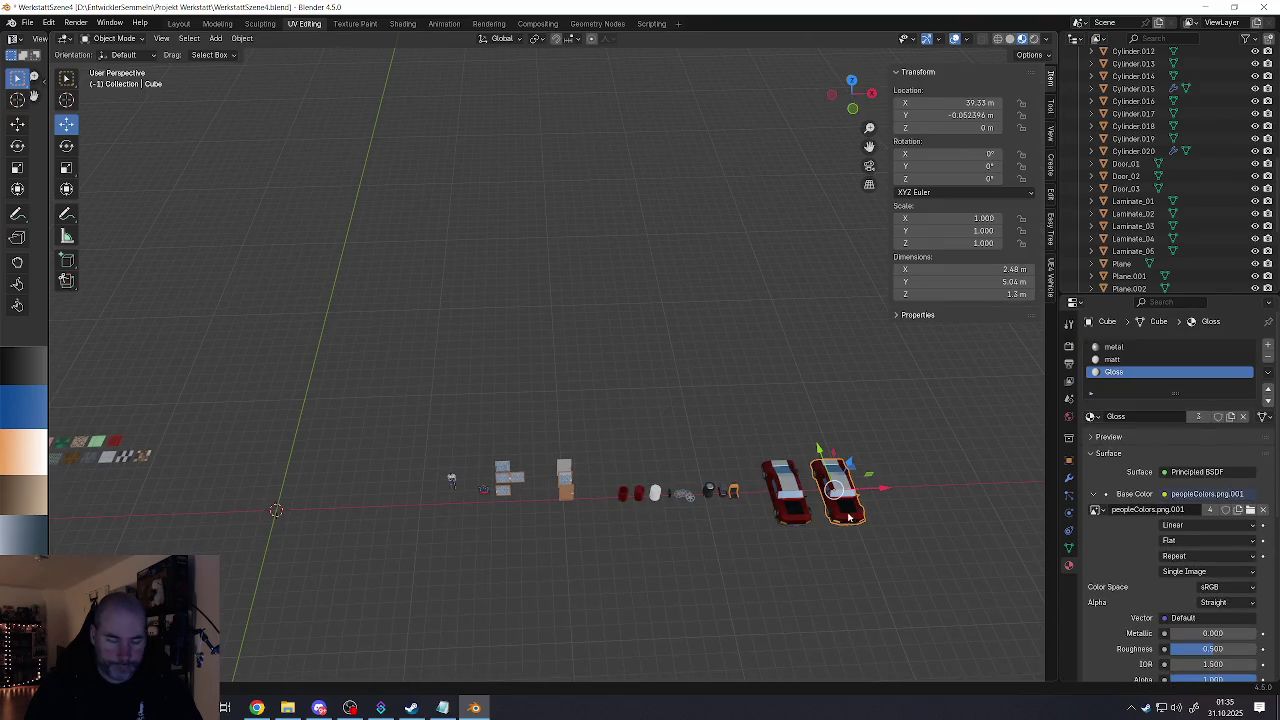
pyautogui.press('g')
pyautogui.click(420, 492)
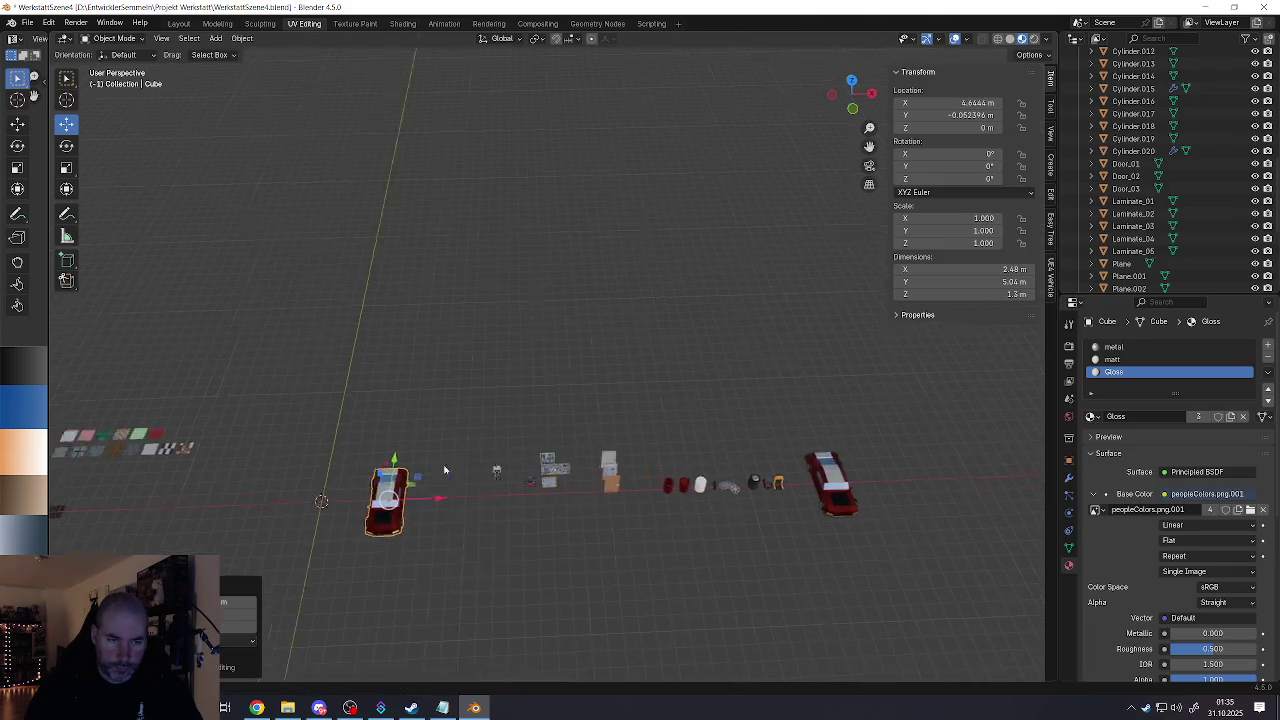
pyautogui.moveTo(420, 492)
pyautogui.mouseDown(button='middle')
pyautogui.moveTo(700, 450)
pyautogui.moveTo(232, 553)
pyautogui.moveTo(534, 455)
pyautogui.moveTo(503, 466)
pyautogui.moveTo(419, 457)
pyautogui.moveTo(644, 490)
pyautogui.moveTo(680, 452)
pyautogui.mouseUp(button='middle')
pyautogui.scroll(3, 698, 447)
pyautogui.scroll(2, 698, 447)
pyautogui.scroll(-3, 644, 490)
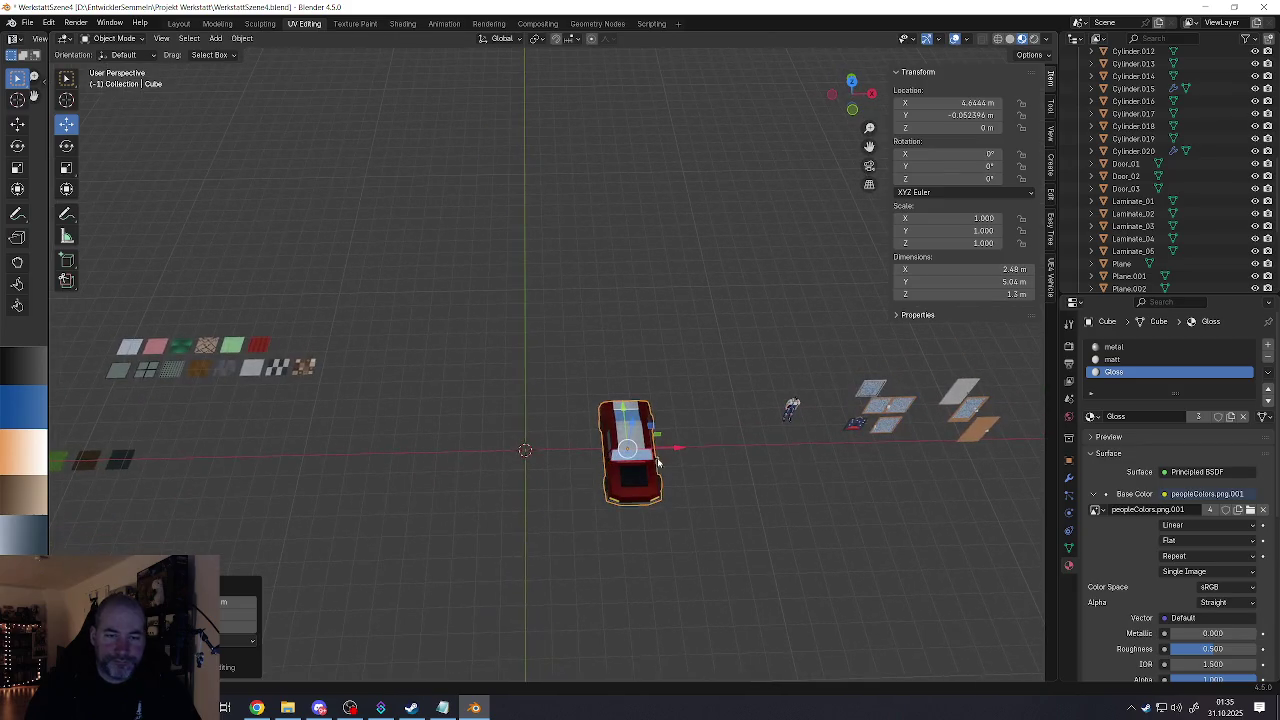
# Step: Move the car along X to -9.63 m and inspect the orange wheel plate from above
pyautogui.press('g')
pyautogui.press('x')
pyautogui.click(360, 438)
pyautogui.moveTo(360, 438); pyautogui.dragTo(377, 455, button='middle')
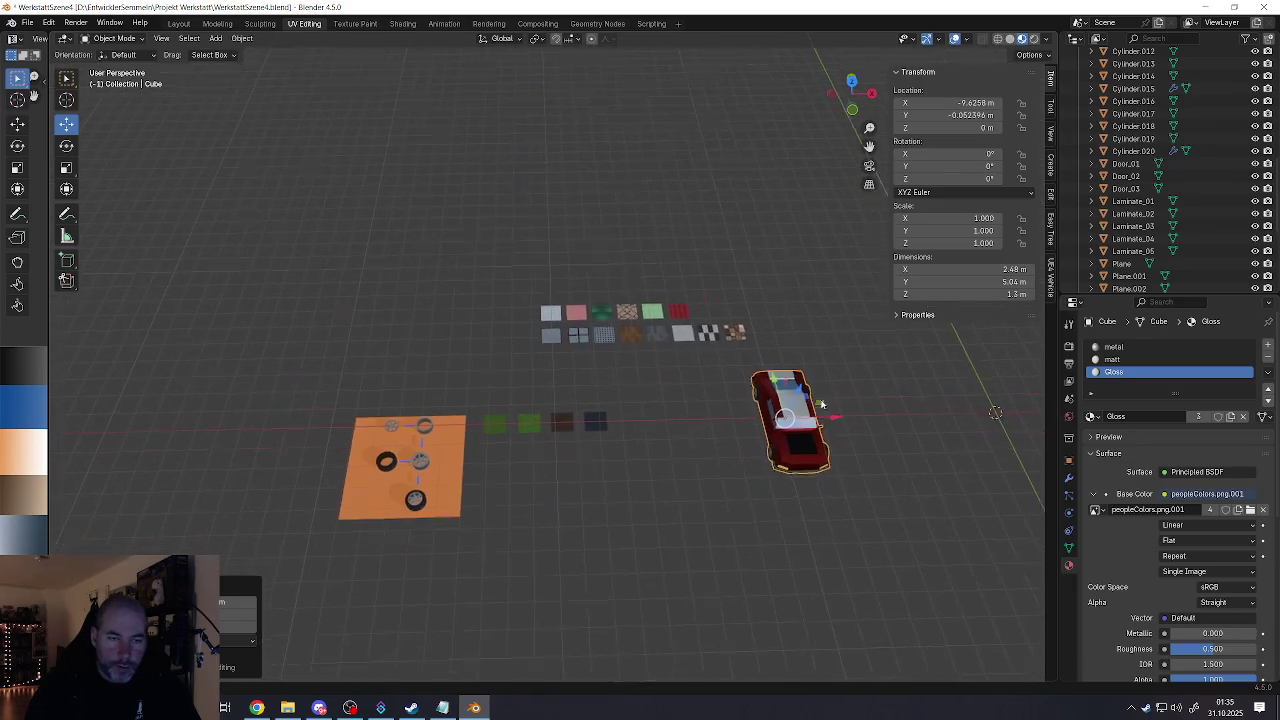
pyautogui.scroll(3, 377, 455)
pyautogui.scroll(3, 489, 462)
pyautogui.moveTo(489, 462)
pyautogui.mouseDown(button='middle')
pyautogui.moveTo(504, 460)
pyautogui.moveTo(480, 430)
pyautogui.mouseUp(button='middle')
pyautogui.scroll(-3, 480, 430)
pyautogui.moveTo(700, 470)
pyautogui.keyDown('shift'); pyautogui.mouseDown(button='middle')
pyautogui.moveTo(349, 423)
pyautogui.moveTo(355, 410)
pyautogui.moveTo(443, 420)
pyautogui.mouseUp(button='middle'); pyautogui.keyUp('shift')
pyautogui.scroll(-5, 355, 410)
pyautogui.scroll(-3, 443, 420)
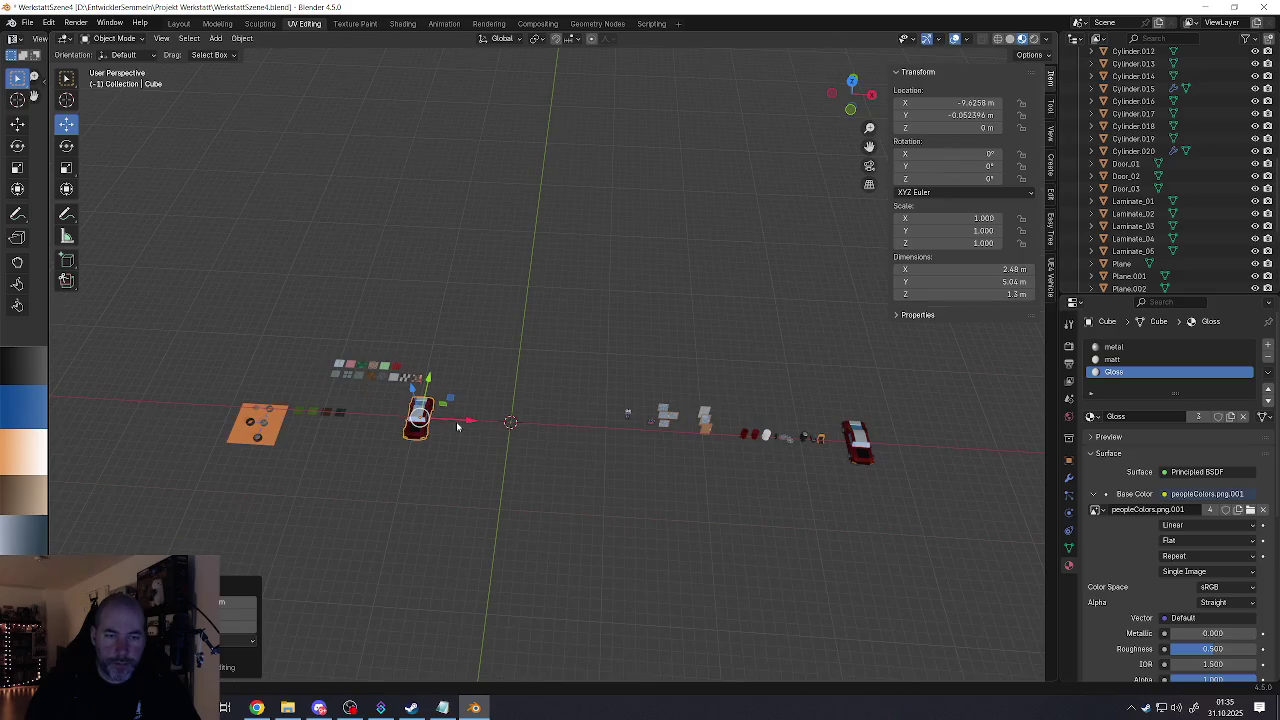
# Step: Move the car along X back to 39.78 m with the X axis lying level
pyautogui.press('g')
pyautogui.press('x')
pyautogui.click(584, 443)
pyautogui.scroll(3, 516, 413)
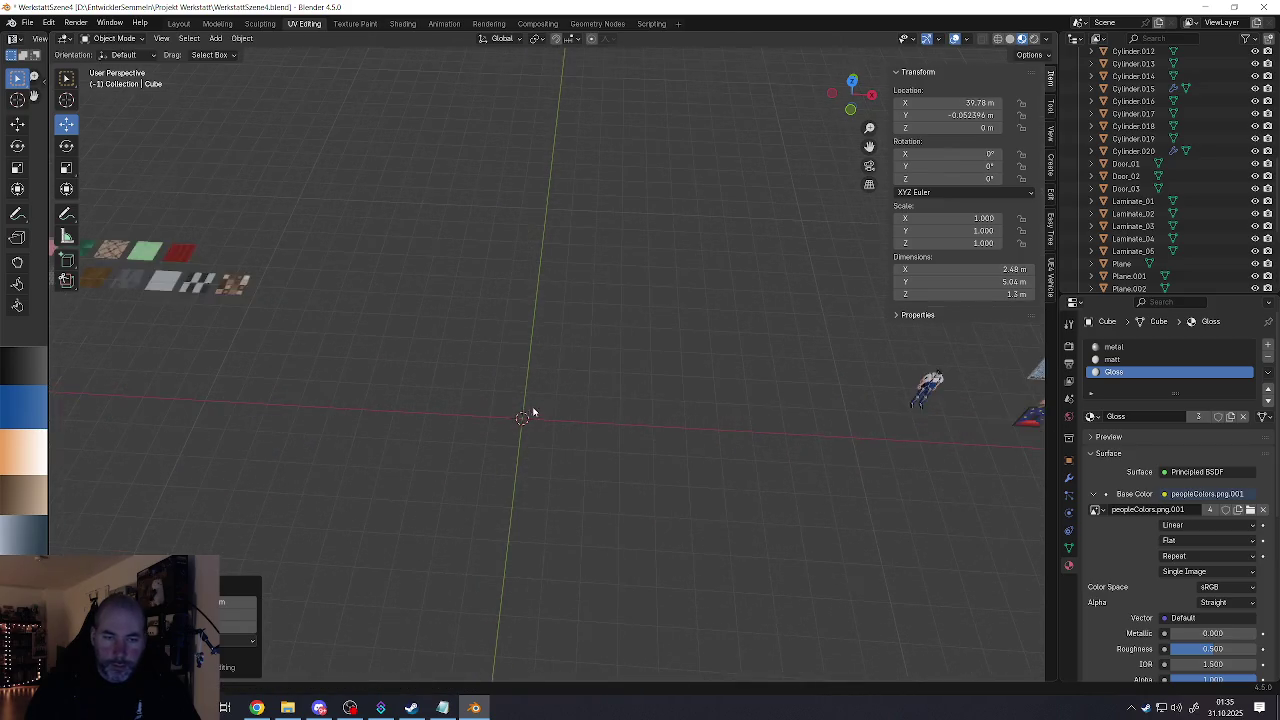
pyautogui.scroll(2, 516, 413)
pyautogui.moveTo(516, 413)
pyautogui.mouseDown(button='middle')
pyautogui.moveTo(520, 449)
pyautogui.moveTo(522, 430)
pyautogui.mouseUp(button='middle')
pyautogui.hotkey('shift', 'a')
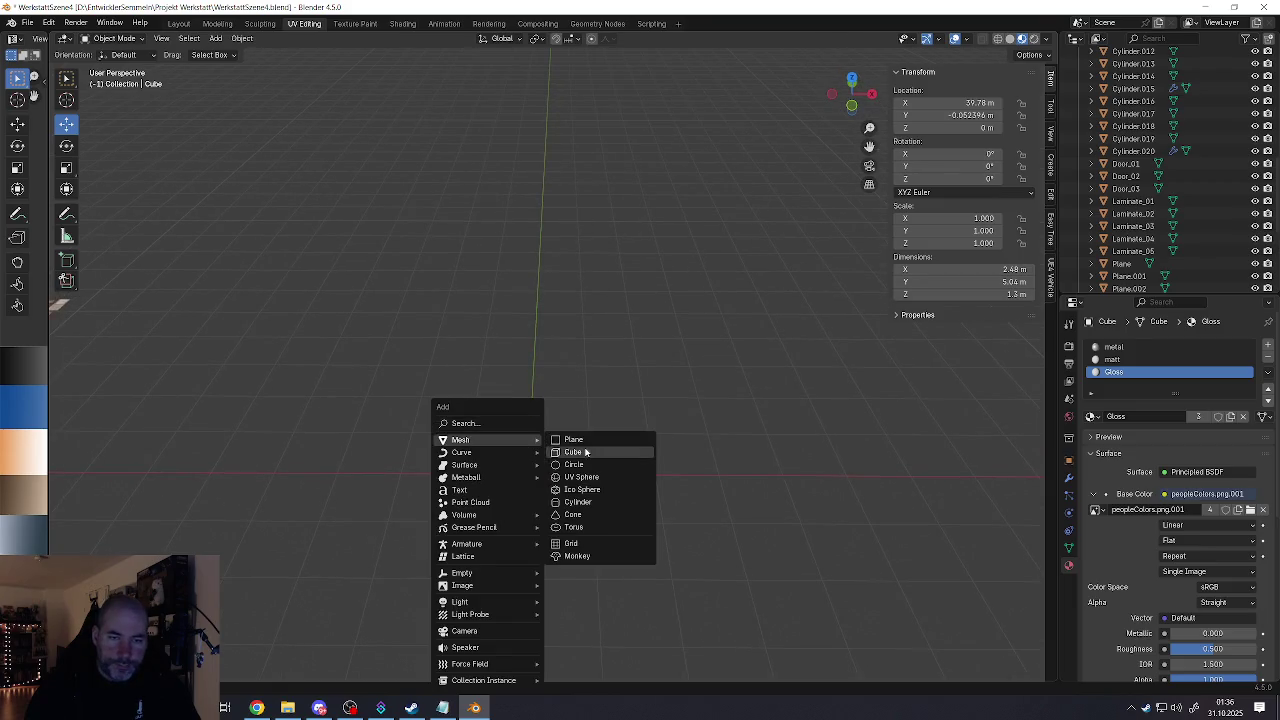
# Step: Add a cube, raise it along Z, and lower its top edge loop into a flat slab
pyautogui.click(586, 452)
pyautogui.scroll(-2, 1000, 414)
pyautogui.scroll(4, 1000, 414)
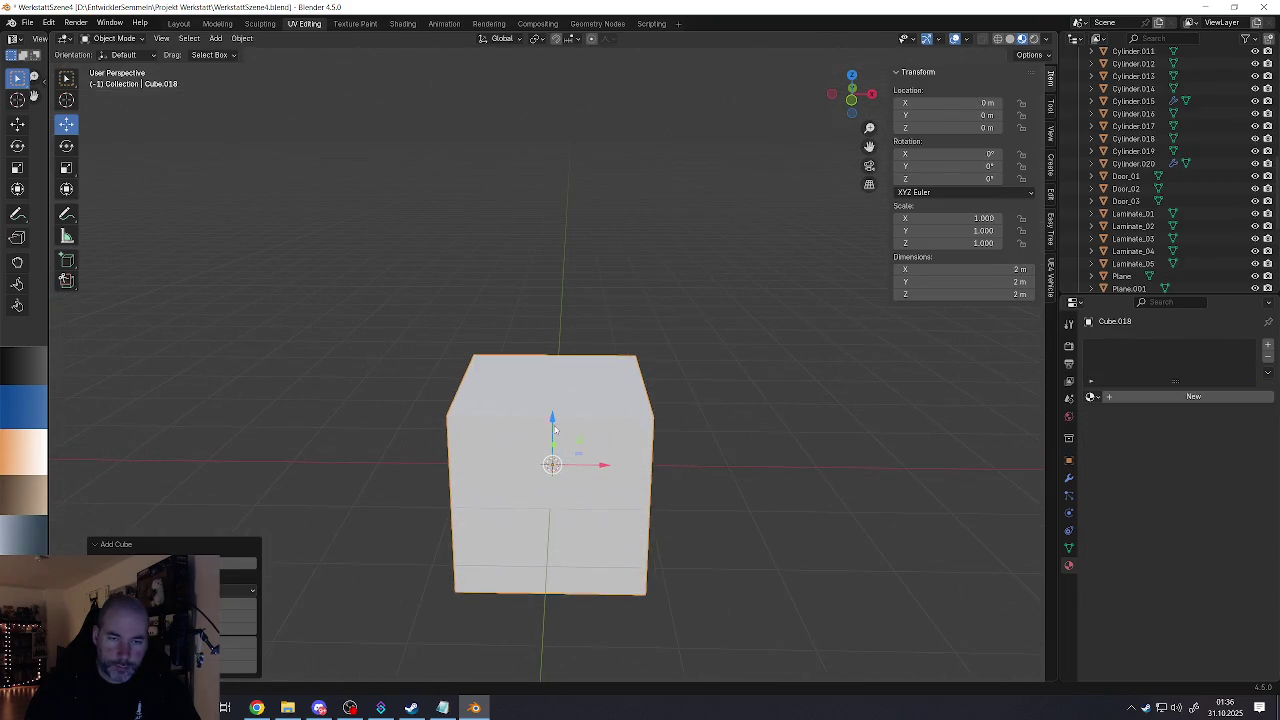
pyautogui.moveTo(553, 422); pyautogui.dragTo(555, 342)
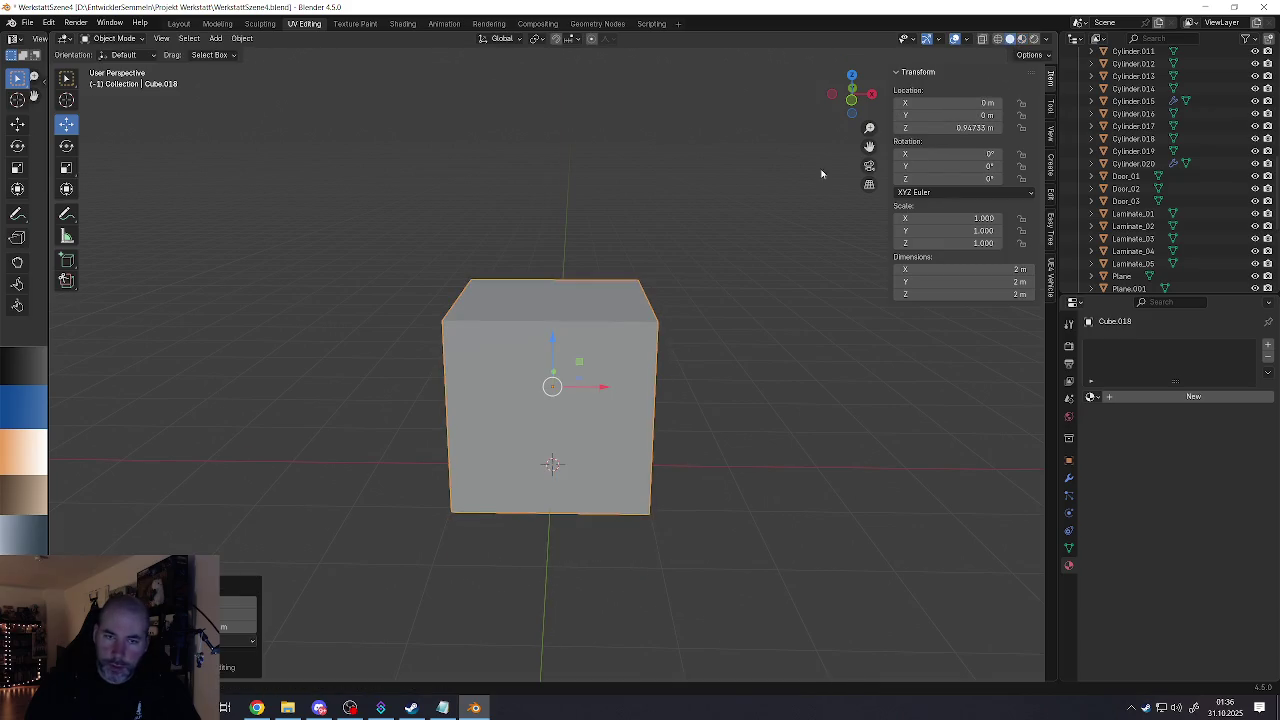
pyautogui.press('Tab')
pyautogui.click(566, 304)
pyautogui.keyDown('alt'); pyautogui.click(566, 304); pyautogui.keyUp('alt')
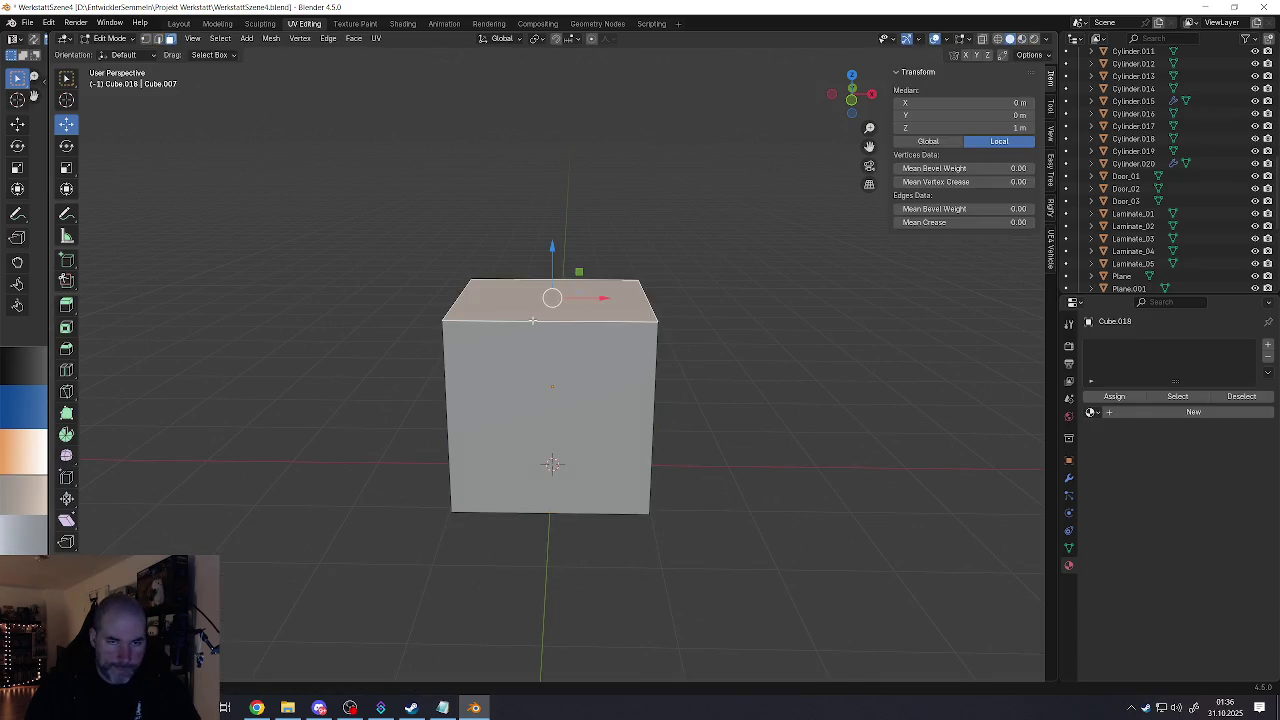
pyautogui.moveTo(566, 304); pyautogui.dragTo(617, 298, button='middle')
pyautogui.moveTo(548, 247); pyautogui.dragTo(548, 447)
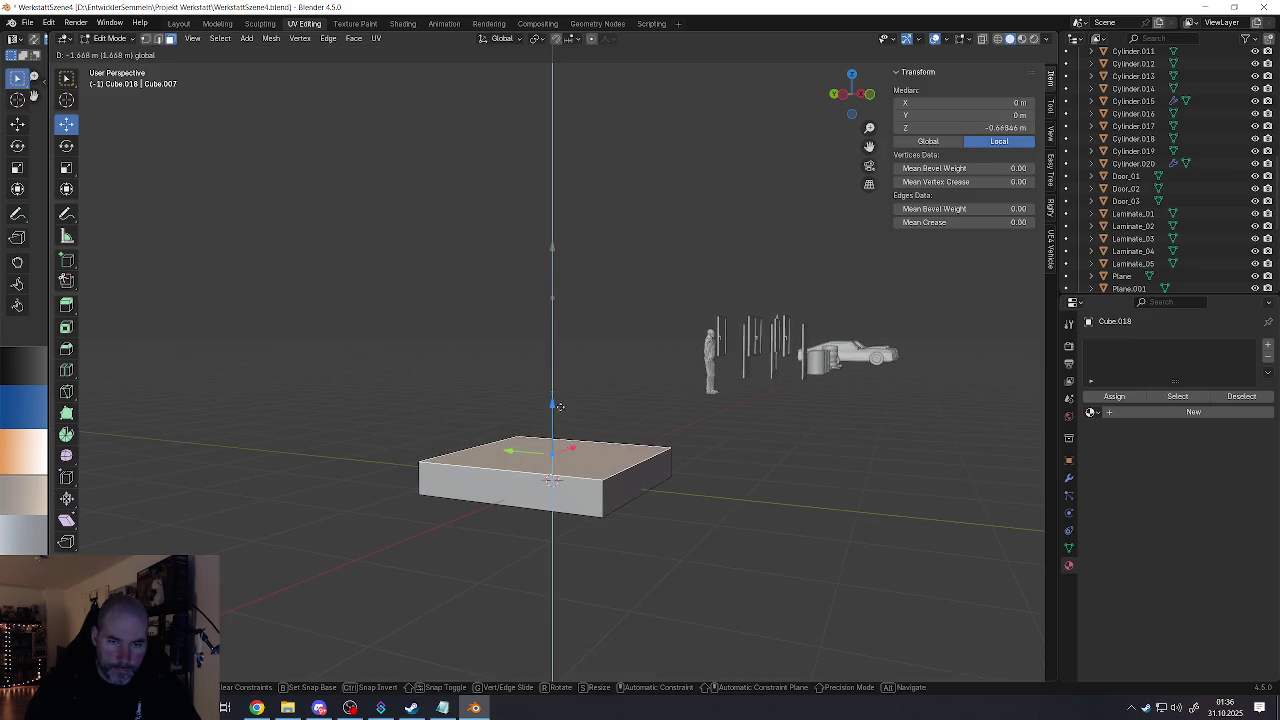
pyautogui.moveTo(548, 447)
pyautogui.mouseDown(button='middle')
pyautogui.moveTo(583, 432)
pyautogui.moveTo(630, 490)
pyautogui.mouseUp(button='middle')
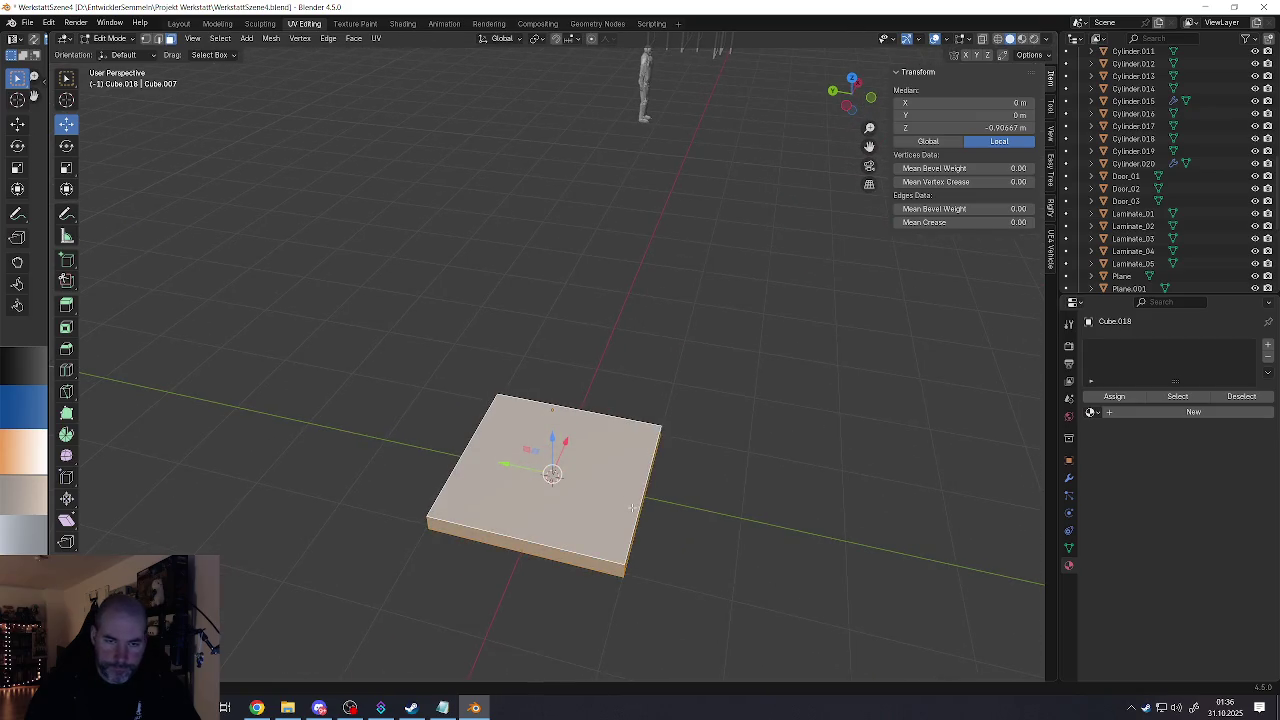
# Step: Stretch the slab's top along Y in Edit Mode and return to Object Mode
pyautogui.press('s')
pyautogui.press('y')
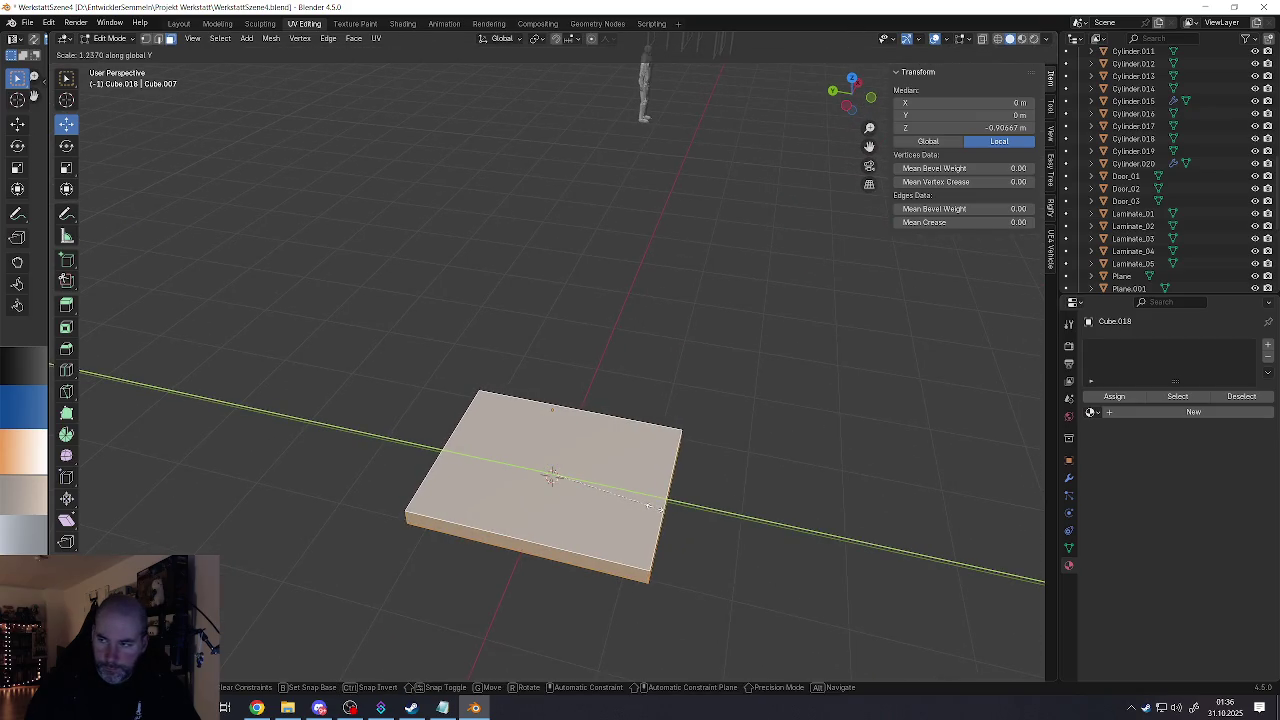
pyautogui.click(660, 508)
pyautogui.scroll(-6, 652, 508)
pyautogui.press('Tab')
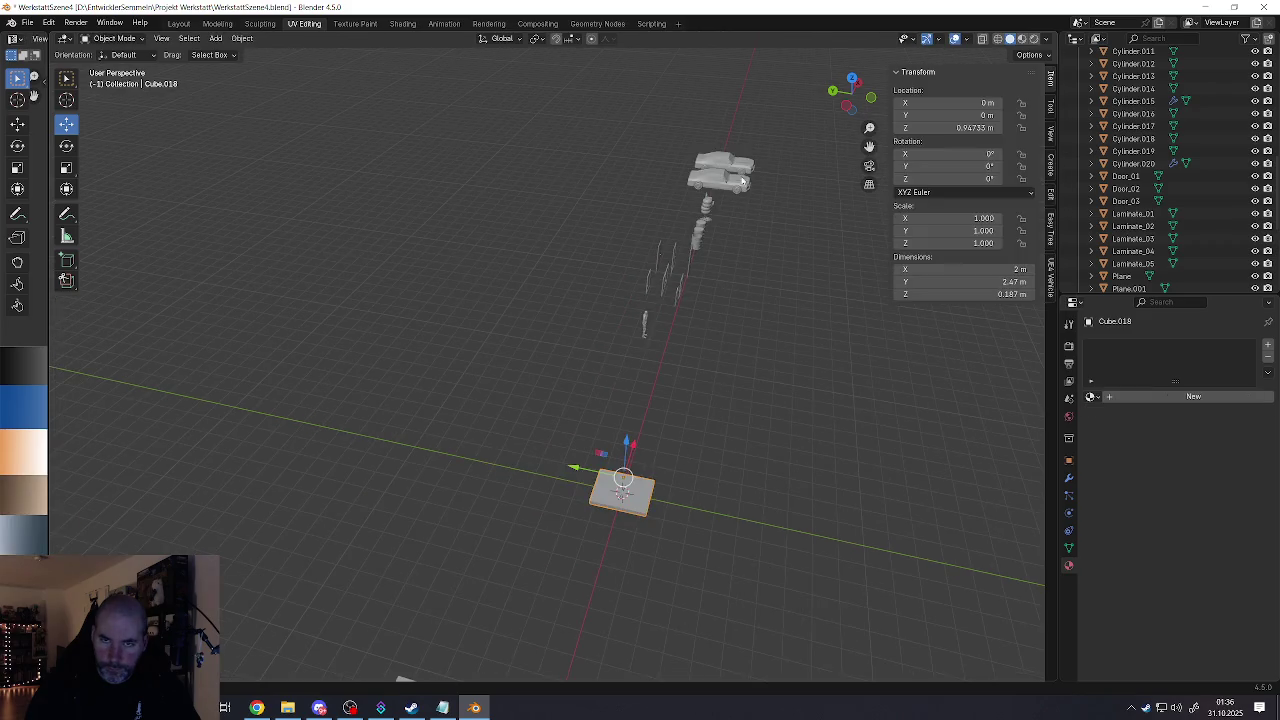
# Step: Move the car along X so it sits right beside the slab
pyautogui.click(735, 175)
pyautogui.moveTo(735, 175); pyautogui.dragTo(694, 180, button='middle')
pyautogui.moveTo(757, 168); pyautogui.dragTo(282, 228)
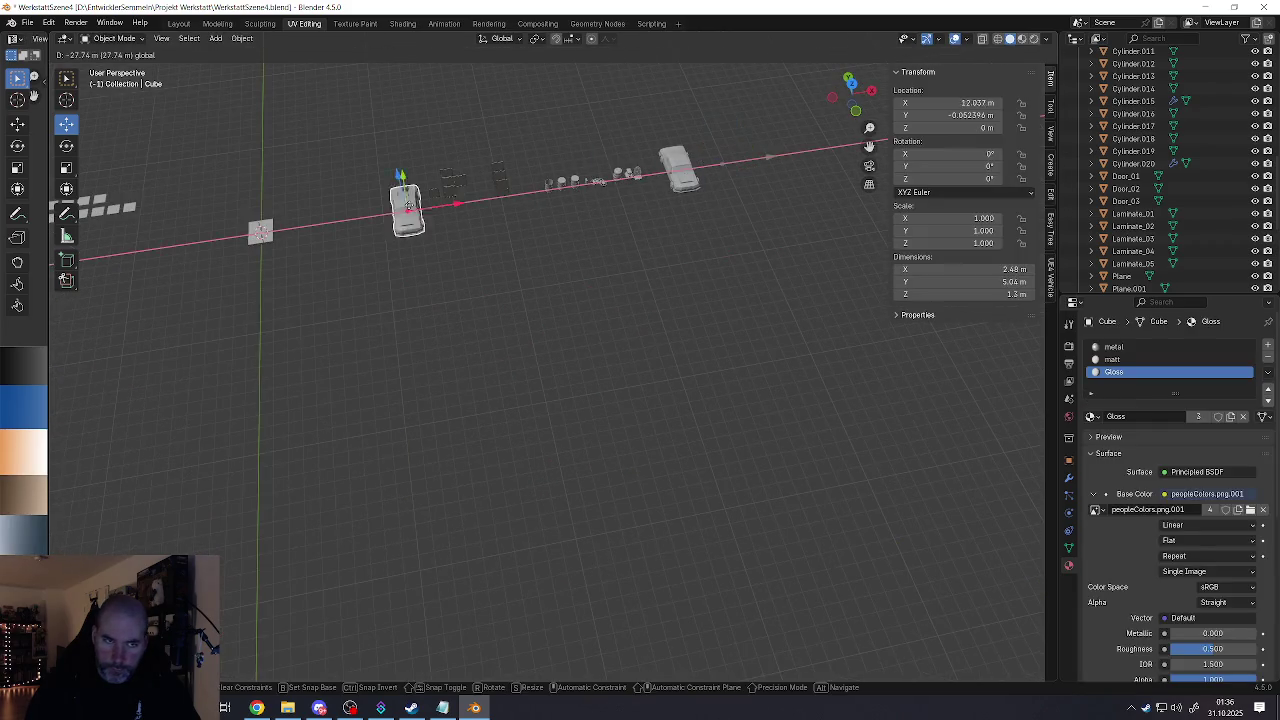
pyautogui.keyDown('shift'); pyautogui.moveTo(282, 228); pyautogui.dragTo(512, 347, button='middle'); pyautogui.keyUp('shift')
pyautogui.scroll(2, 511, 349)
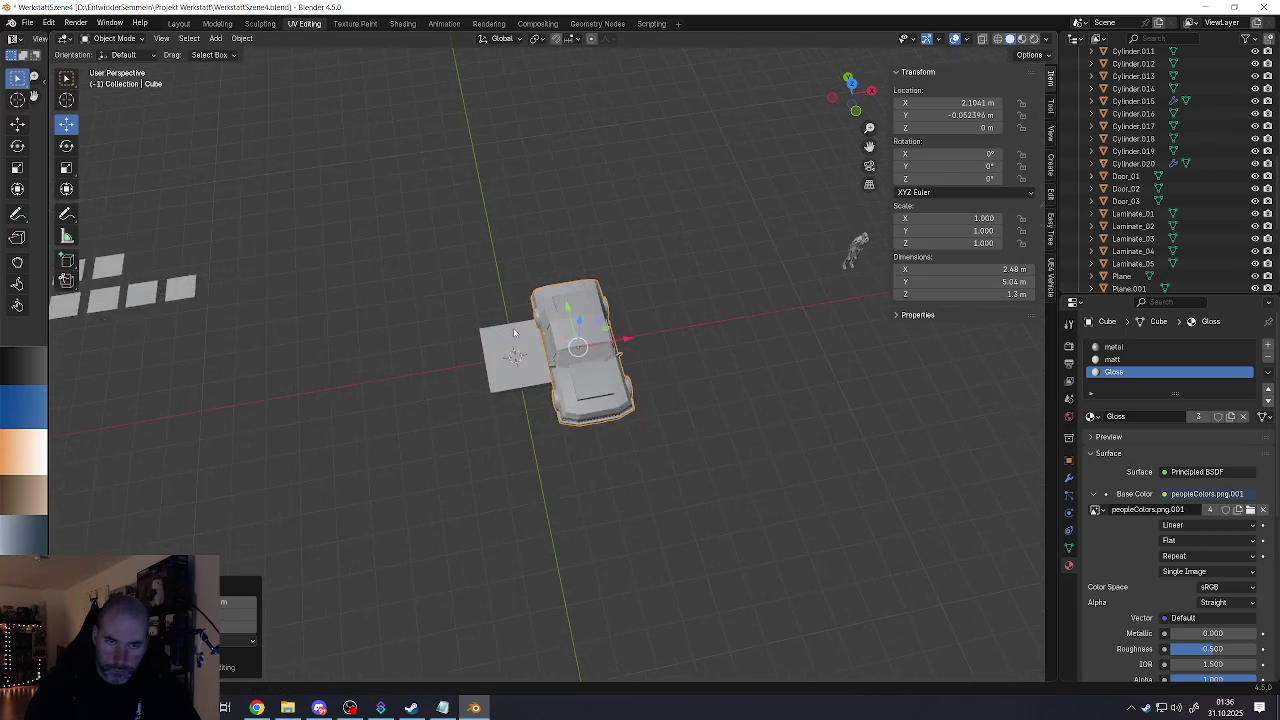
pyautogui.scroll(2, 512, 360)
pyautogui.scroll(1, 513, 375)
pyautogui.moveTo(604, 370); pyautogui.dragTo(660, 366)
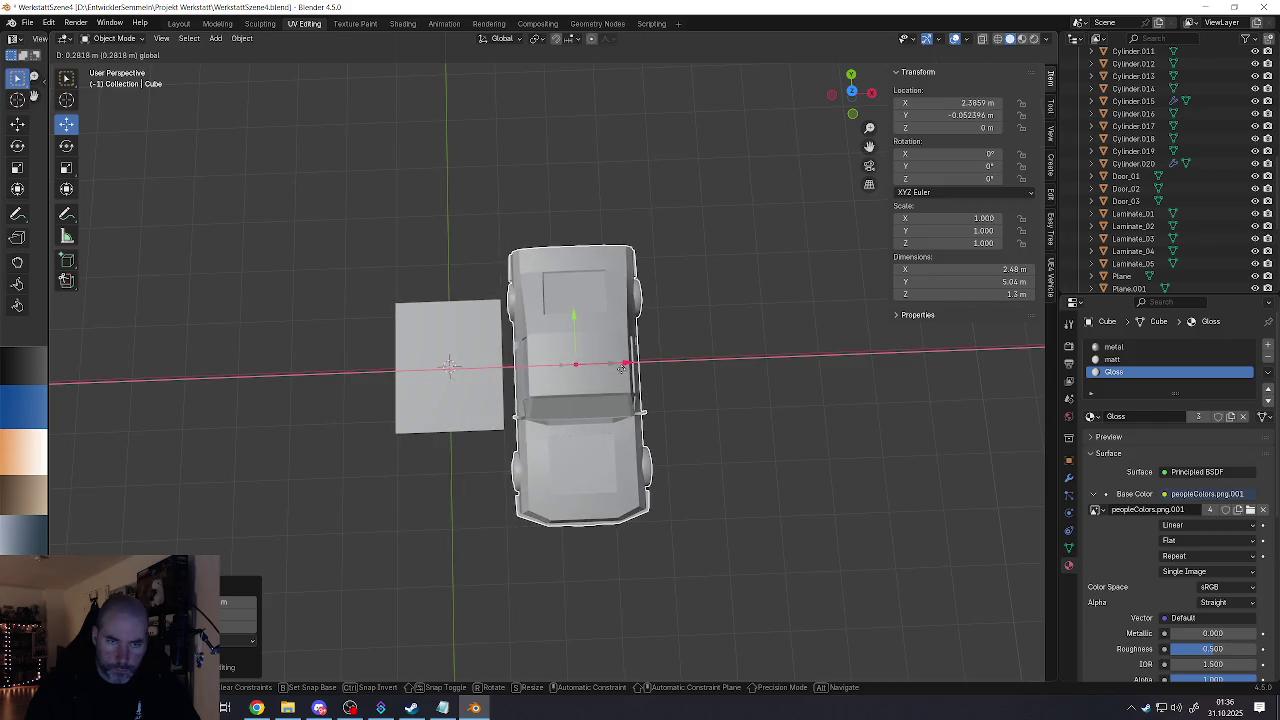
pyautogui.moveTo(480, 370)
pyautogui.keyDown('shift'); pyautogui.mouseDown(button='middle')
pyautogui.moveTo(565, 372)
pyautogui.moveTo(643, 409)
pyautogui.moveTo(668, 397)
pyautogui.moveTo(628, 397)
pyautogui.moveTo(675, 413)
pyautogui.mouseUp(button='middle'); pyautogui.keyUp('shift')
# Step: Scale the slab along X to a width of 2.2 m
pyautogui.click(569, 376)
pyautogui.press('s')
pyautogui.press('x')
pyautogui.click(620, 391)
pyautogui.press('s')
pyautogui.press('Escape')
pyautogui.press('s')
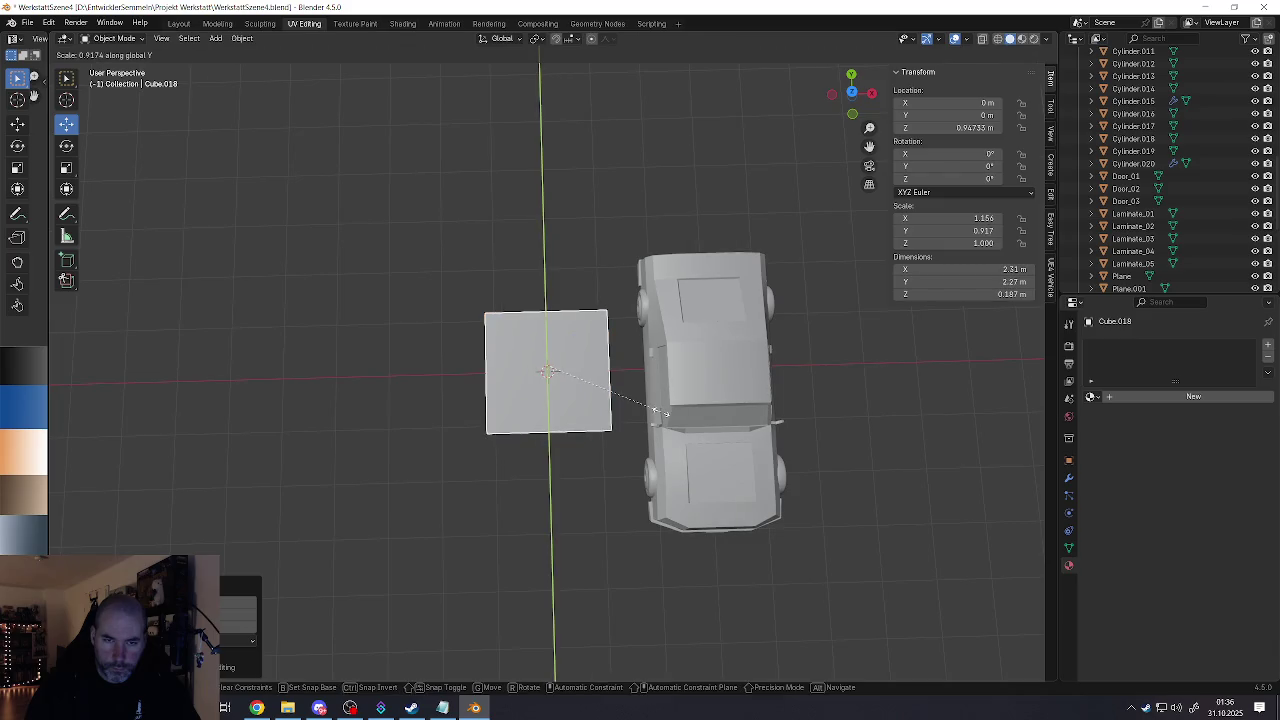
pyautogui.press('x')
pyautogui.click(644, 420)
# Step: Stretch the slab along Y to a length of 3.33 m
pyautogui.press('s')
pyautogui.press('y')
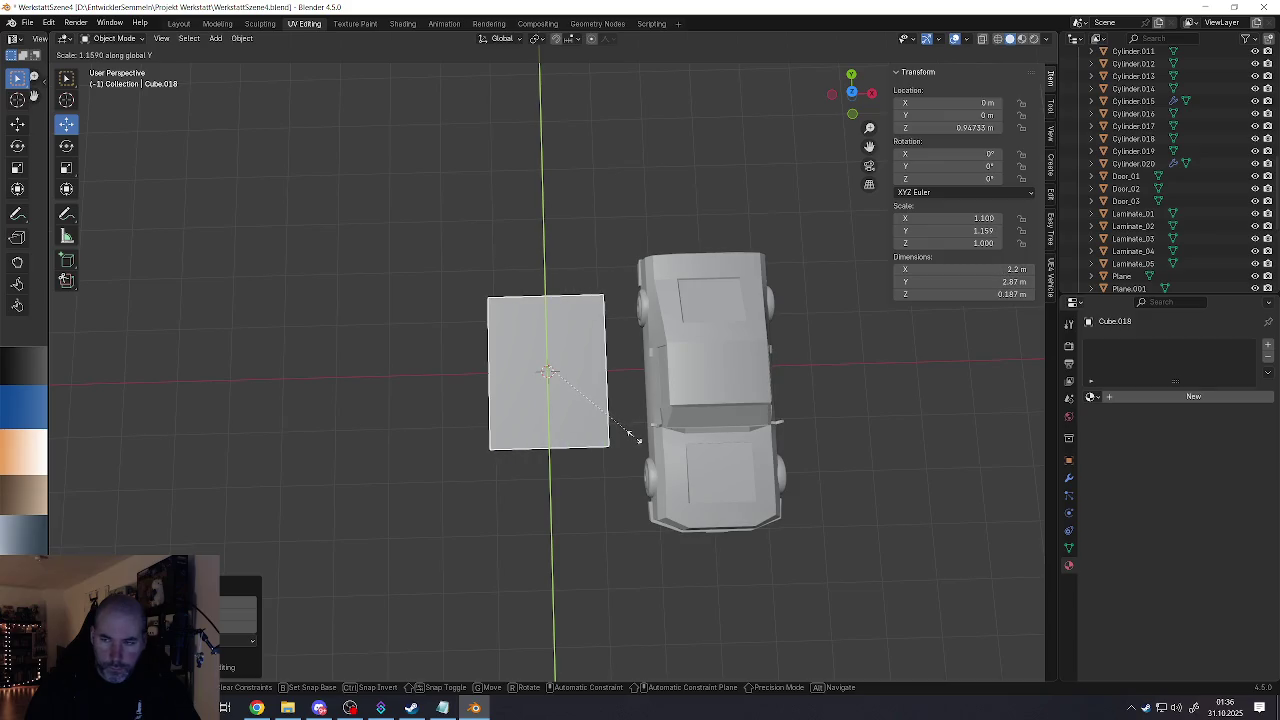
pyautogui.click(640, 455)
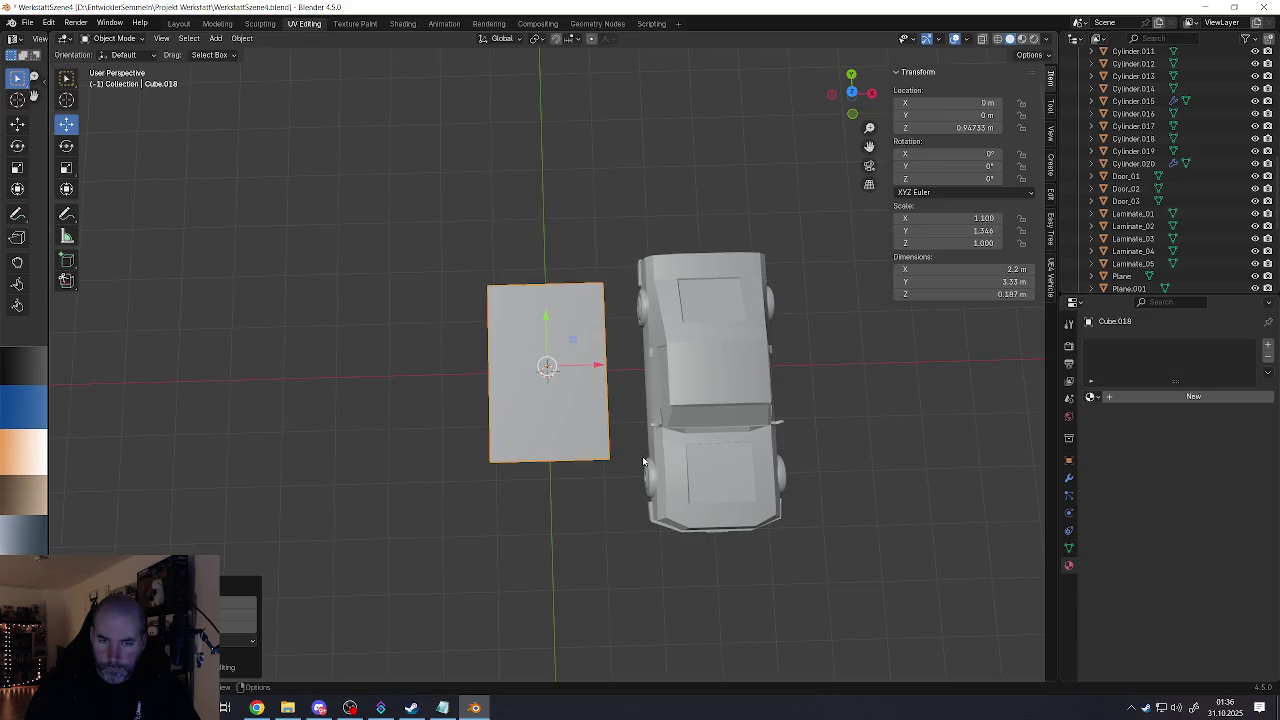
pyautogui.moveTo(614, 449)
pyautogui.mouseDown(button='middle')
pyautogui.moveTo(651, 409)
pyautogui.moveTo(610, 351)
pyautogui.moveTo(532, 385)
pyautogui.mouseUp(button='middle')
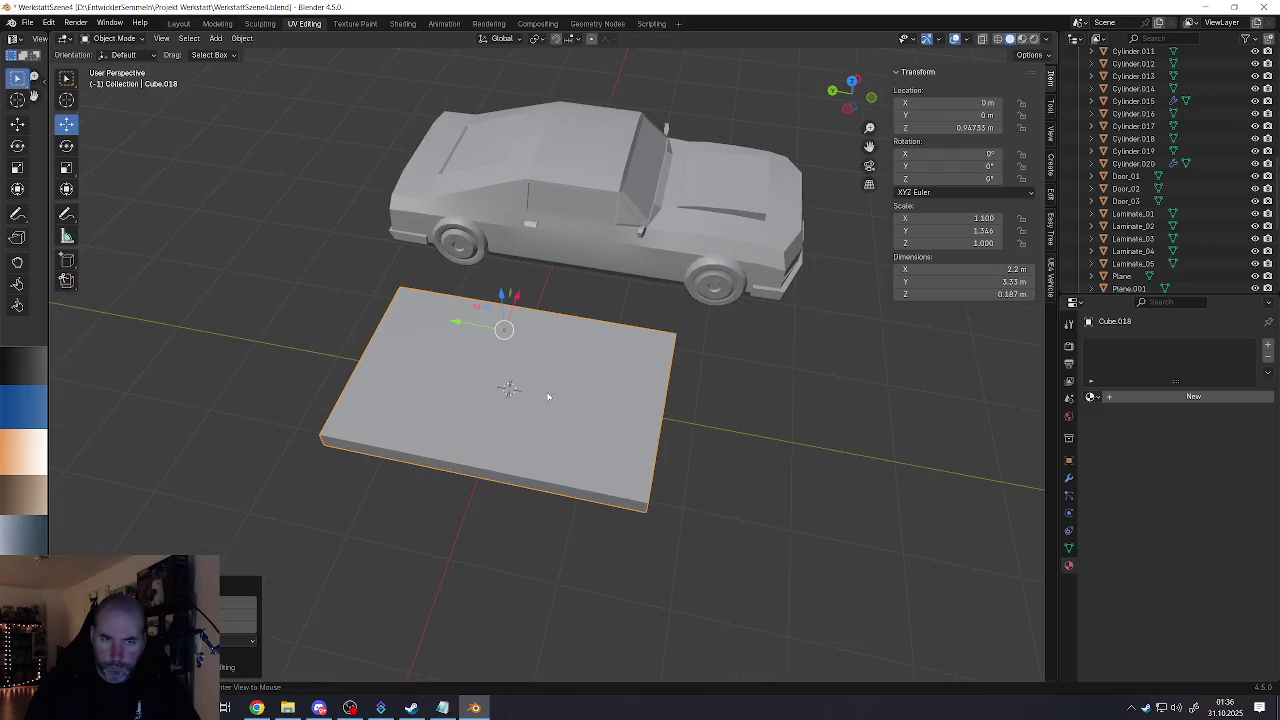
pyautogui.press('Tab')
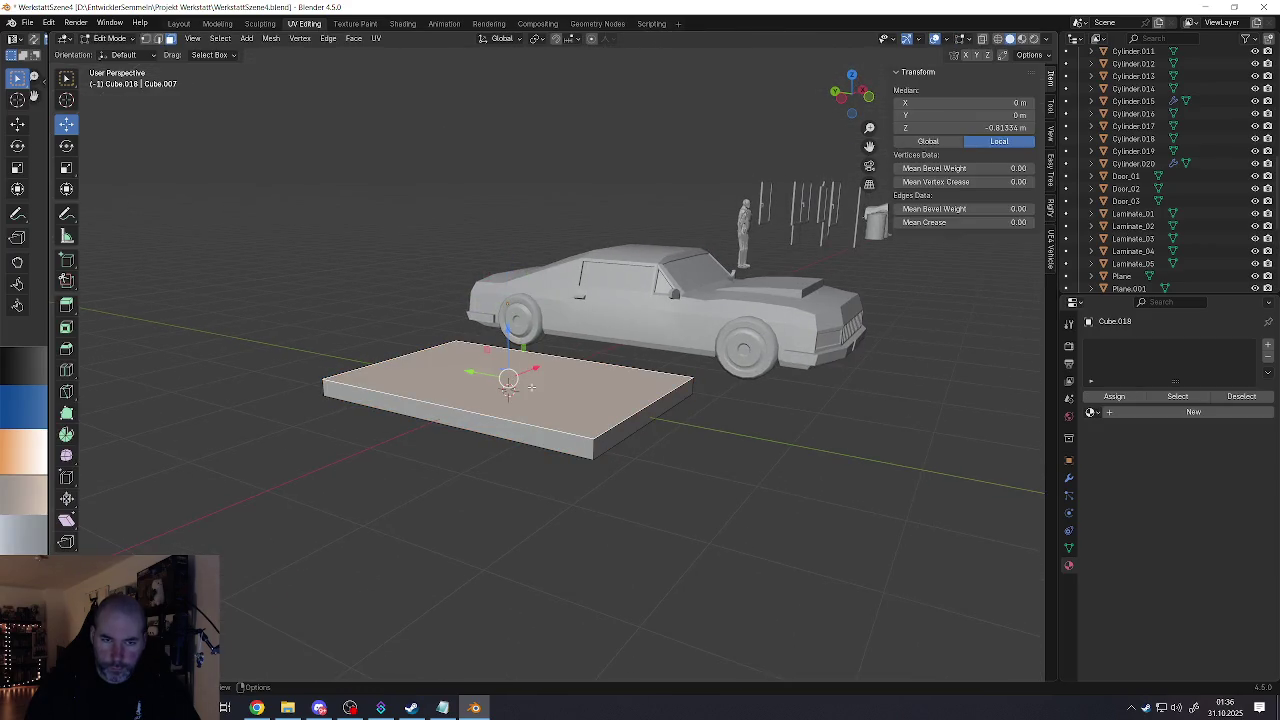
# Step: Lower the slab's top face along Z to make a thin 0.0433 m plate
pyautogui.press('g')
pyautogui.press('z')
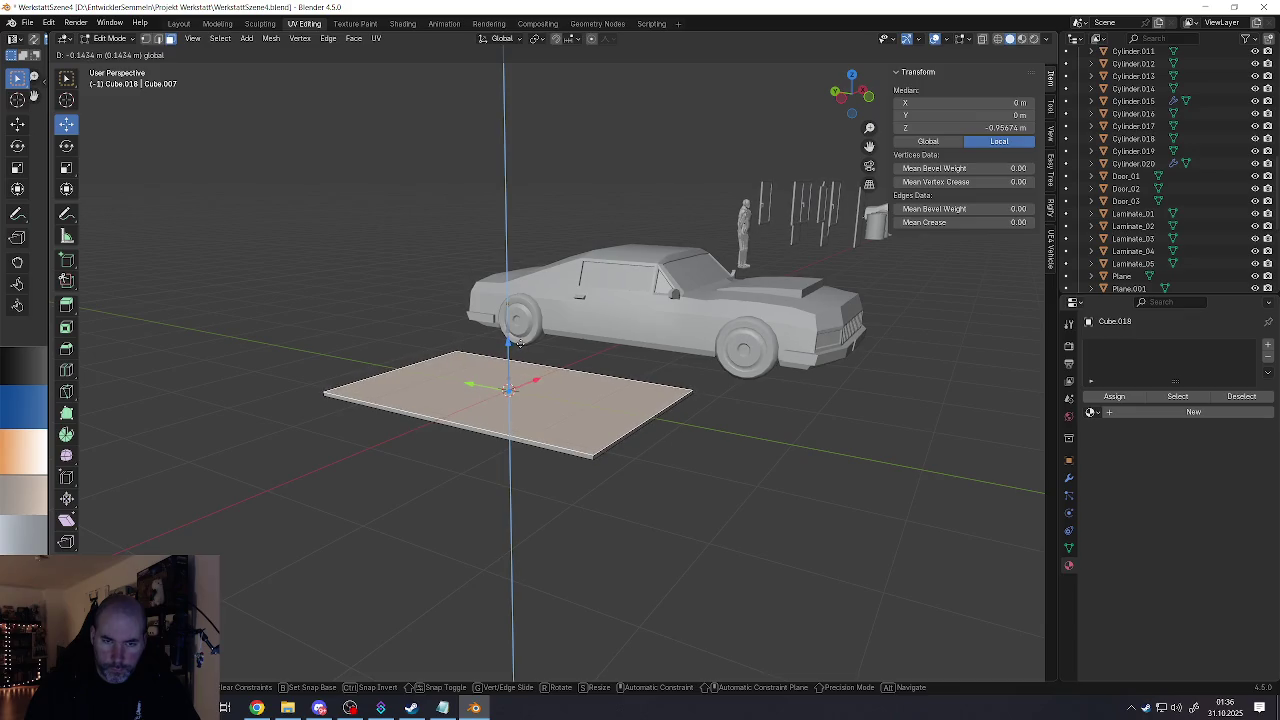
pyautogui.click(517, 343)
pyautogui.moveTo(517, 343)
pyautogui.mouseDown(button='middle')
pyautogui.moveTo(523, 416)
pyautogui.moveTo(560, 400)
pyautogui.mouseUp(button='middle')
# Step: Push the slab's side face and mesh out along Y to a 3.45 m length
pyautogui.click(524, 405)
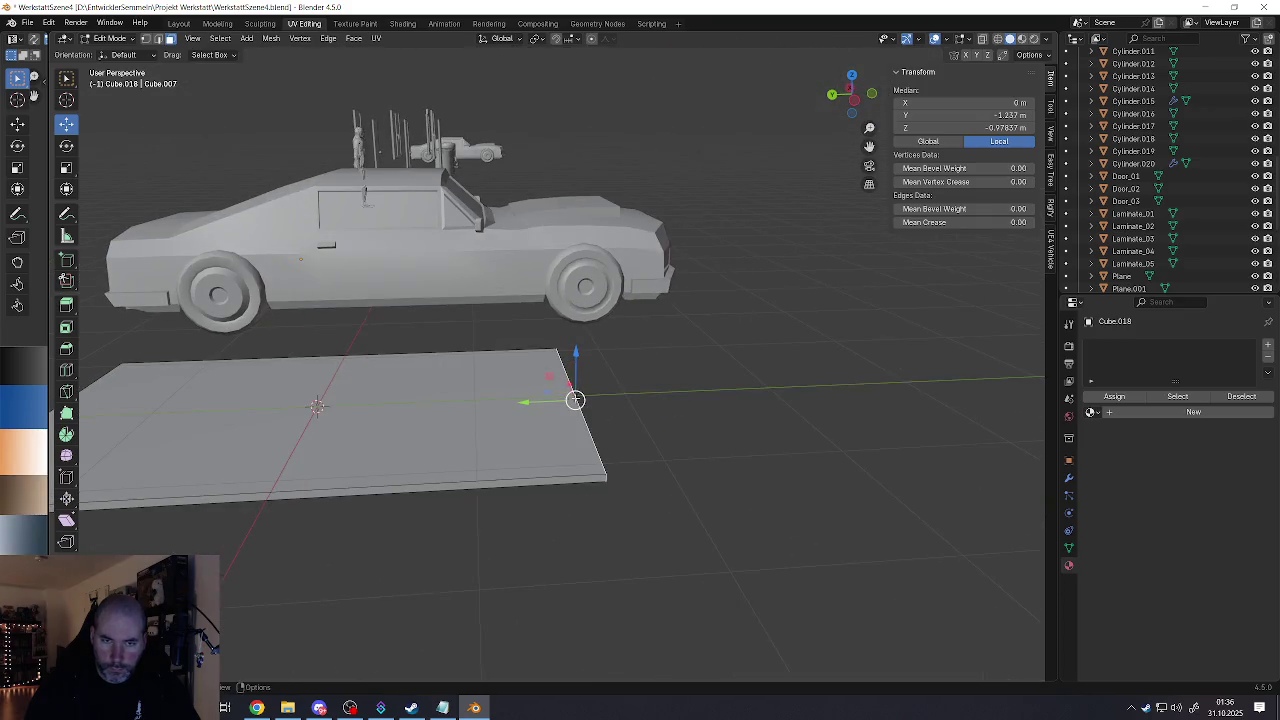
pyautogui.moveTo(531, 402); pyautogui.dragTo(553, 401)
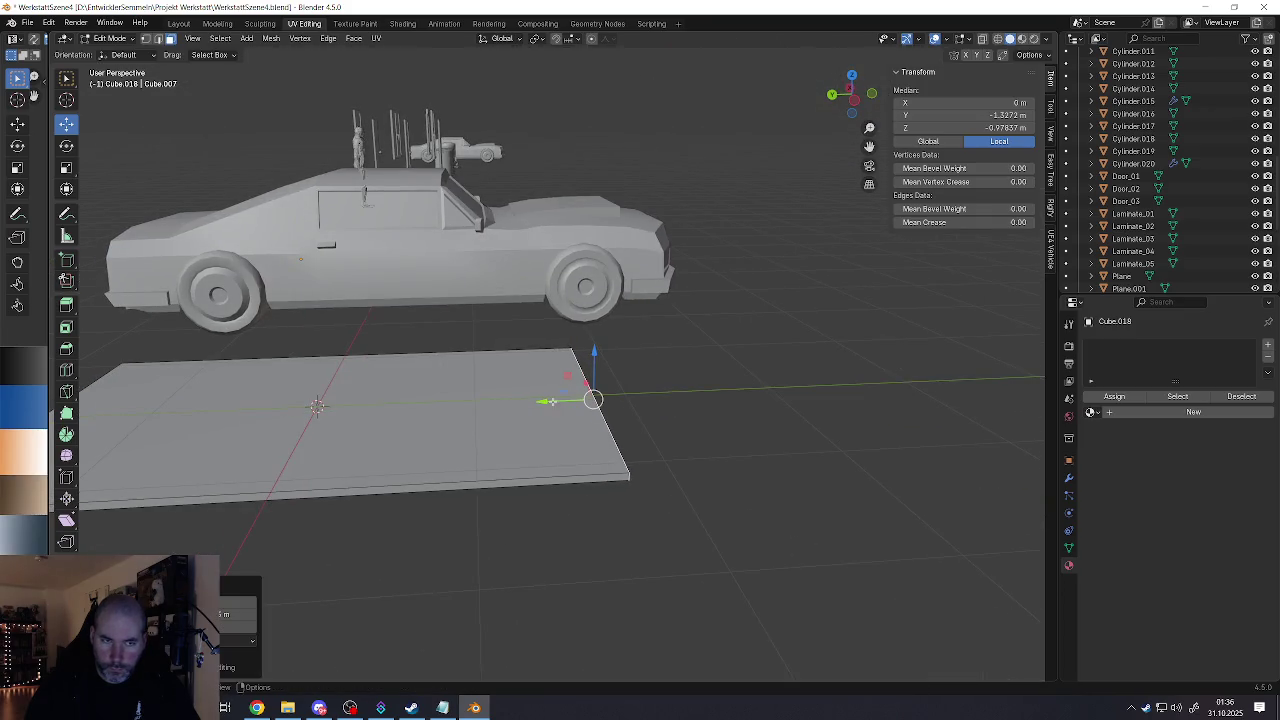
pyautogui.moveTo(553, 401); pyautogui.dragTo(544, 429, button='middle')
pyautogui.press('Tab')
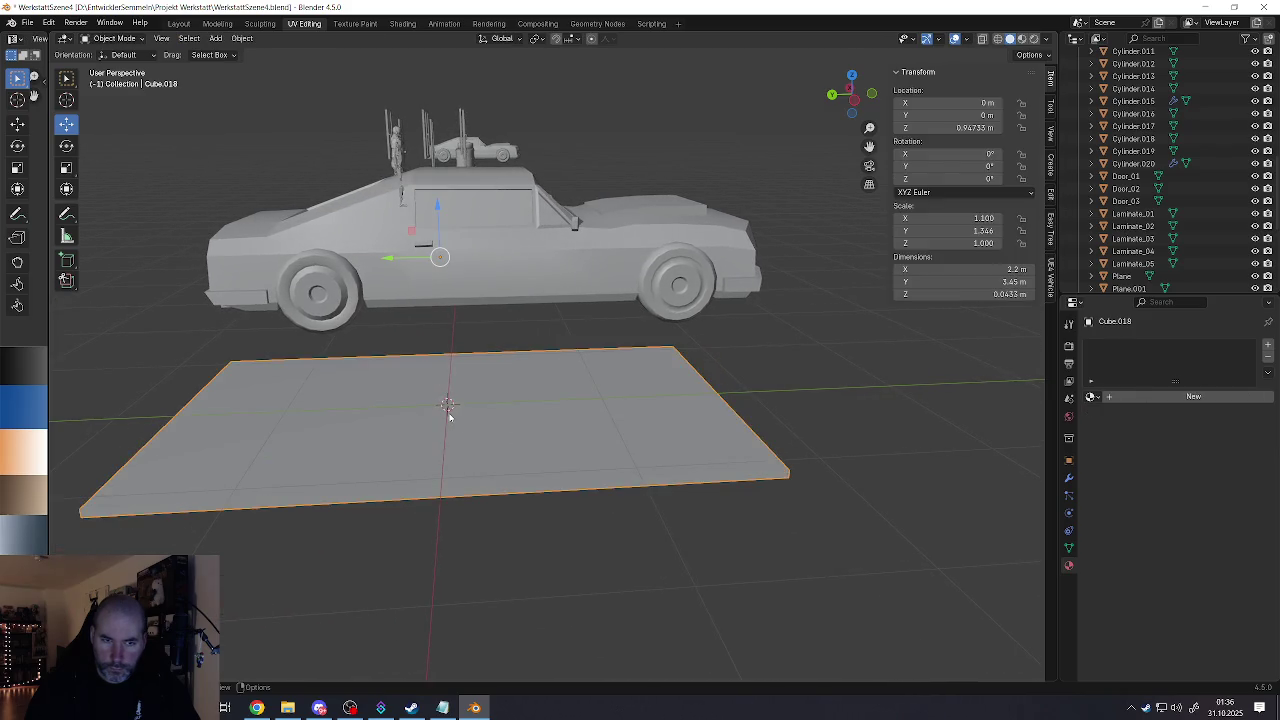
pyautogui.press('Tab')
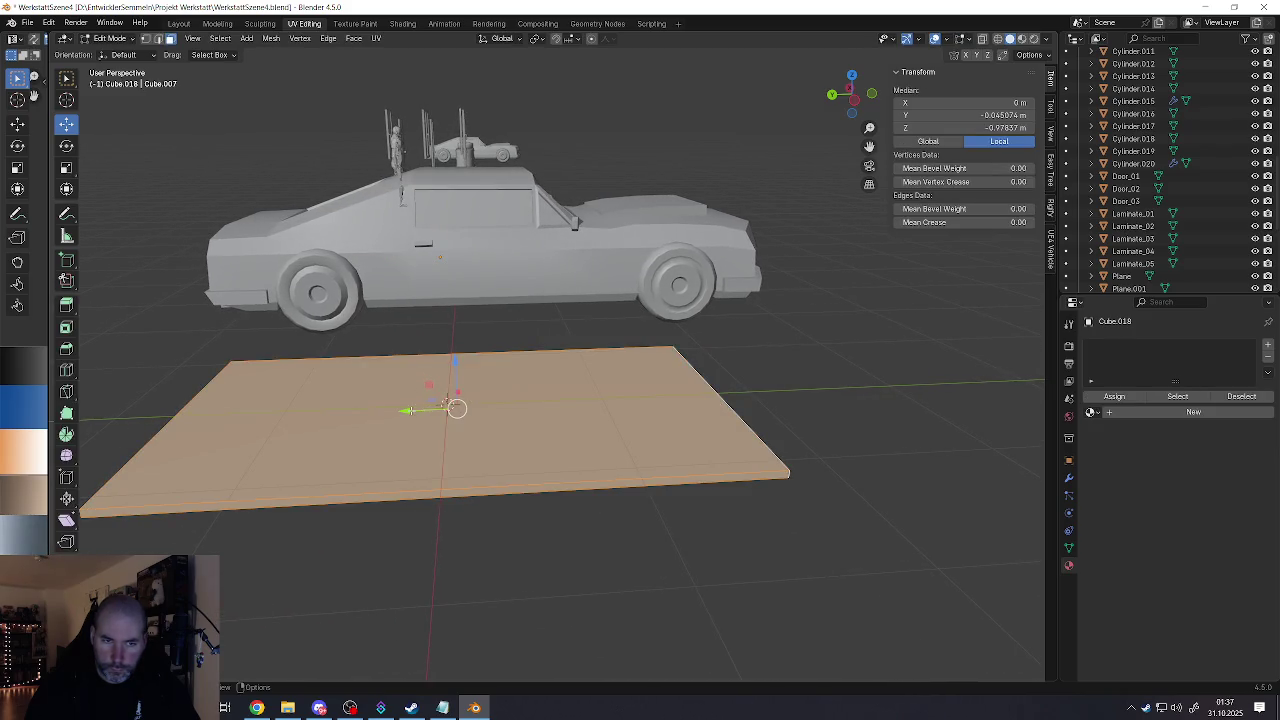
pyautogui.press('g')
pyautogui.press('y')
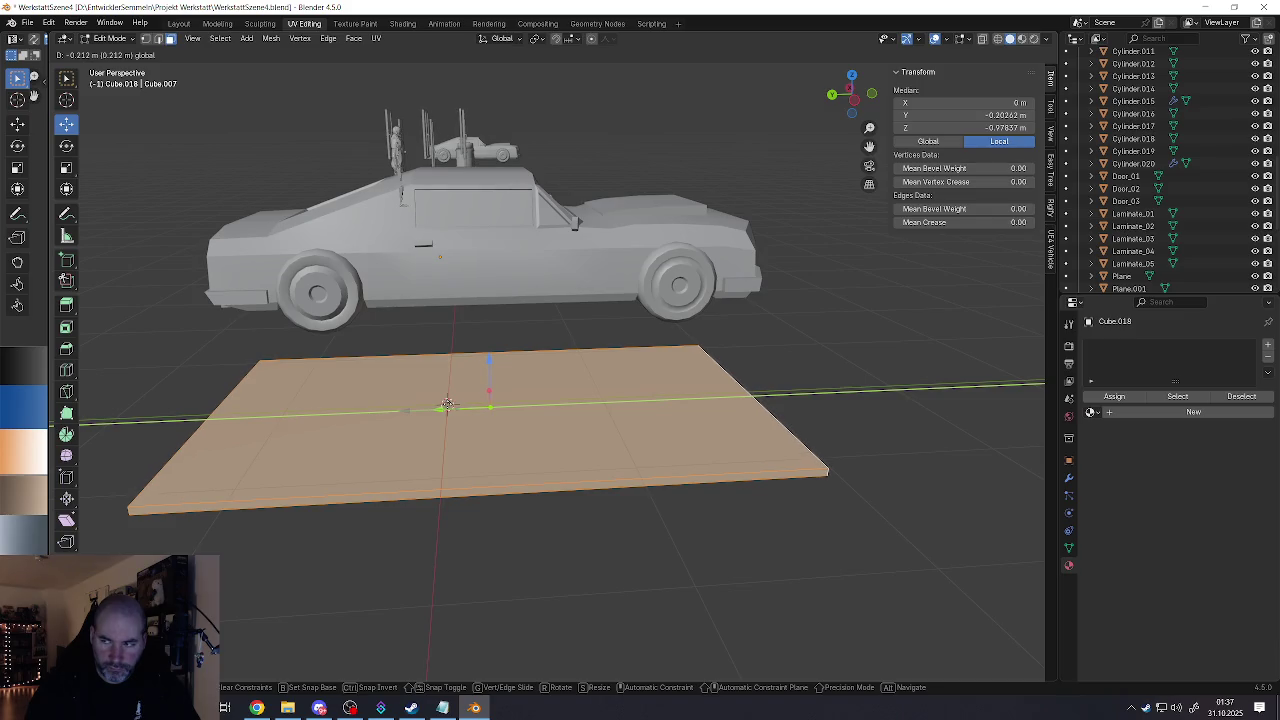
pyautogui.click(447, 404)
pyautogui.moveTo(491, 406)
pyautogui.mouseDown(button='middle')
pyautogui.moveTo(490, 432)
pyautogui.moveTo(446, 422)
pyautogui.moveTo(352, 465)
pyautogui.moveTo(440, 445)
pyautogui.mouseUp(button='middle')
pyautogui.press('Tab')
# Step: Deselect everything in the scene
pyautogui.scroll(-3, 457, 443)
pyautogui.scroll(4, 483, 437)
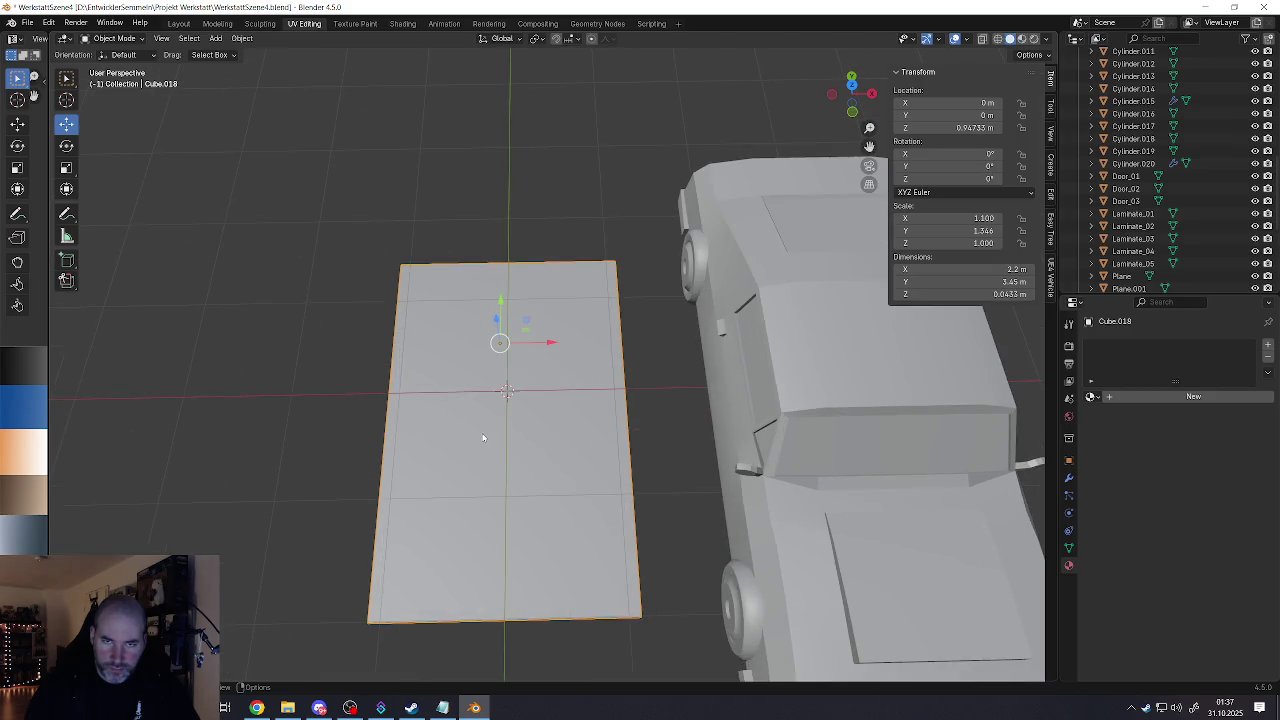
pyautogui.hotkey('alt', 'a')
pyautogui.hotkey('shift', 'a')
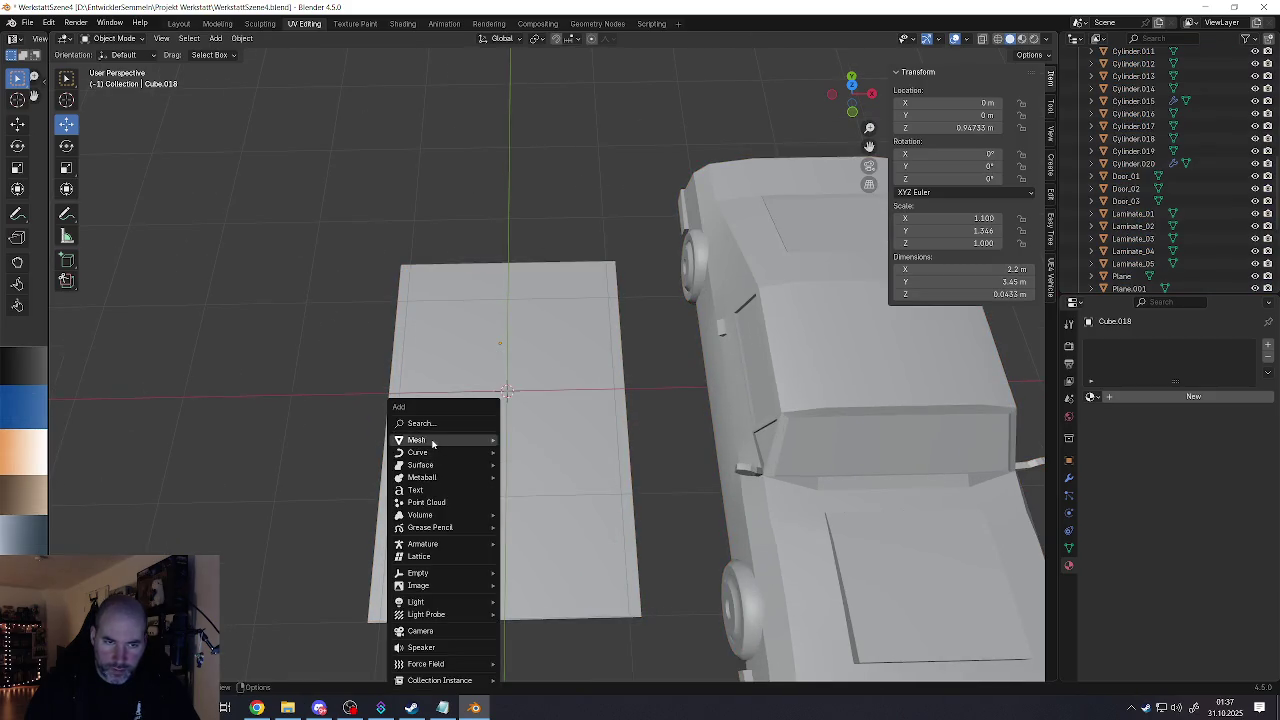
# Step: Add a cube scaled to 0.811 m and move it to the floor slab's edge
pyautogui.click(528, 452)
pyautogui.scroll(-3, 543, 443)
pyautogui.scroll(3, 560, 447)
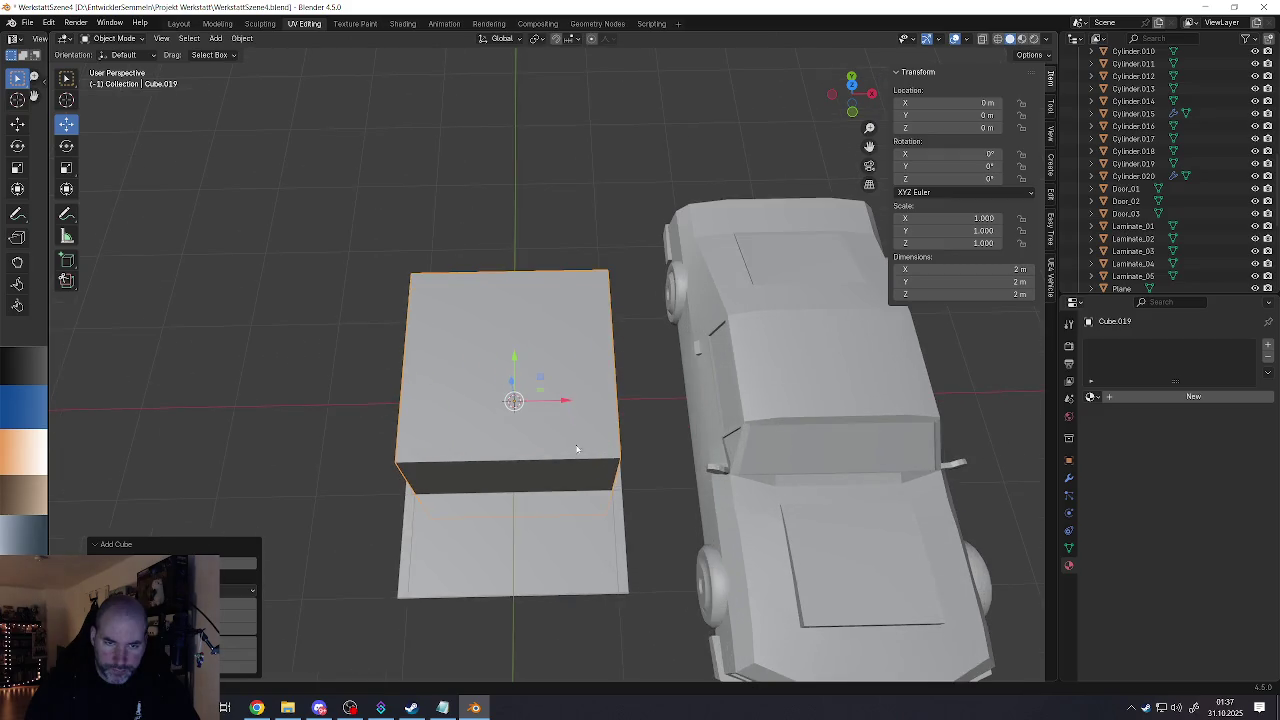
pyautogui.press('s')
pyautogui.click(563, 449)
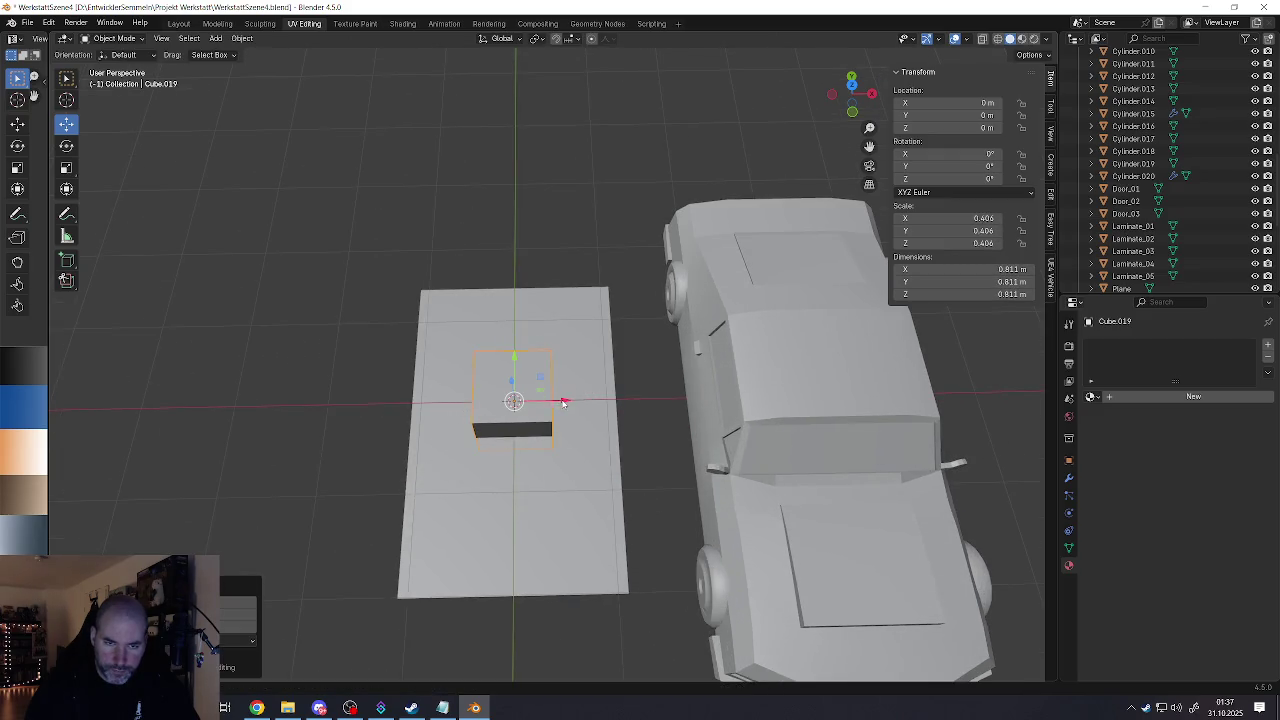
pyautogui.moveTo(563, 402); pyautogui.dragTo(452, 402)
pyautogui.moveTo(437, 412)
pyautogui.keyDown('shift'); pyautogui.mouseDown(button='middle')
pyautogui.moveTo(543, 432)
pyautogui.moveTo(497, 460)
pyautogui.moveTo(470, 443)
pyautogui.mouseUp(button='middle'); pyautogui.keyUp('shift')
pyautogui.moveTo(469, 443); pyautogui.dragTo(432, 434)
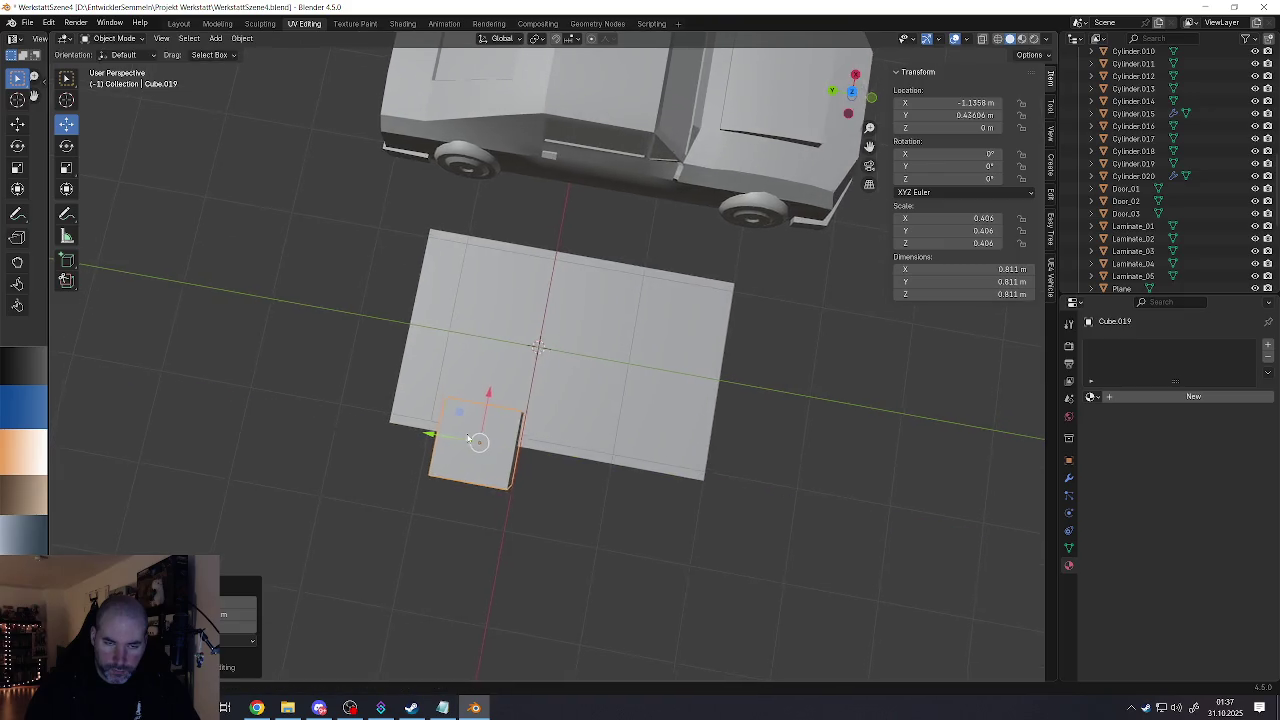
pyautogui.moveTo(432, 434); pyautogui.dragTo(507, 432, button='middle')
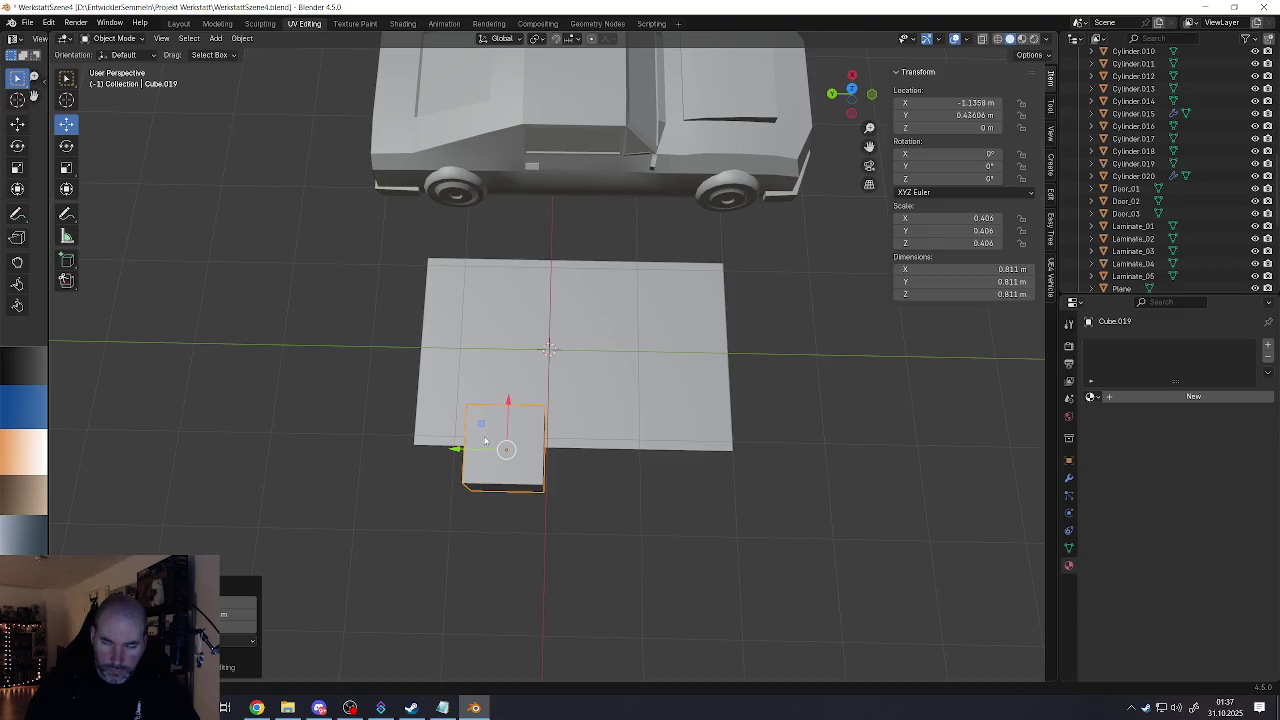
pyautogui.moveTo(460, 452)
pyautogui.mouseDown()
pyautogui.moveTo(435, 445)
pyautogui.moveTo(614, 450)
pyautogui.mouseUp()
# Step: Duplicate the small cube and nudge the copy along the slab edge
pyautogui.hotkey('shift', 'd')
pyautogui.rightClick(514, 458)
pyautogui.moveTo(614, 450); pyautogui.dragTo(573, 437, button='middle')
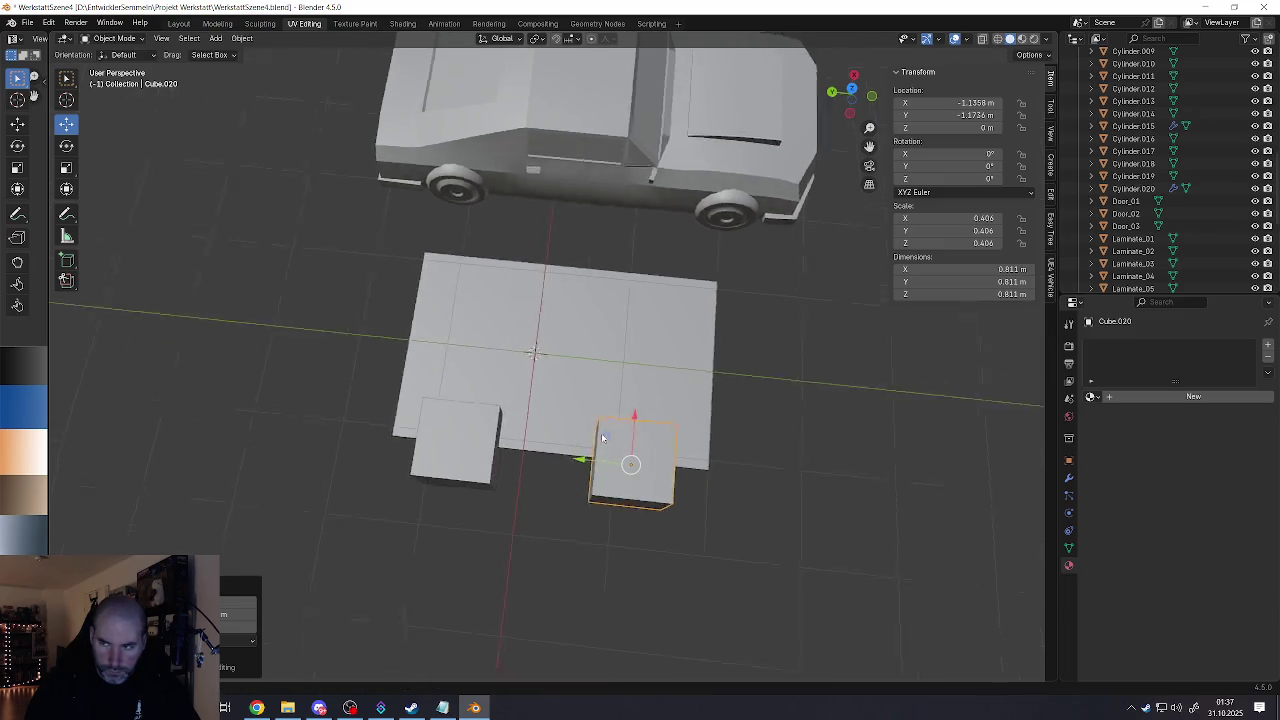
pyautogui.moveTo(590, 438); pyautogui.dragTo(584, 438)
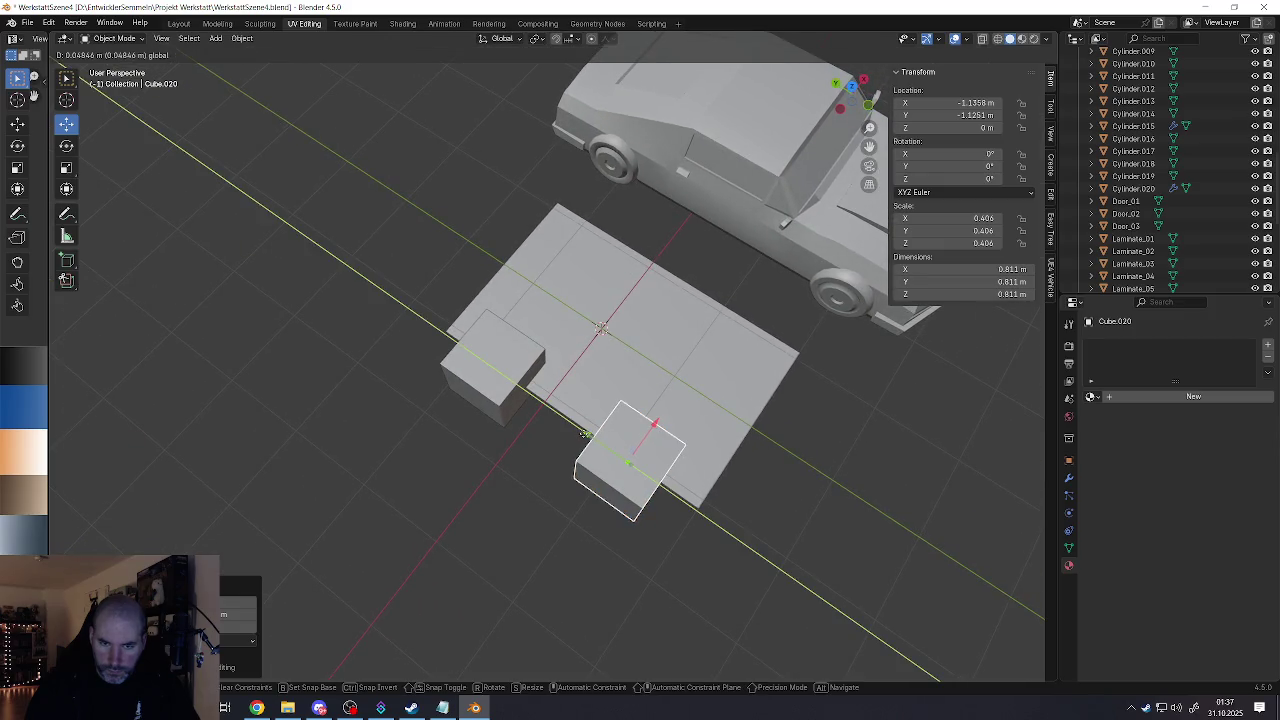
pyautogui.moveTo(584, 438)
pyautogui.mouseDown(button='middle')
pyautogui.moveTo(638, 409)
pyautogui.moveTo(517, 424)
pyautogui.mouseUp(button='middle')
pyautogui.scroll(-2, 560, 415)
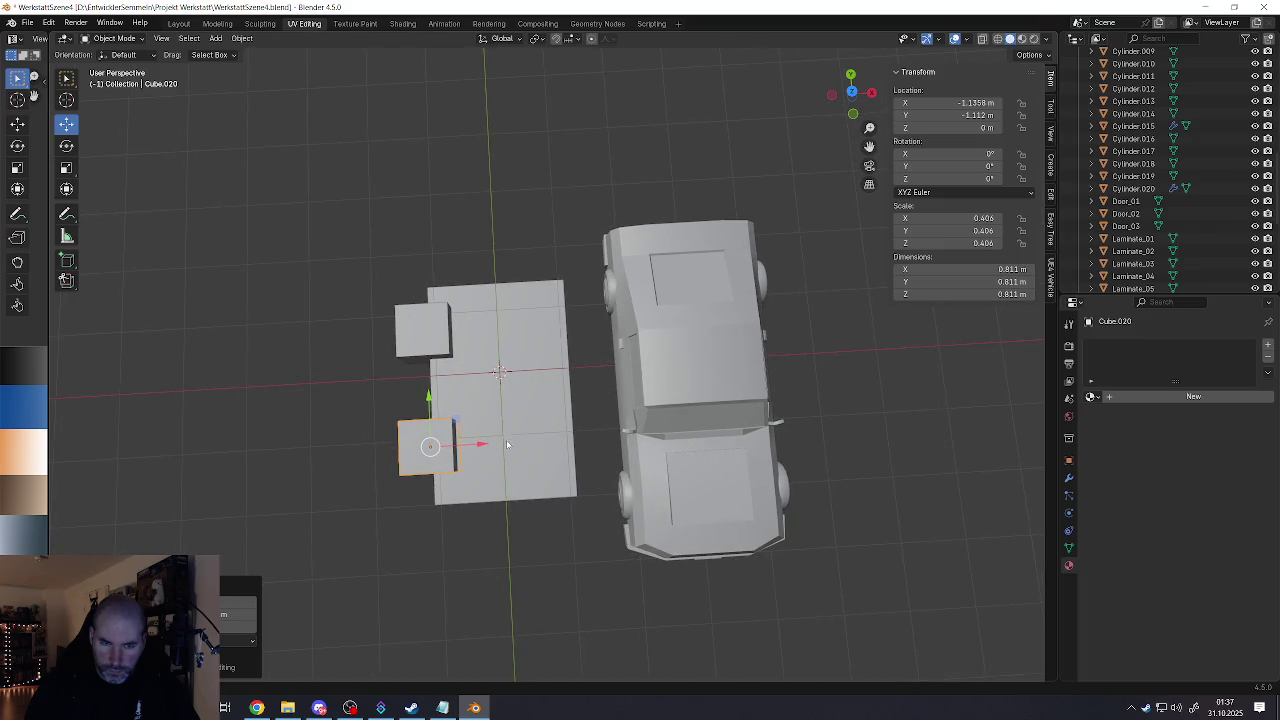
# Step: Extend the floor slab by sliding its front edge outward in Edit Mode
pyautogui.click(496, 474)
pyautogui.press('Tab')
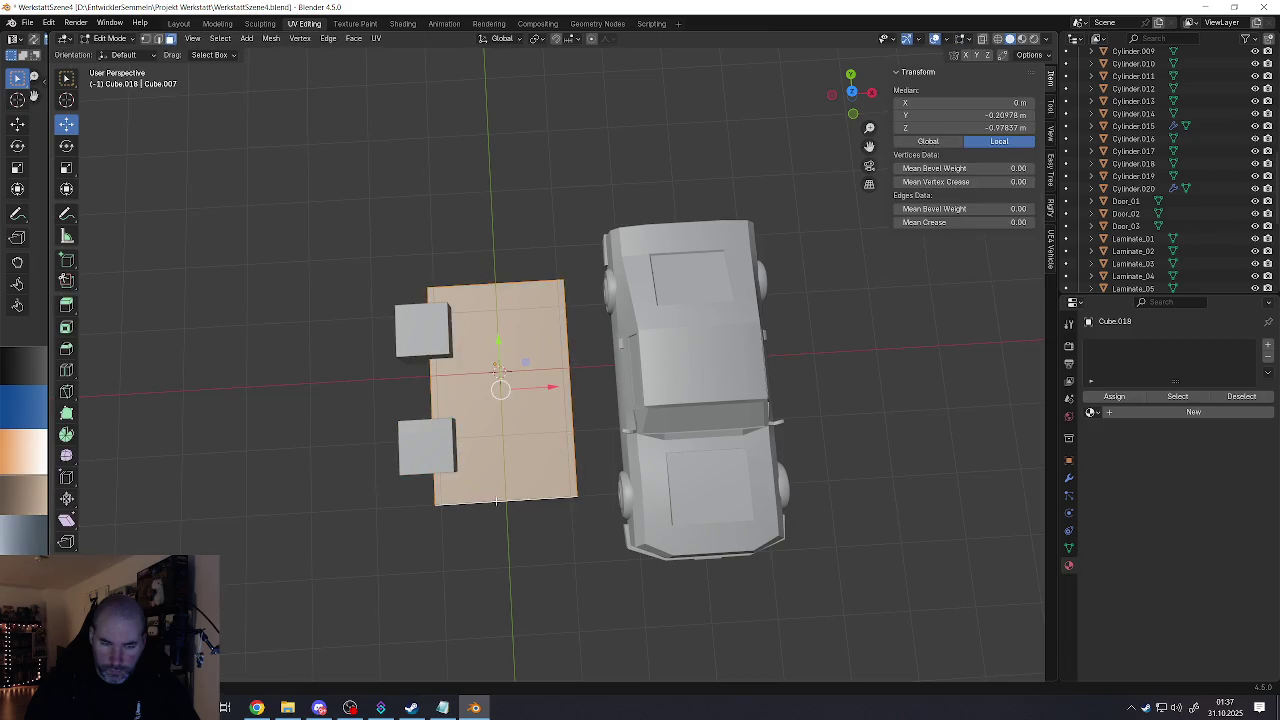
pyautogui.moveTo(496, 474); pyautogui.dragTo(491, 440, button='middle')
pyautogui.scroll(2, 491, 438)
pyautogui.click(491, 438)
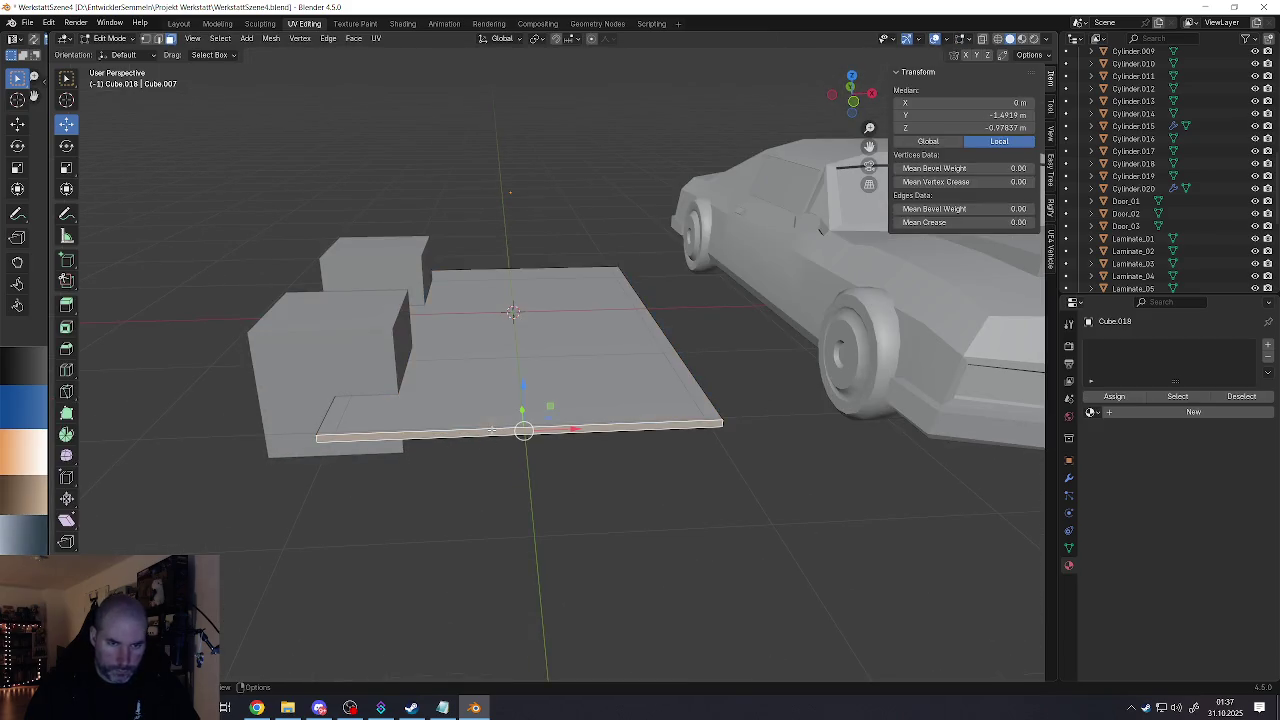
pyautogui.keyDown('alt'); pyautogui.middleClick(491, 438); pyautogui.keyUp('alt')
pyautogui.scroll(3, 593, 480)
pyautogui.moveTo(485, 432); pyautogui.dragTo(590, 434)
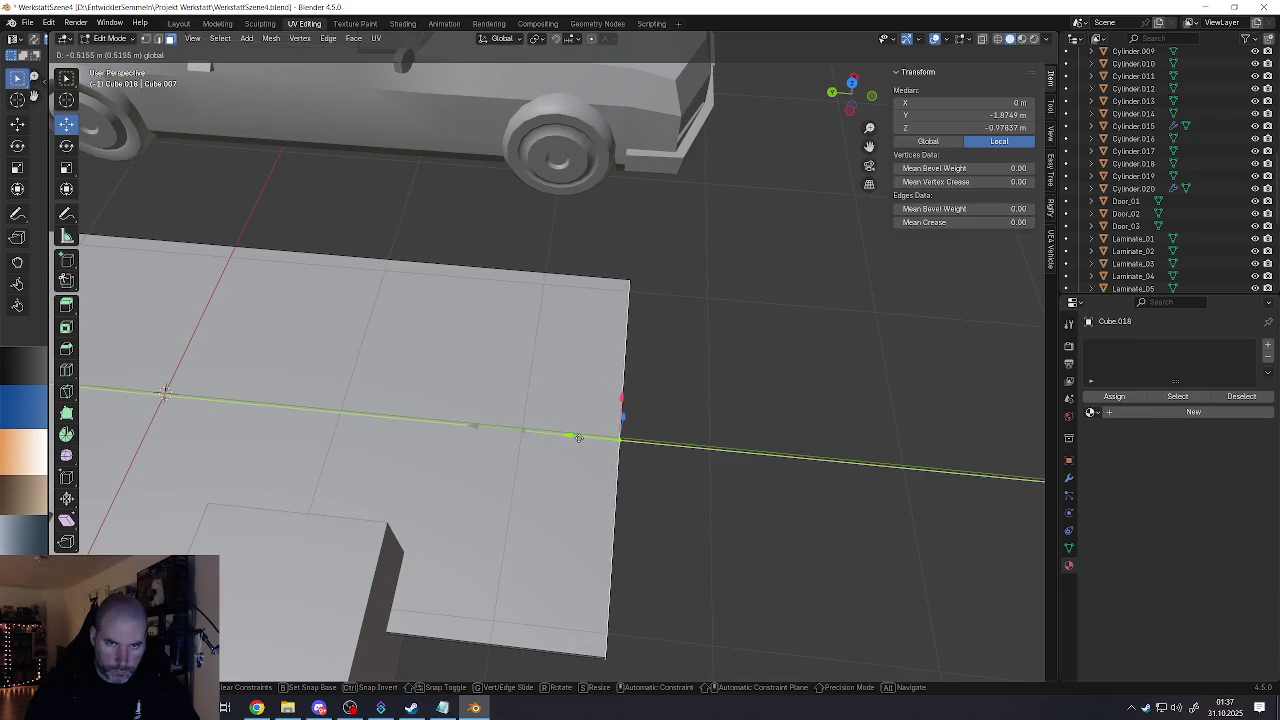
pyautogui.press('Tab')
pyautogui.scroll(-5, 590, 434)
# Step: Slide the second small cube, Cube.020, further along the edge to Y -1.613 m
pyautogui.click(488, 497)
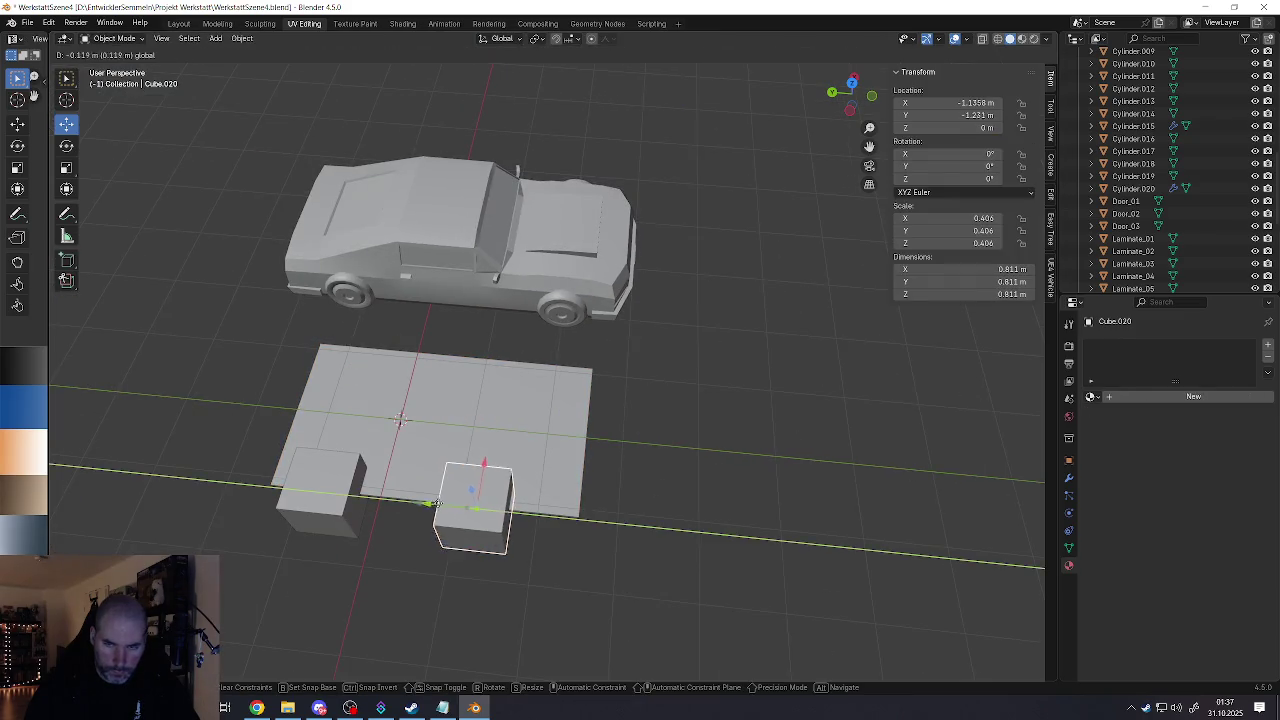
pyautogui.moveTo(426, 505); pyautogui.dragTo(458, 507)
pyautogui.scroll(-5, 458, 507)
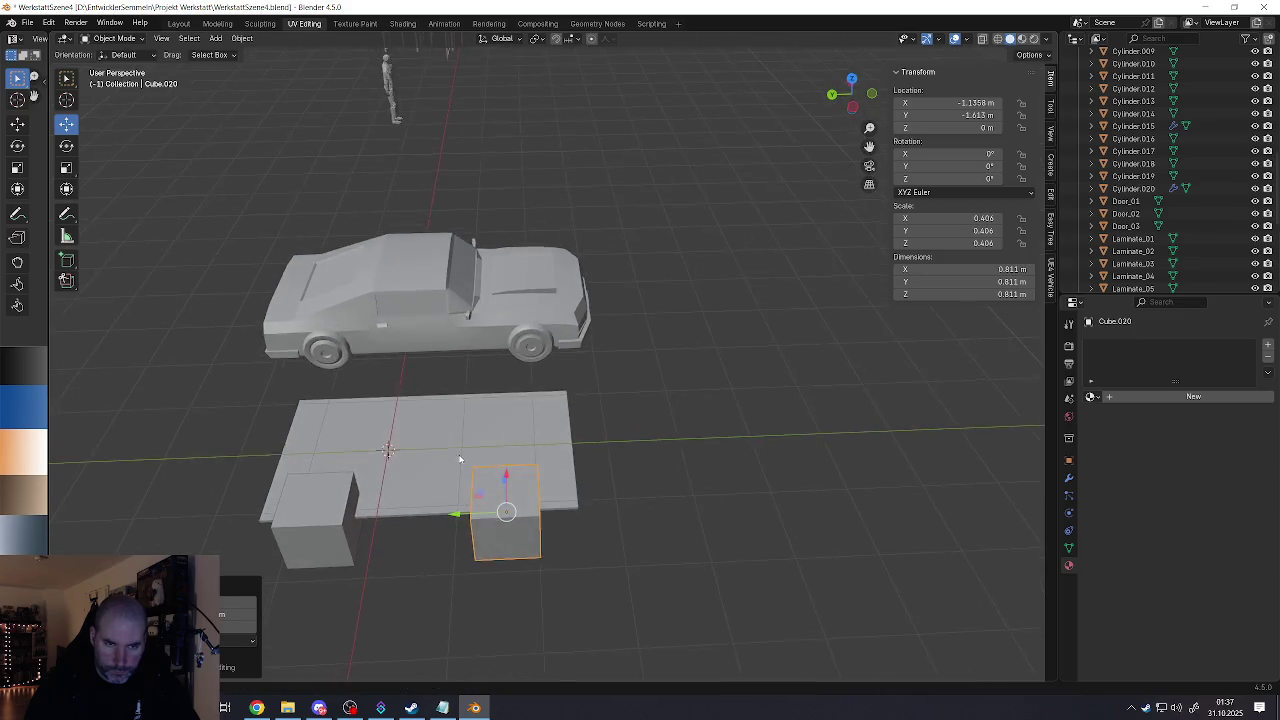
pyautogui.moveTo(458, 507); pyautogui.dragTo(756, 413, button='middle')
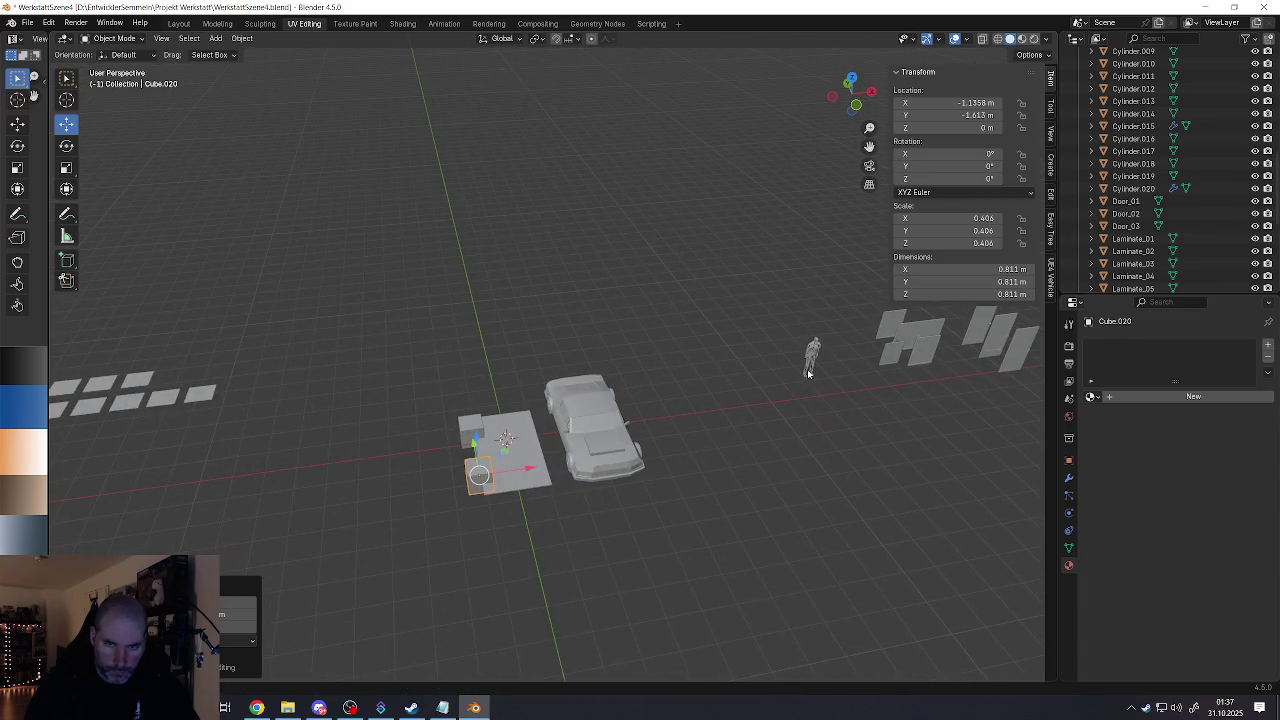
# Step: Move the human figure onto the centre of the floor slab
pyautogui.click(809, 372)
pyautogui.click(810, 370)
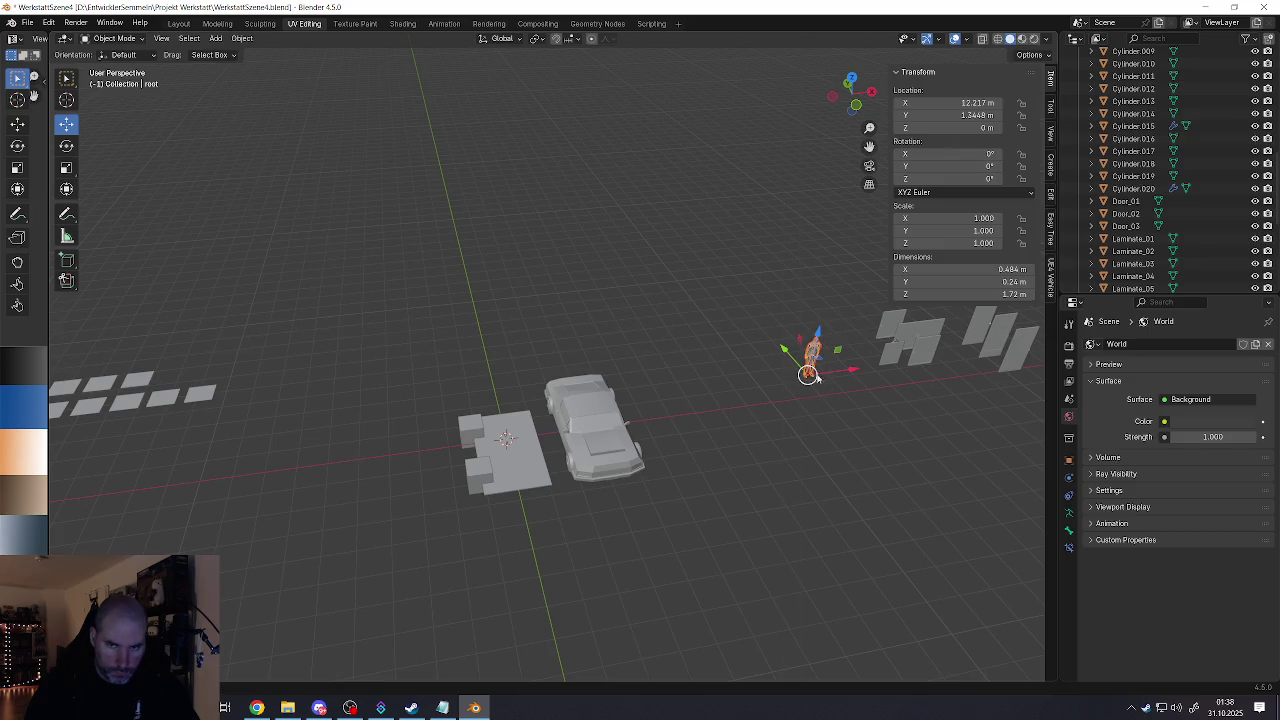
pyautogui.press('g')
pyautogui.click(510, 392)
pyautogui.moveTo(510, 392); pyautogui.dragTo(505, 395, button='middle')
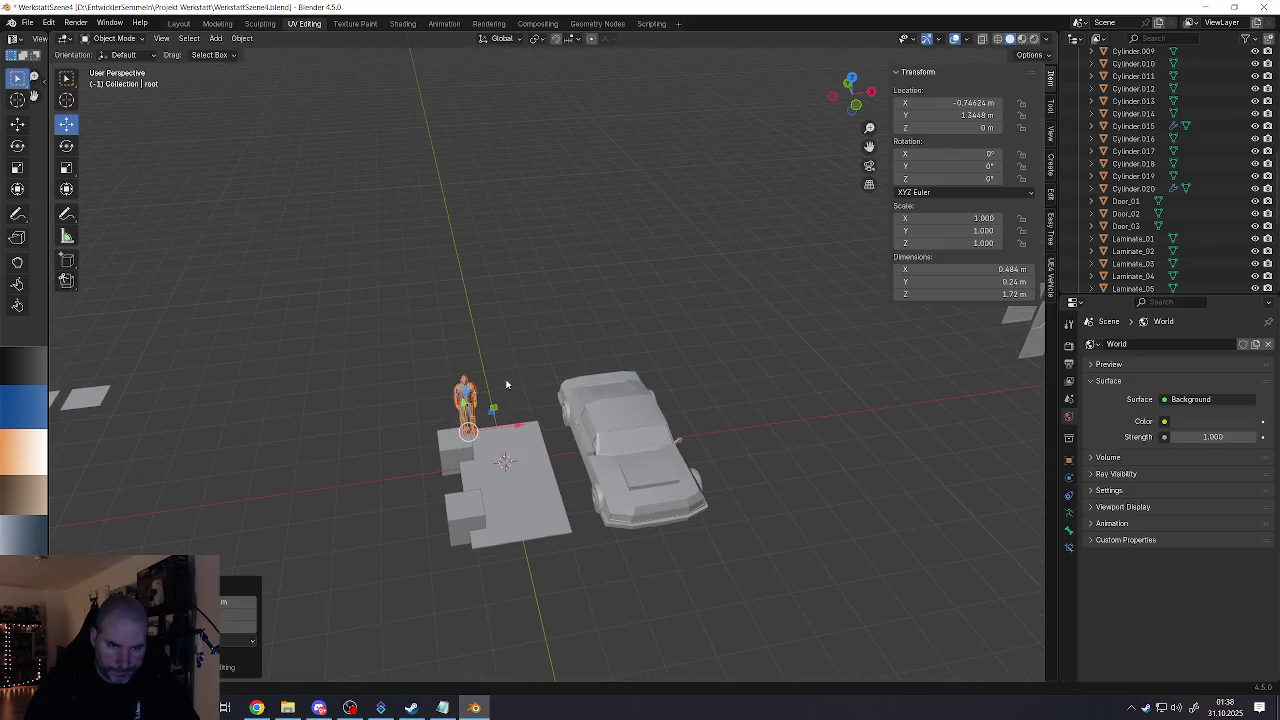
pyautogui.scroll(2, 505, 395)
pyautogui.press('g')
pyautogui.click(486, 444)
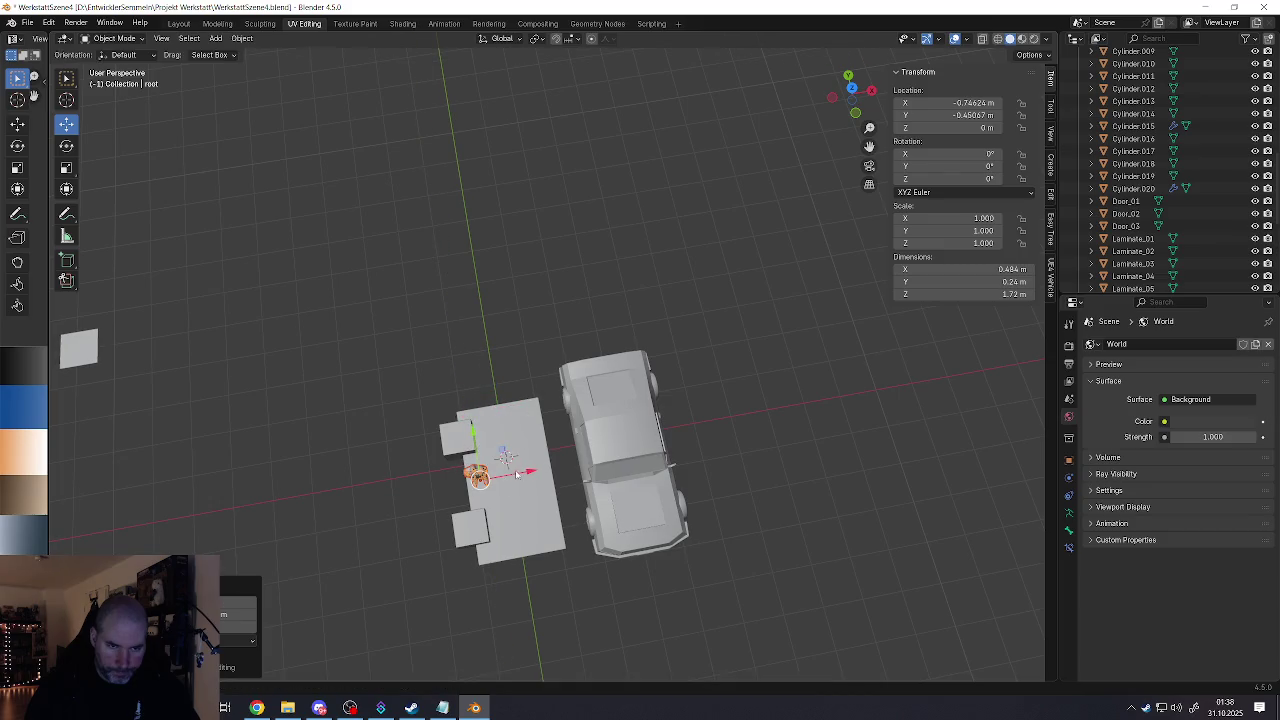
pyautogui.press('g')
pyautogui.press('x')
pyautogui.click(505, 478)
pyautogui.scroll(3, 510, 492)
pyautogui.moveTo(510, 492); pyautogui.dragTo(577, 438, button='middle')
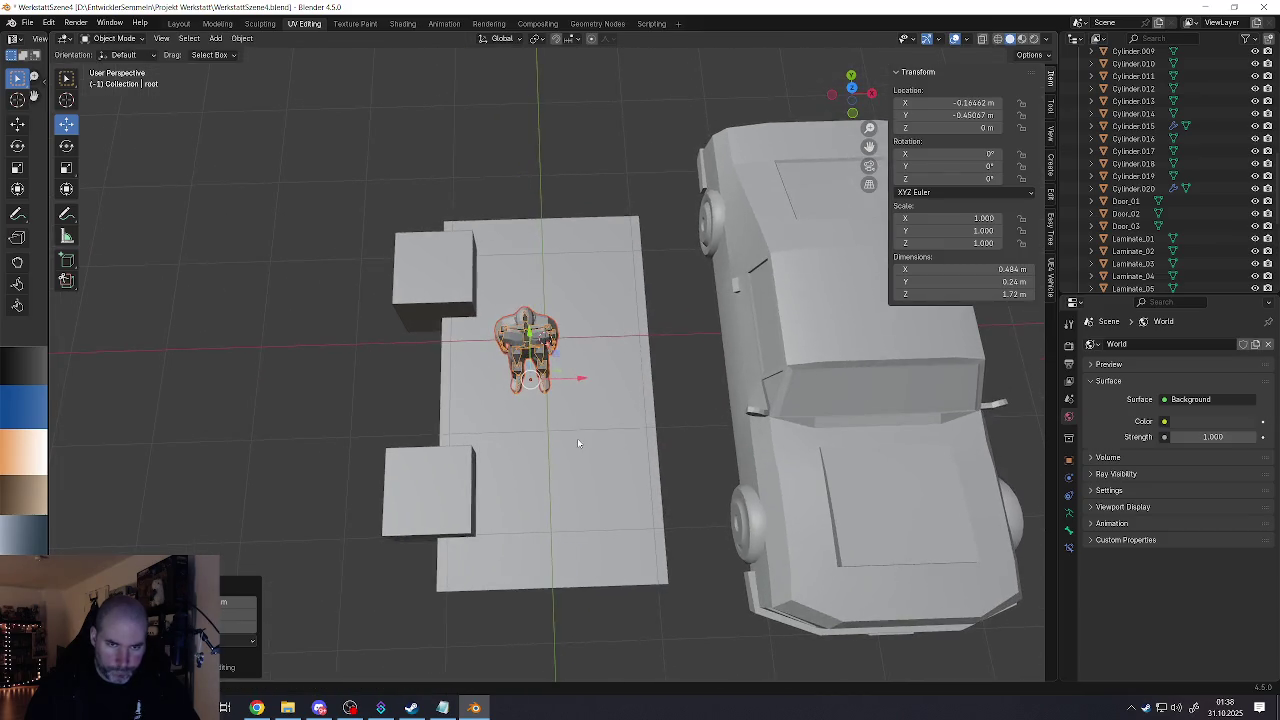
# Step: Narrow the floor plate along X to 1.98 m
pyautogui.click(577, 438)
pyautogui.press('s')
pyautogui.press('x')
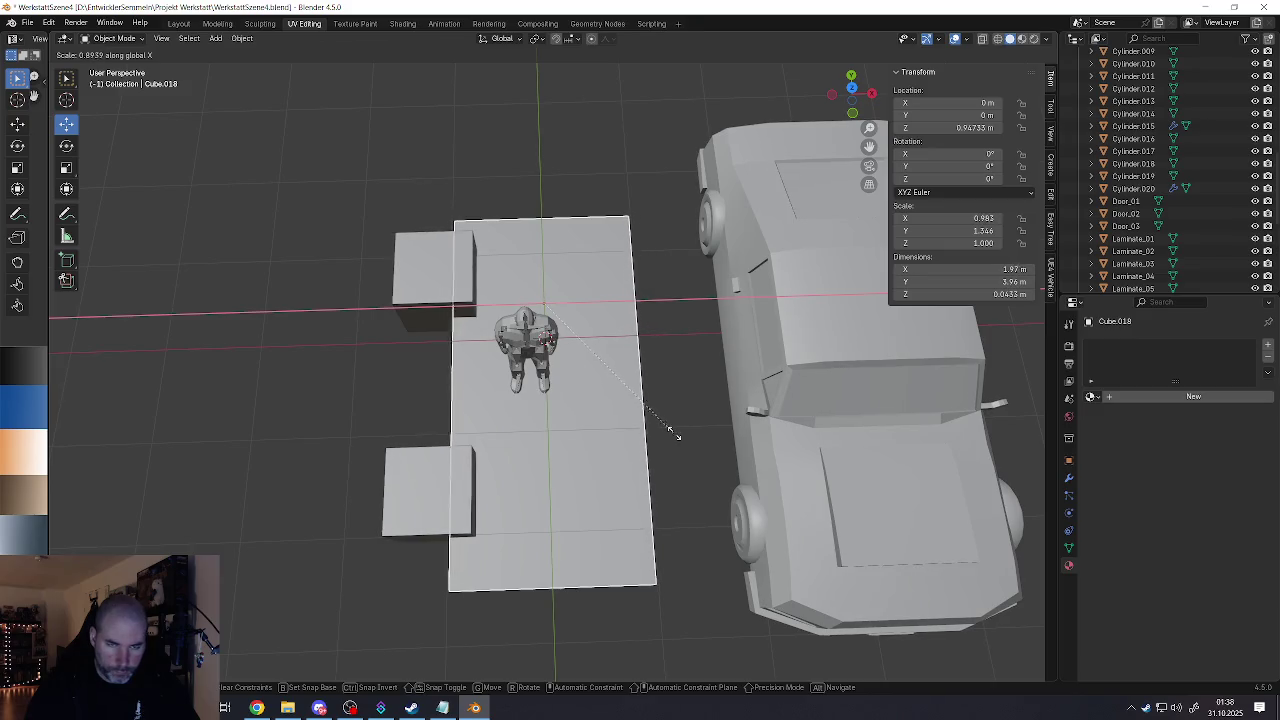
pyautogui.click(678, 432)
pyautogui.moveTo(678, 432); pyautogui.dragTo(657, 431, button='middle')
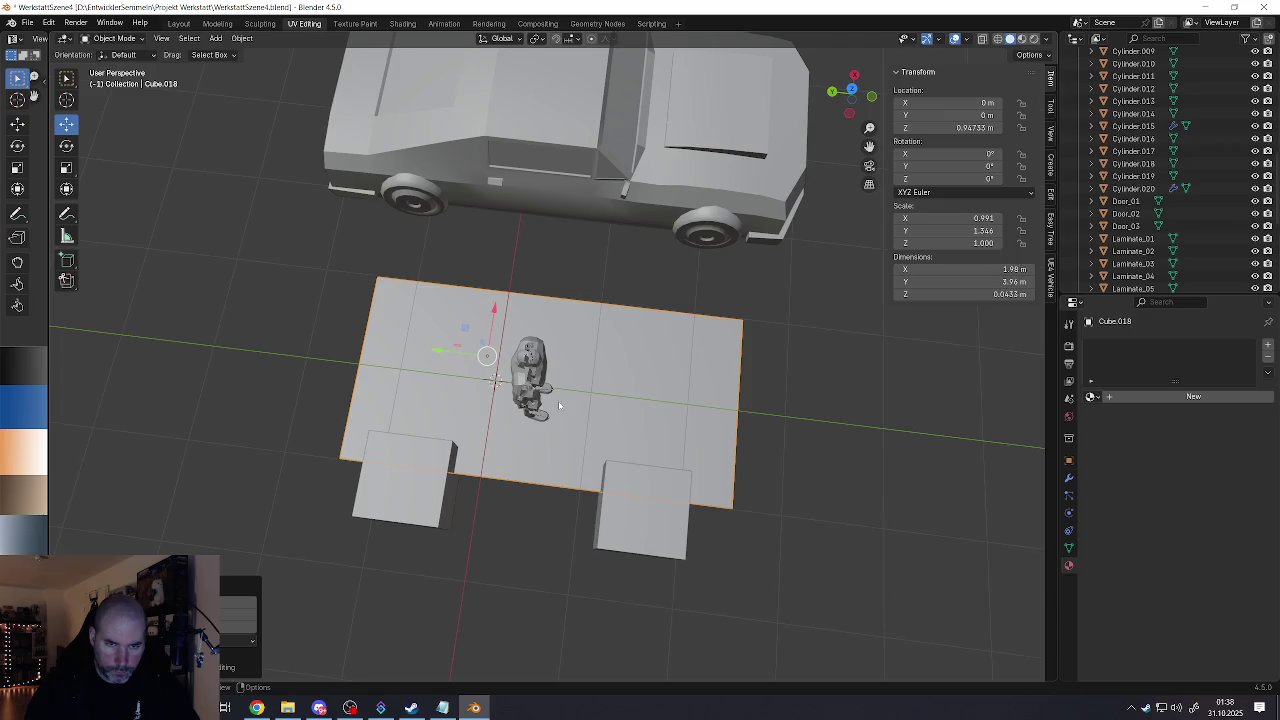
# Step: Reposition the figure to X -0.433 m and begin sliding the front-right box along Y
pyautogui.click(537, 395)
pyautogui.click(529, 371)
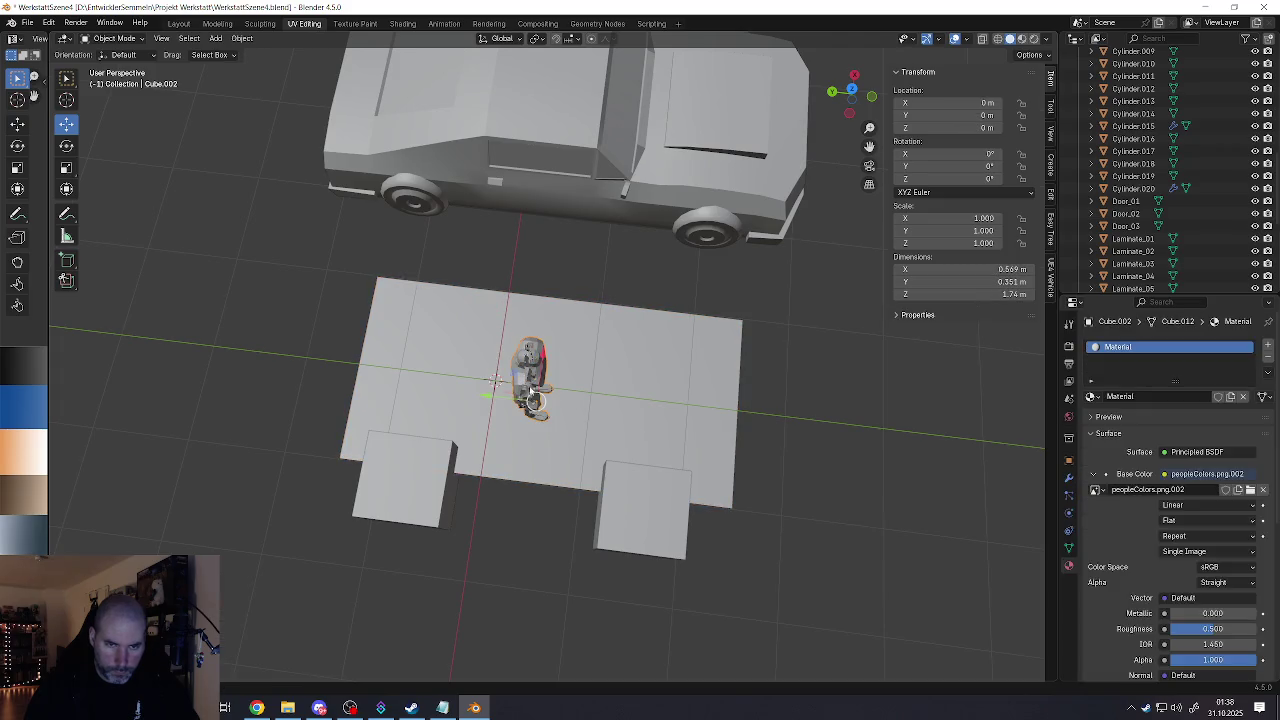
pyautogui.click(535, 393)
pyautogui.moveTo(489, 398); pyautogui.dragTo(542, 401)
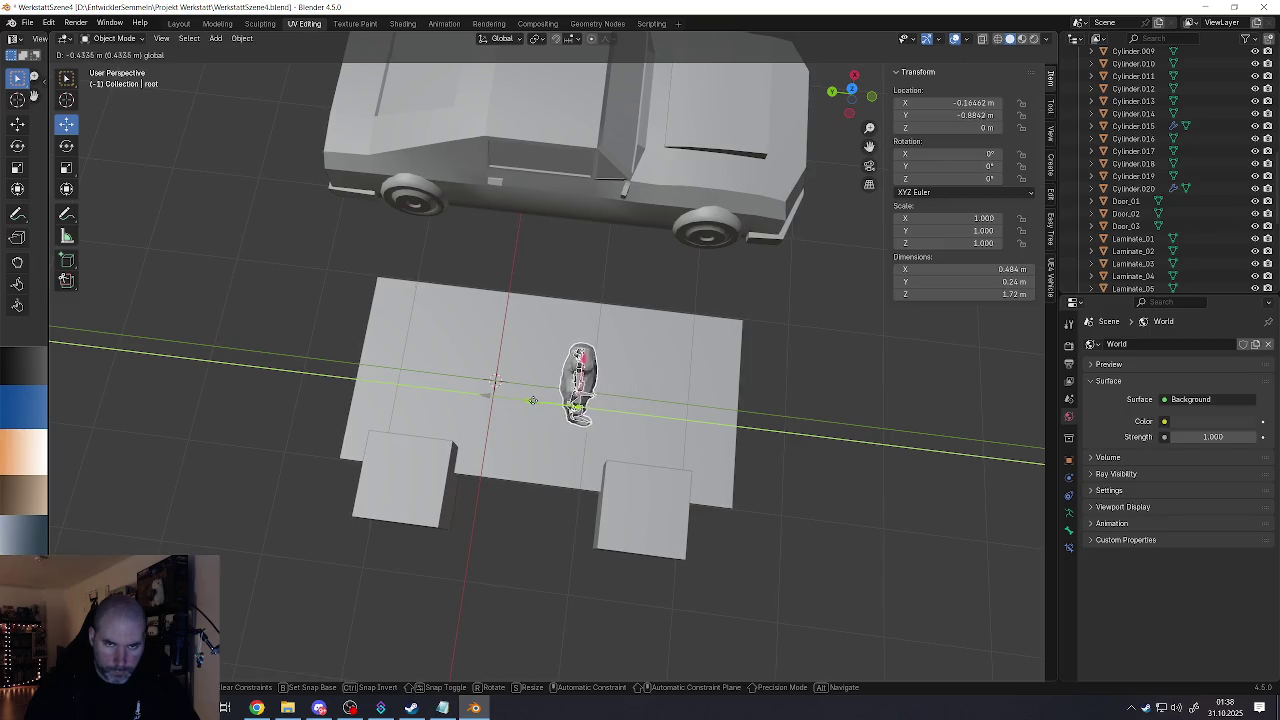
pyautogui.moveTo(542, 401); pyautogui.dragTo(528, 400)
pyautogui.moveTo(528, 400); pyautogui.dragTo(504, 381, button='middle')
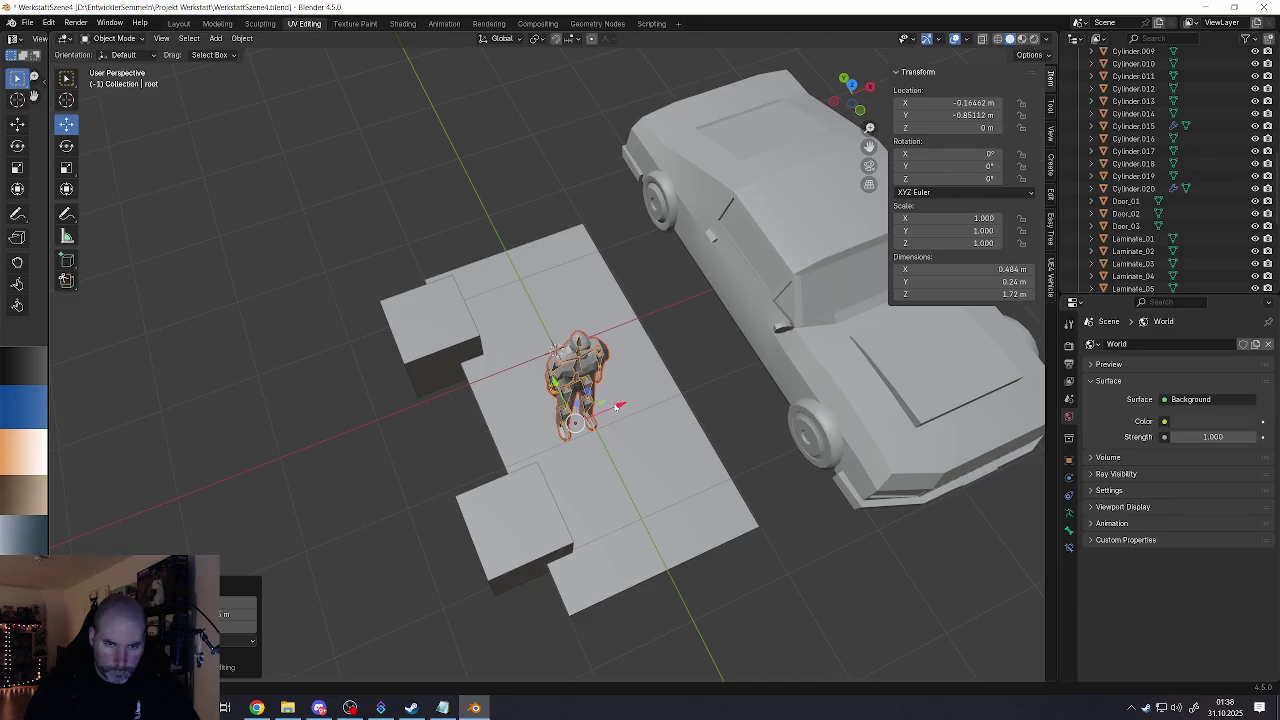
pyautogui.moveTo(617, 407); pyautogui.dragTo(585, 412)
pyautogui.moveTo(585, 412)
pyautogui.mouseDown(button='middle')
pyautogui.moveTo(624, 424)
pyautogui.moveTo(571, 423)
pyautogui.moveTo(585, 421)
pyautogui.mouseUp(button='middle')
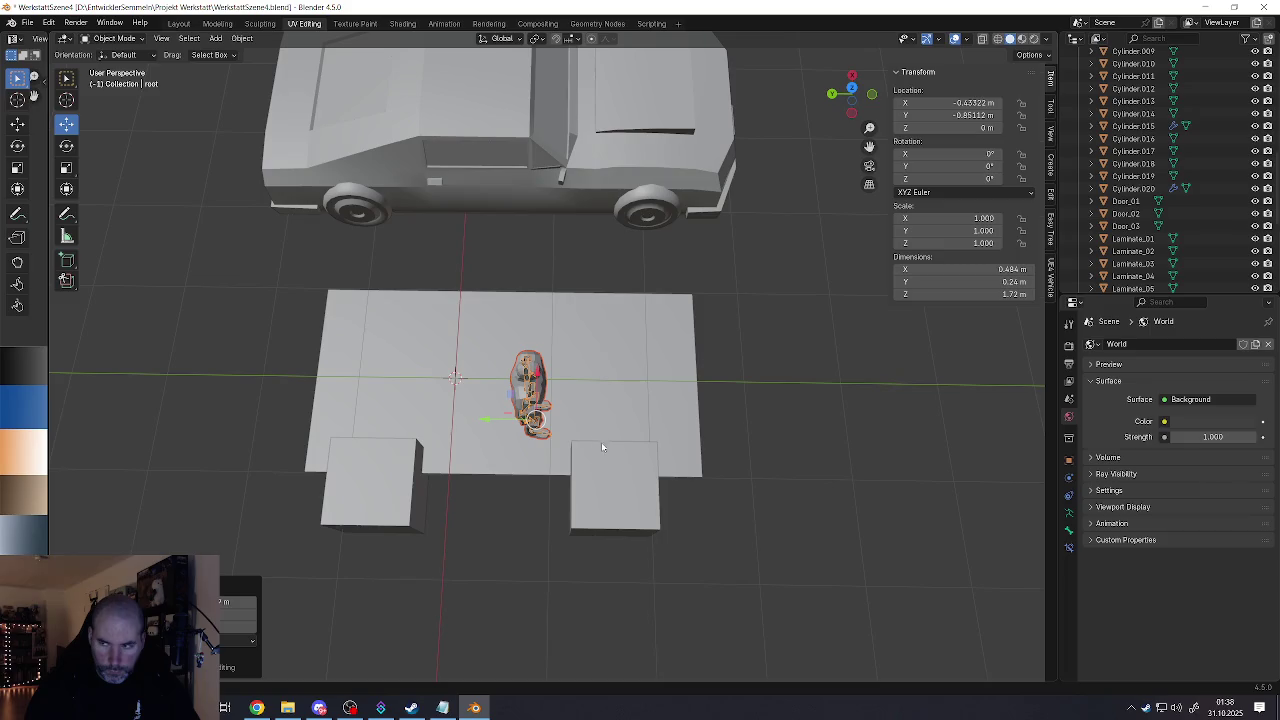
pyautogui.click(602, 447)
pyautogui.moveTo(563, 490); pyautogui.dragTo(572, 490)
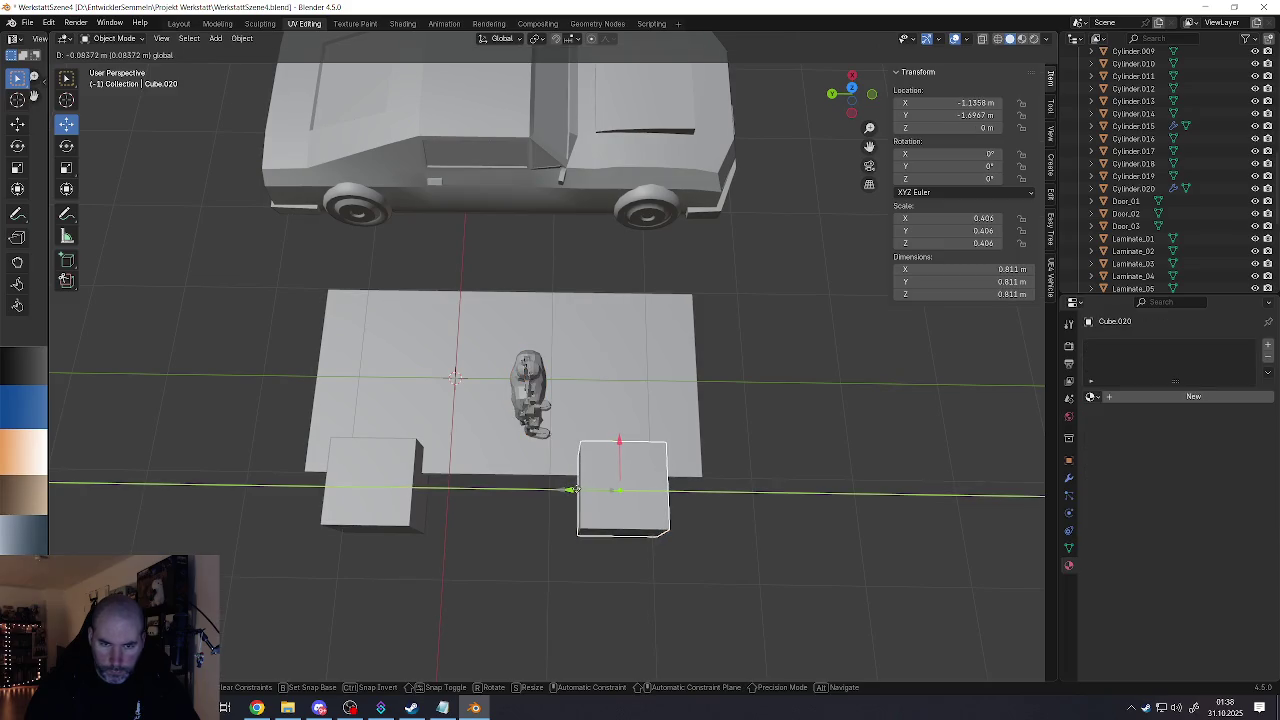
# Step: Place the front-right box and slide the left box along Y
pyautogui.keyDown('shift'); pyautogui.moveTo(573, 490); pyautogui.dragTo(668, 482, button='middle'); pyautogui.keyUp('shift')
pyautogui.click(469, 469)
pyautogui.moveTo(448, 473); pyautogui.dragTo(428, 476)
pyautogui.moveTo(428, 476)
pyautogui.mouseDown(button='middle')
pyautogui.moveTo(568, 463)
pyautogui.moveTo(508, 449)
pyautogui.moveTo(503, 420)
pyautogui.moveTo(554, 436)
pyautogui.moveTo(546, 413)
pyautogui.mouseUp(button='middle')
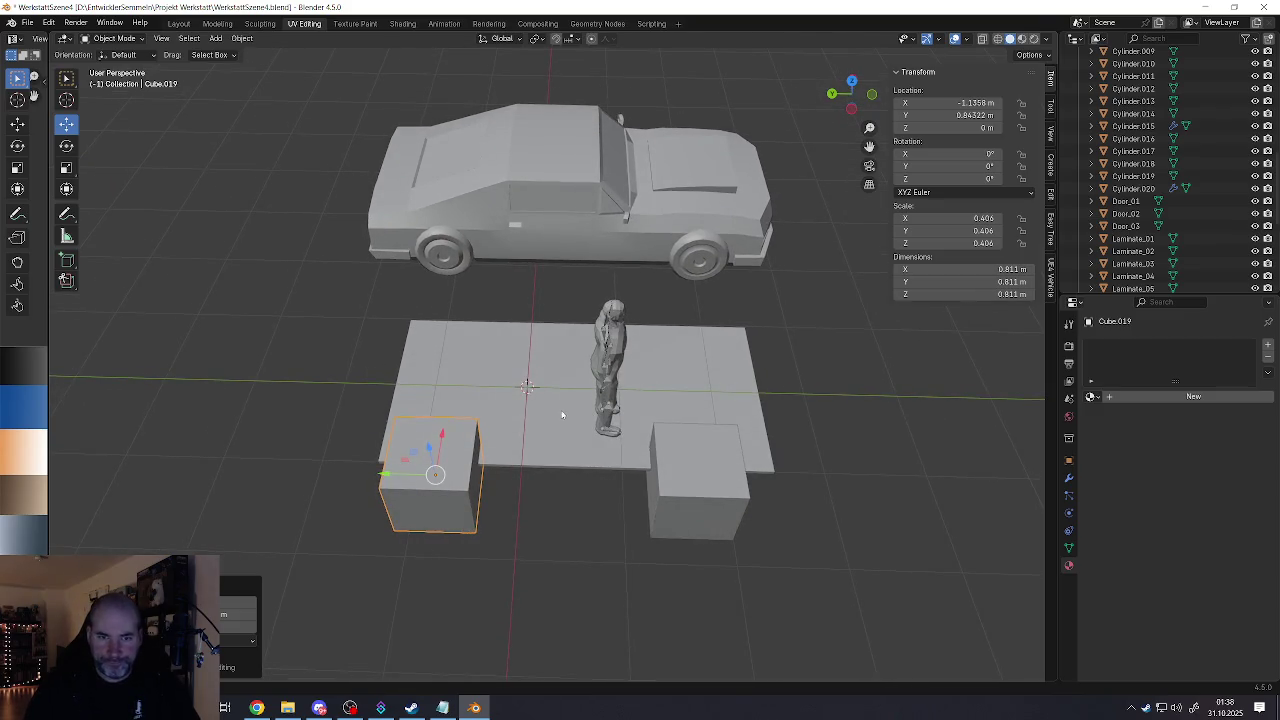
pyautogui.moveTo(562, 414)
pyautogui.keyDown('shift'); pyautogui.mouseDown(button='middle')
pyautogui.moveTo(532, 438)
pyautogui.moveTo(558, 438)
pyautogui.moveTo(546, 562)
pyautogui.moveTo(557, 511)
pyautogui.moveTo(455, 521)
pyautogui.mouseUp(button='middle'); pyautogui.keyUp('shift')
# Step: Move the floor plate's front-edge vertex along Y, shortening it to 3.76 m
pyautogui.click(558, 438)
pyautogui.press('Tab')
pyautogui.click(544, 580)
pyautogui.moveTo(401, 503); pyautogui.dragTo(417, 500)
pyautogui.press('Tab')
# Step: Slide the left box Cube.019 along Y to 0.685 m and select both boxes
pyautogui.click(495, 585)
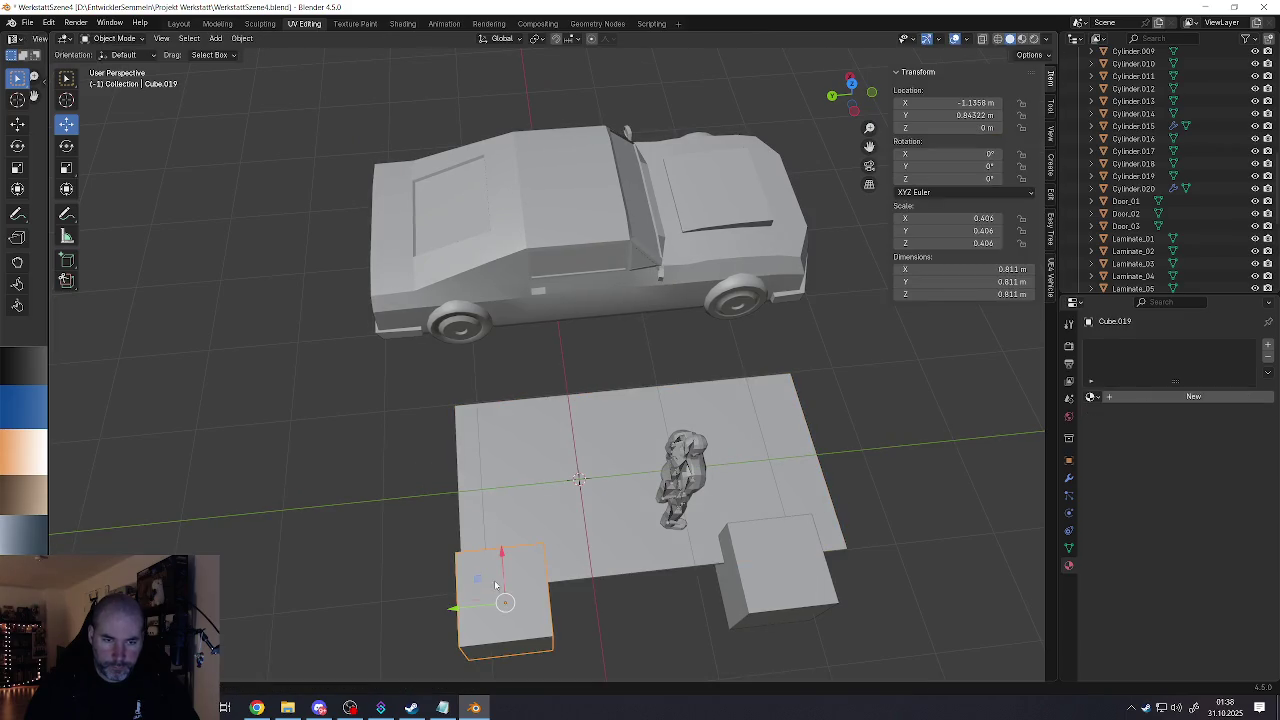
pyautogui.moveTo(461, 609)
pyautogui.mouseDown()
pyautogui.moveTo(491, 608)
pyautogui.moveTo(470, 607)
pyautogui.mouseUp()
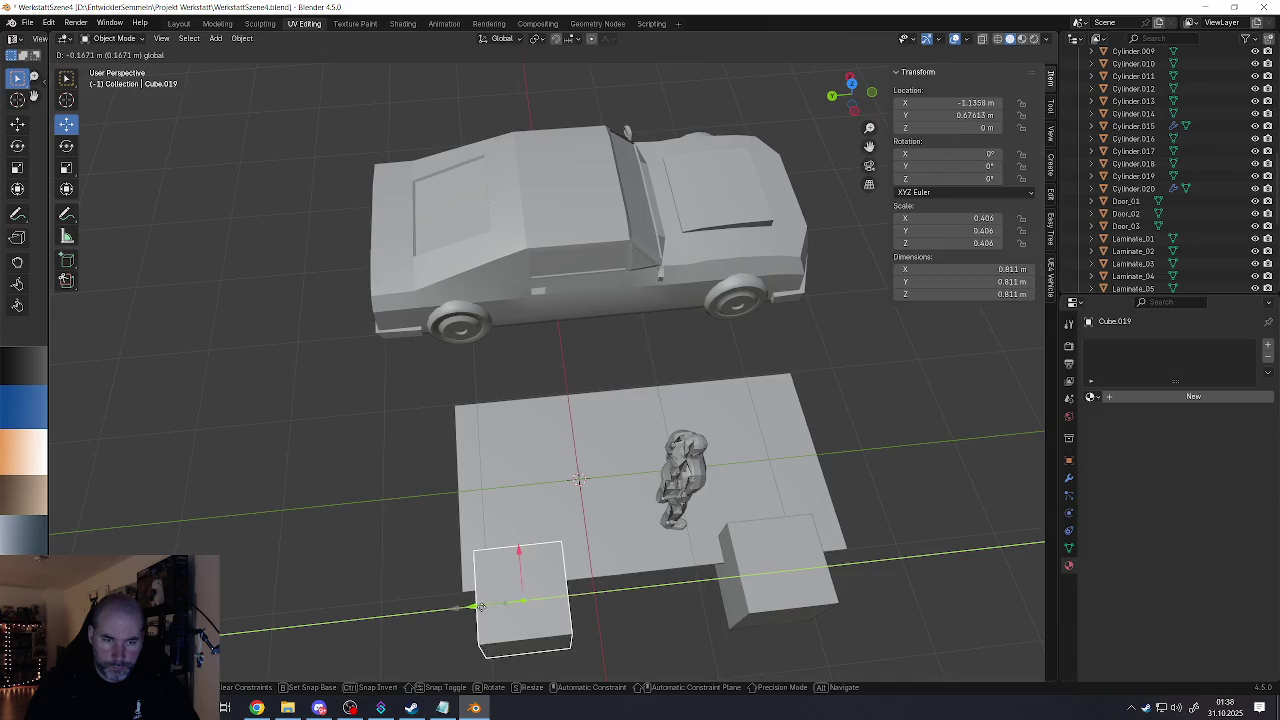
pyautogui.moveTo(578, 559)
pyautogui.keyDown('shift'); pyautogui.mouseDown(button='middle')
pyautogui.moveTo(523, 455)
pyautogui.moveTo(690, 573)
pyautogui.mouseUp(button='middle'); pyautogui.keyUp('shift')
pyautogui.scroll(-3, 523, 455)
pyautogui.moveTo(476, 507)
pyautogui.mouseDown(button='middle')
pyautogui.moveTo(518, 525)
pyautogui.moveTo(485, 453)
pyautogui.mouseUp(button='middle')
pyautogui.keyDown('shift'); pyautogui.click(518, 525); pyautogui.keyUp('shift')
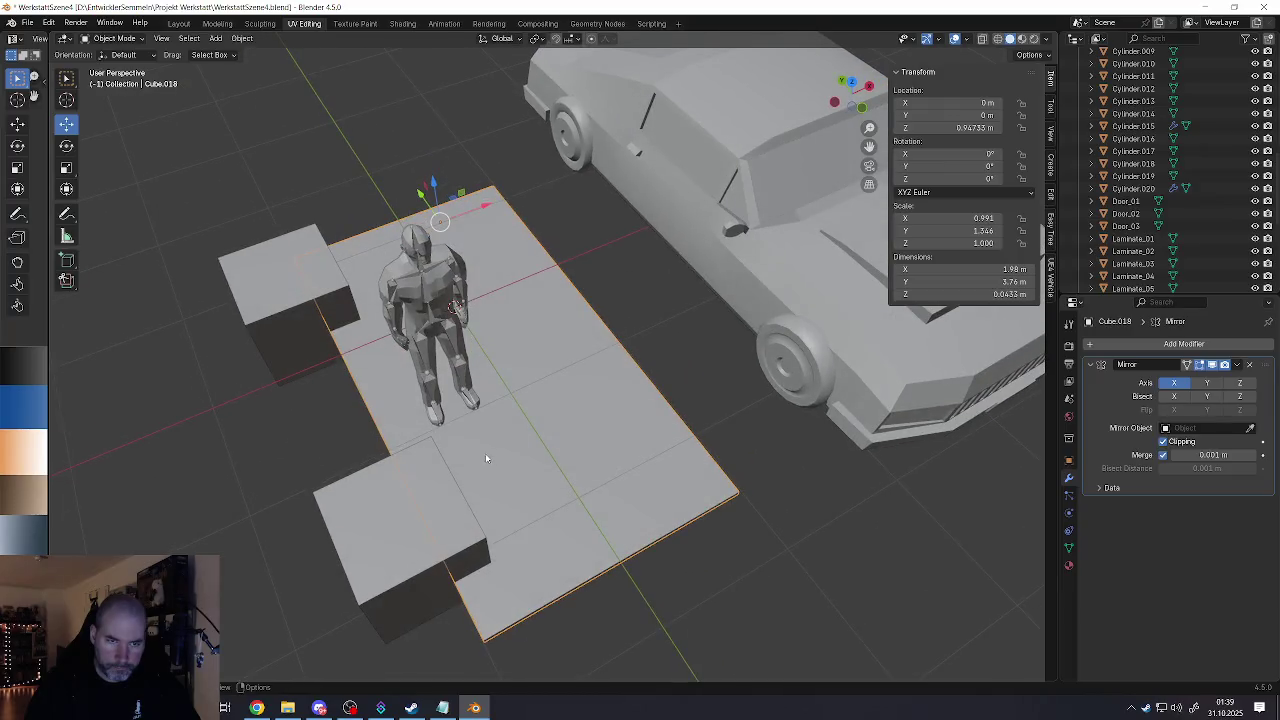
# Step: Cut both boxes out of the floor with Boolean Difference and apply both modifiers
pyautogui.click(524, 492)
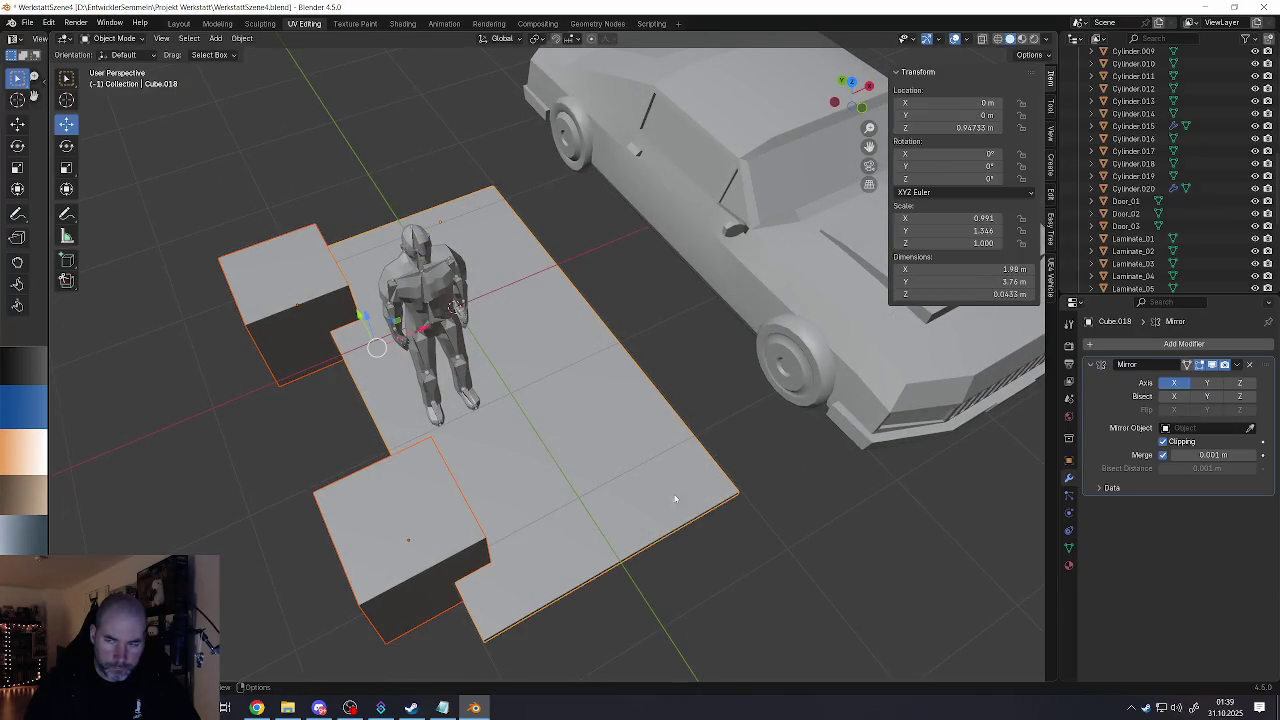
pyautogui.keyDown('shift'); pyautogui.moveTo(622, 463); pyautogui.dragTo(565, 438, button='middle'); pyautogui.keyUp('shift')
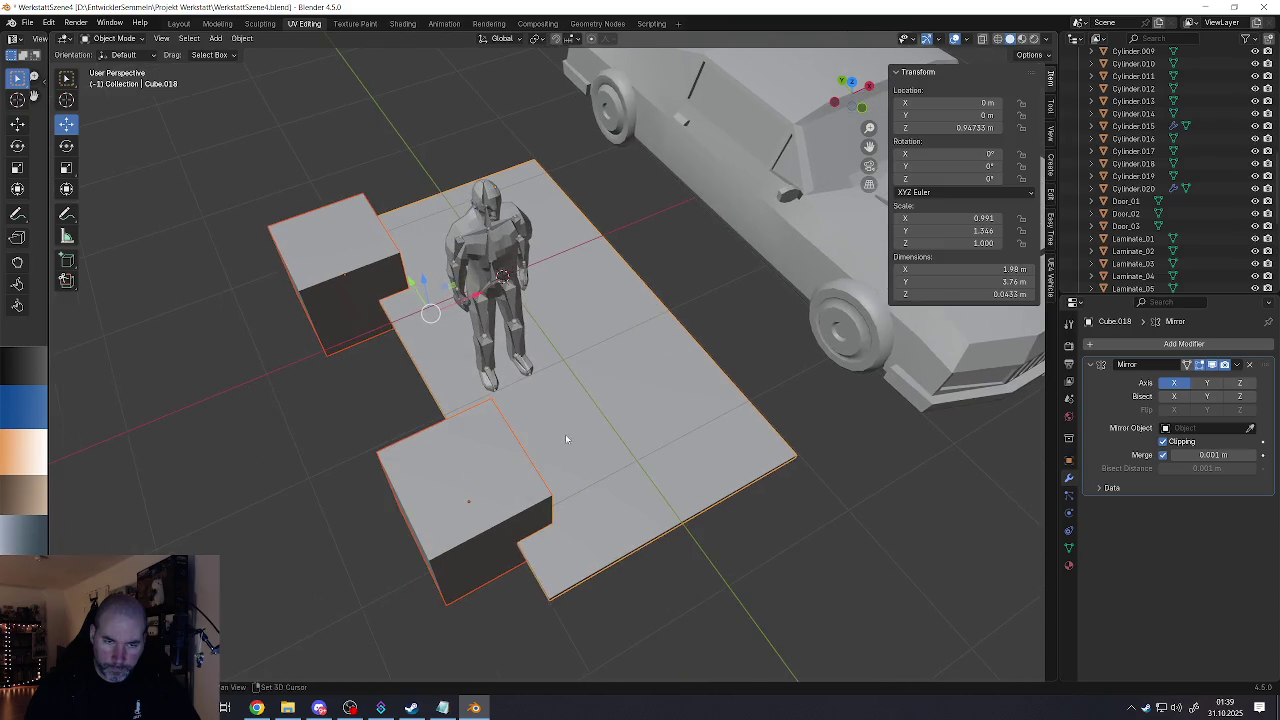
pyautogui.hotkey('ctrl', '-')
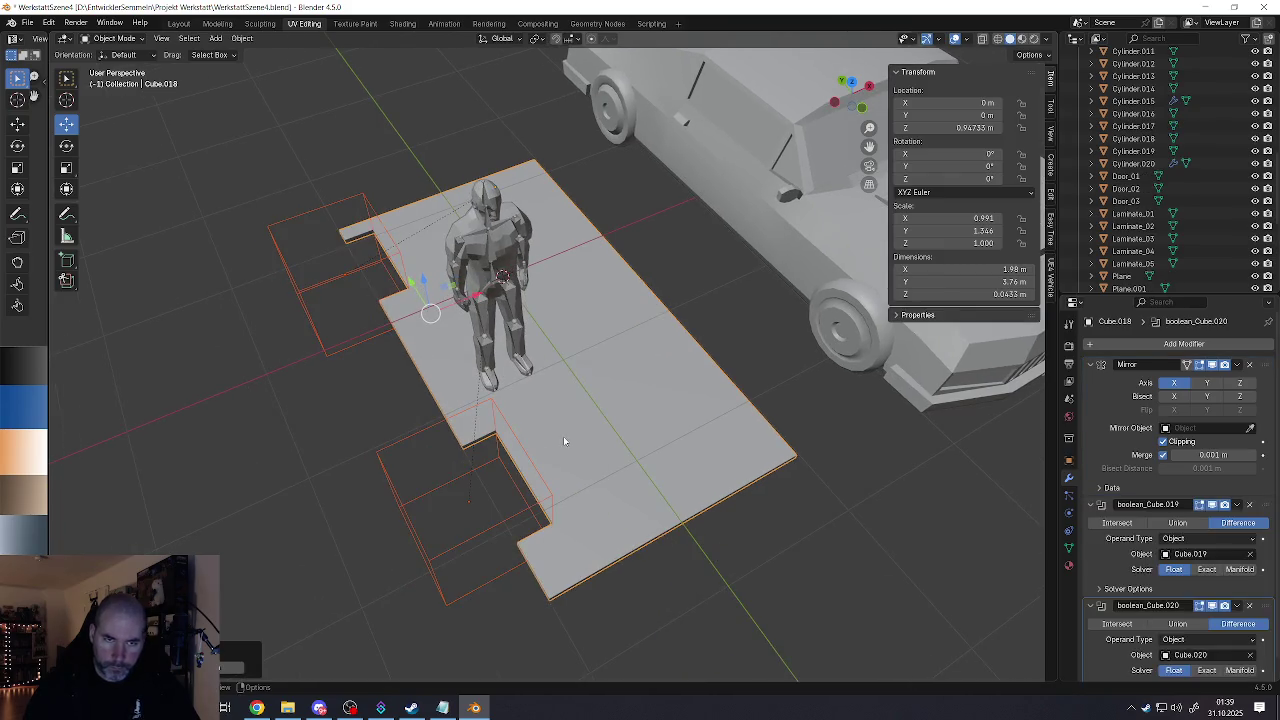
pyautogui.moveTo(495, 458)
pyautogui.mouseDown(button='middle')
pyautogui.moveTo(578, 474)
pyautogui.moveTo(591, 495)
pyautogui.moveTo(563, 497)
pyautogui.moveTo(576, 451)
pyautogui.moveTo(501, 398)
pyautogui.moveTo(691, 407)
pyautogui.mouseUp(button='middle')
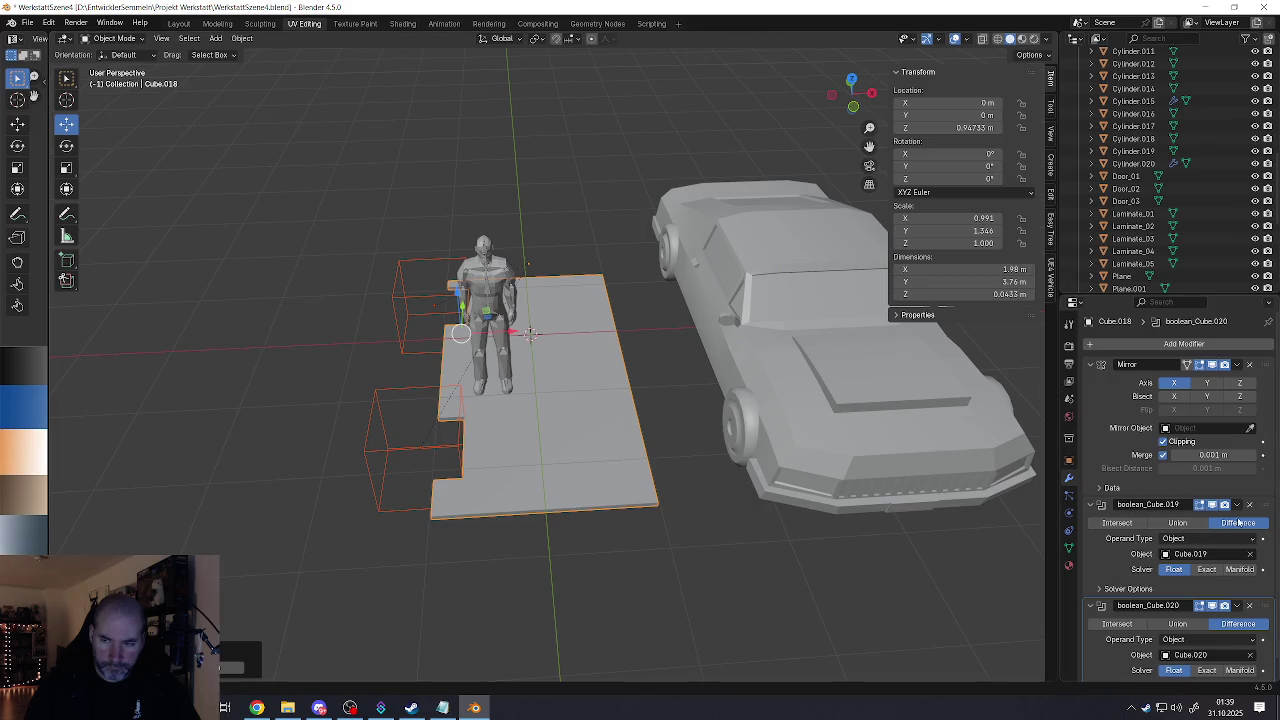
pyautogui.click(1238, 506)
pyautogui.click(1182, 519)
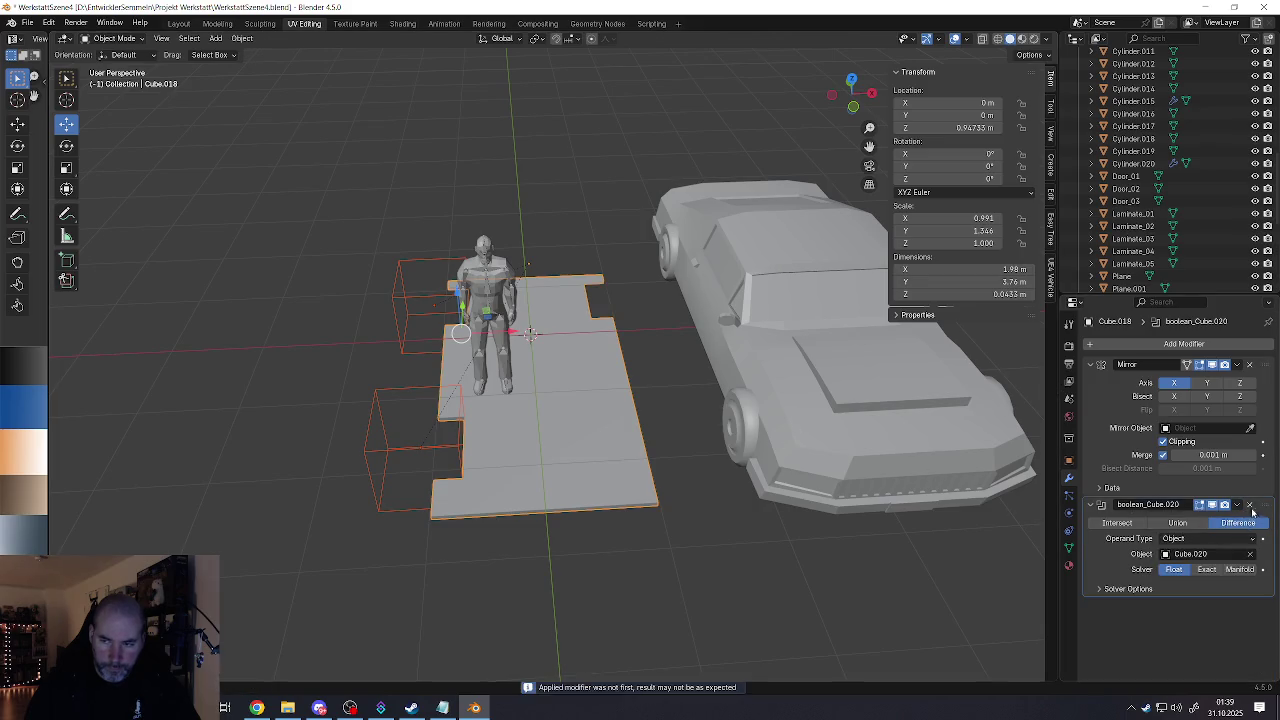
pyautogui.click(1239, 506)
pyautogui.click(1179, 519)
# Step: Delete the cutter boxes Cube.019 and Cube.020, leaving the notched floor selected
pyautogui.moveTo(520, 470); pyautogui.dragTo(460, 482, button='middle')
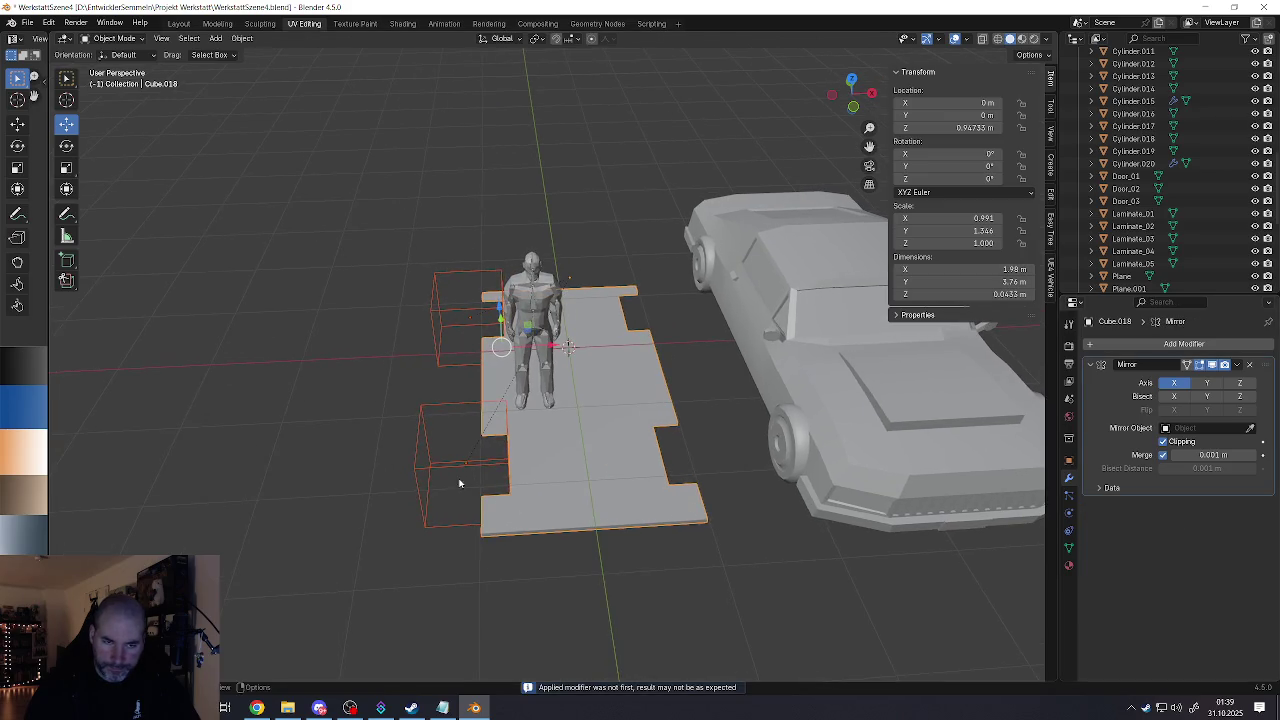
pyautogui.click(450, 467)
pyautogui.press('Delete')
pyautogui.click(443, 329)
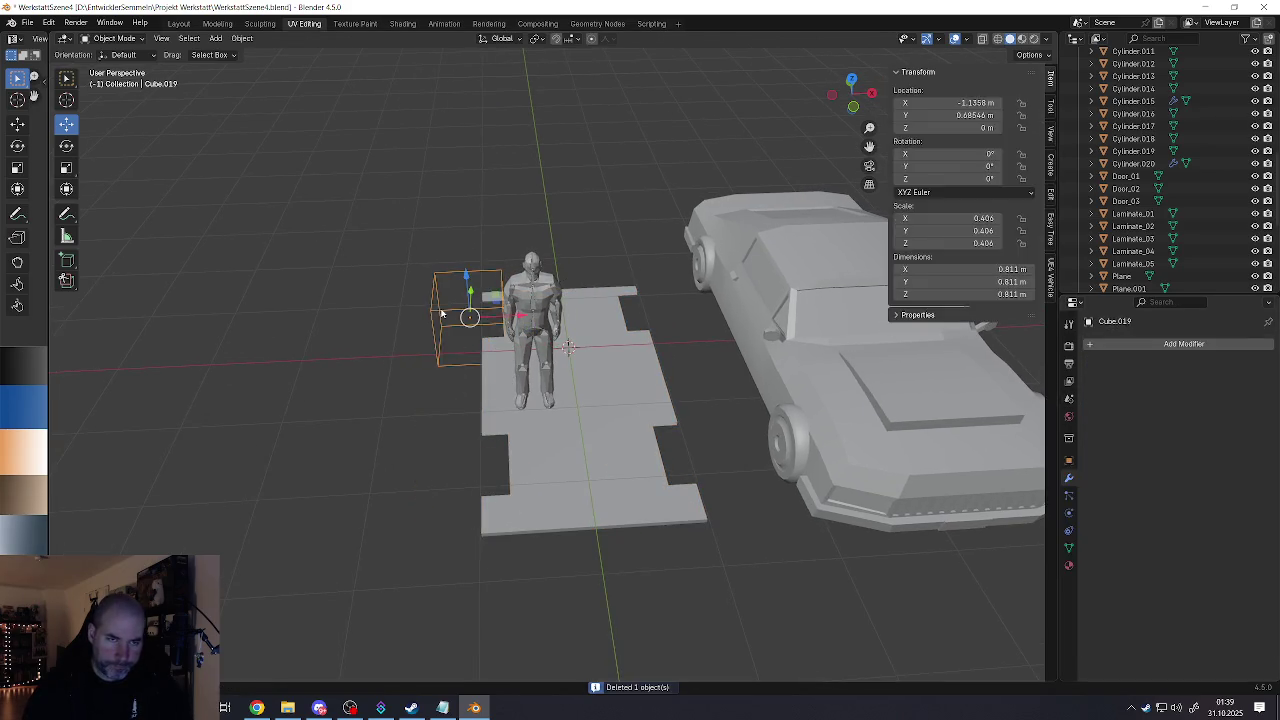
pyautogui.press('Delete')
pyautogui.moveTo(509, 386)
pyautogui.mouseDown(button='middle')
pyautogui.moveTo(630, 358)
pyautogui.moveTo(560, 371)
pyautogui.mouseUp(button='middle')
pyautogui.click(636, 376)
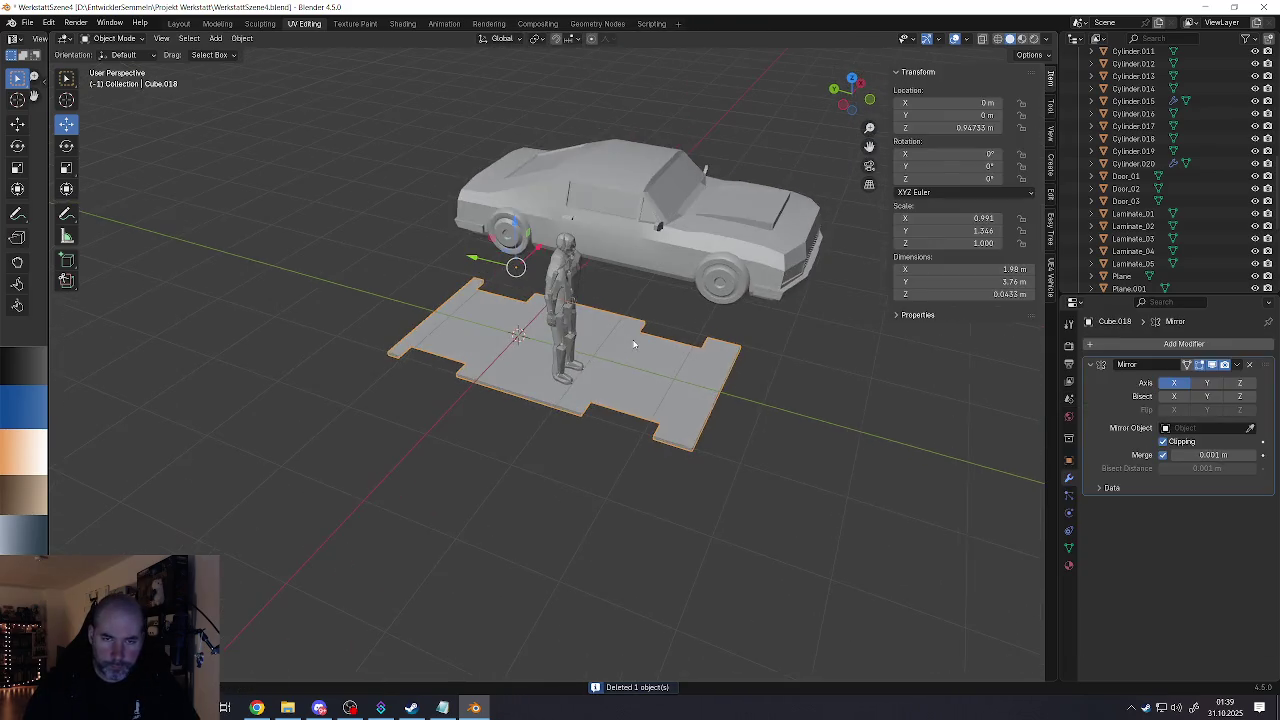
pyautogui.scroll(3, 666, 357)
pyautogui.moveTo(630, 413); pyautogui.dragTo(611, 385, button='middle')
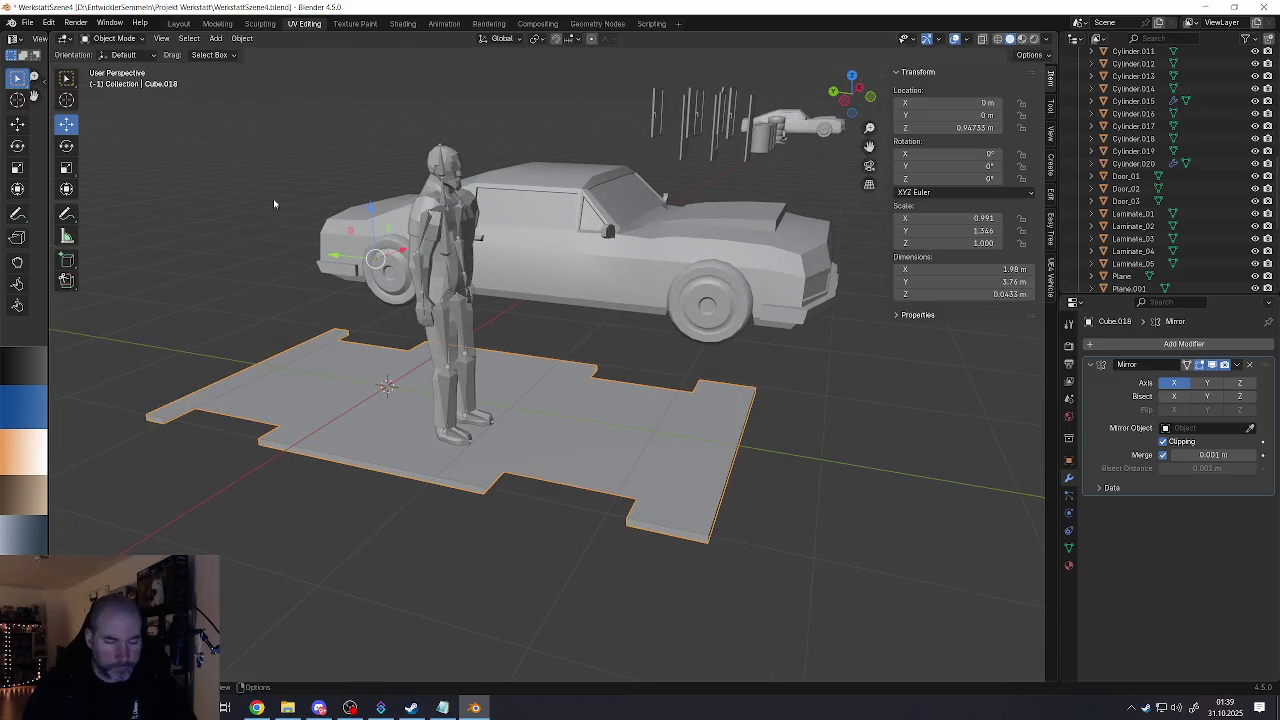
# Step: Save the scene as WerkstattSzene4.blend
pyautogui.click(28, 23)
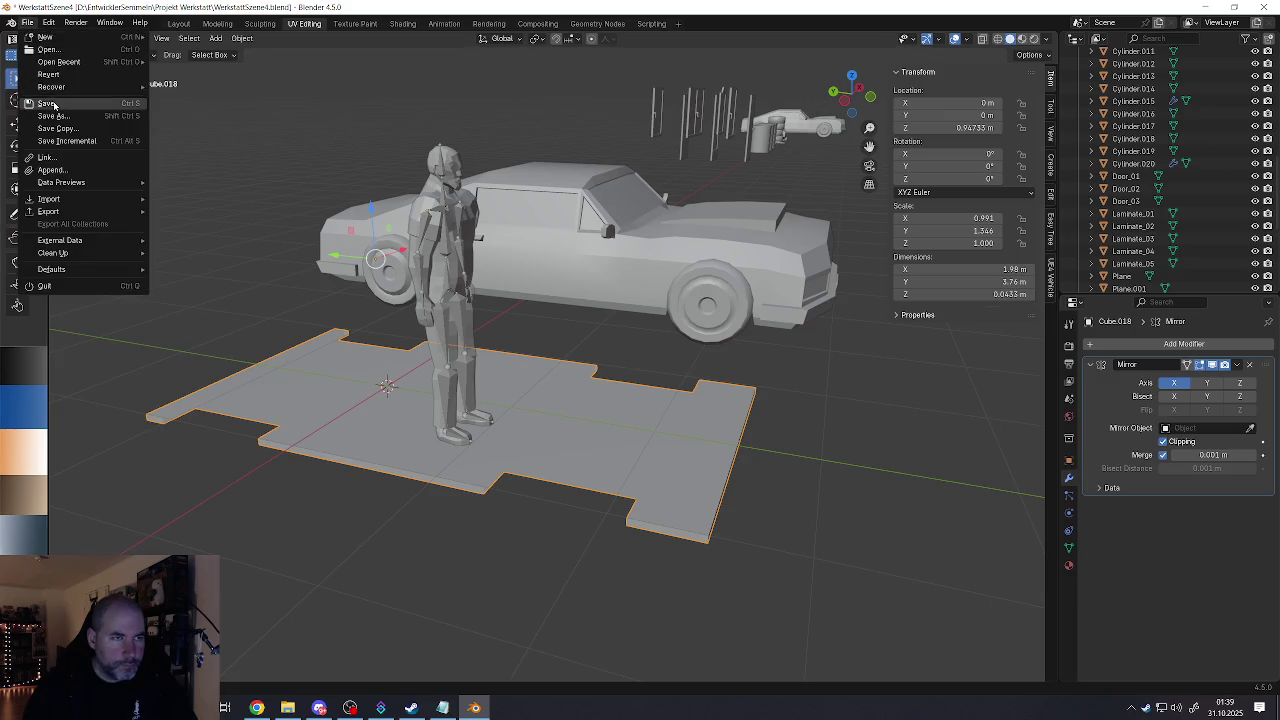
pyautogui.click(54, 105)
pyautogui.moveTo(586, 409); pyautogui.dragTo(529, 401, button='middle')
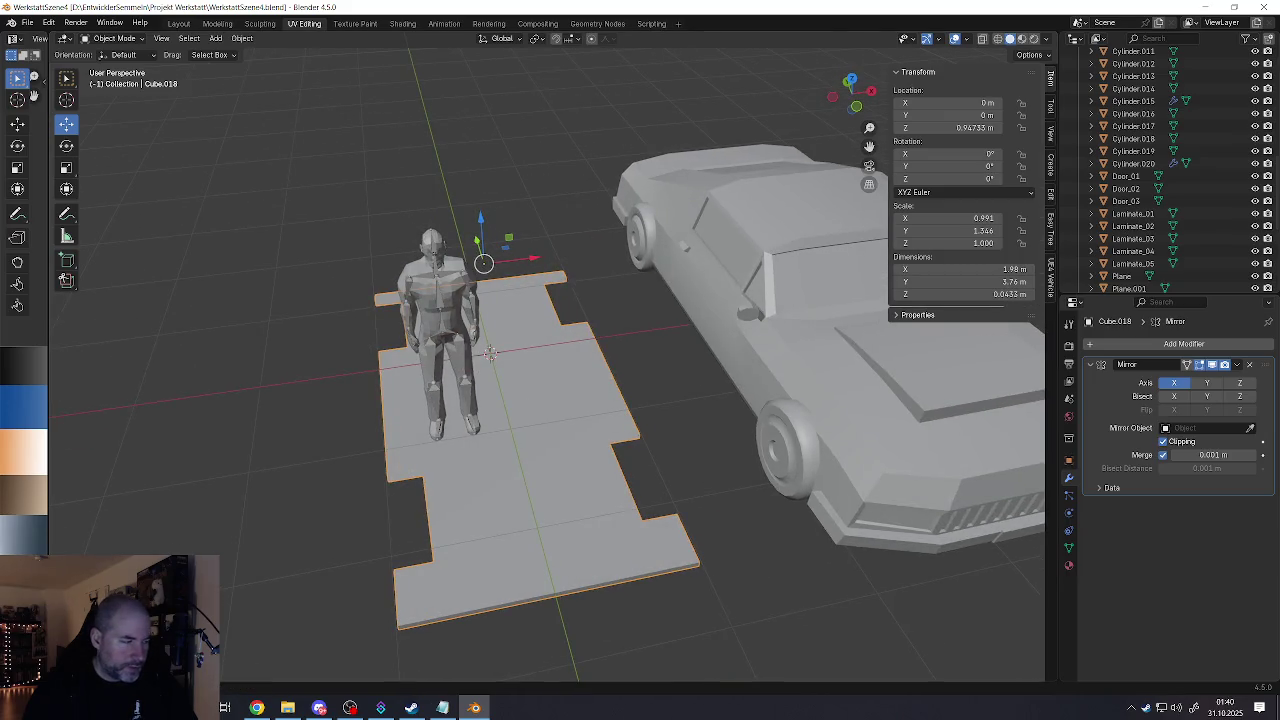
pyautogui.hotkey('alt', 'Tab')
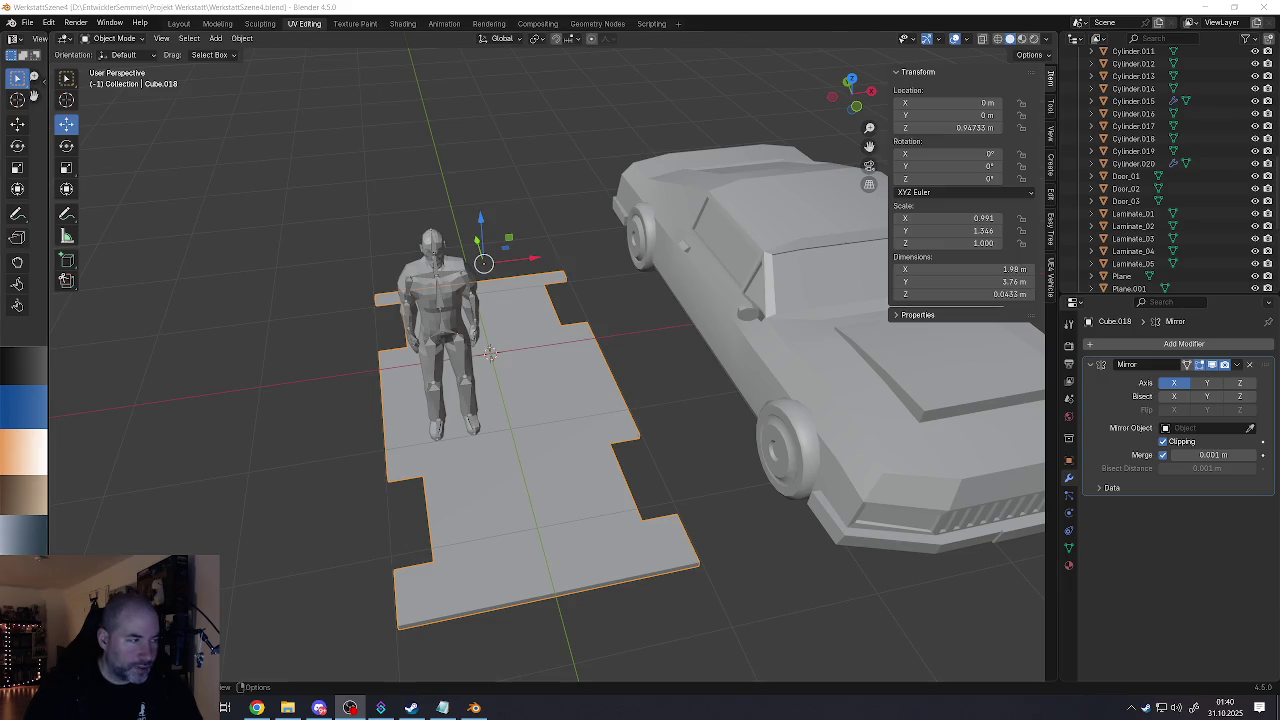
# Step: Enter Edit Mode on the floor plate, select all its geometry, and switch to edge select
pyautogui.moveTo(492, 533)
pyautogui.mouseDown(button='middle')
pyautogui.moveTo(544, 471)
pyautogui.moveTo(627, 496)
pyautogui.moveTo(551, 461)
pyautogui.mouseUp(button='middle')
pyautogui.scroll(-5, 629, 488)
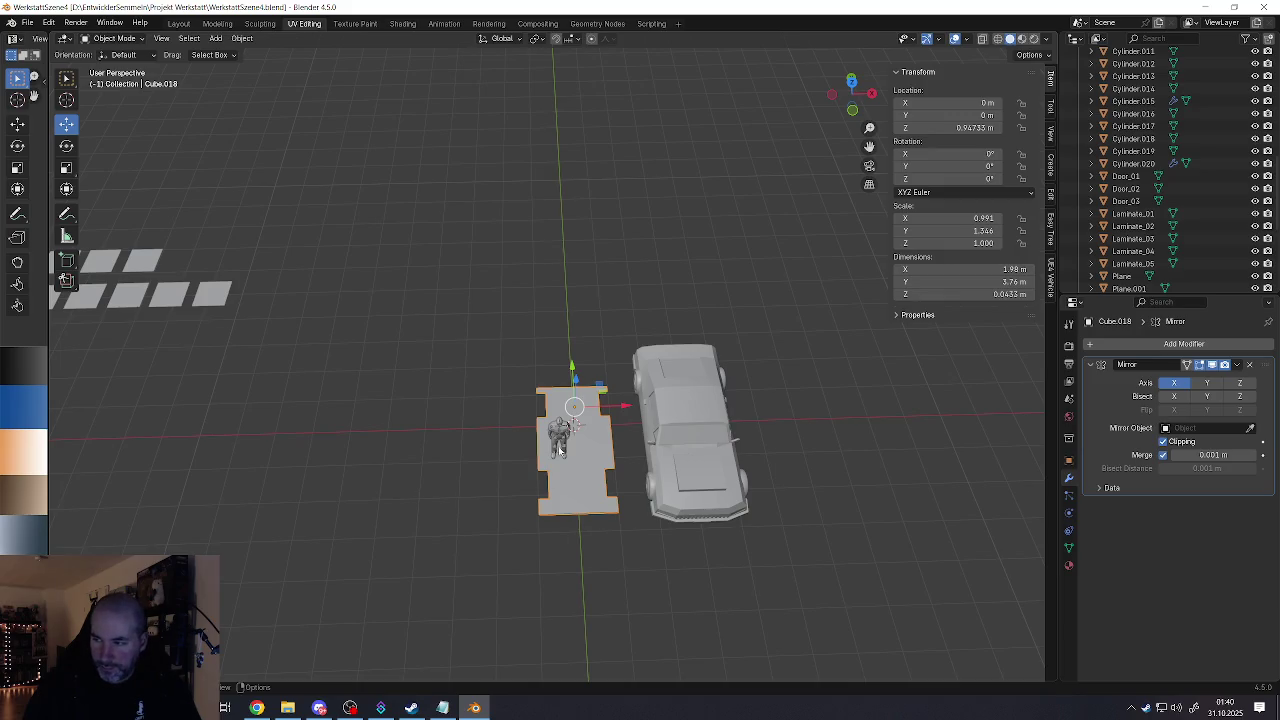
pyautogui.scroll(3, 560, 450)
pyautogui.moveTo(560, 452)
pyautogui.mouseDown(button='middle')
pyautogui.moveTo(562, 473)
pyautogui.moveTo(585, 462)
pyautogui.moveTo(532, 492)
pyautogui.moveTo(472, 495)
pyautogui.moveTo(460, 474)
pyautogui.moveTo(458, 491)
pyautogui.mouseUp(button='middle')
pyautogui.press('Tab')
pyautogui.scroll(2, 585, 462)
pyautogui.press('a')
pyautogui.press('2')
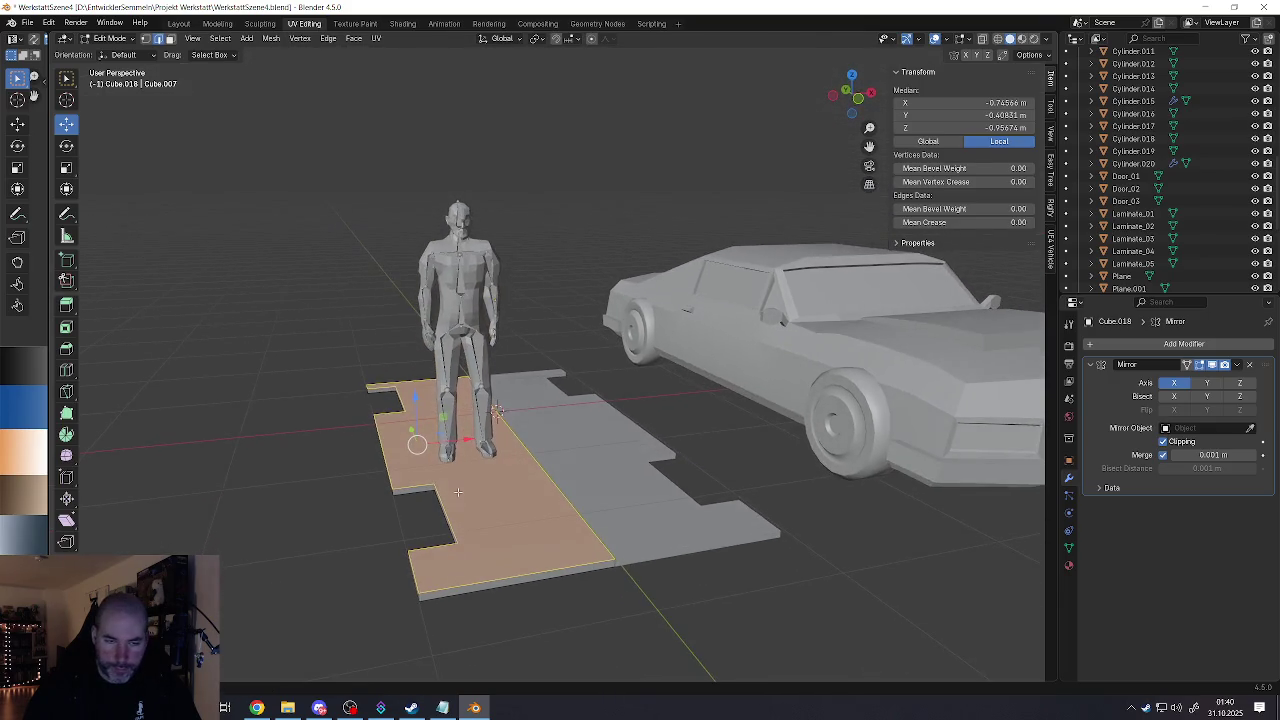
# Step: Add a loop cut across the notched floor plate
pyautogui.hotkey('ctrl', 'r')
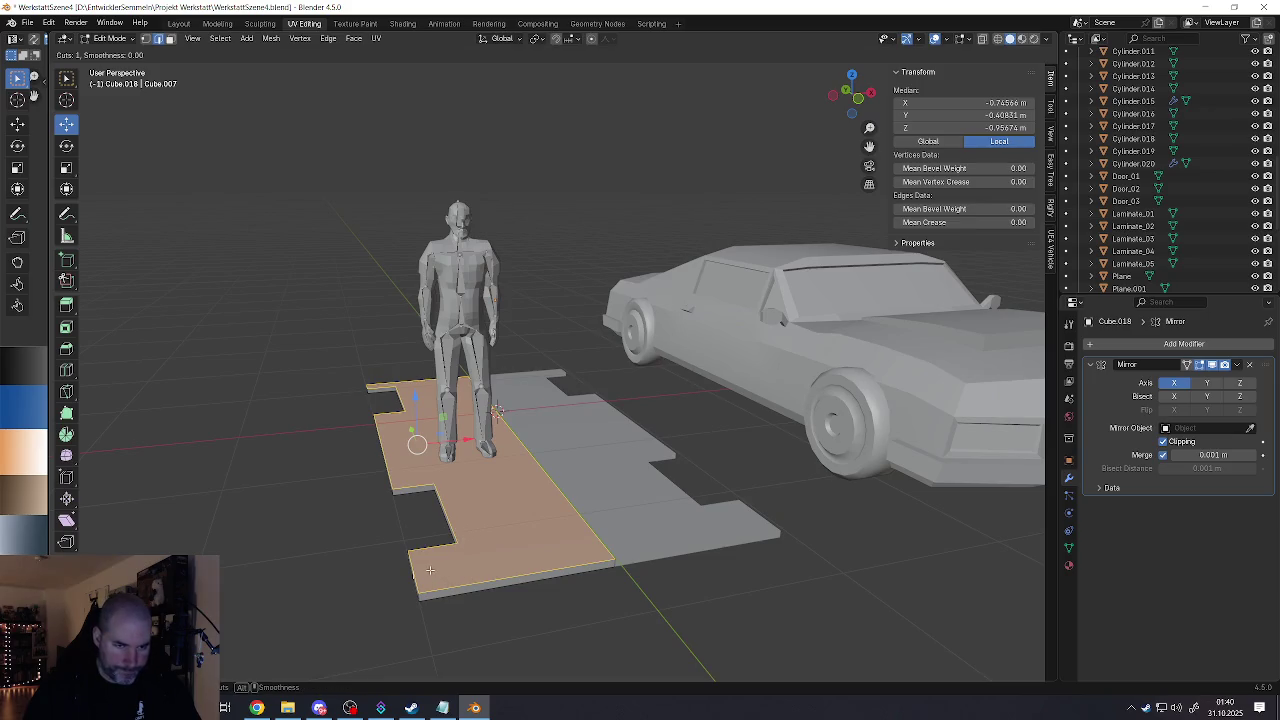
pyautogui.click(425, 570)
pyautogui.click(418, 565)
pyautogui.moveTo(416, 560)
pyautogui.mouseDown(button='middle')
pyautogui.moveTo(413, 574)
pyautogui.moveTo(467, 578)
pyautogui.moveTo(517, 537)
pyautogui.mouseUp(button='middle')
pyautogui.scroll(2, 467, 578)
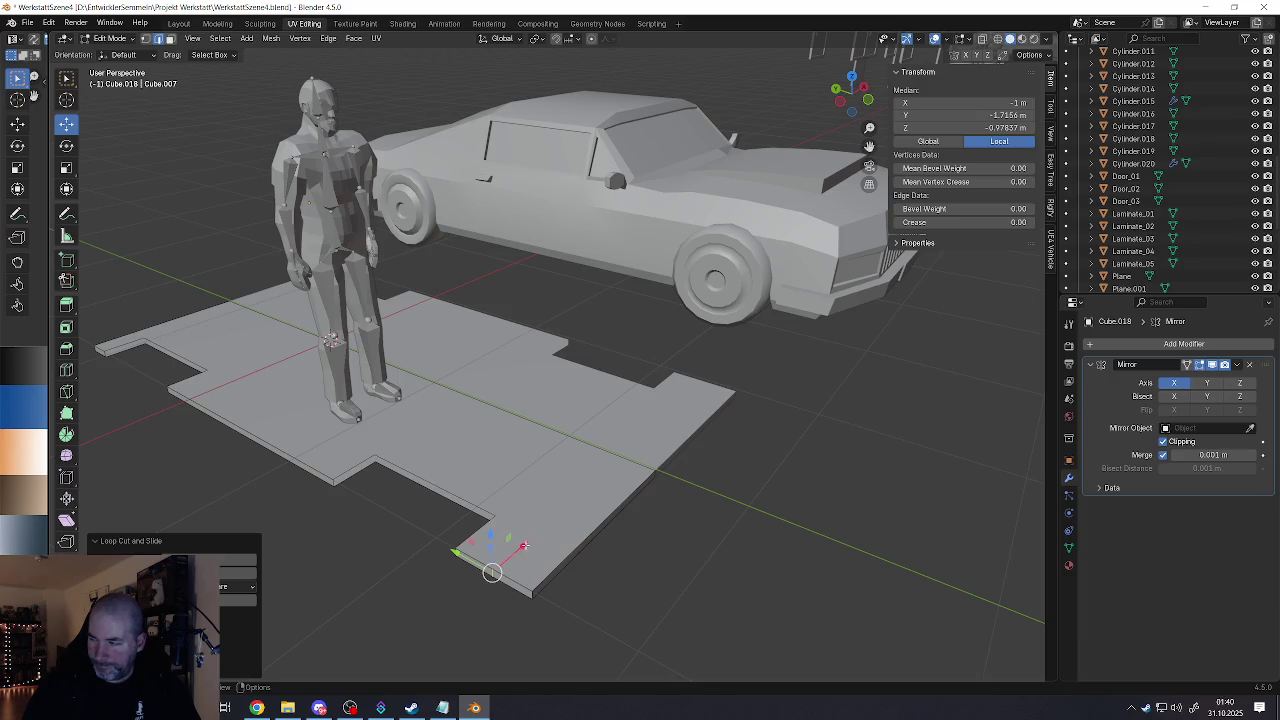
# Step: Dissolve the unneeded edge at the floor's front notch
pyautogui.keyDown('shift'); pyautogui.moveTo(517, 535); pyautogui.dragTo(533, 490, button='middle'); pyautogui.keyUp('shift')
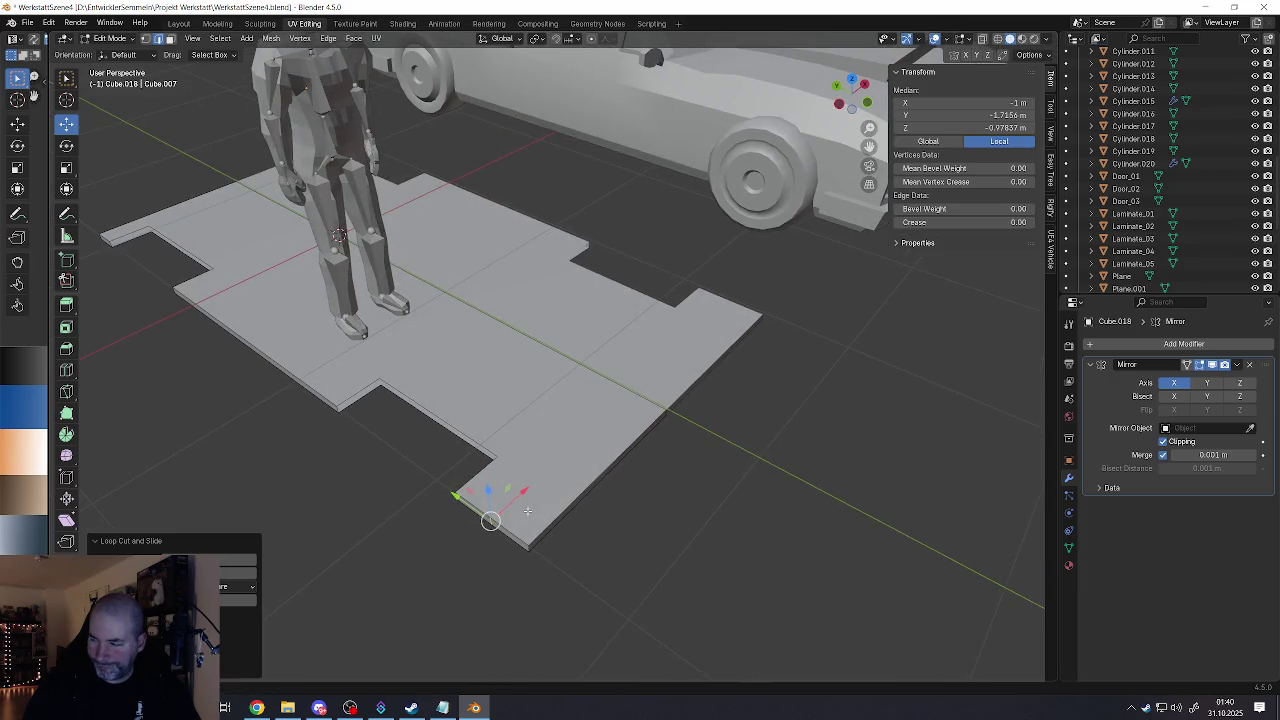
pyautogui.moveTo(527, 511); pyautogui.dragTo(514, 506, button='middle')
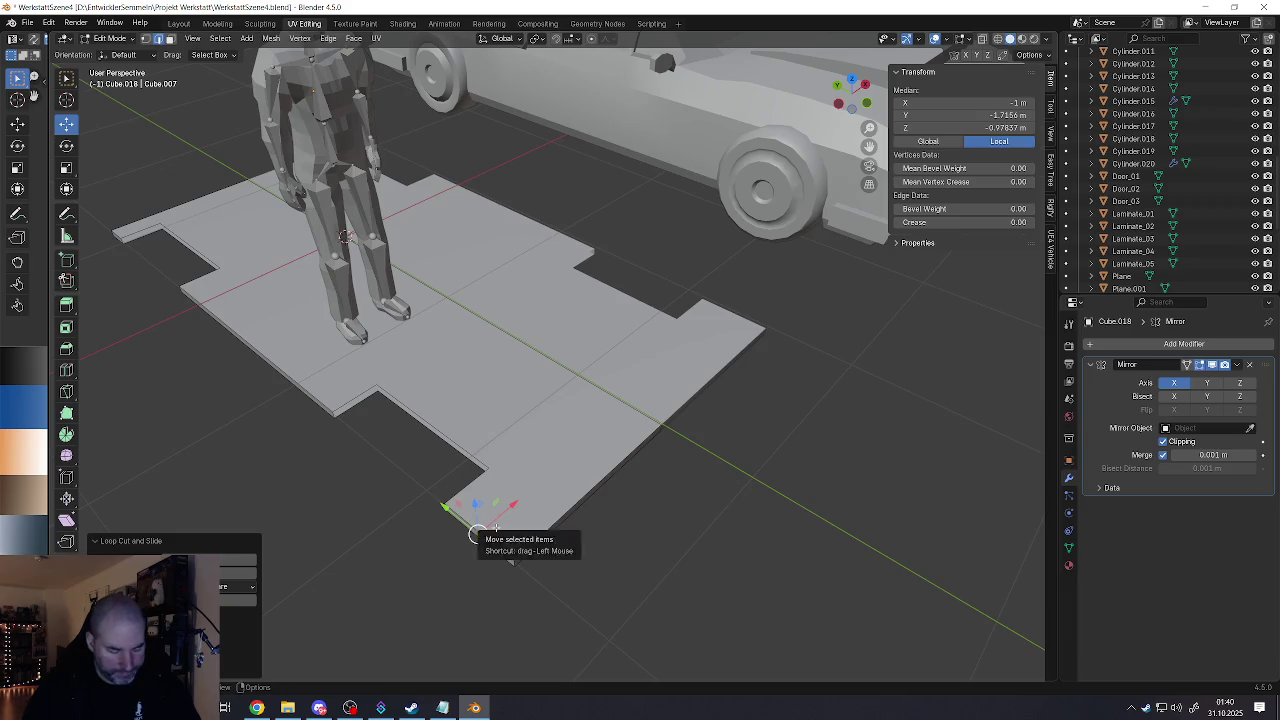
pyautogui.press('x')
pyautogui.click(443, 585)
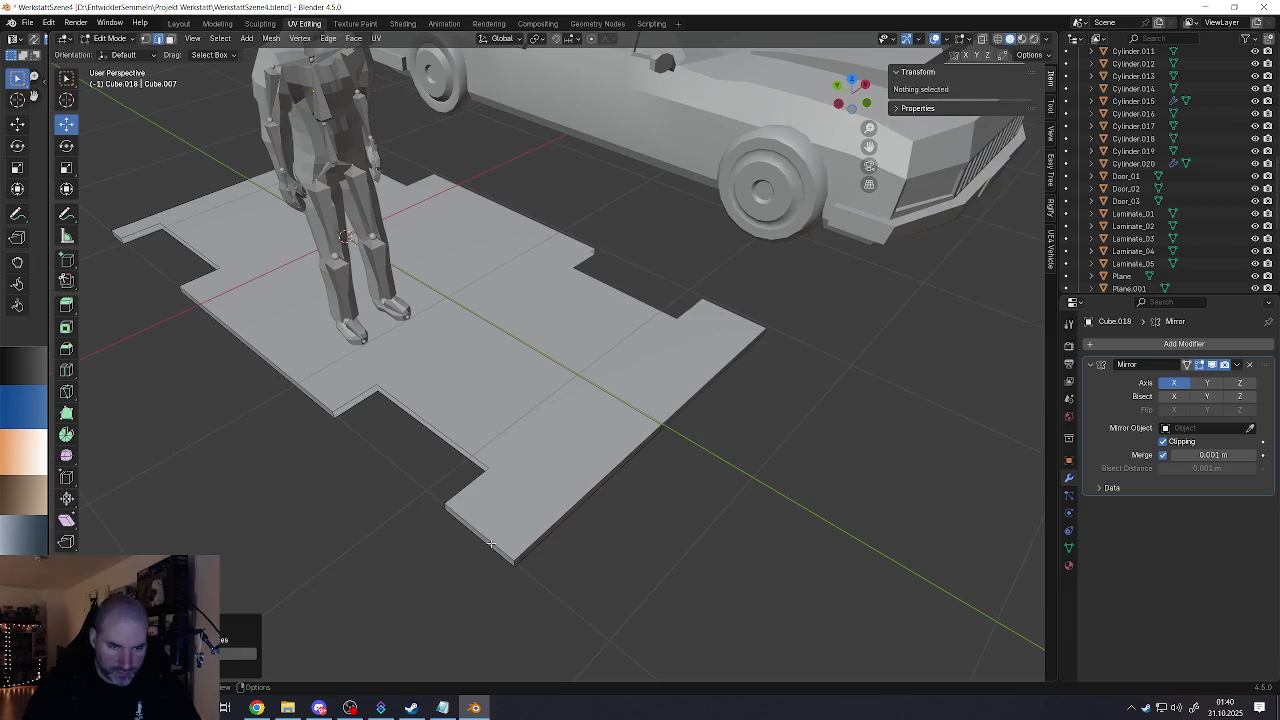
# Step: Round the floor's outer corner edge with a 3-segment bevel
pyautogui.moveTo(443, 585)
pyautogui.mouseDown(button='middle')
pyautogui.moveTo(493, 548)
pyautogui.moveTo(497, 514)
pyautogui.mouseUp(button='middle')
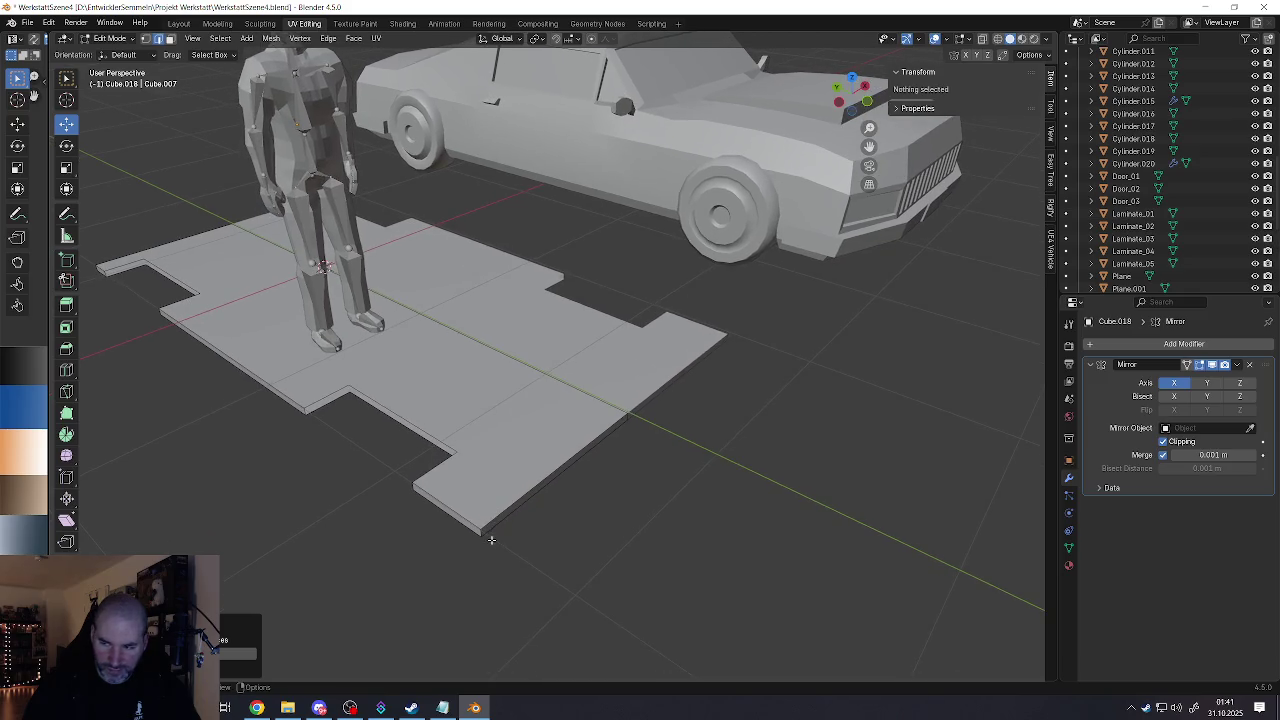
pyautogui.scroll(2, 491, 540)
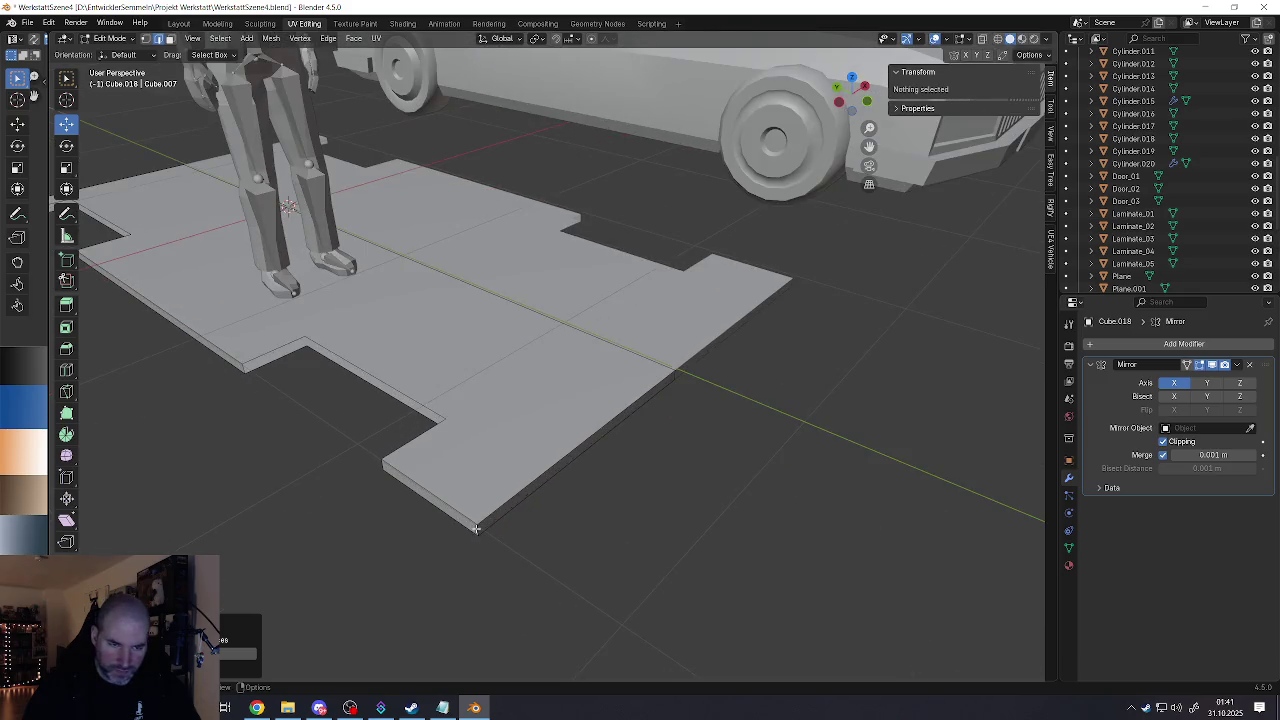
pyautogui.click(477, 530)
pyautogui.hotkey('ctrl', 'b')
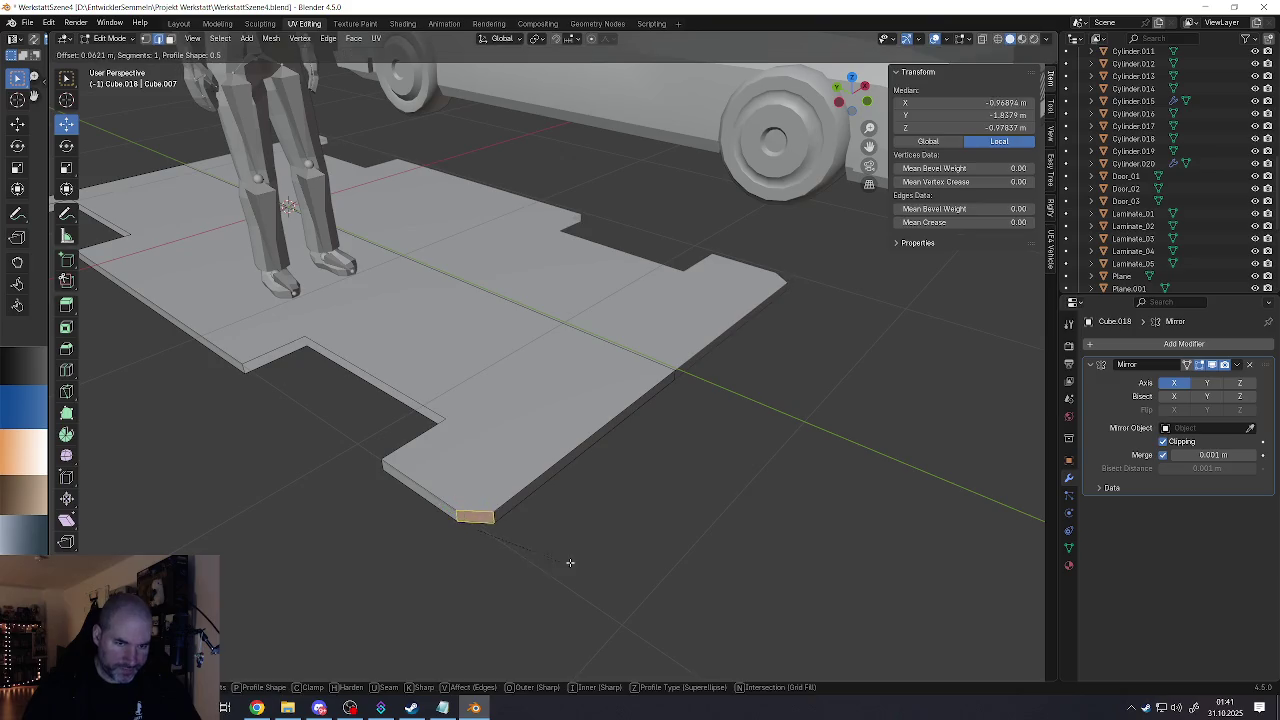
pyautogui.scroll(1, 572, 562)
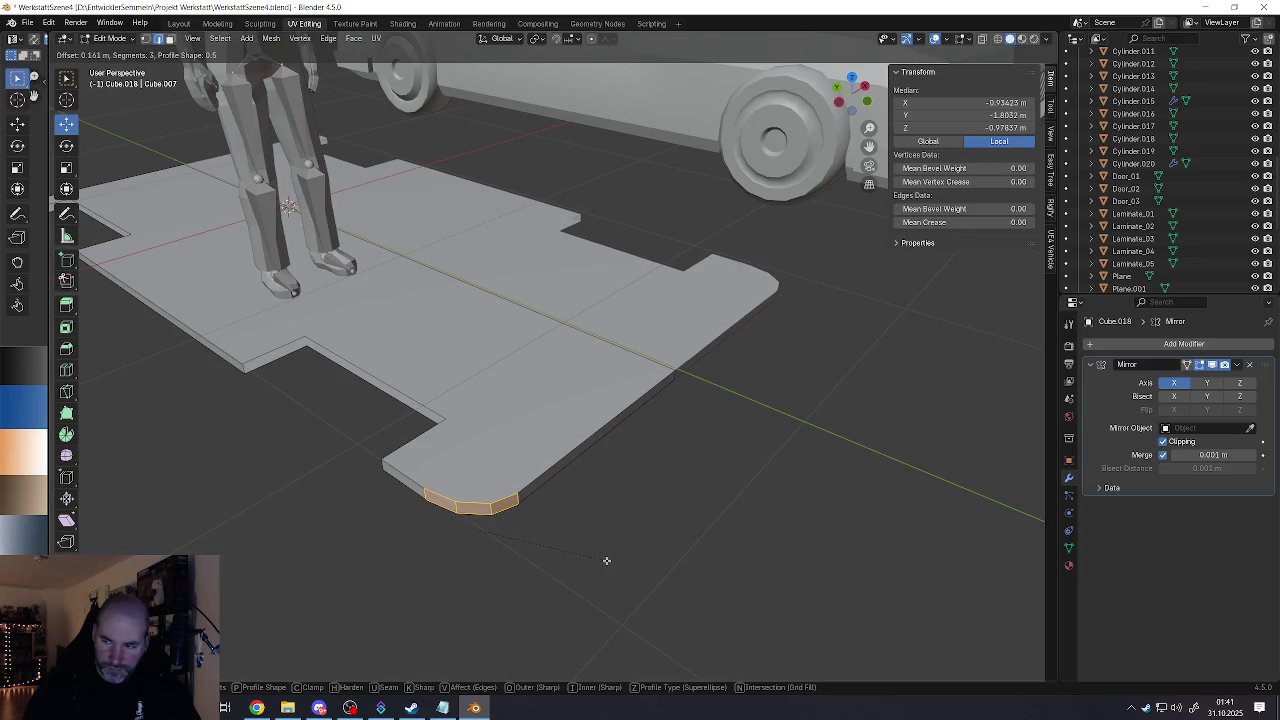
pyautogui.click(602, 560)
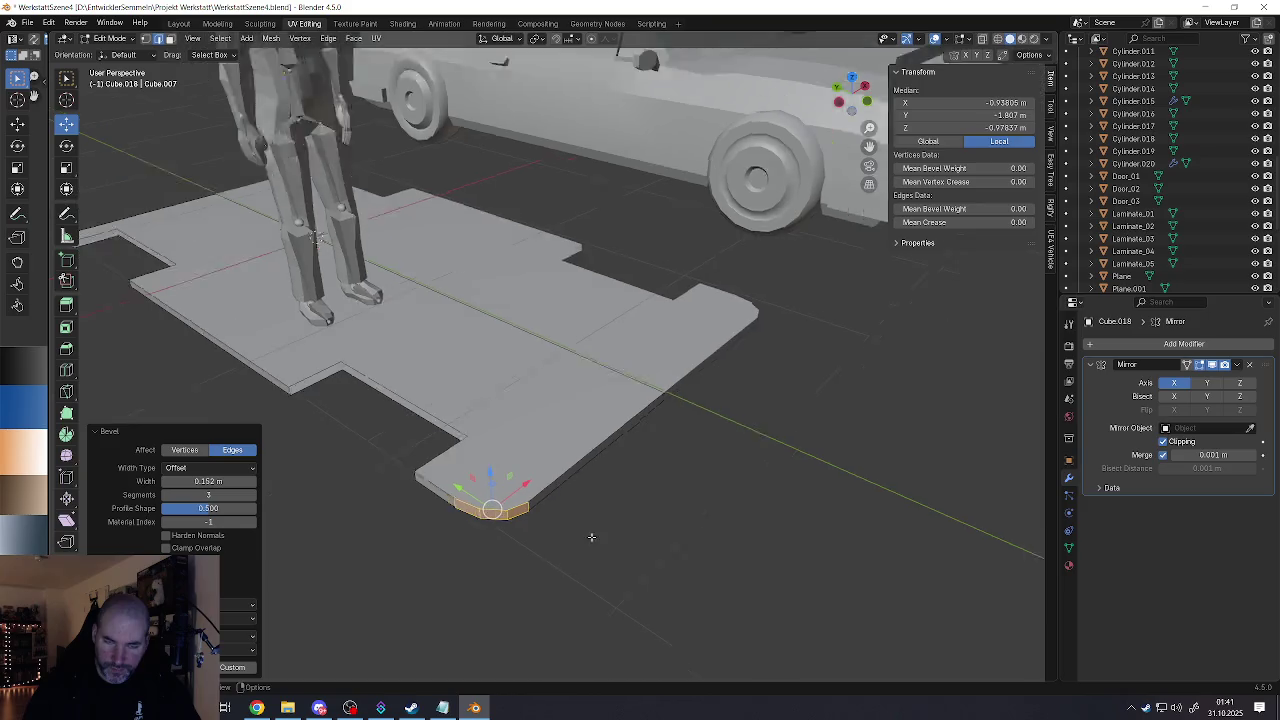
# Step: Round the other front corner vertex with a 3-segment vertex bevel (Ctrl+Shift+B)
pyautogui.moveTo(602, 560)
pyautogui.mouseDown(button='middle')
pyautogui.moveTo(555, 484)
pyautogui.moveTo(560, 470)
pyautogui.moveTo(650, 448)
pyautogui.moveTo(525, 447)
pyautogui.moveTo(589, 477)
pyautogui.mouseUp(button='middle')
pyautogui.click(614, 492)
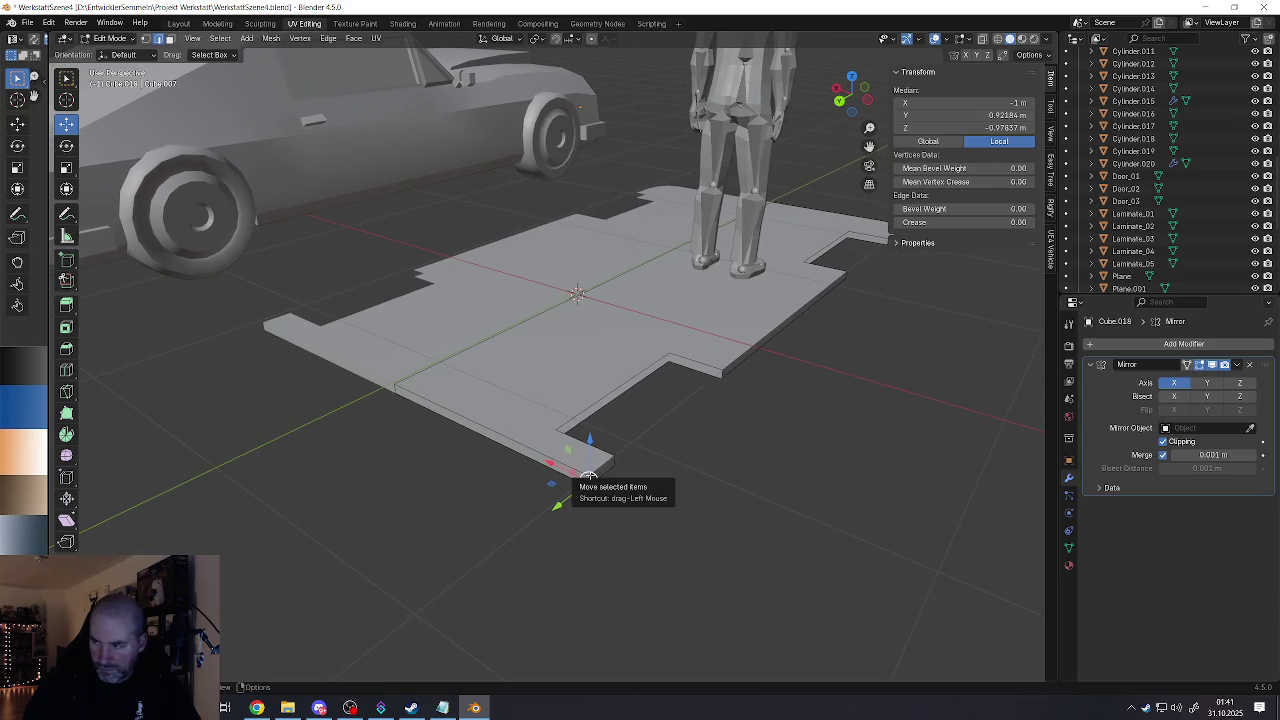
pyautogui.scroll(2, 586, 475)
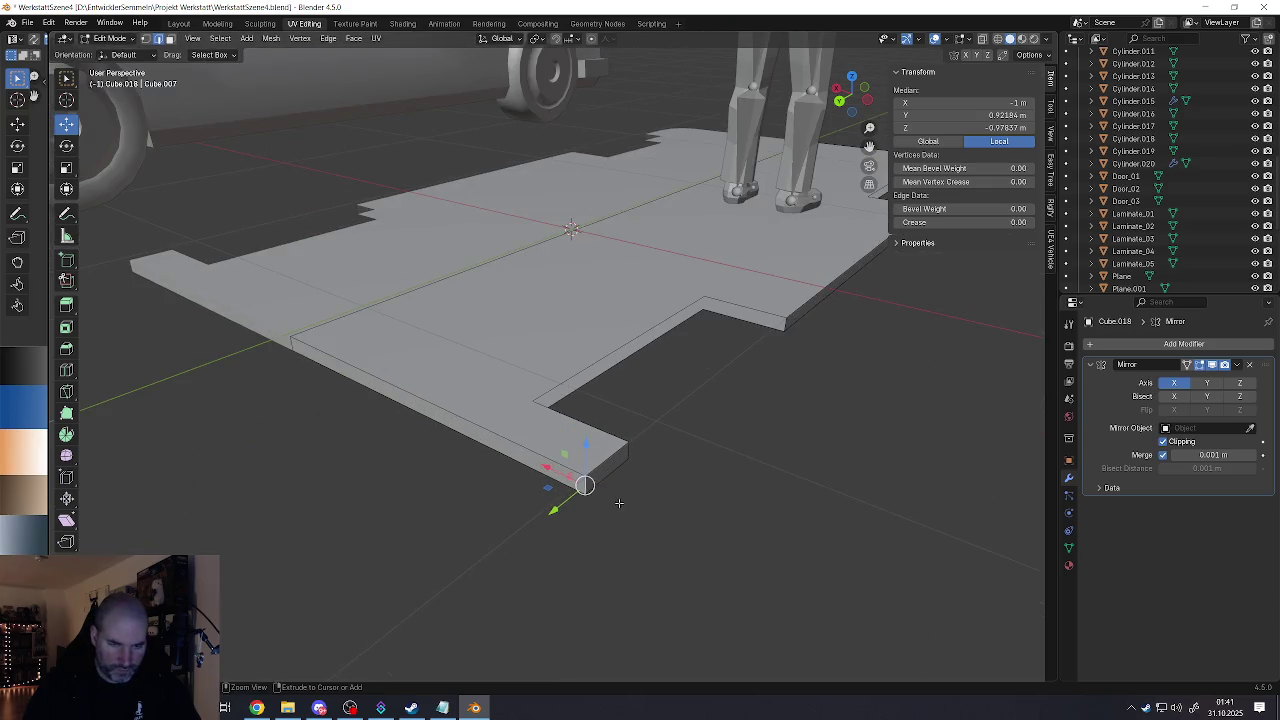
pyautogui.hotkey('ctrl', 'shift', 'b')
pyautogui.click(649, 500)
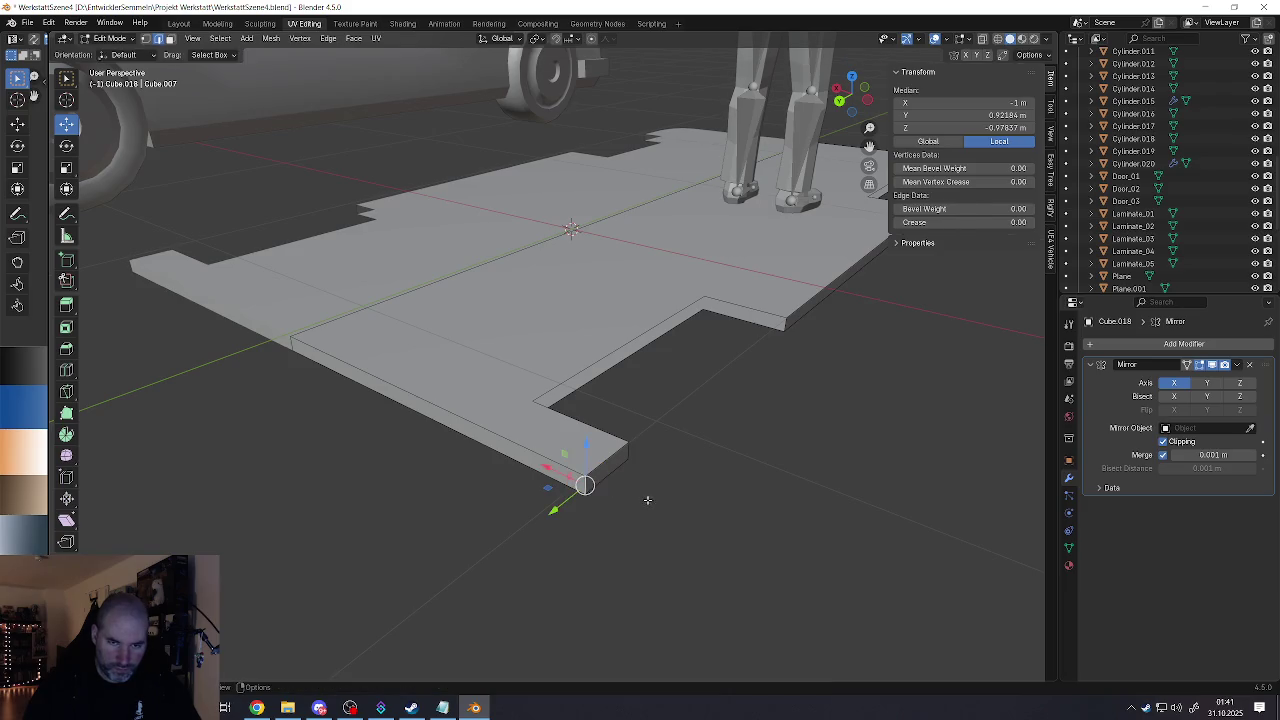
# Step: Apply the floor platform's rotation and scale in Object Mode
pyautogui.press('Tab')
pyautogui.hotkey('ctrl', 'a')
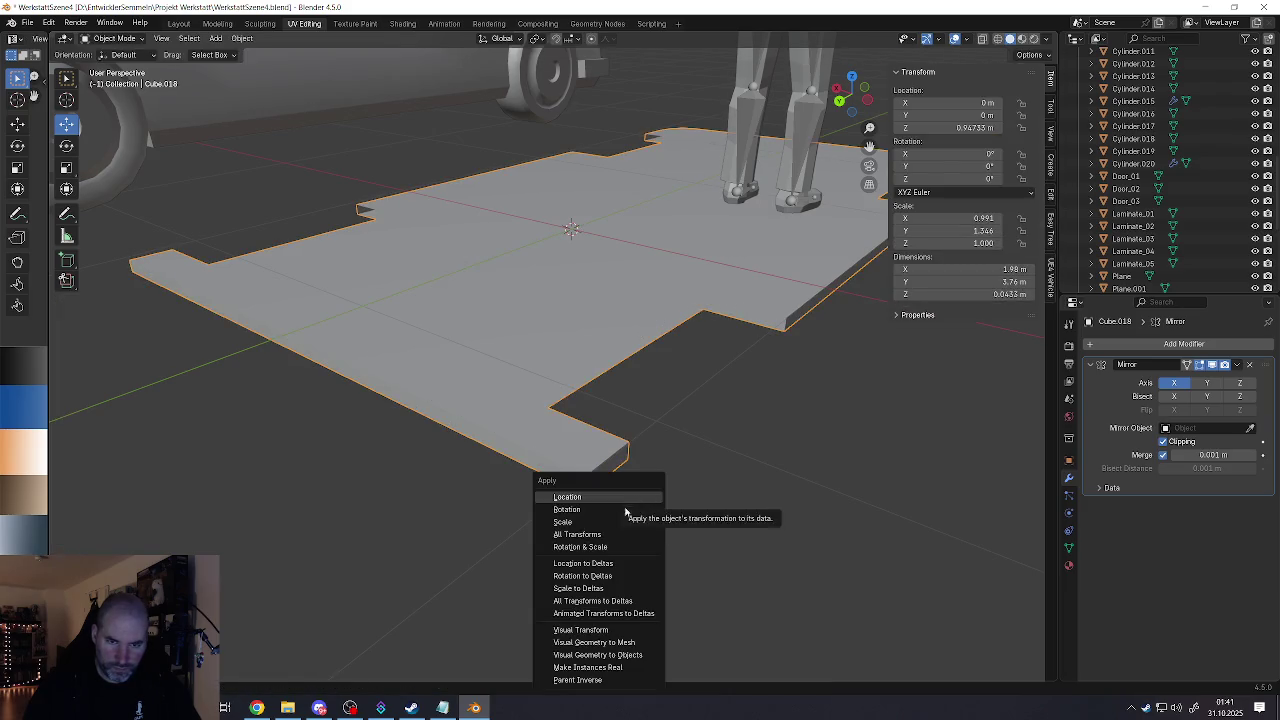
pyautogui.click(640, 547)
# Step: Back in Edit Mode, re-round the selected corner vertex with a vertex bevel
pyautogui.press('Tab')
pyautogui.hotkey('ctrl', 'shift', 'b')
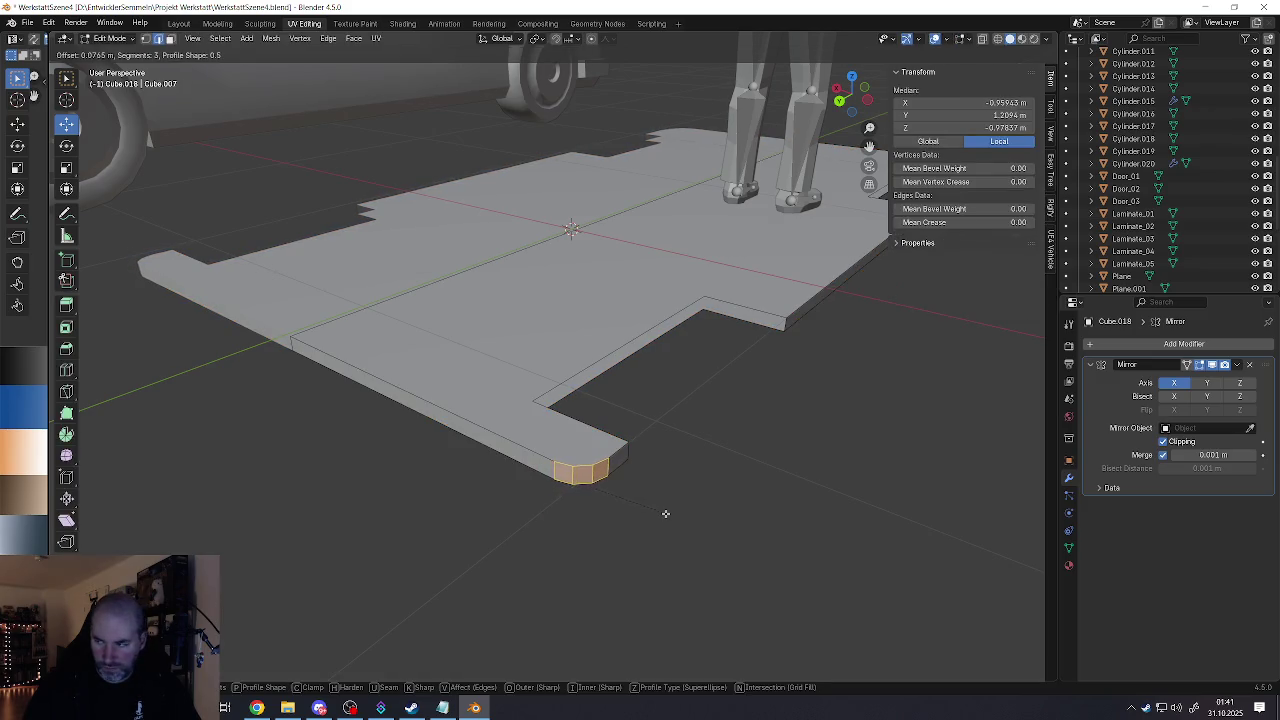
pyautogui.click(659, 514)
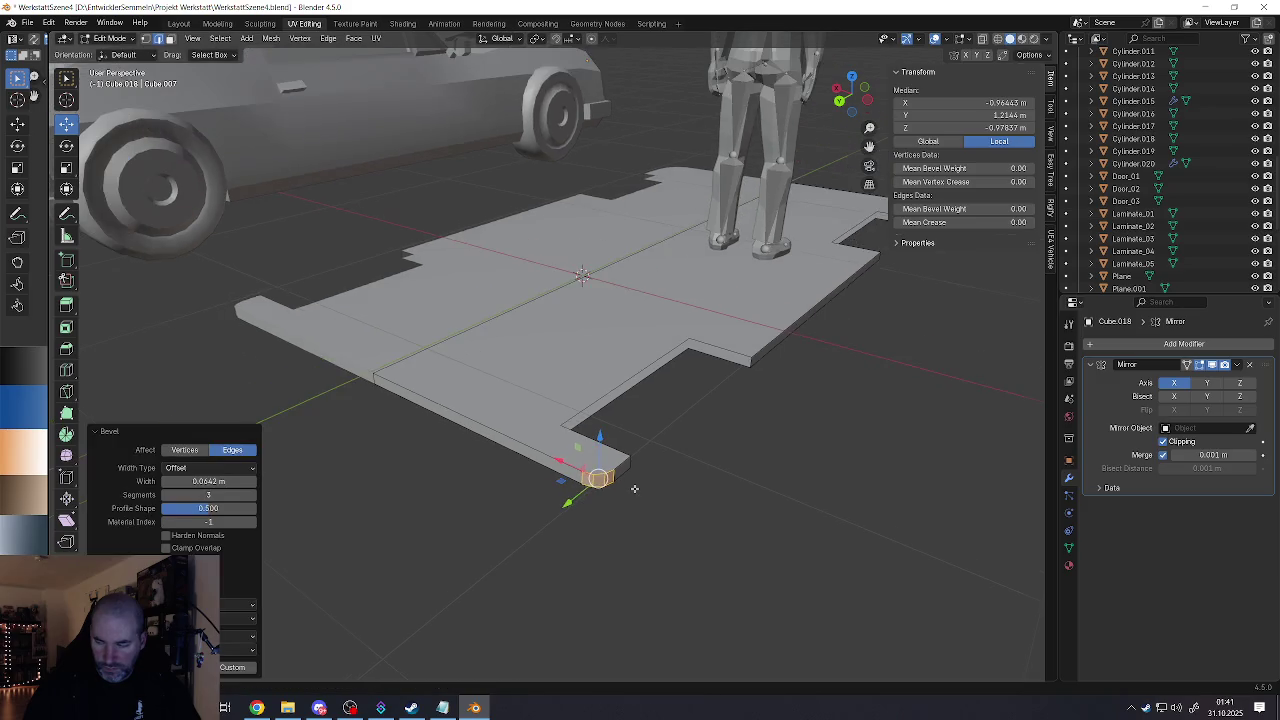
pyautogui.moveTo(654, 517); pyautogui.dragTo(559, 472, button='middle')
pyautogui.scroll(-3, 572, 480)
pyautogui.scroll(-3, 572, 480)
# Step: Switch to face selection and select the front half of the floor
pyautogui.moveTo(639, 468)
pyautogui.mouseDown(button='middle')
pyautogui.moveTo(590, 455)
pyautogui.moveTo(582, 492)
pyautogui.mouseUp(button='middle')
pyautogui.press('3')
pyautogui.click(590, 455)
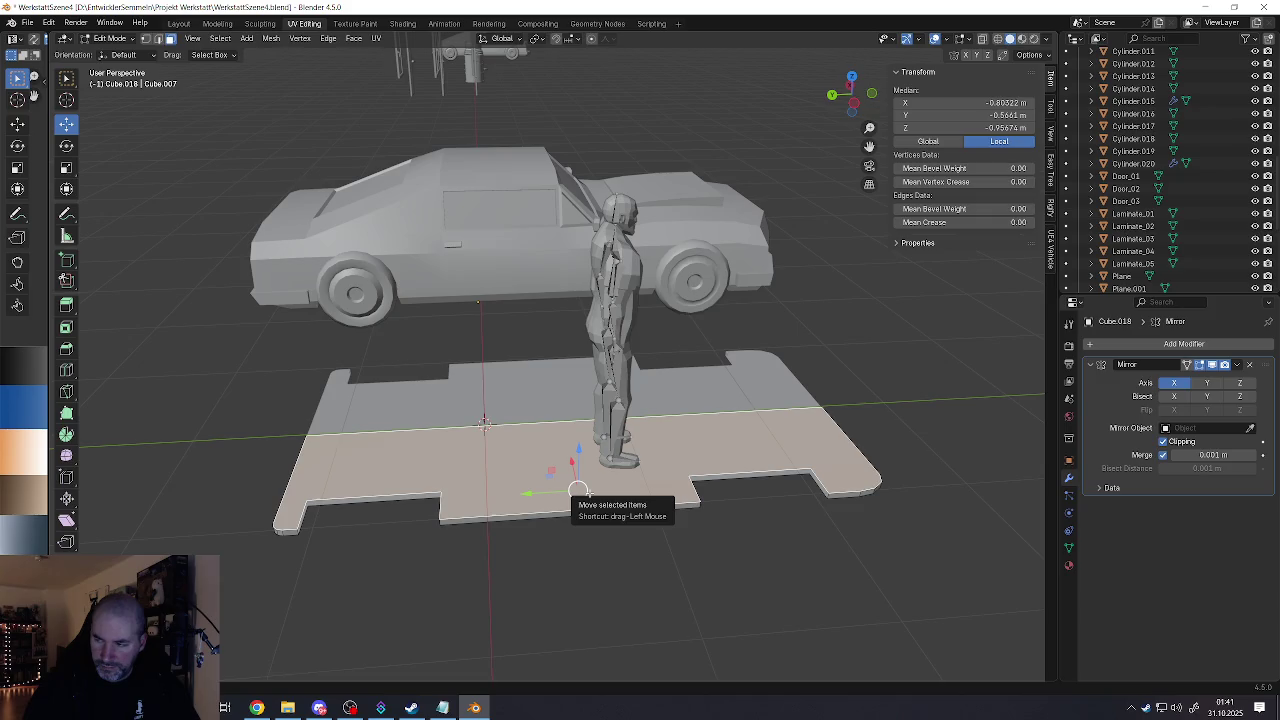
# Step: Add an extra edge loop across the floor platform with a loop cut
pyautogui.moveTo(582, 492)
pyautogui.mouseDown(button='middle')
pyautogui.moveTo(550, 510)
pyautogui.moveTo(559, 493)
pyautogui.mouseUp(button='middle')
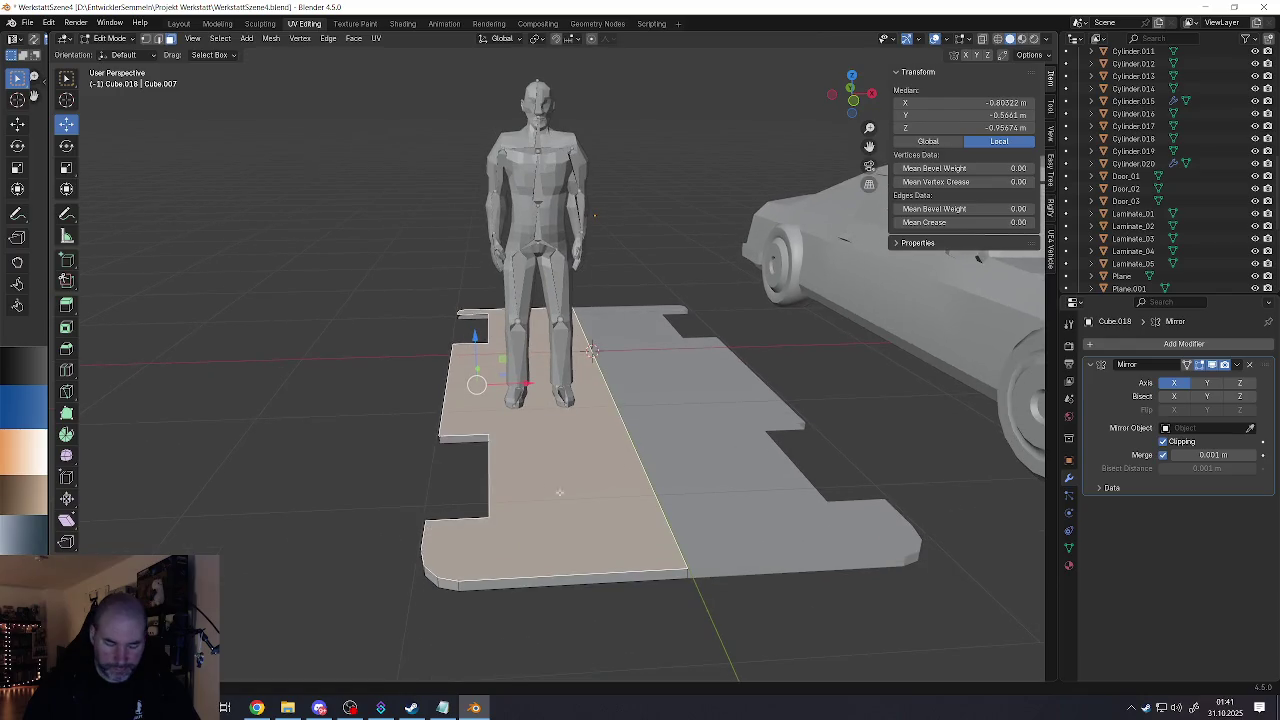
pyautogui.hotkey('ctrl', 'r')
pyautogui.press('Escape')
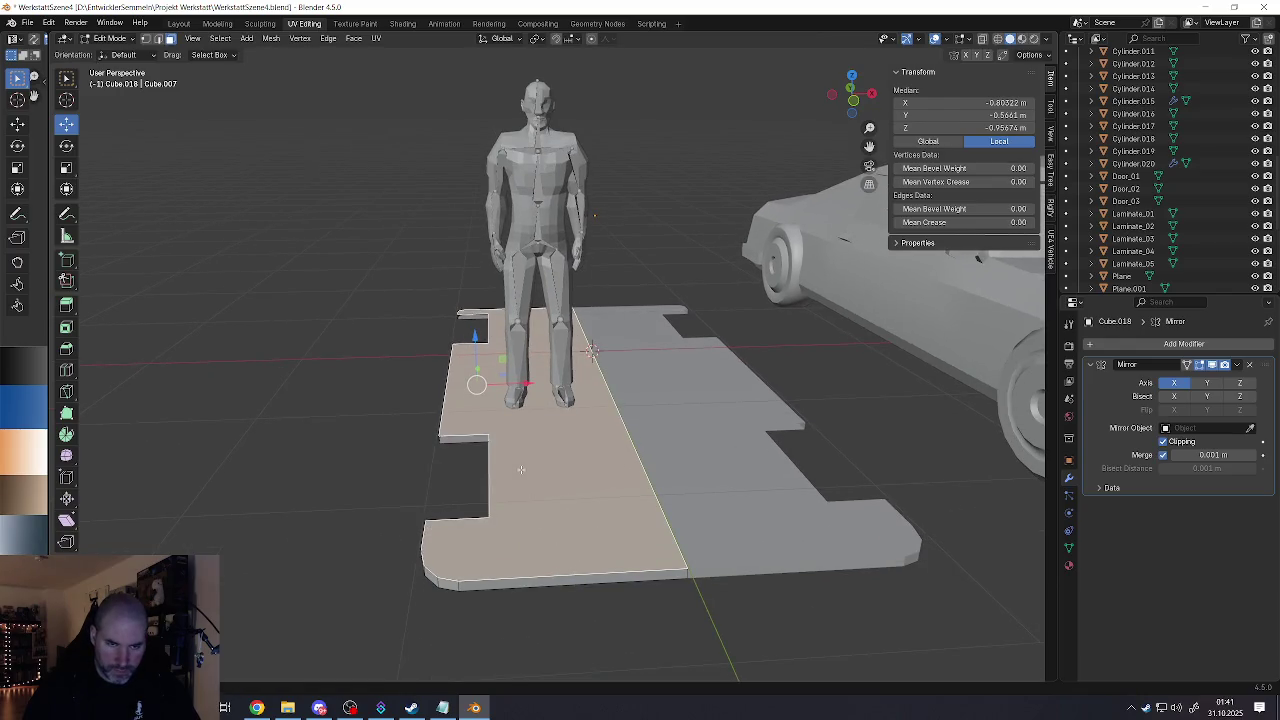
pyautogui.moveTo(558, 550)
pyautogui.mouseDown(button='middle')
pyautogui.moveTo(530, 500)
pyautogui.moveTo(548, 488)
pyautogui.moveTo(524, 496)
pyautogui.mouseUp(button='middle')
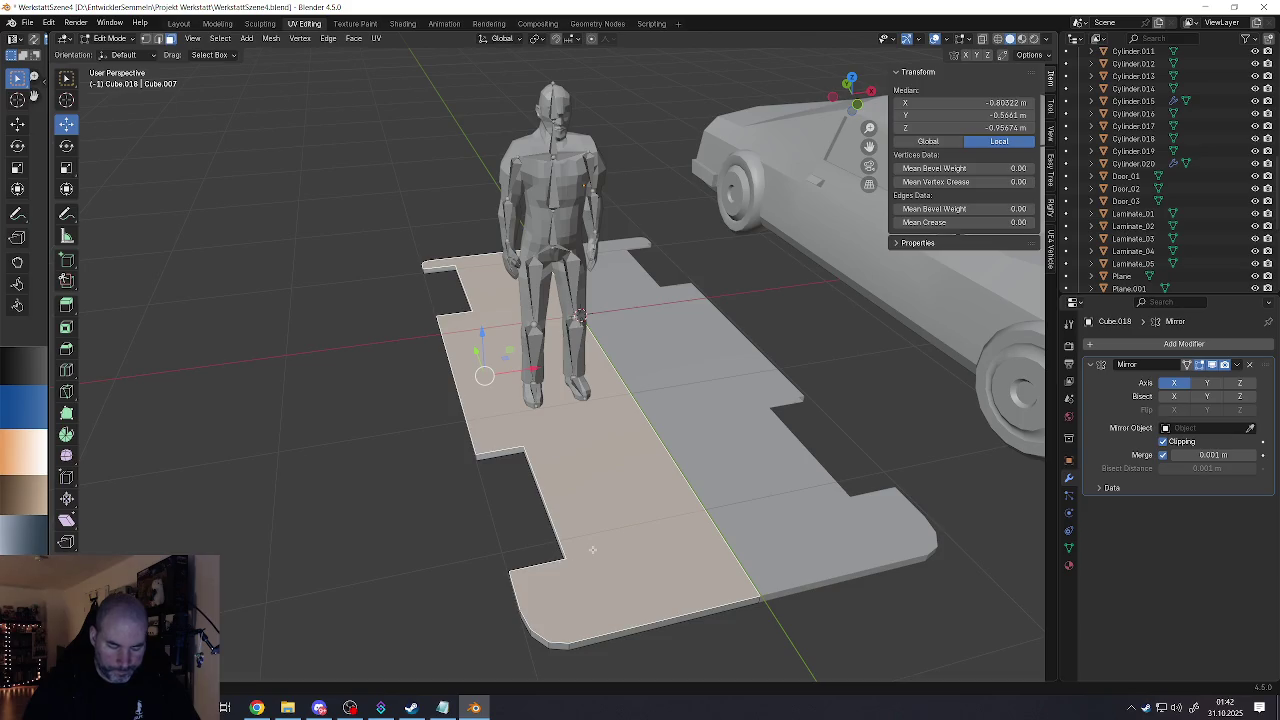
# Step: Inset a thin border around the selected front floor faces and add the border strip to the selection
pyautogui.press('i')
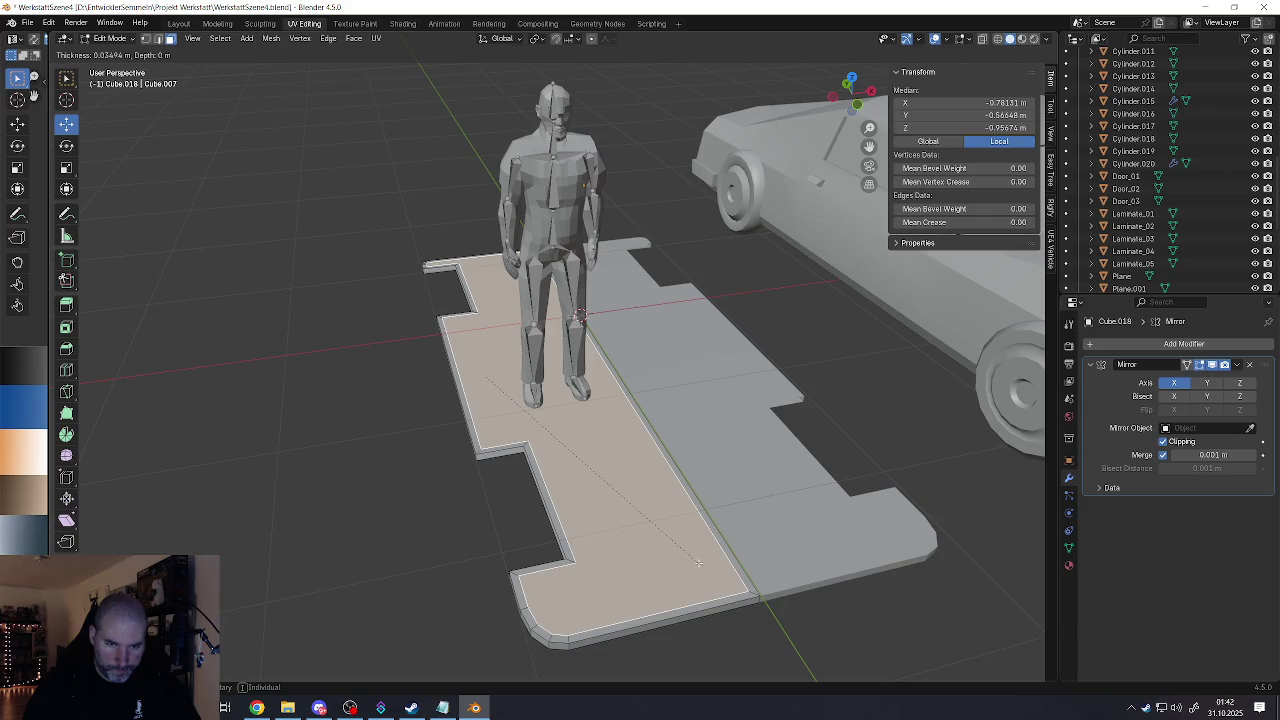
pyautogui.click(694, 562)
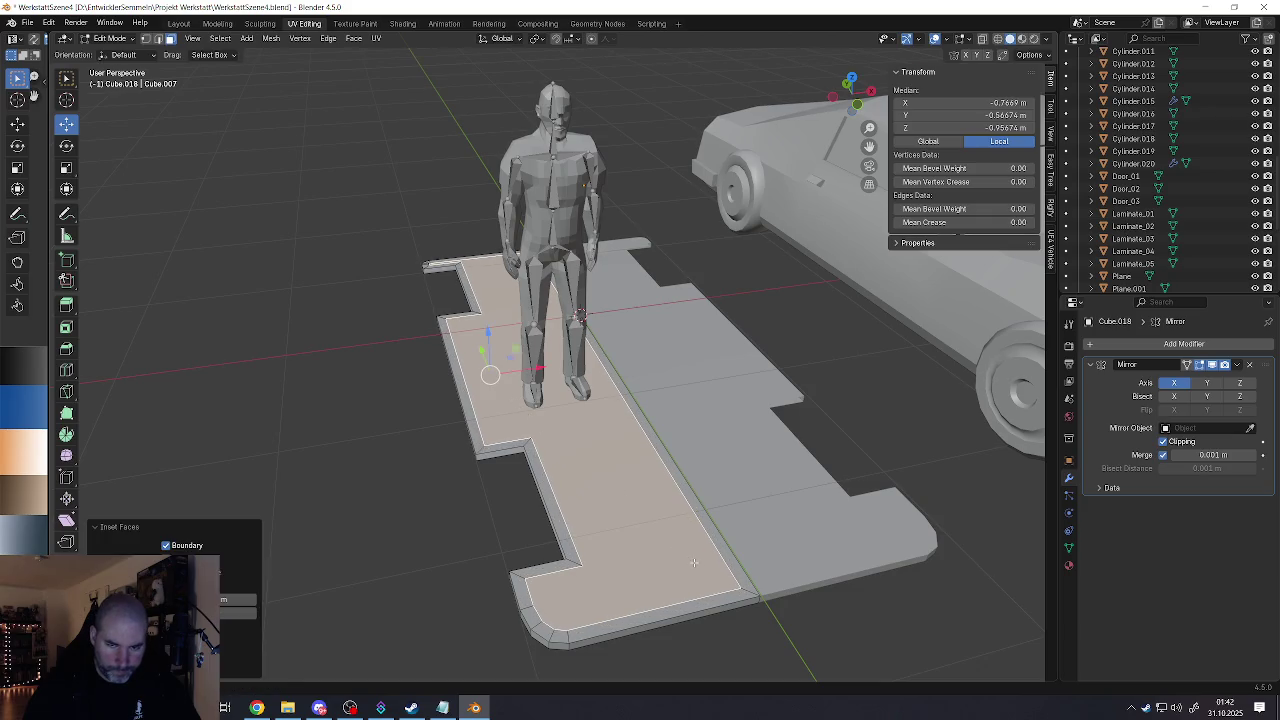
pyautogui.moveTo(694, 562); pyautogui.dragTo(689, 492, button='middle')
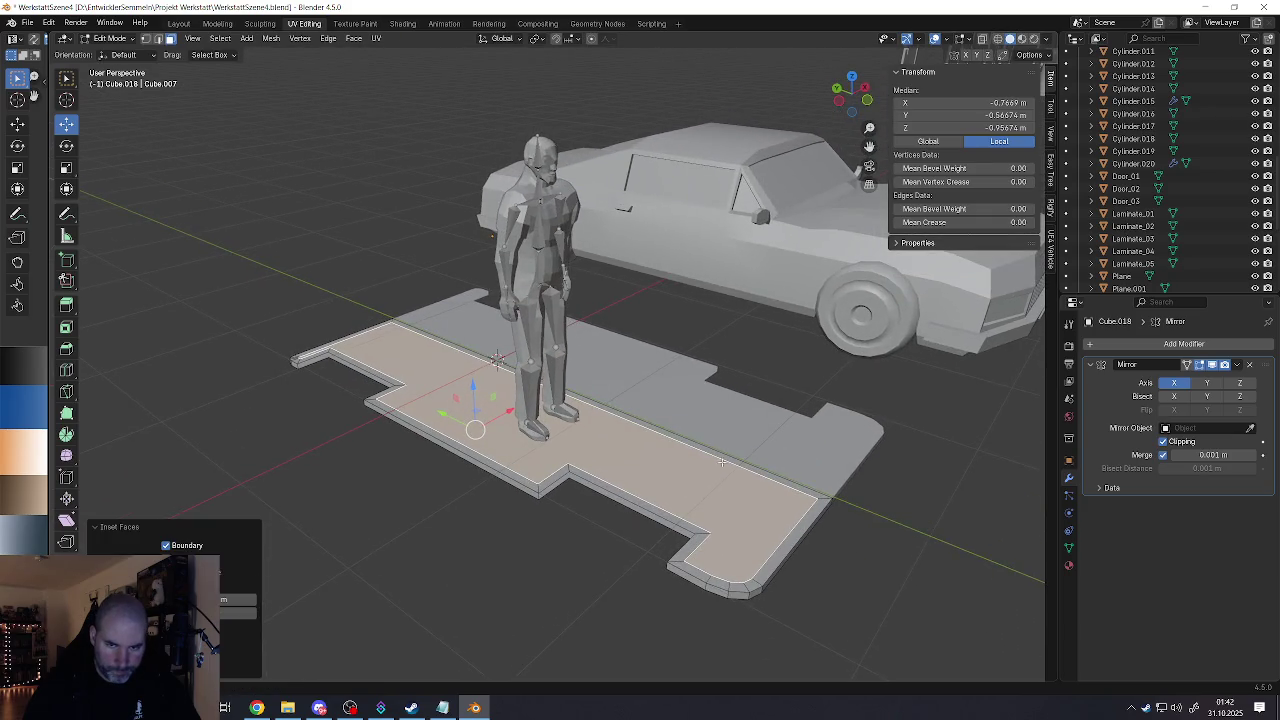
pyautogui.keyDown('shift'); pyautogui.click(723, 459); pyautogui.keyUp('shift')
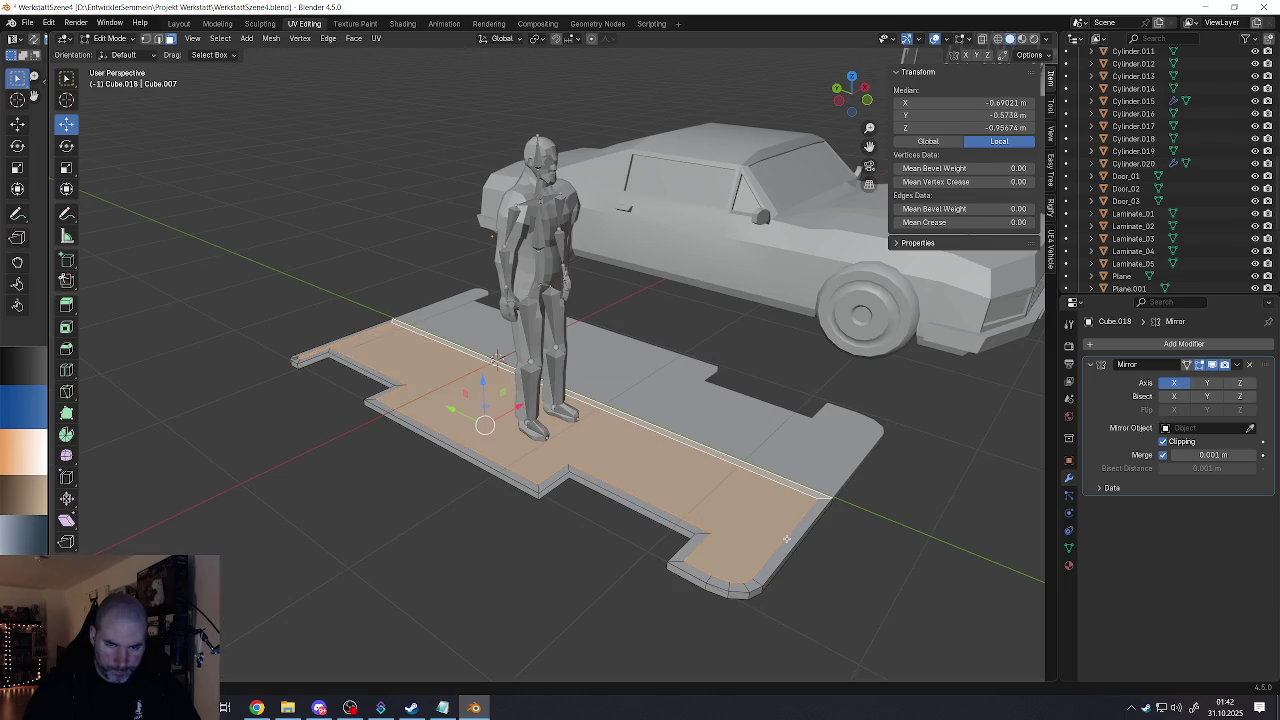
pyautogui.moveTo(689, 459); pyautogui.dragTo(588, 443, button='middle')
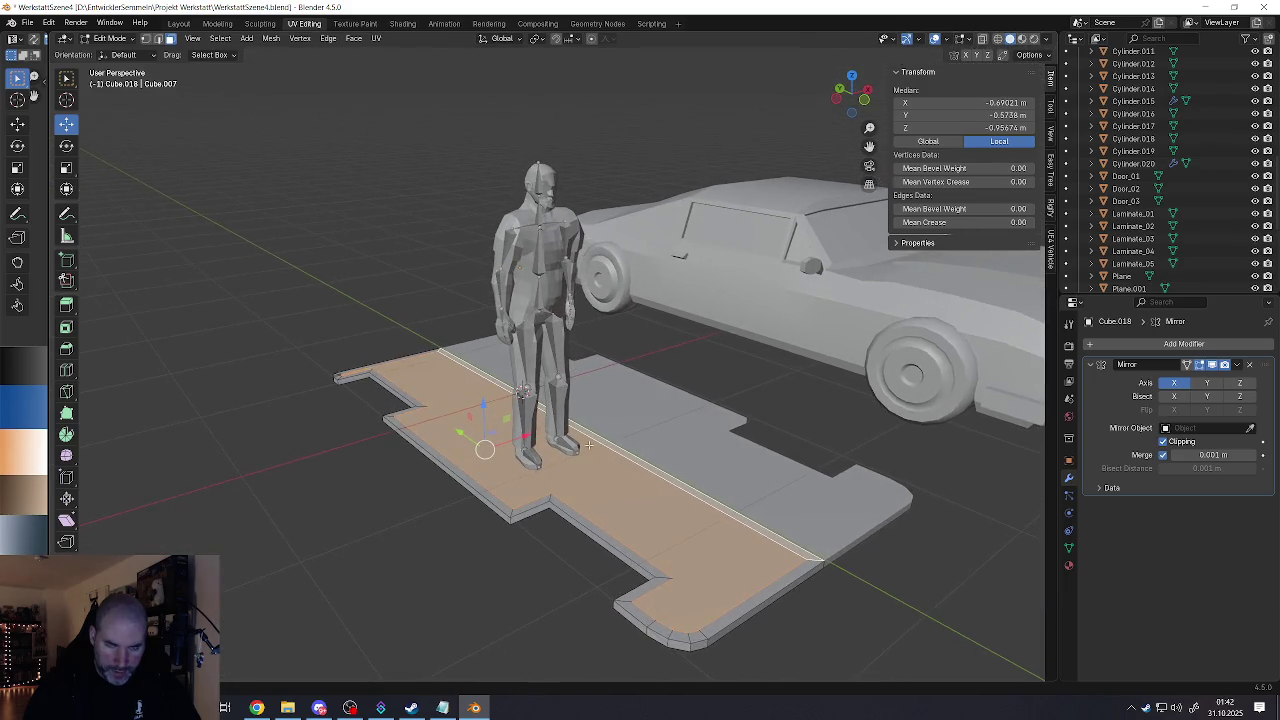
pyautogui.moveTo(470, 392)
pyautogui.mouseDown(button='middle')
pyautogui.moveTo(299, 341)
pyautogui.moveTo(414, 410)
pyautogui.moveTo(495, 307)
pyautogui.mouseUp(button='middle')
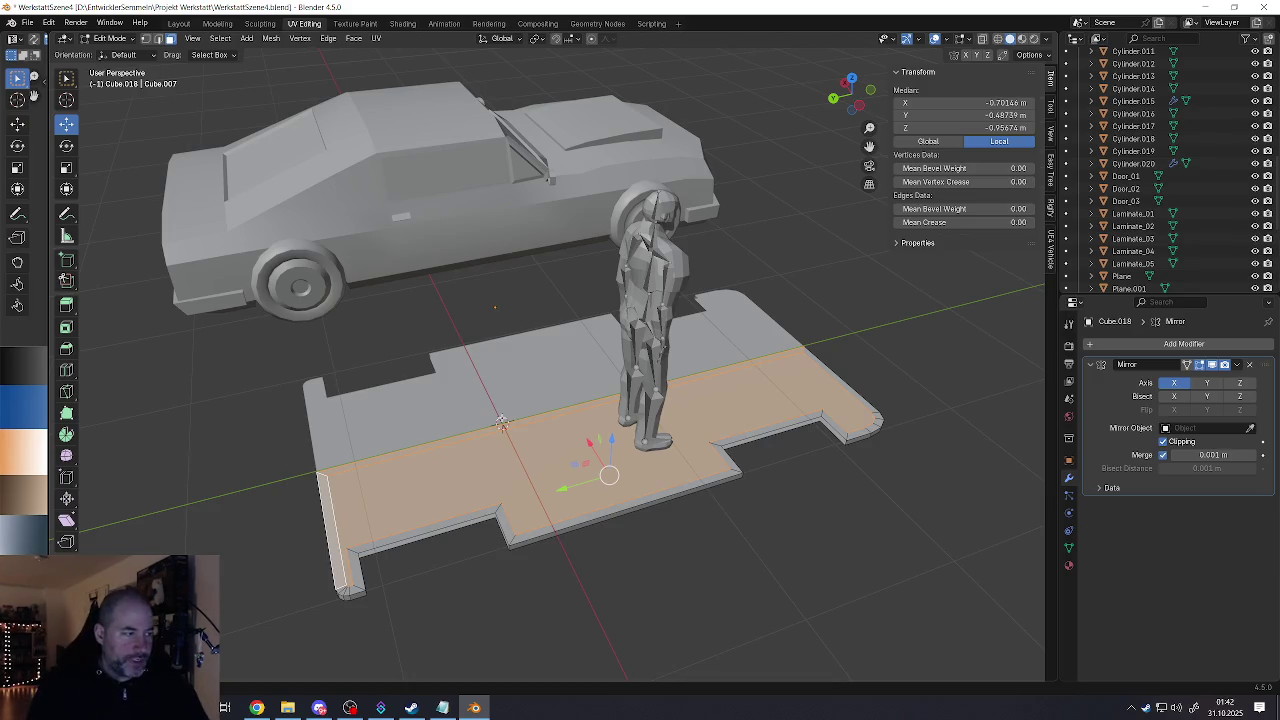
pyautogui.moveTo(530, 588)
pyautogui.mouseDown(button='middle')
pyautogui.moveTo(598, 537)
pyautogui.moveTo(815, 428)
pyautogui.moveTo(825, 452)
pyautogui.mouseUp(button='middle')
pyautogui.click(863, 408)
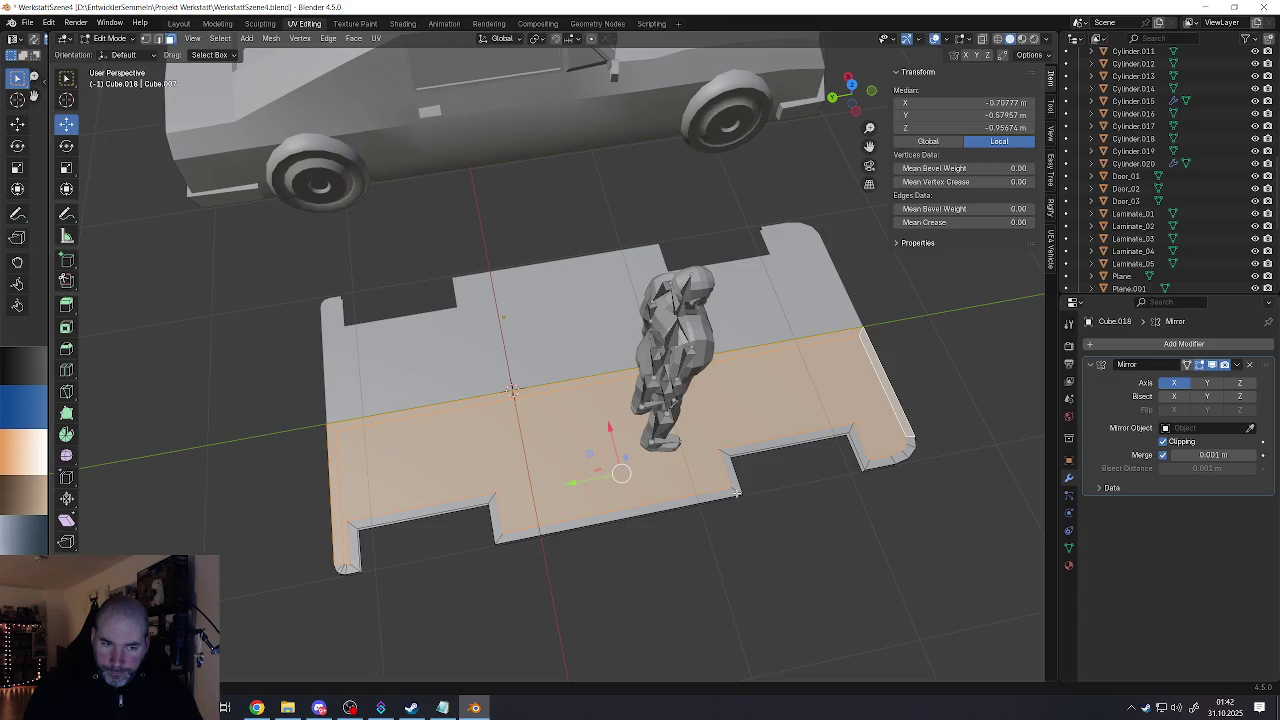
pyautogui.moveTo(737, 492); pyautogui.dragTo(718, 469, button='middle')
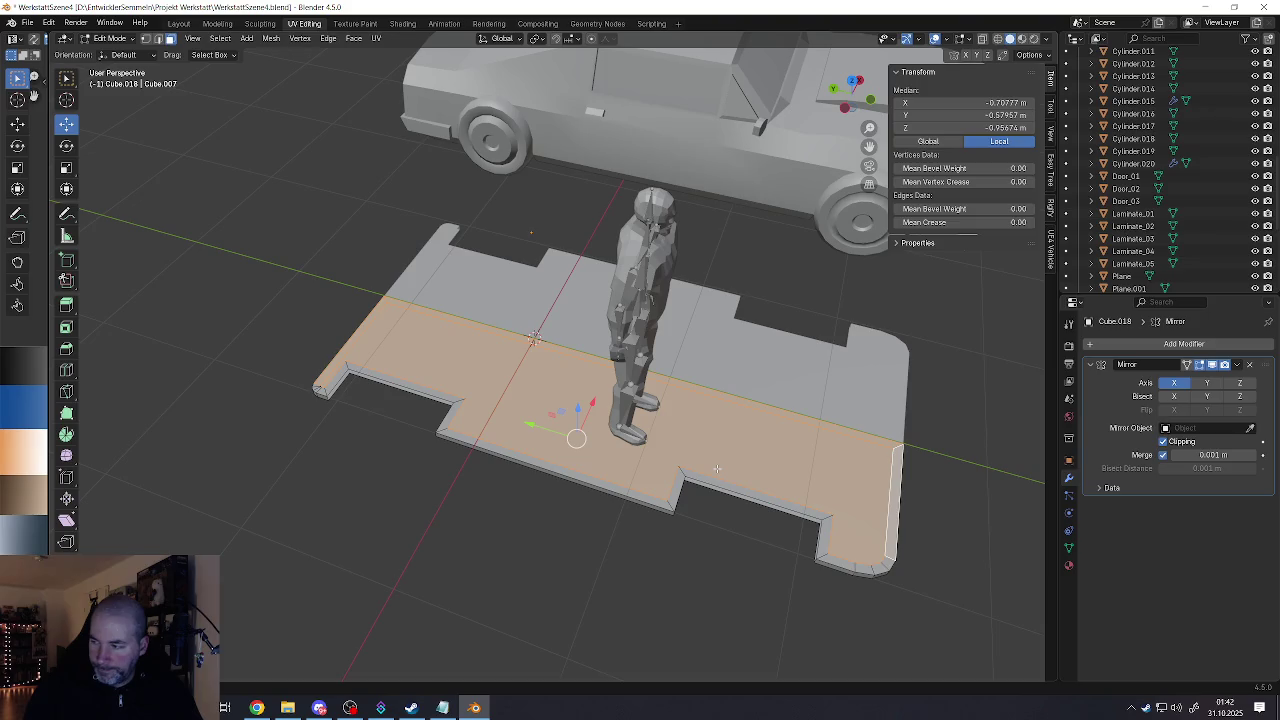
pyautogui.keyDown('shift'); pyautogui.click(669, 503); pyautogui.keyUp('shift')
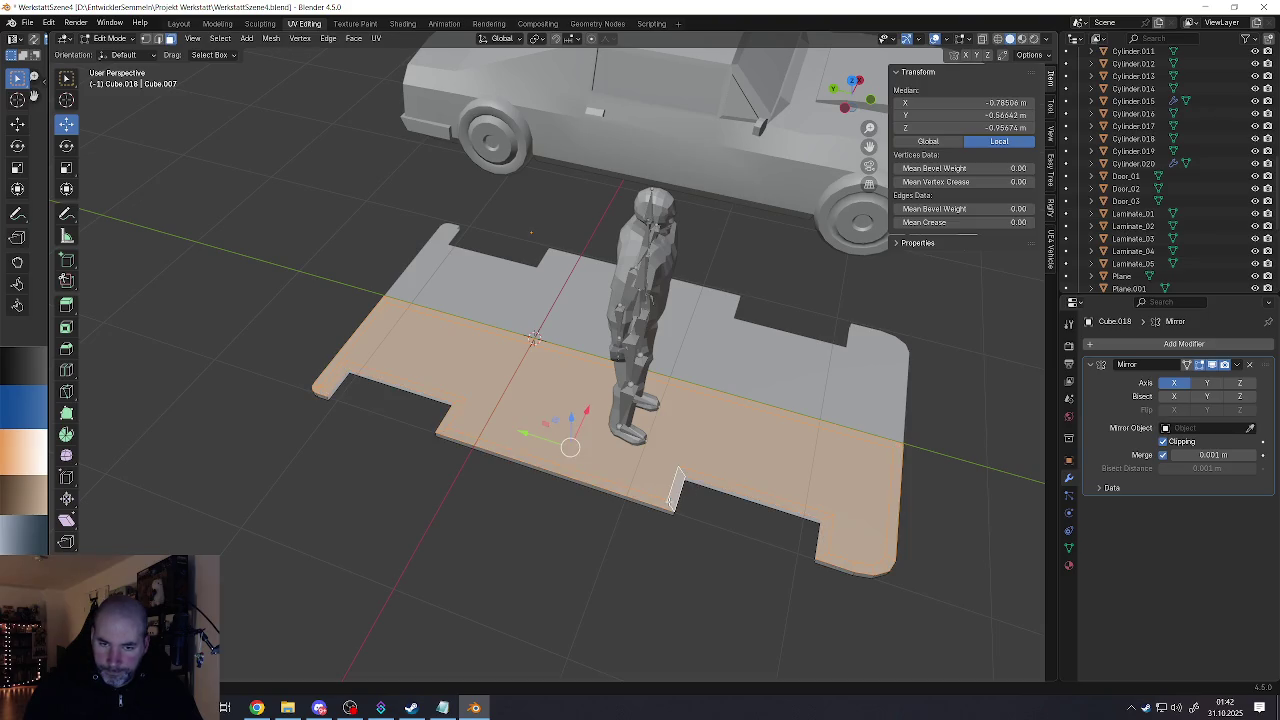
pyautogui.moveTo(669, 503); pyautogui.dragTo(622, 414, button='middle')
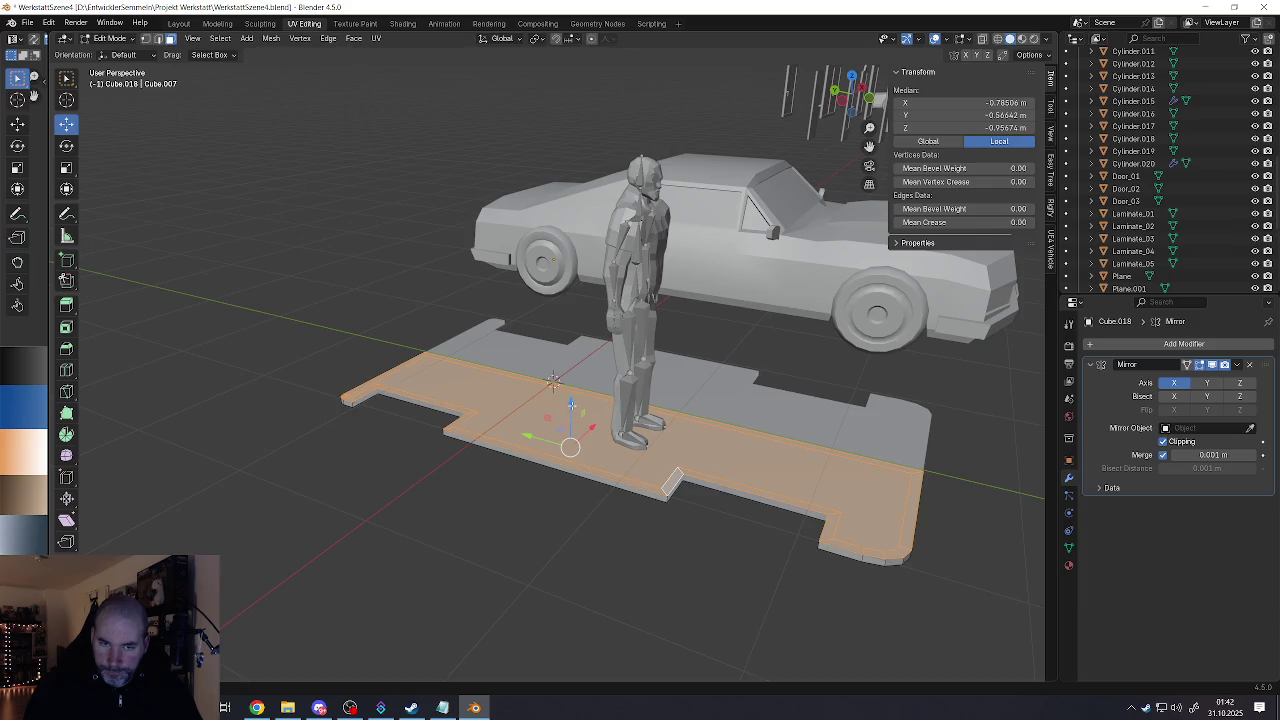
pyautogui.press('e')
pyautogui.click(578, 300)
pyautogui.moveTo(578, 300)
pyautogui.mouseDown(button='middle')
pyautogui.moveTo(751, 371)
pyautogui.moveTo(675, 419)
pyautogui.moveTo(637, 402)
pyautogui.mouseUp(button='middle')
pyautogui.hotkey('ctrl', 'z')
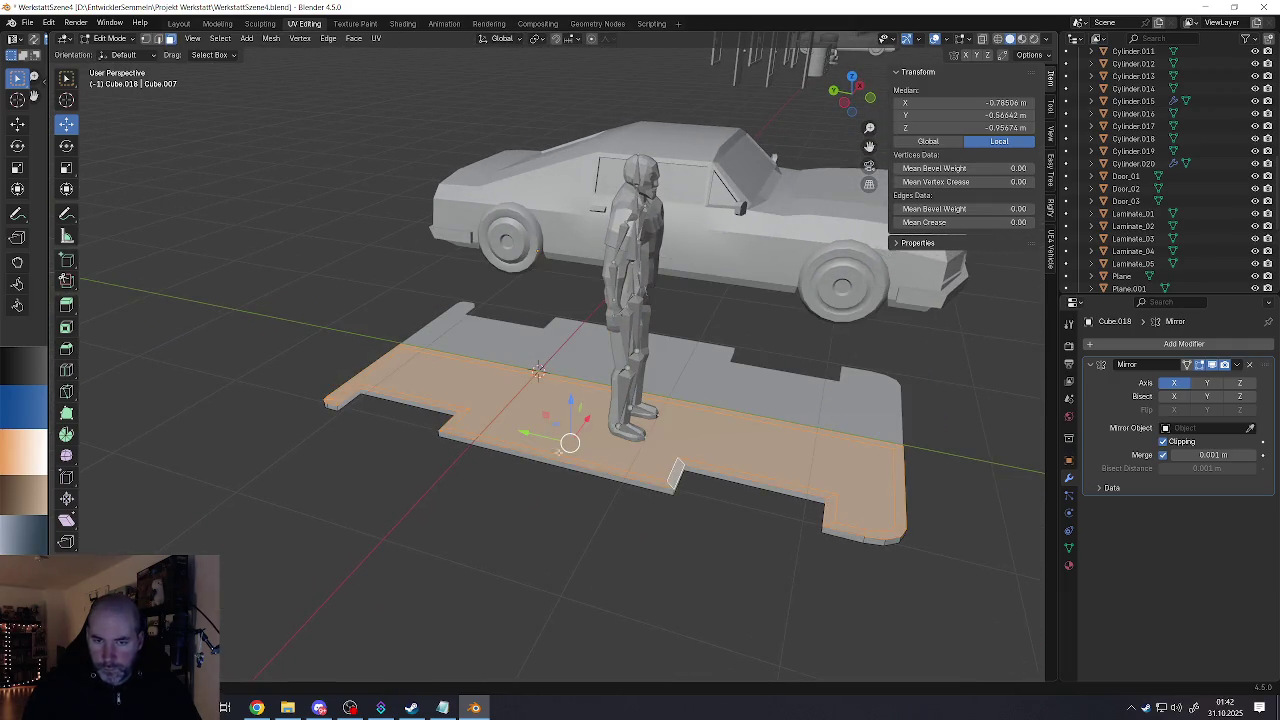
pyautogui.moveTo(538, 370)
pyautogui.mouseDown(button='middle')
pyautogui.moveTo(498, 366)
pyautogui.moveTo(580, 477)
pyautogui.mouseUp(button='middle')
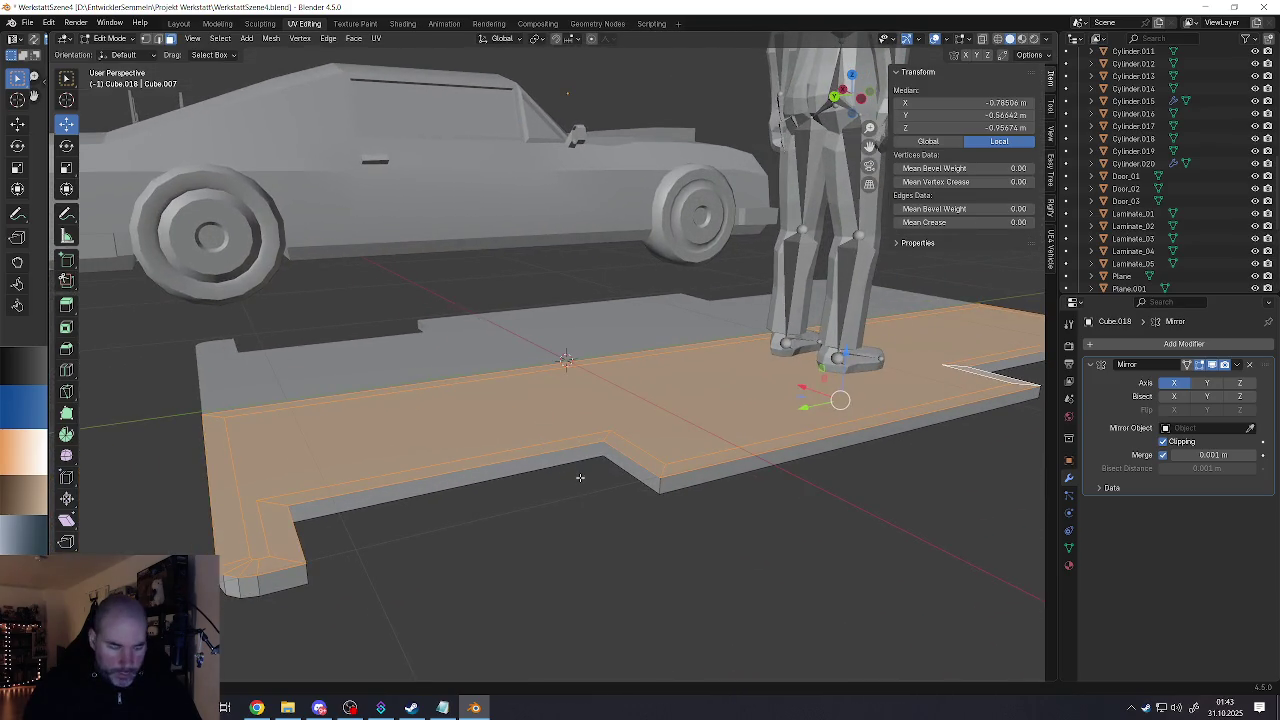
# Step: Select the two edges at the slab's notch corner
pyautogui.press('2')
pyautogui.click(625, 472)
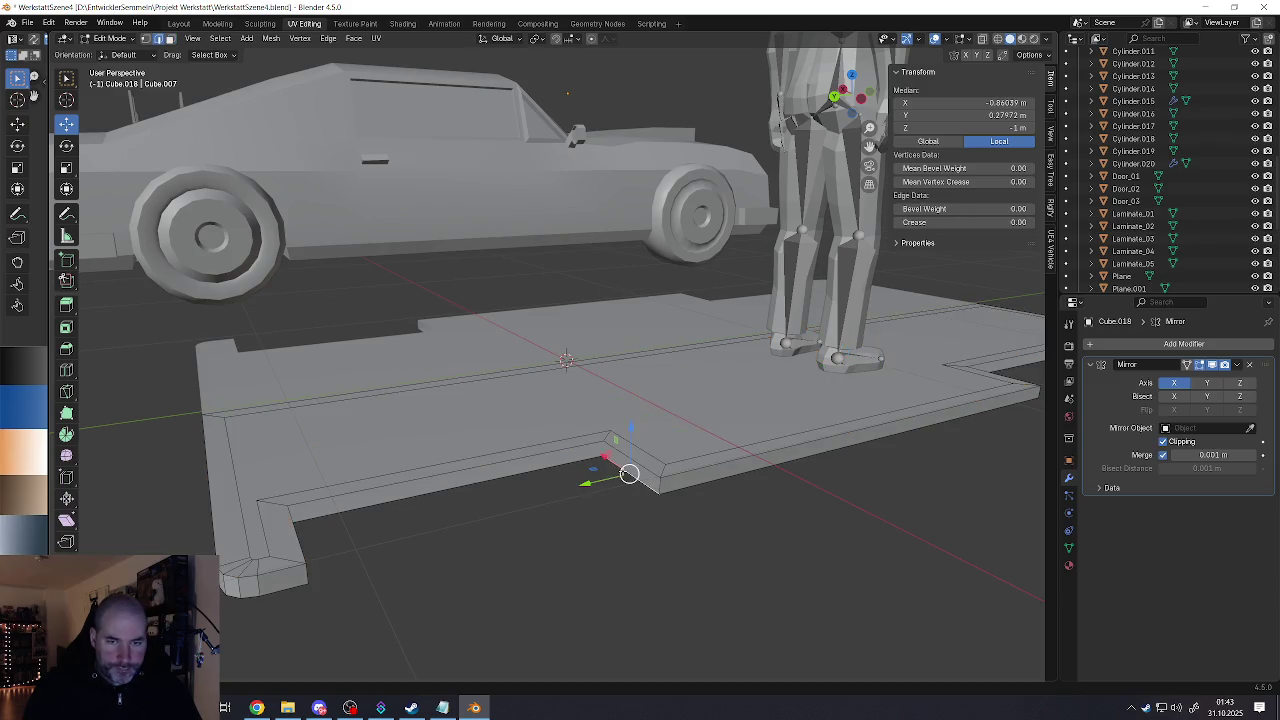
pyautogui.keyDown('shift'); pyautogui.click(628, 466); pyautogui.keyUp('shift')
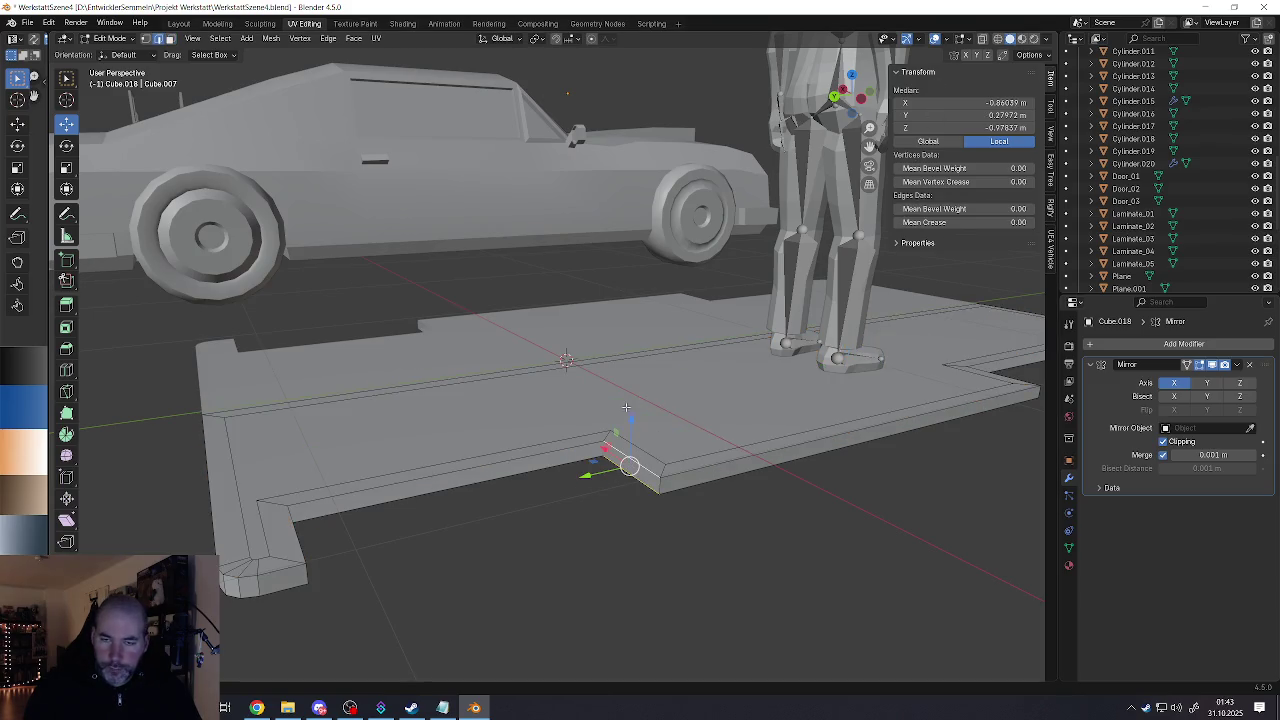
pyautogui.moveTo(626, 407)
pyautogui.mouseDown(button='middle')
pyautogui.moveTo(640, 340)
pyautogui.moveTo(672, 422)
pyautogui.mouseUp(button='middle')
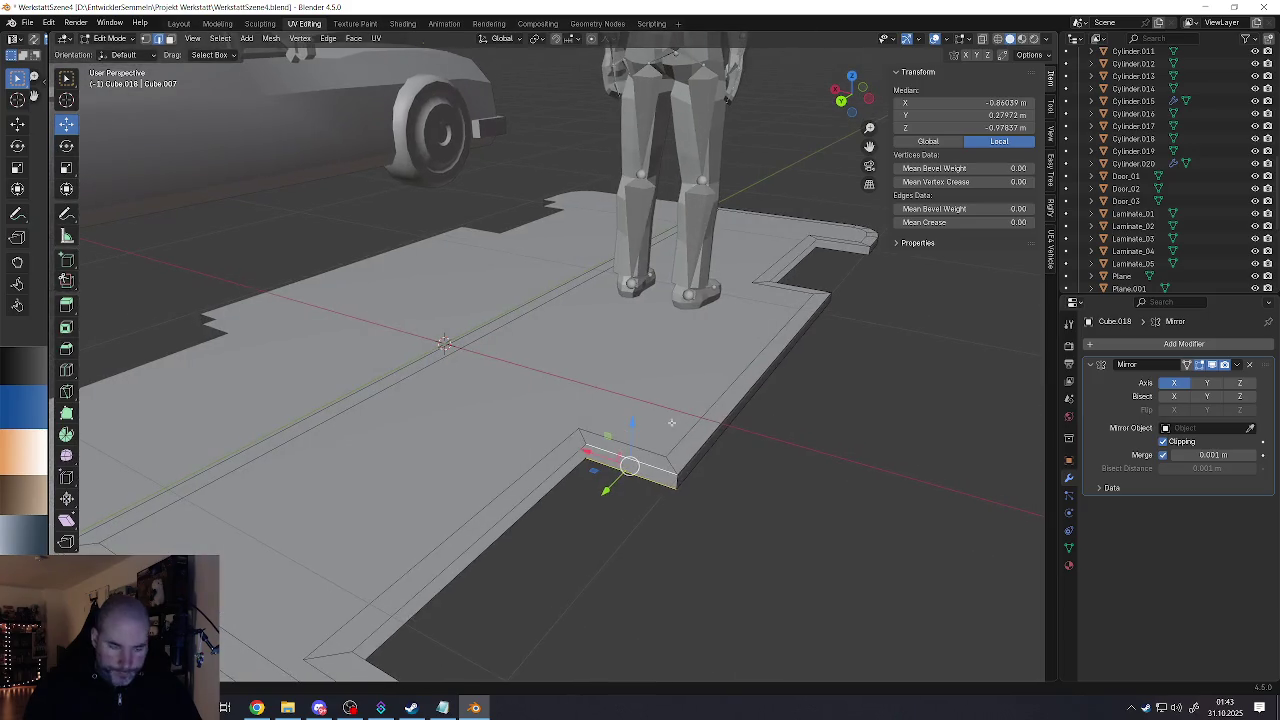
pyautogui.press('3')
# Step: Extrude the floor slab's end edge outward to the right
pyautogui.click(539, 500)
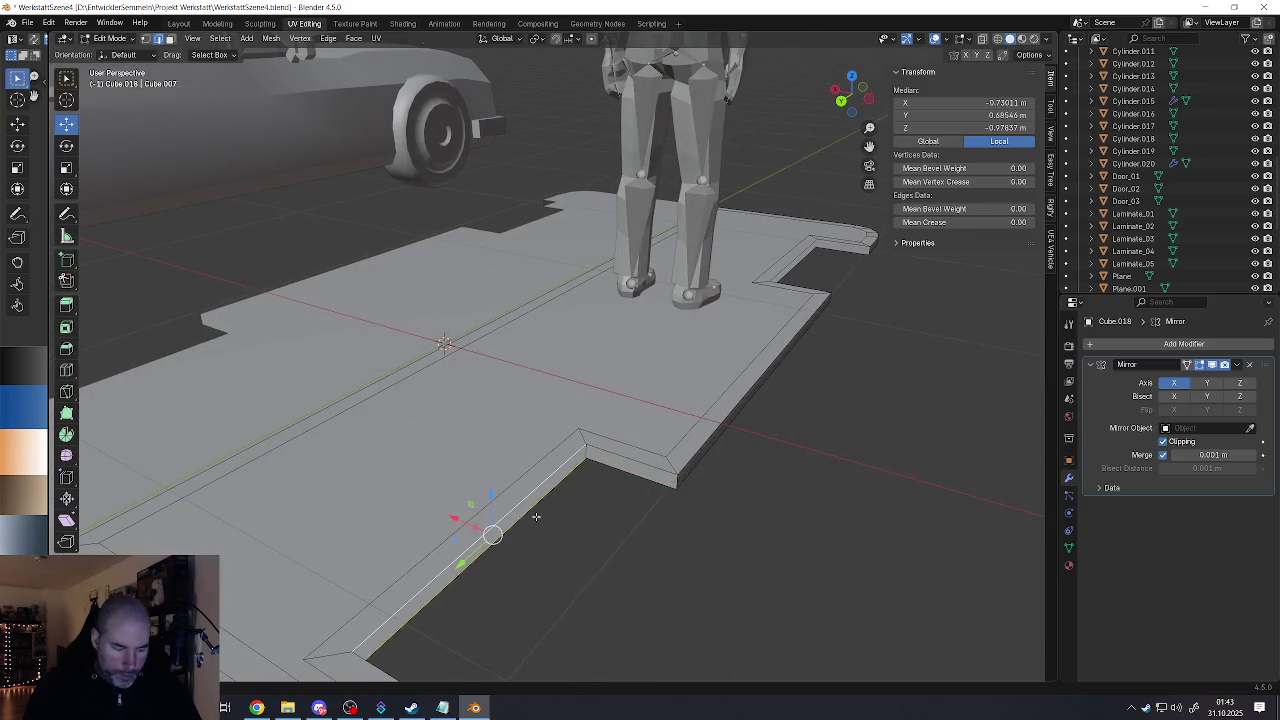
pyautogui.moveTo(536, 516)
pyautogui.mouseDown(button='middle')
pyautogui.moveTo(497, 457)
pyautogui.moveTo(794, 536)
pyautogui.moveTo(600, 505)
pyautogui.mouseUp(button='middle')
pyautogui.scroll(-3, 497, 457)
pyautogui.scroll(-3, 497, 457)
pyautogui.scroll(5, 434, 505)
pyautogui.click(434, 508)
pyautogui.keyDown('shift'); pyautogui.click(432, 497); pyautogui.keyUp('shift')
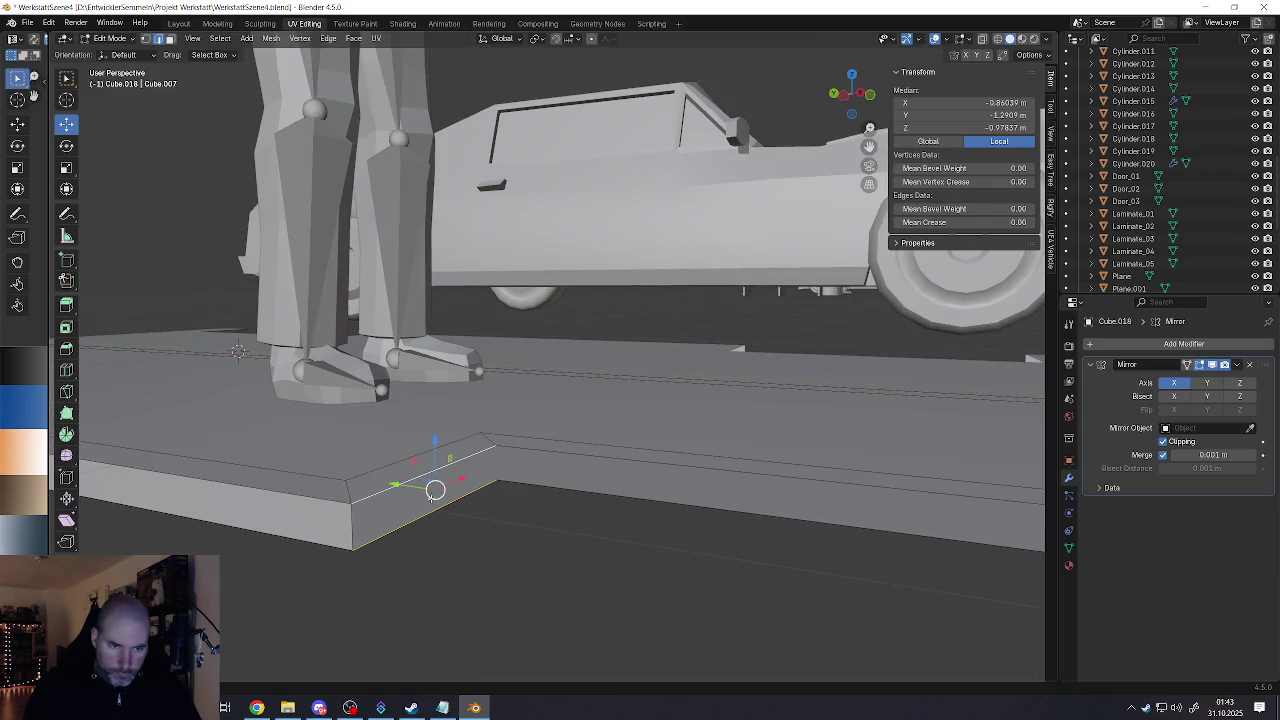
pyautogui.press('e')
pyautogui.click(591, 503)
pyautogui.moveTo(591, 503); pyautogui.dragTo(690, 500, button='middle')
# Step: Select the extruded end's edges and check the whole platform beside the car
pyautogui.scroll(3, 690, 500)
pyautogui.click(742, 468)
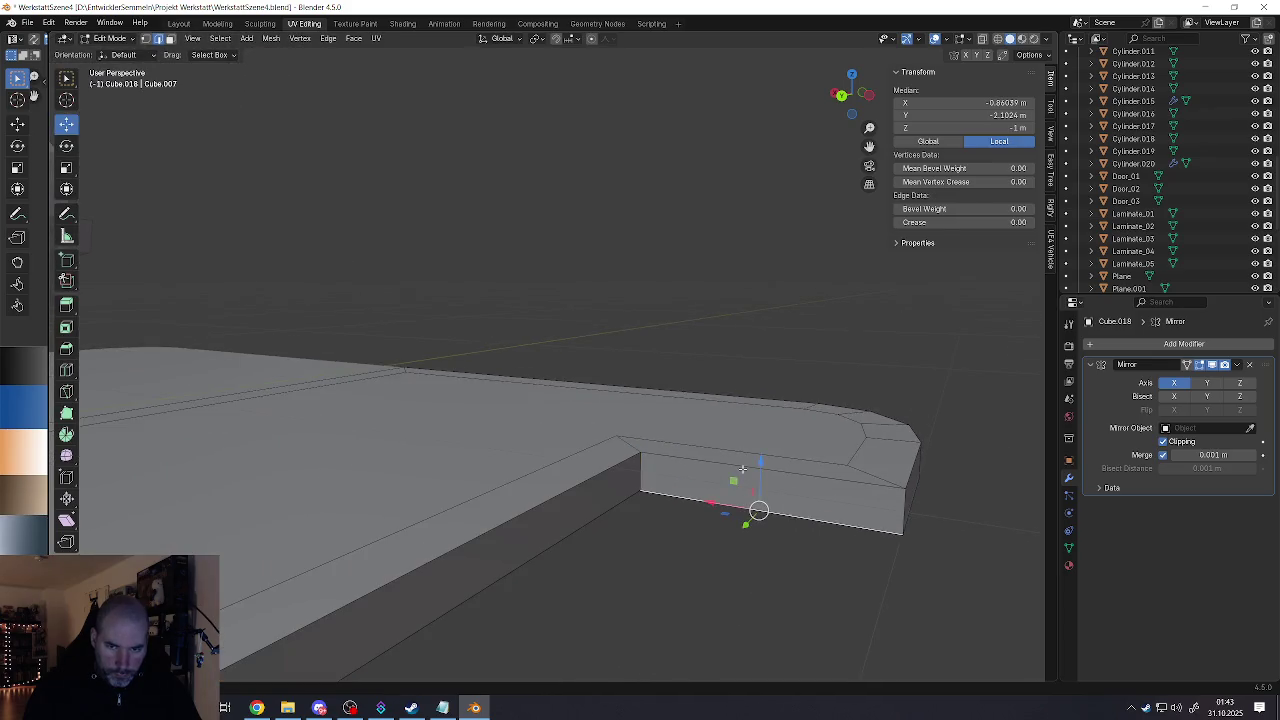
pyautogui.keyDown('alt'); pyautogui.click(742, 468); pyautogui.keyUp('alt')
pyautogui.scroll(-5, 742, 468)
pyautogui.moveTo(742, 468)
pyautogui.mouseDown(button='middle')
pyautogui.moveTo(641, 539)
pyautogui.moveTo(608, 497)
pyautogui.moveTo(651, 500)
pyautogui.mouseUp(button='middle')
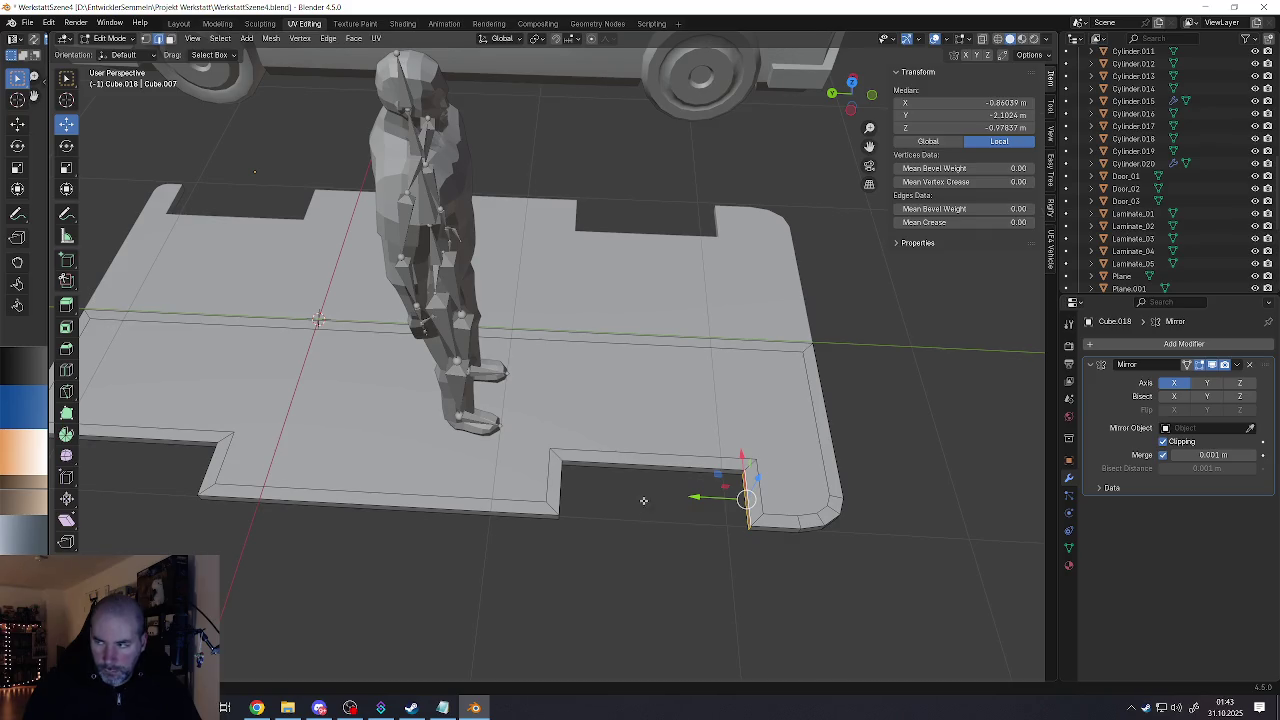
pyautogui.moveTo(644, 500)
pyautogui.mouseDown(button='middle')
pyautogui.moveTo(706, 514)
pyautogui.moveTo(651, 507)
pyautogui.moveTo(623, 480)
pyautogui.moveTo(672, 493)
pyautogui.moveTo(628, 500)
pyautogui.mouseUp(button='middle')
pyautogui.scroll(-3, 623, 480)
pyautogui.scroll(-1, 623, 480)
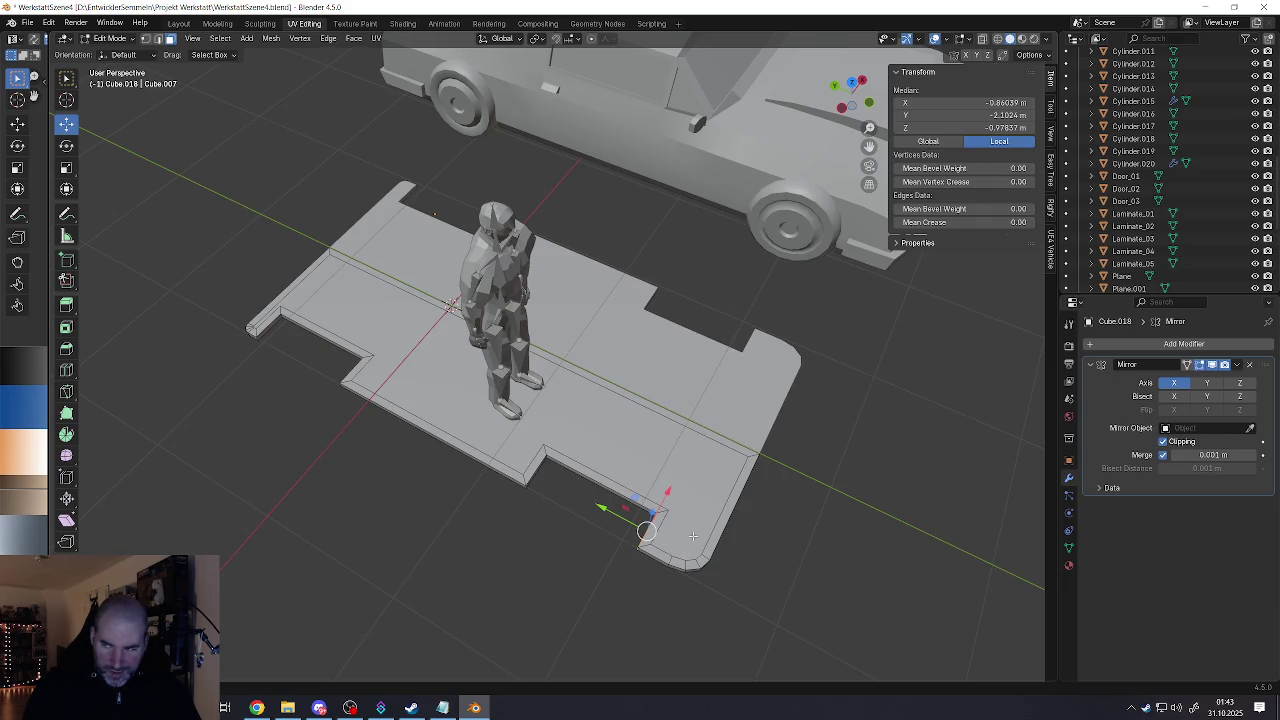
pyautogui.moveTo(612, 541); pyautogui.dragTo(624, 521, button='middle')
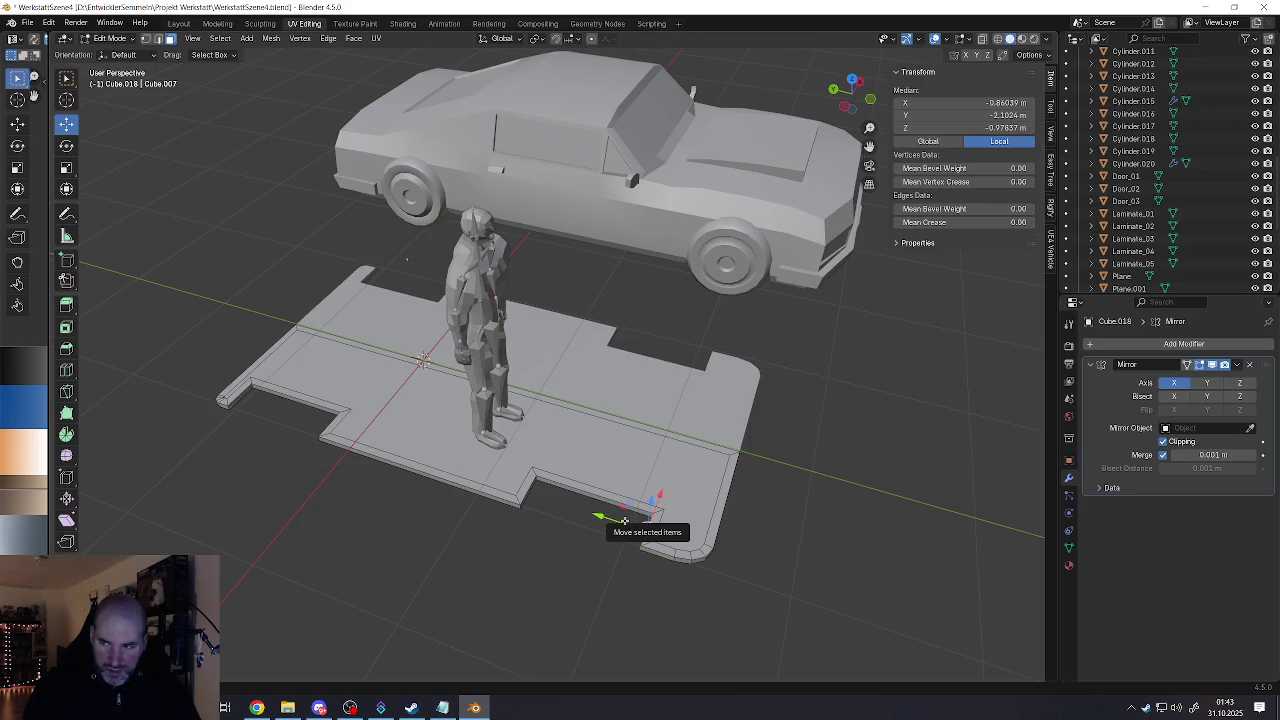
pyautogui.moveTo(624, 521); pyautogui.dragTo(587, 515, button='middle')
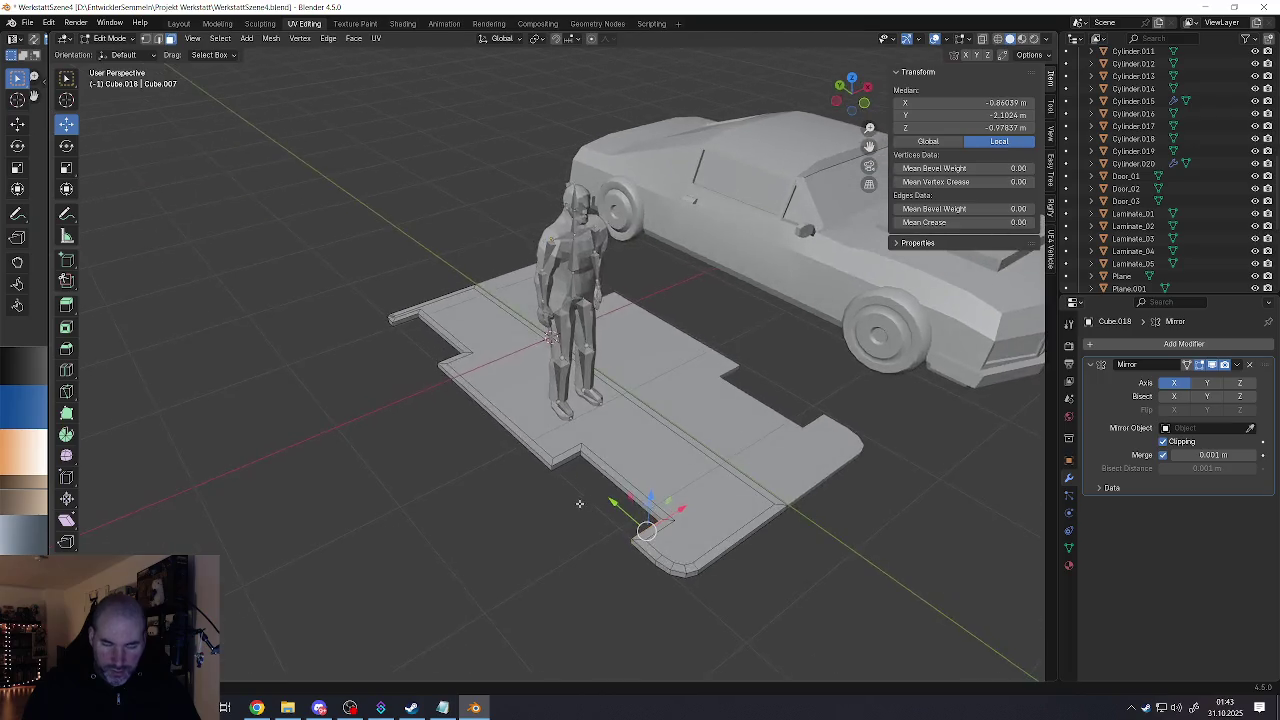
# Step: Clear the mesh selection, pick the platform's left strip, and return to Object Mode
pyautogui.click(587, 517)
pyautogui.scroll(-2, 587, 517)
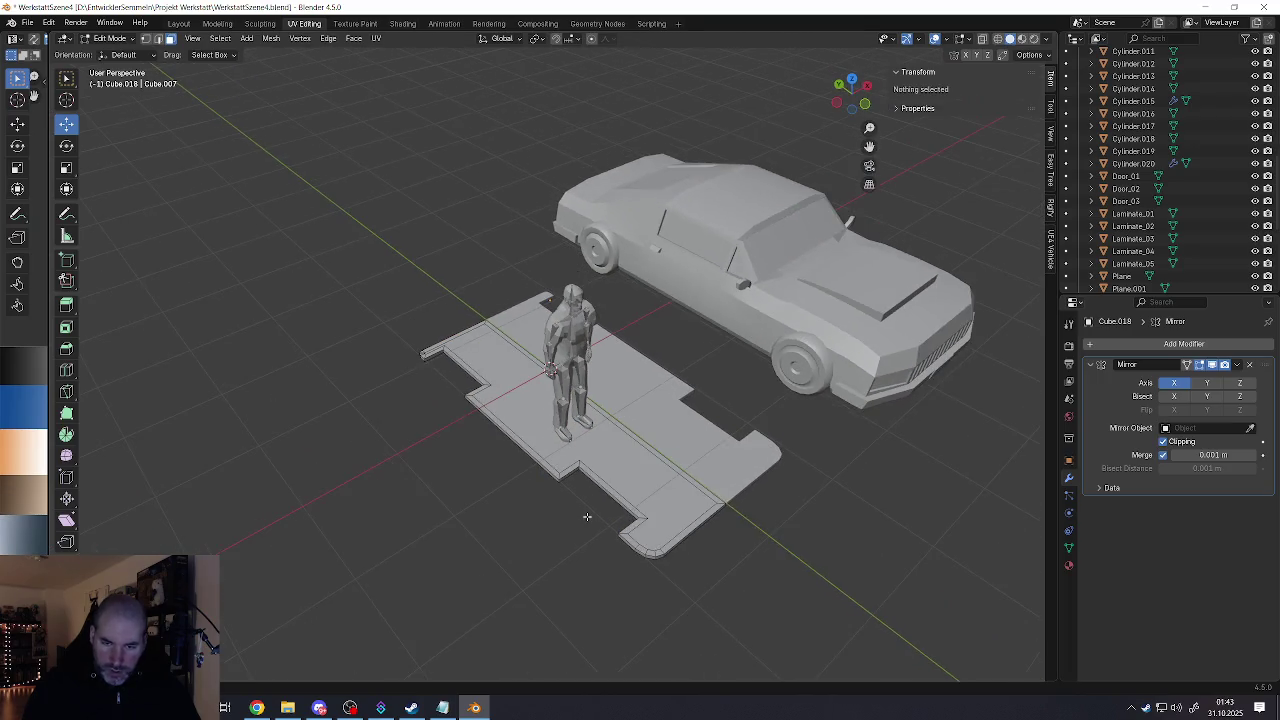
pyautogui.moveTo(672, 535)
pyautogui.mouseDown(button='middle')
pyautogui.moveTo(645, 520)
pyautogui.moveTo(634, 529)
pyautogui.mouseUp(button='middle')
pyautogui.click(645, 520)
pyautogui.scroll(2, 645, 520)
pyautogui.press('Tab')
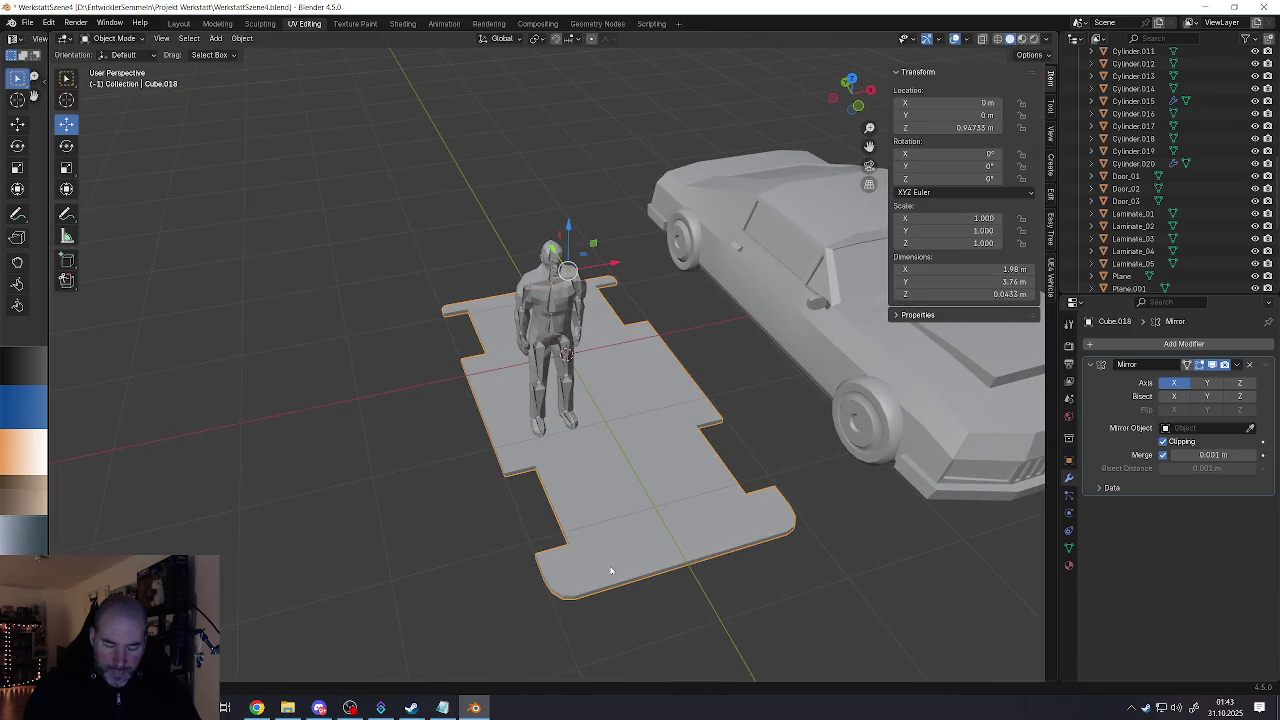
# Step: Re-enter the platform's Edit Mode and clear the edge selection
pyautogui.press('Tab')
pyautogui.scroll(3, 558, 580)
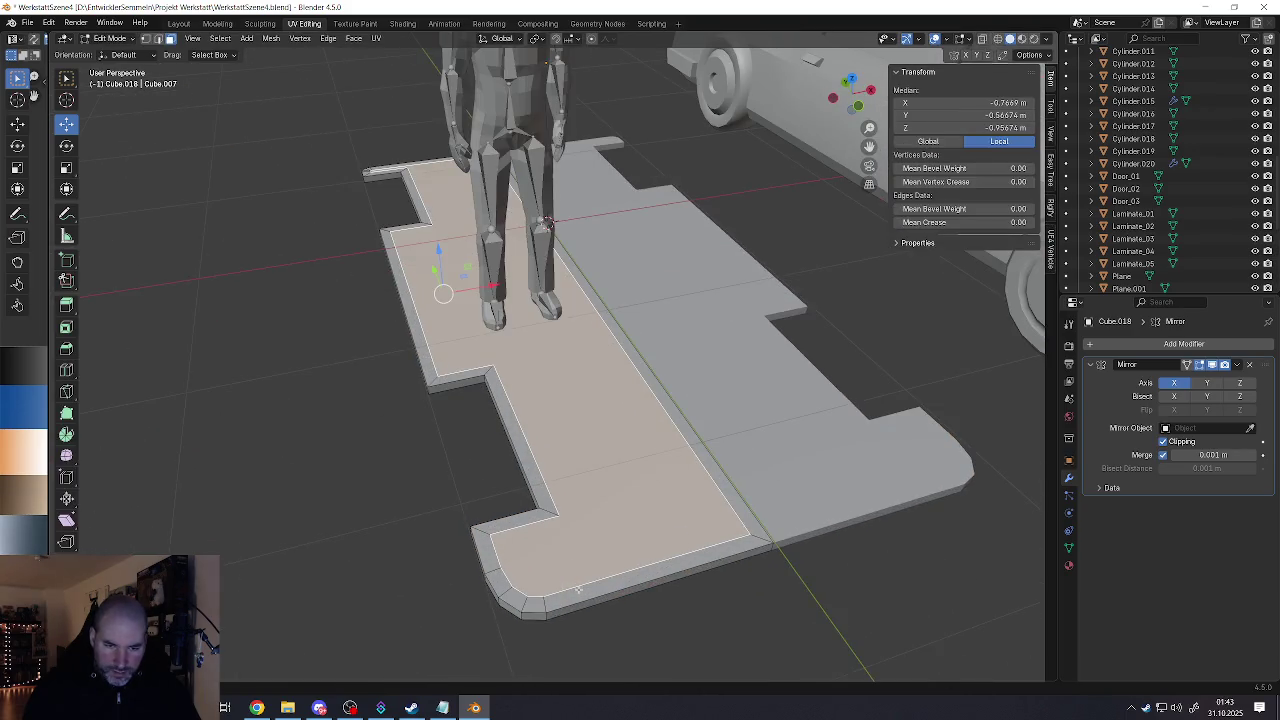
pyautogui.click(578, 590)
pyautogui.keyDown('alt'); pyautogui.click(578, 590); pyautogui.keyUp('alt')
pyautogui.moveTo(578, 590)
pyautogui.mouseDown(button='middle')
pyautogui.moveTo(574, 536)
pyautogui.moveTo(637, 512)
pyautogui.mouseUp(button='middle')
pyautogui.scroll(-2, 574, 536)
pyautogui.scroll(-2, 574, 536)
pyautogui.scroll(-2, 574, 536)
pyautogui.hotkey('alt', 'a')
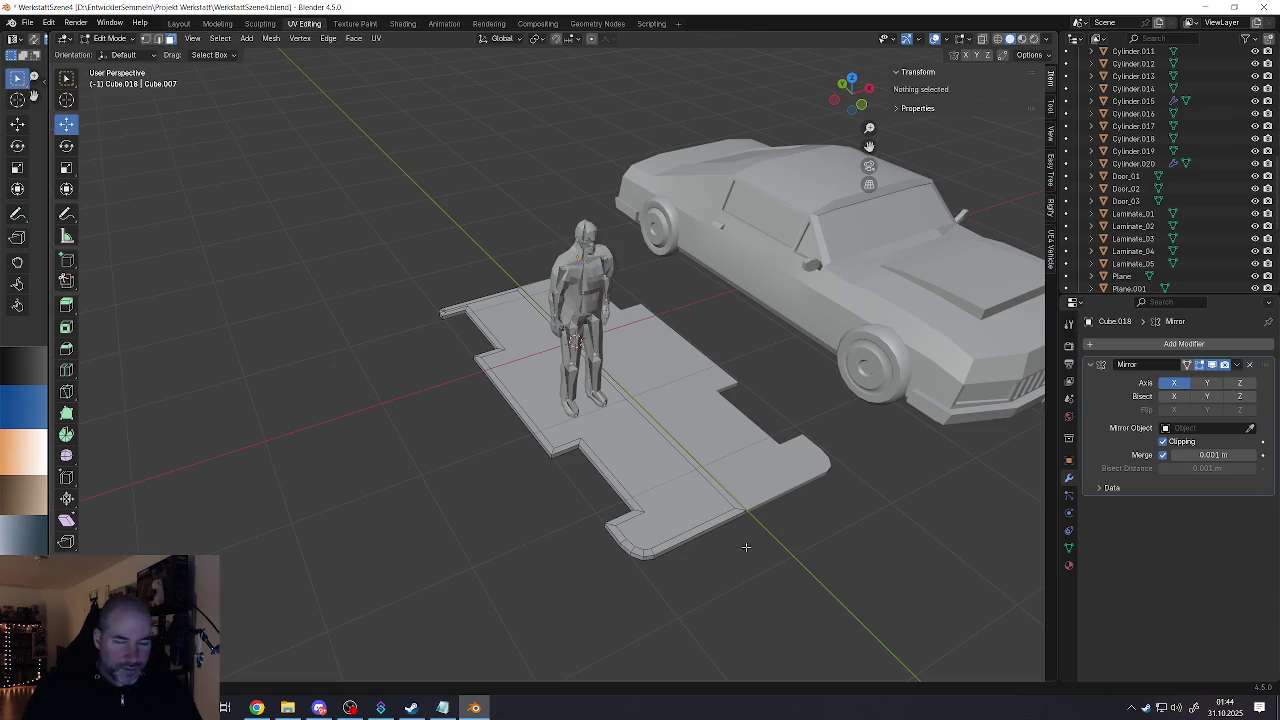
# Step: Orbit to a low side view and select the platform's centre-line edge
pyautogui.scroll(1, 700, 490)
pyautogui.scroll(1, 636, 502)
pyautogui.scroll(1, 628, 482)
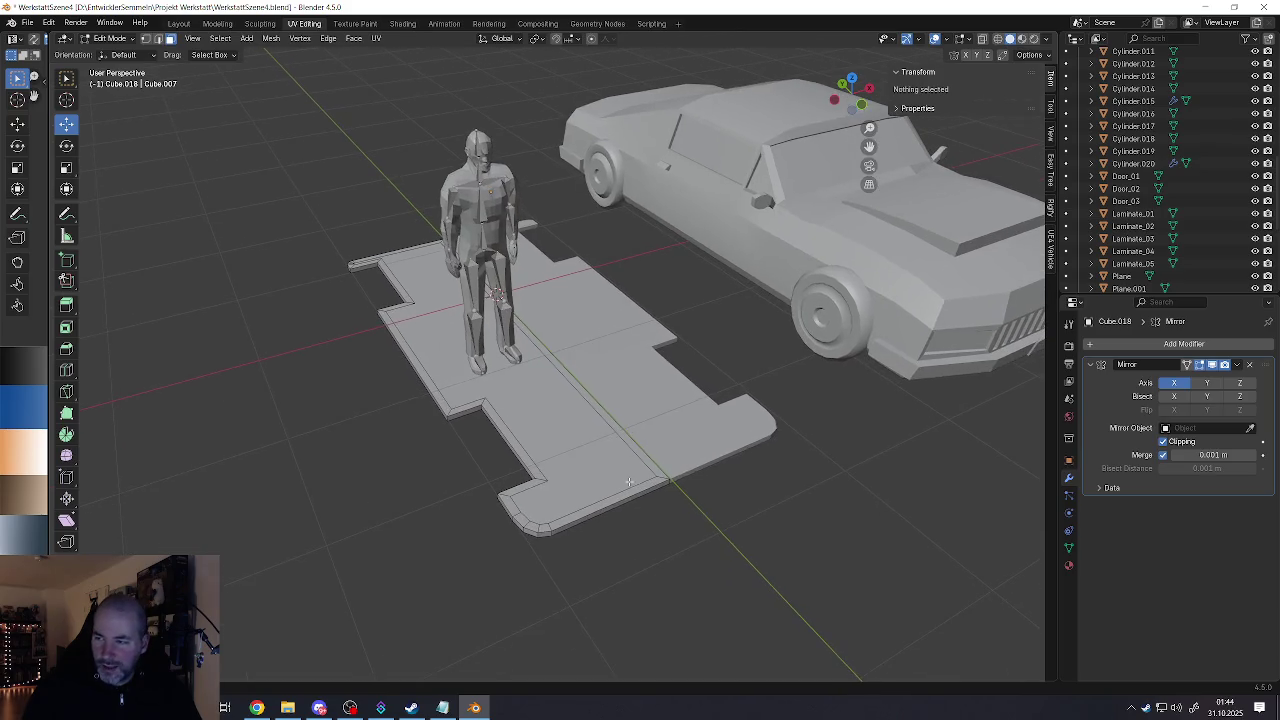
pyautogui.moveTo(616, 503); pyautogui.dragTo(518, 517, button='middle')
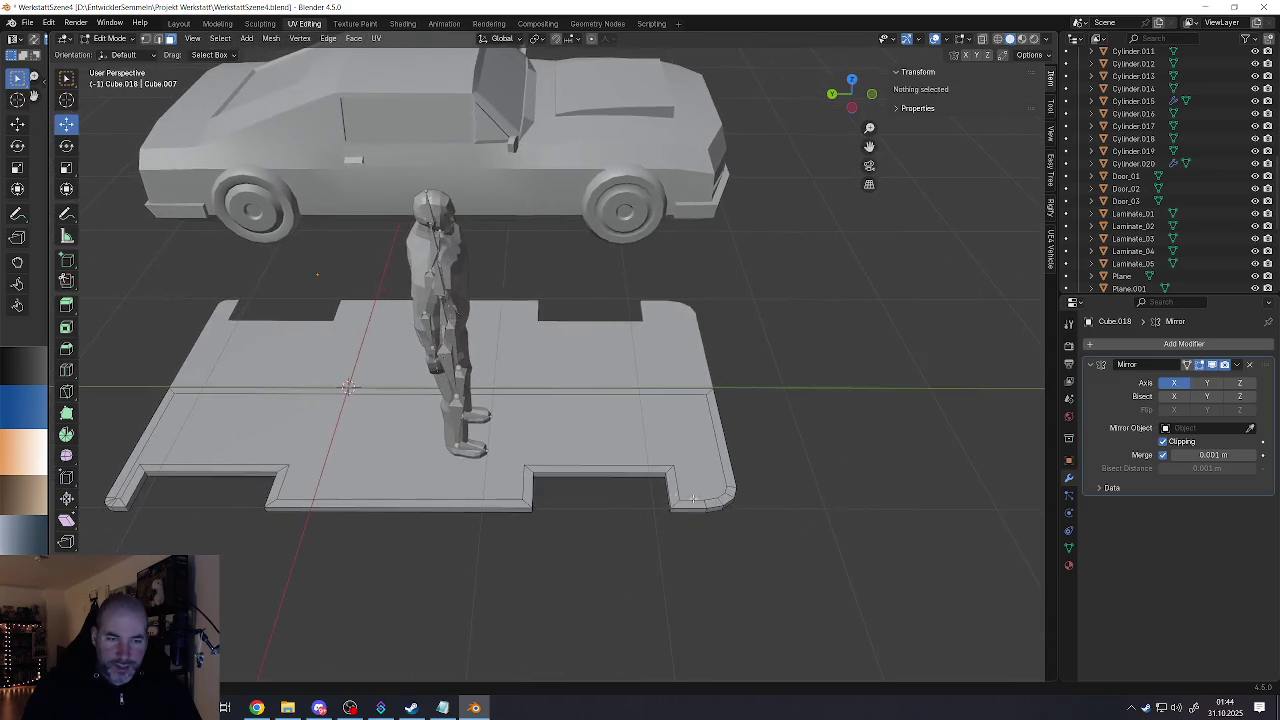
pyautogui.moveTo(693, 498)
pyautogui.mouseDown(button='middle')
pyautogui.moveTo(375, 519)
pyautogui.moveTo(404, 546)
pyautogui.mouseUp(button='middle')
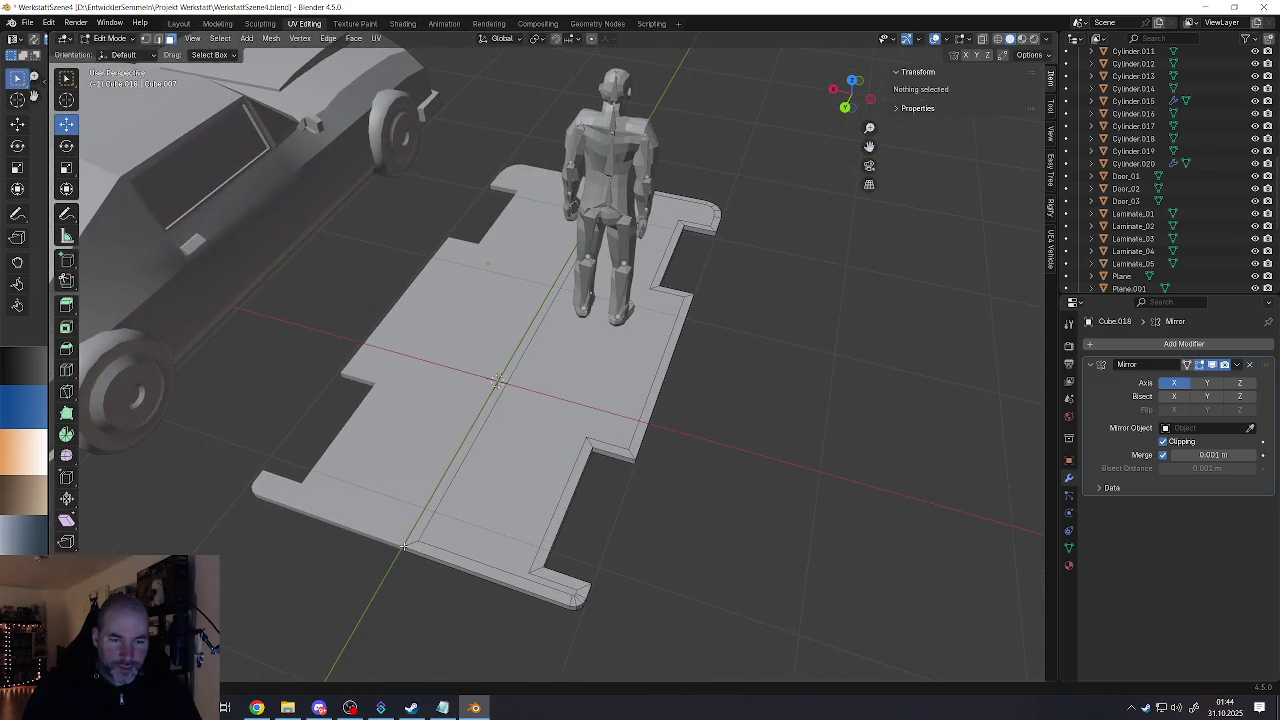
pyautogui.click(408, 546)
pyautogui.click(410, 540)
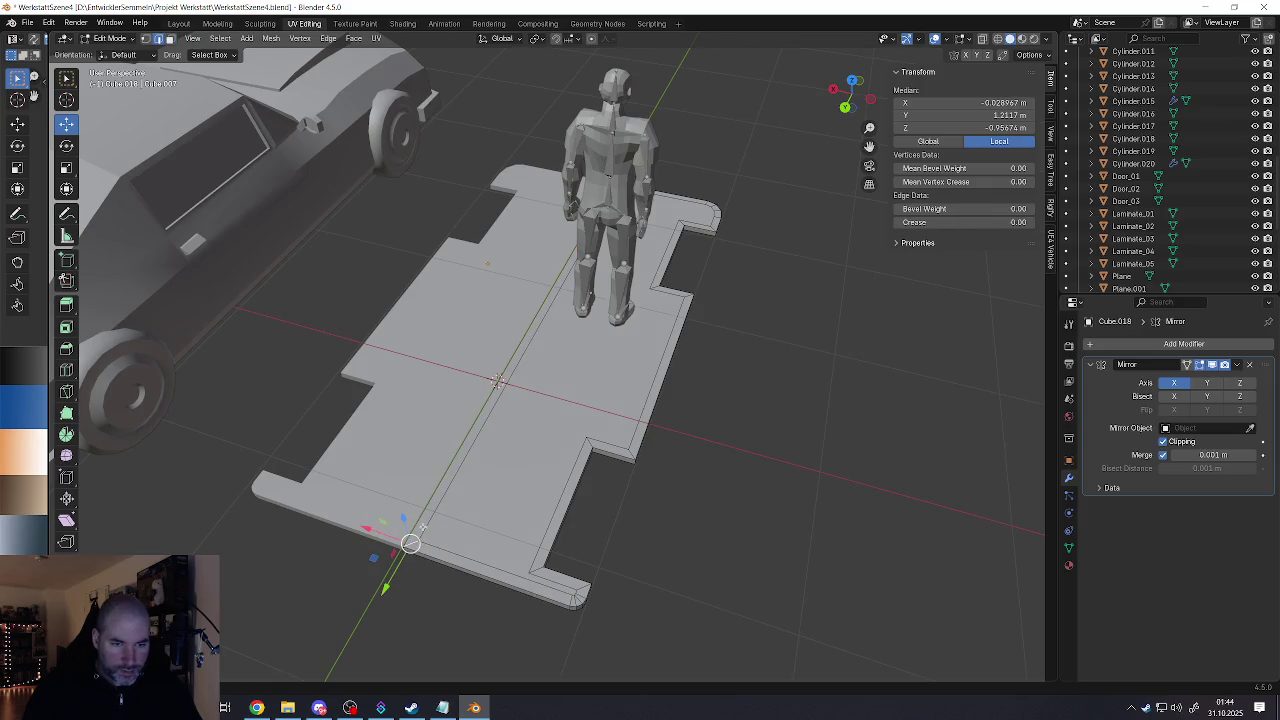
pyautogui.click(417, 519)
pyautogui.moveTo(417, 519)
pyautogui.mouseDown(button='middle')
pyautogui.moveTo(454, 516)
pyautogui.moveTo(472, 197)
pyautogui.mouseUp(button='middle')
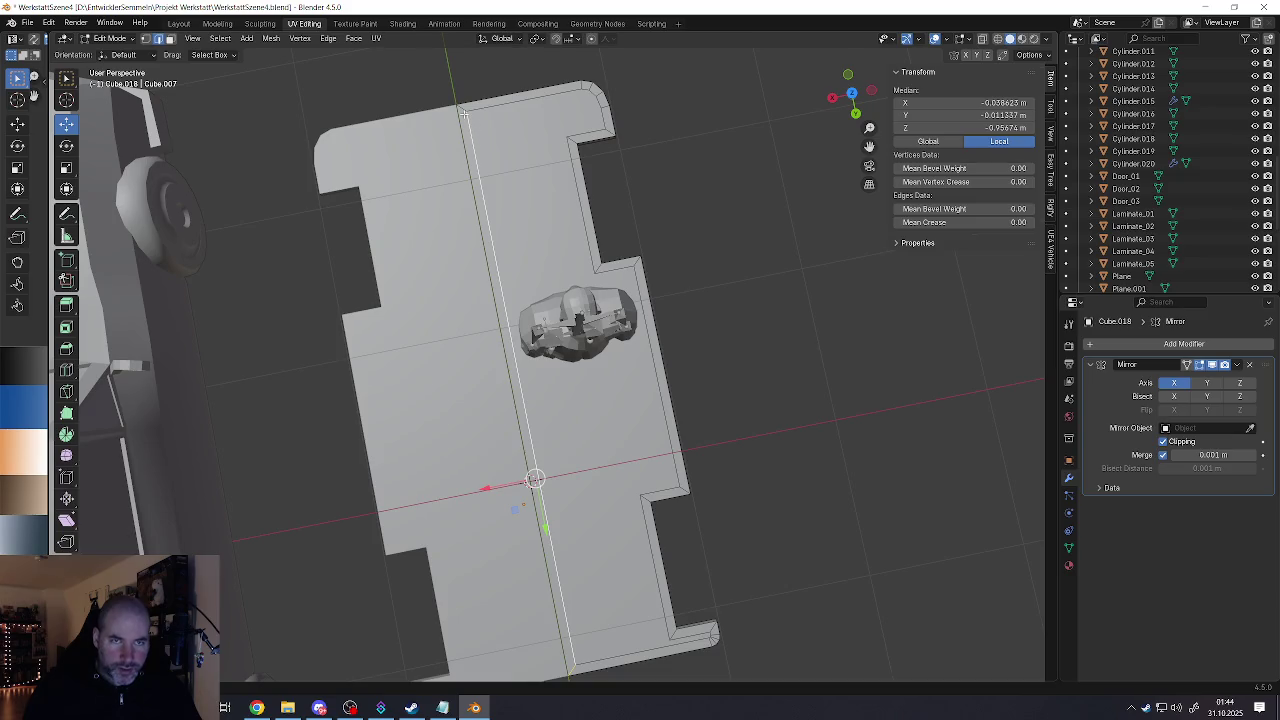
# Step: Dissolve the platform's centre-line edge with X > Dissolve Edges
pyautogui.press('x')
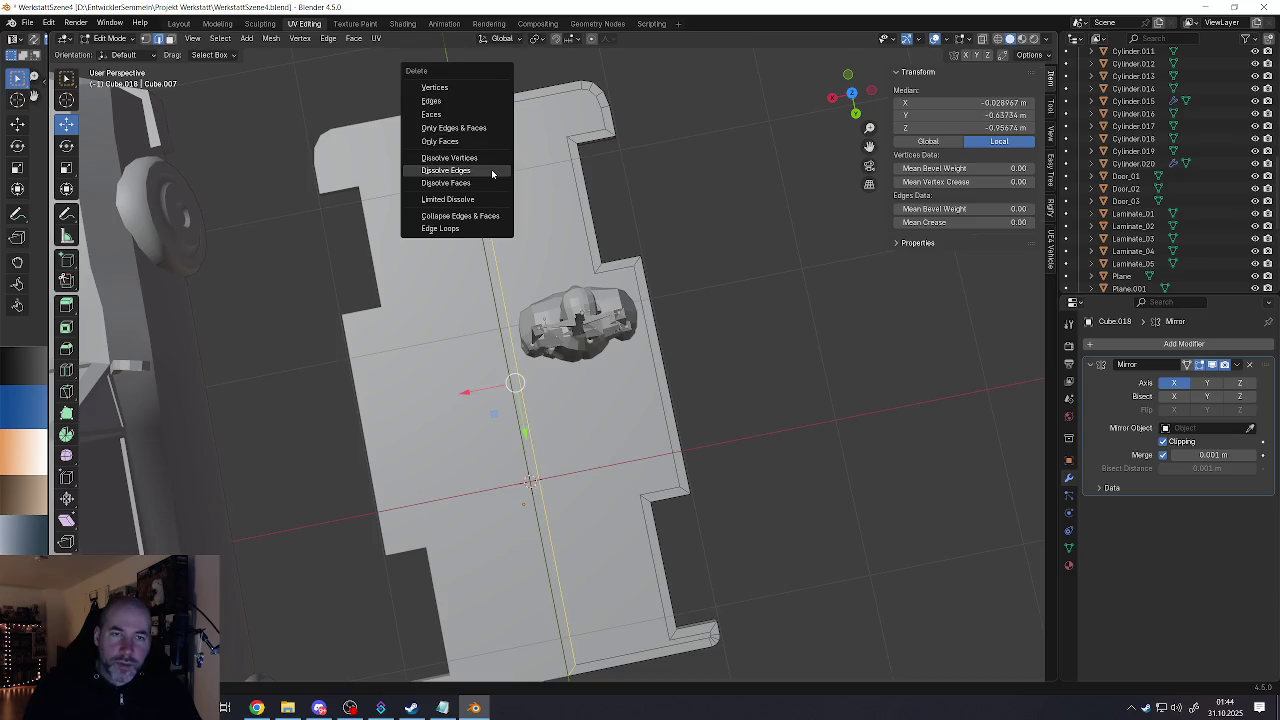
pyautogui.click(477, 170)
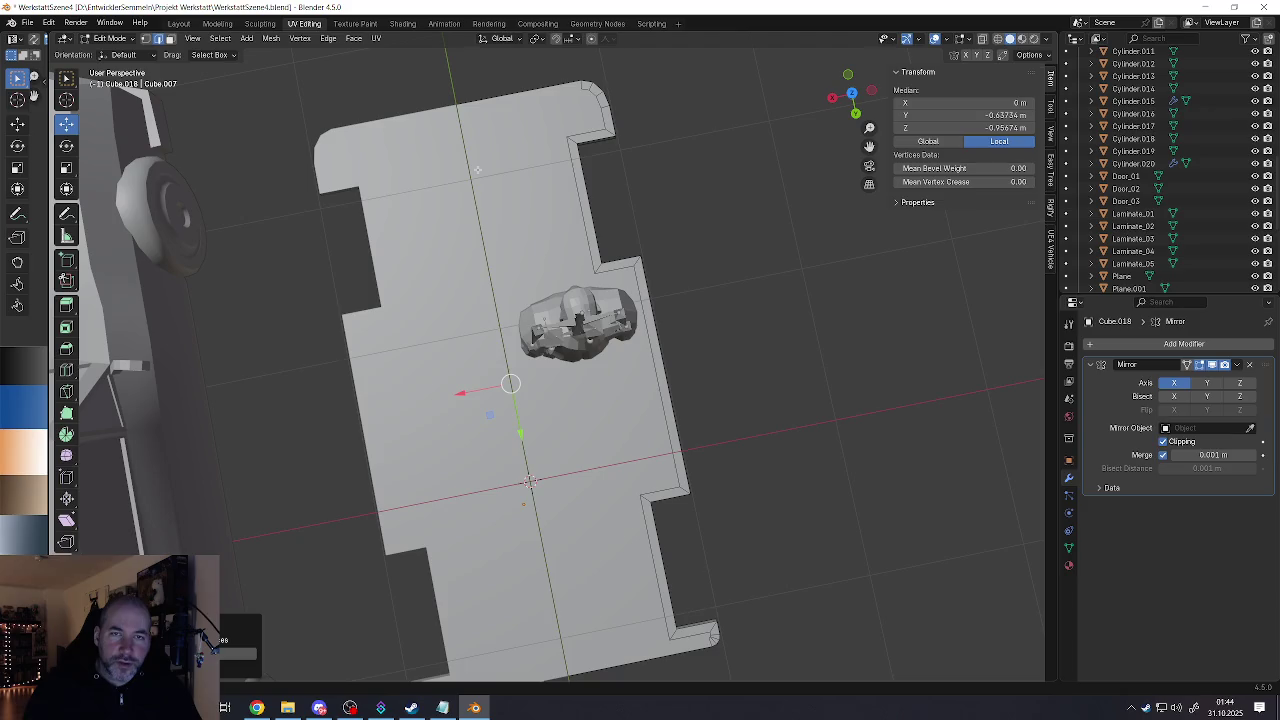
pyautogui.moveTo(530, 482); pyautogui.dragTo(500, 400, button='middle')
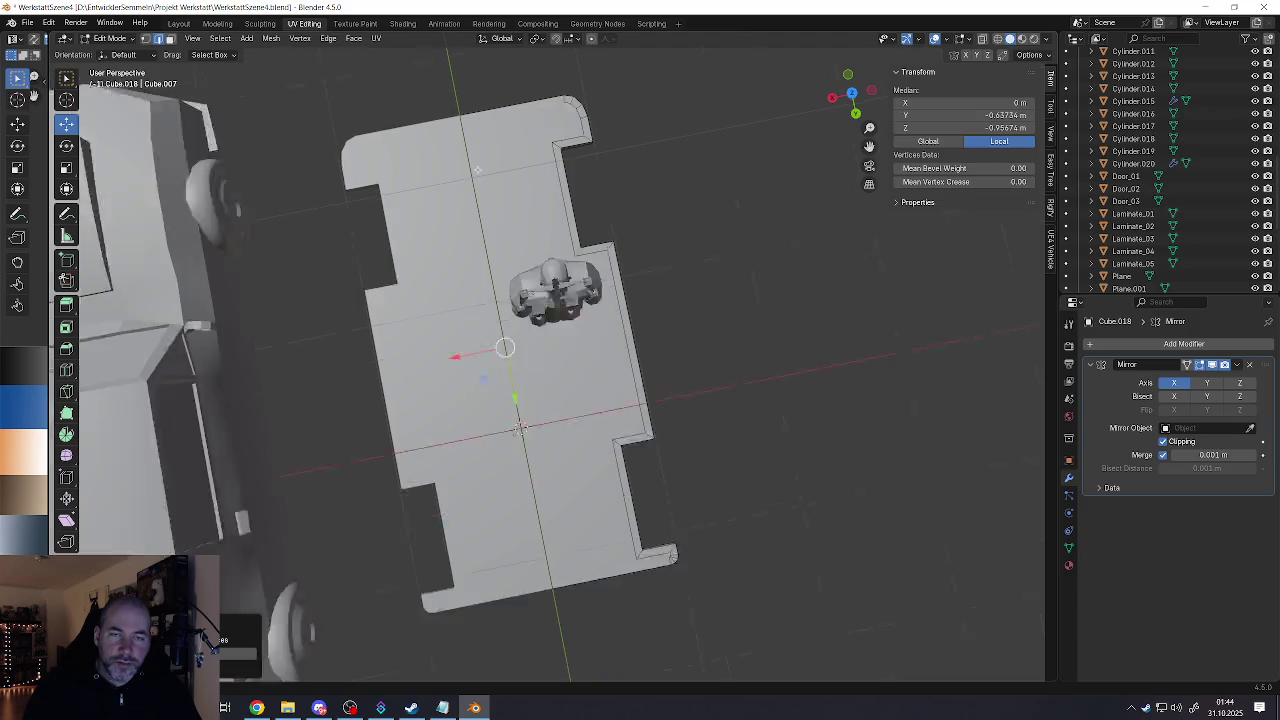
pyautogui.scroll(-3, 500, 400)
pyautogui.click(500, 400)
pyautogui.moveTo(380, 420)
pyautogui.mouseDown(button='middle')
pyautogui.moveTo(378, 213)
pyautogui.moveTo(558, 323)
pyautogui.moveTo(521, 335)
pyautogui.mouseUp(button='middle')
# Step: Inspect the dissolved platform from several angles and end in Object Mode
pyautogui.press('Tab')
pyautogui.scroll(3, 558, 323)
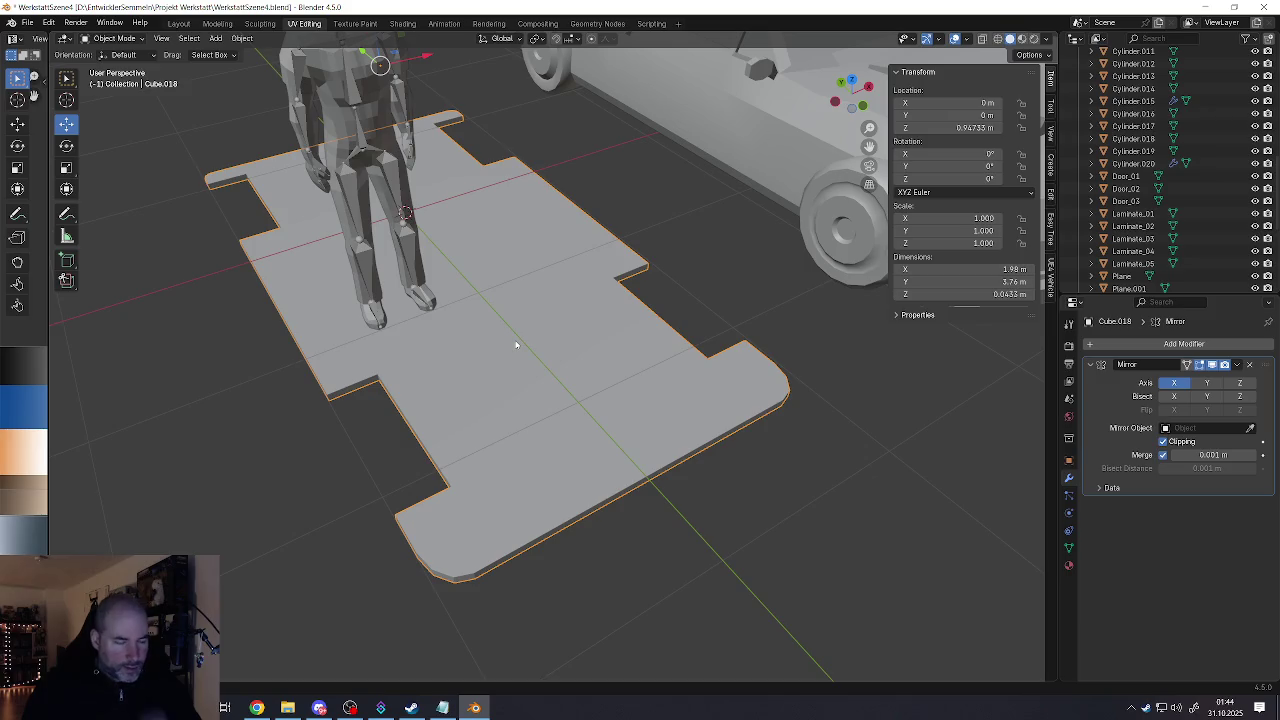
pyautogui.scroll(-3, 516, 345)
pyautogui.moveTo(486, 371); pyautogui.dragTo(534, 389, button='middle')
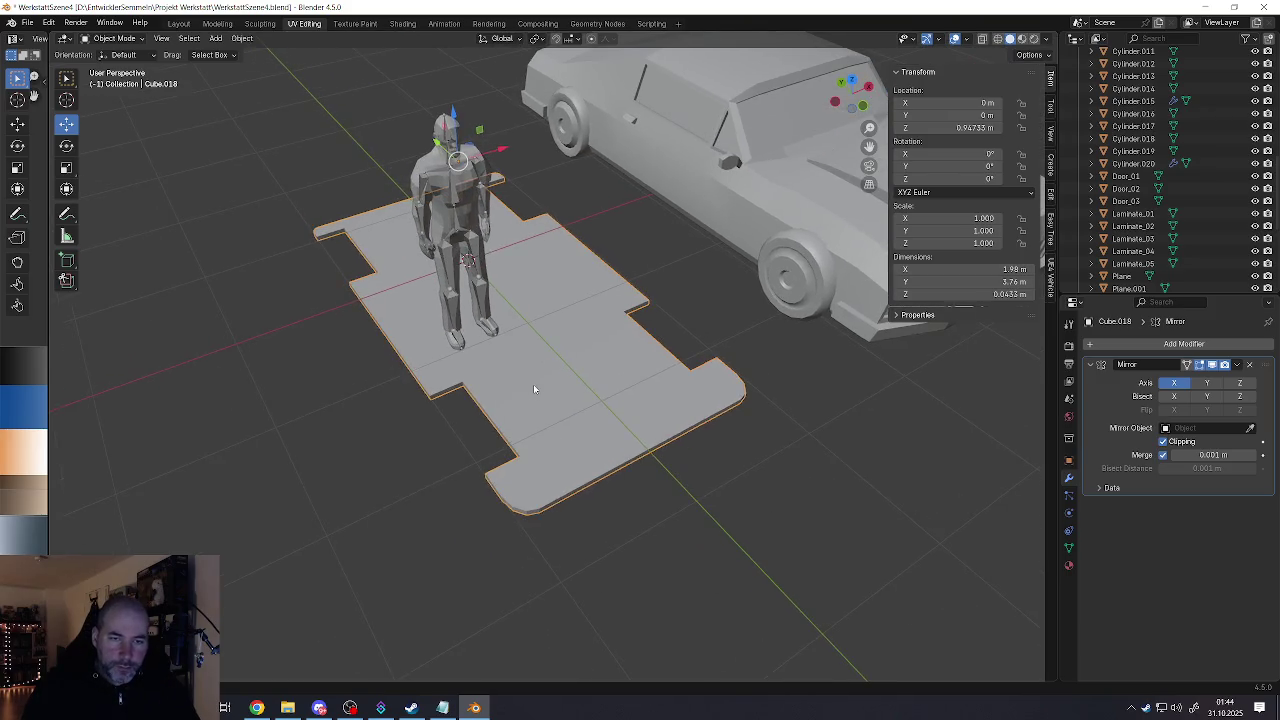
pyautogui.press('Tab')
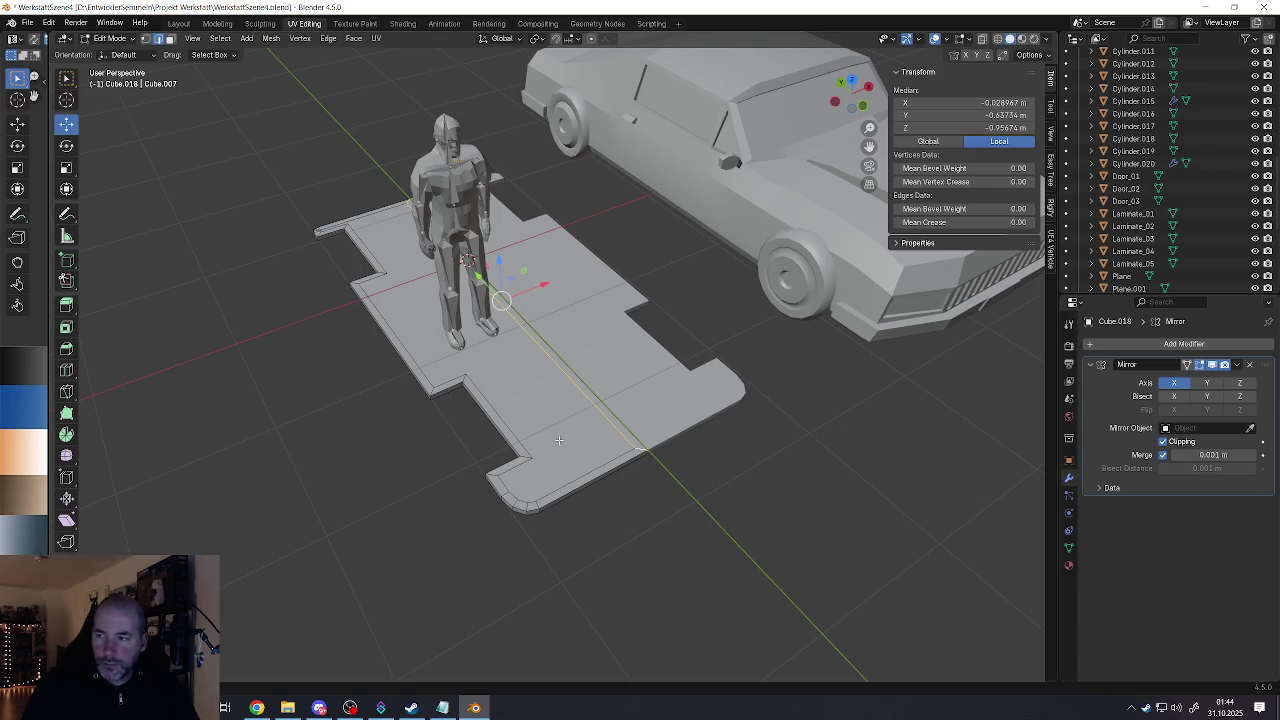
pyautogui.moveTo(531, 425)
pyautogui.mouseDown(button='middle')
pyautogui.moveTo(608, 408)
pyautogui.moveTo(600, 423)
pyautogui.mouseUp(button='middle')
pyautogui.press('Tab')
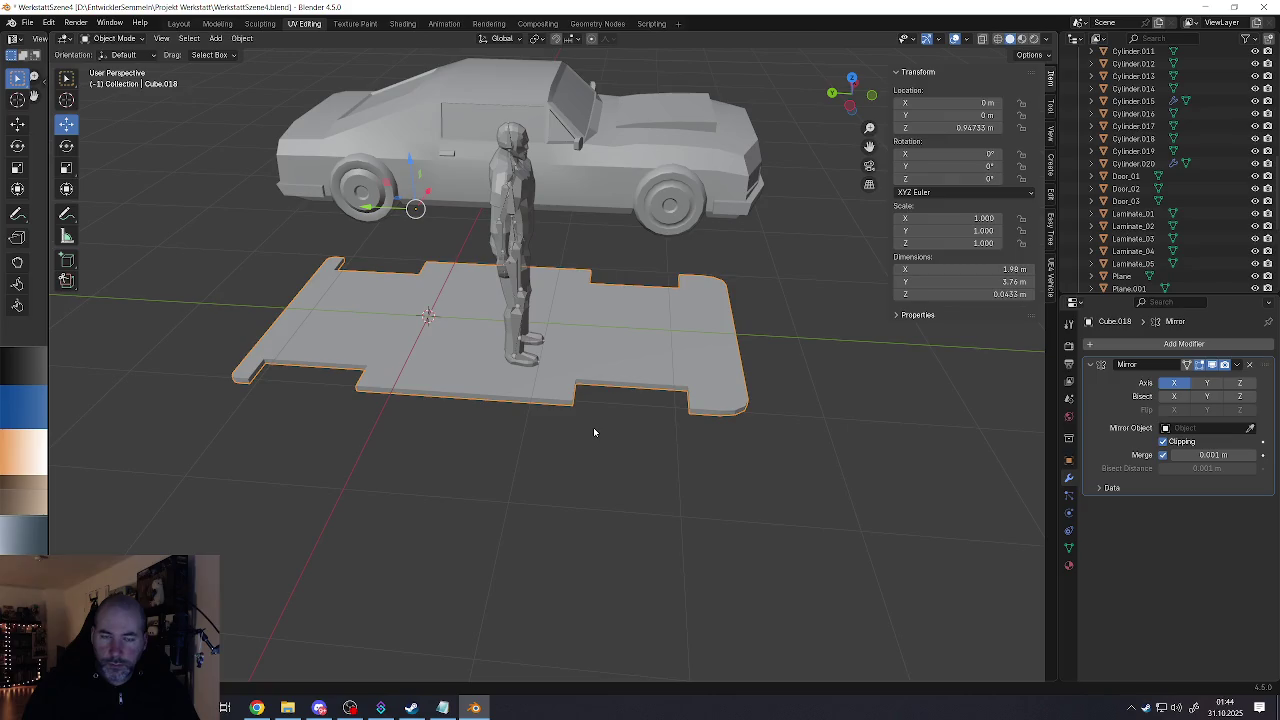
# Step: Select the car and enter its Edit Mode to view its underside
pyautogui.click(593, 427)
pyautogui.hotkey('shift', 'a')
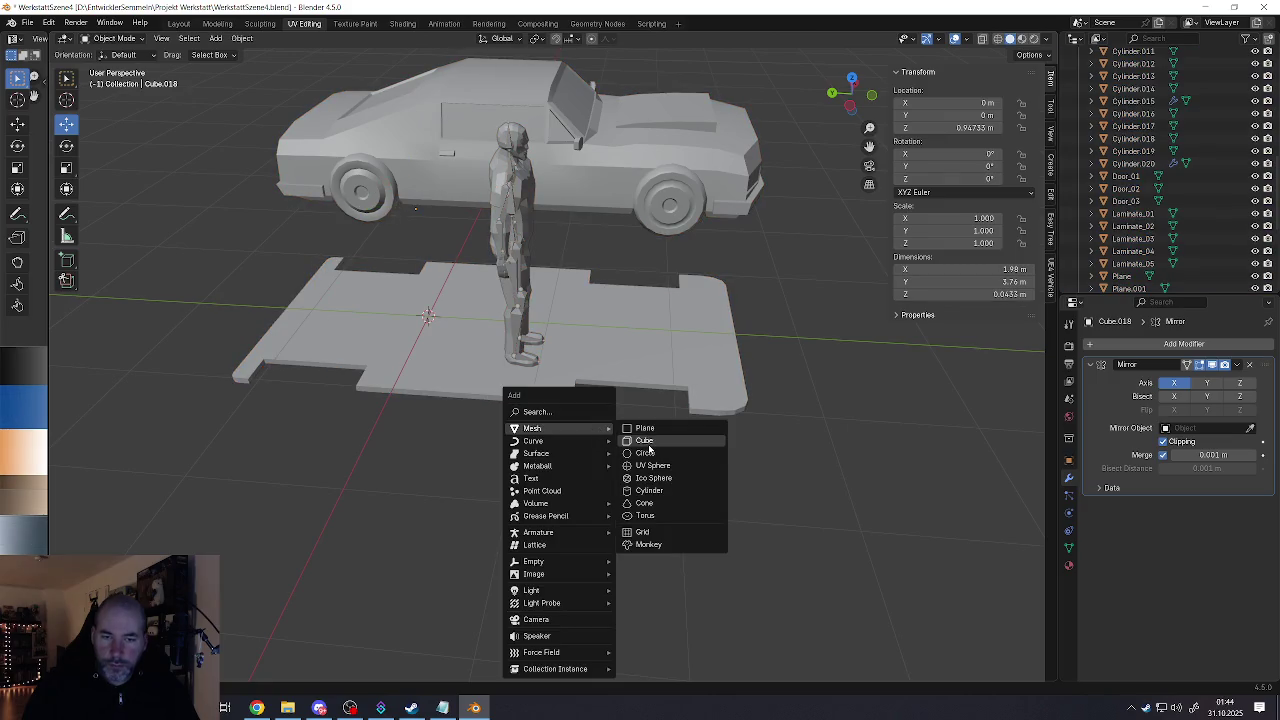
pyautogui.press('Escape')
pyautogui.click(515, 160)
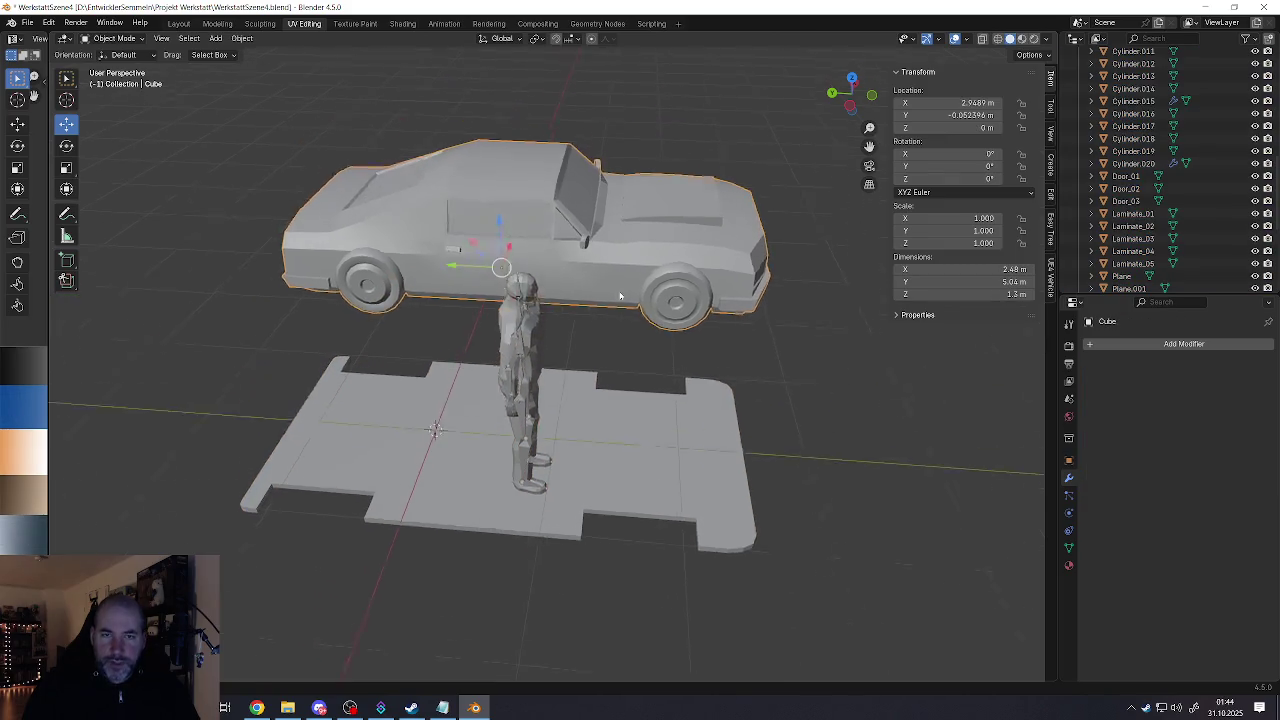
pyautogui.press('Tab')
pyautogui.scroll(3, 513, 283)
pyautogui.moveTo(513, 283)
pyautogui.mouseDown(button='middle')
pyautogui.moveTo(544, 230)
pyautogui.moveTo(489, 322)
pyautogui.moveTo(494, 342)
pyautogui.mouseUp(button='middle')
pyautogui.scroll(-4, 489, 322)
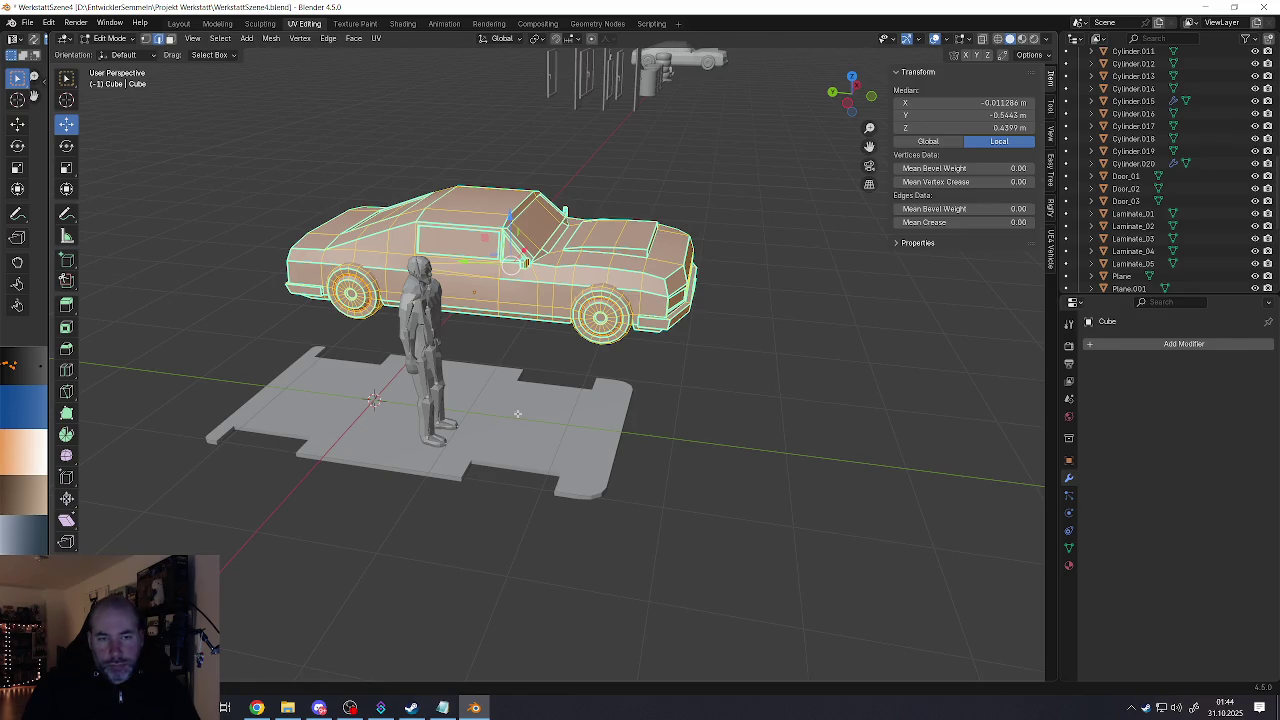
pyautogui.moveTo(517, 413); pyautogui.dragTo(521, 413, button='middle')
# Step: Add a cube and scale it with S, Shift+Z into a thin, tall wall
pyautogui.hotkey('shift', 'a')
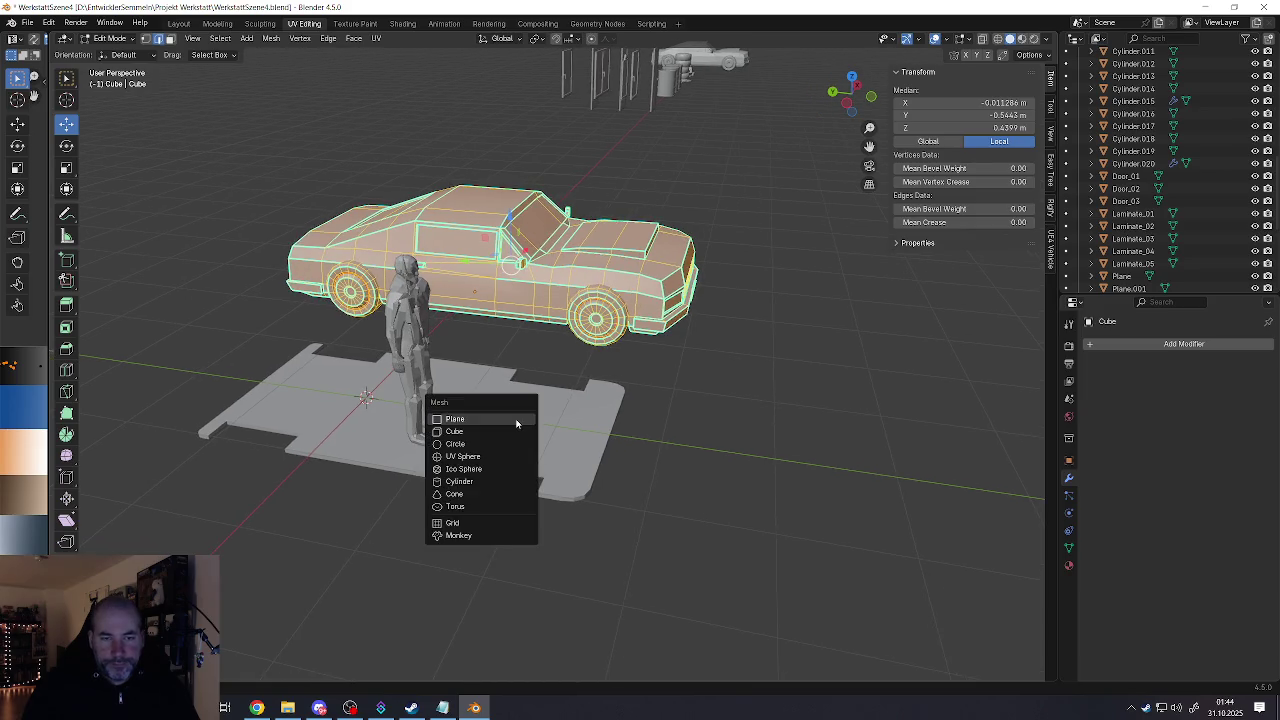
pyautogui.click(496, 428)
pyautogui.moveTo(498, 429)
pyautogui.mouseDown(button='middle')
pyautogui.moveTo(463, 409)
pyautogui.moveTo(541, 352)
pyautogui.mouseUp(button='middle')
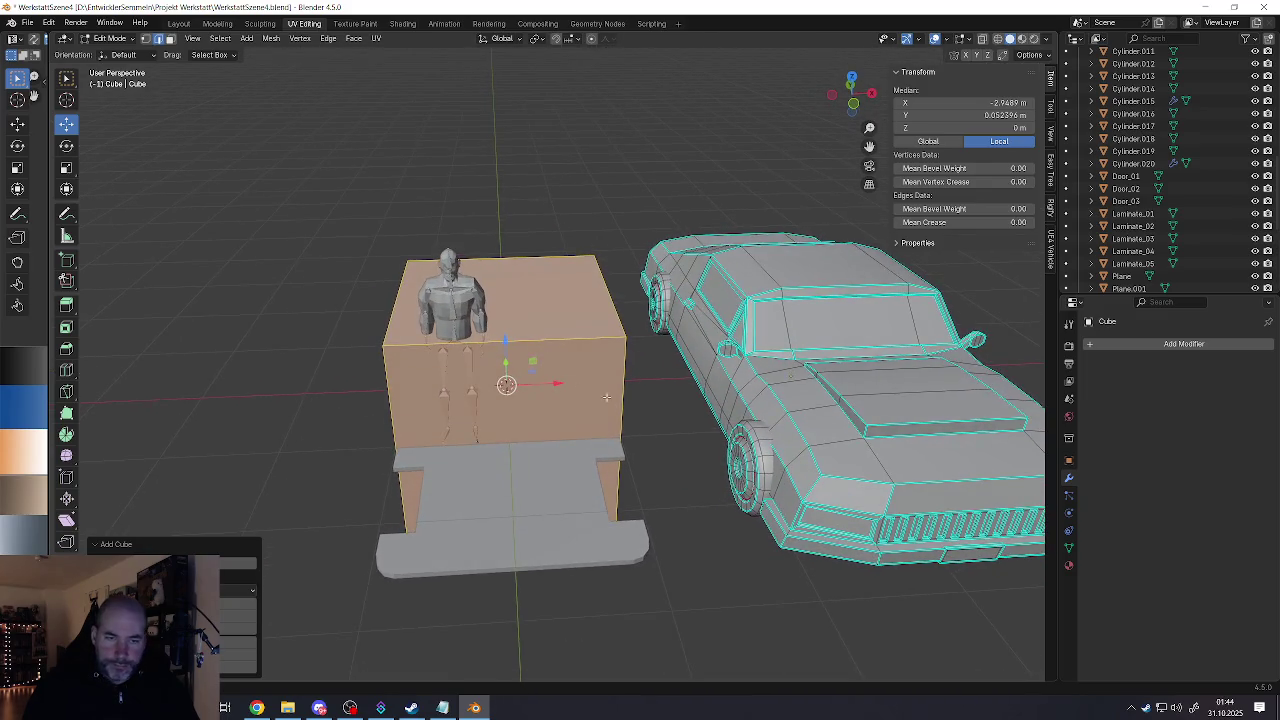
pyautogui.press('s')
pyautogui.hotkey('shift', 'z')
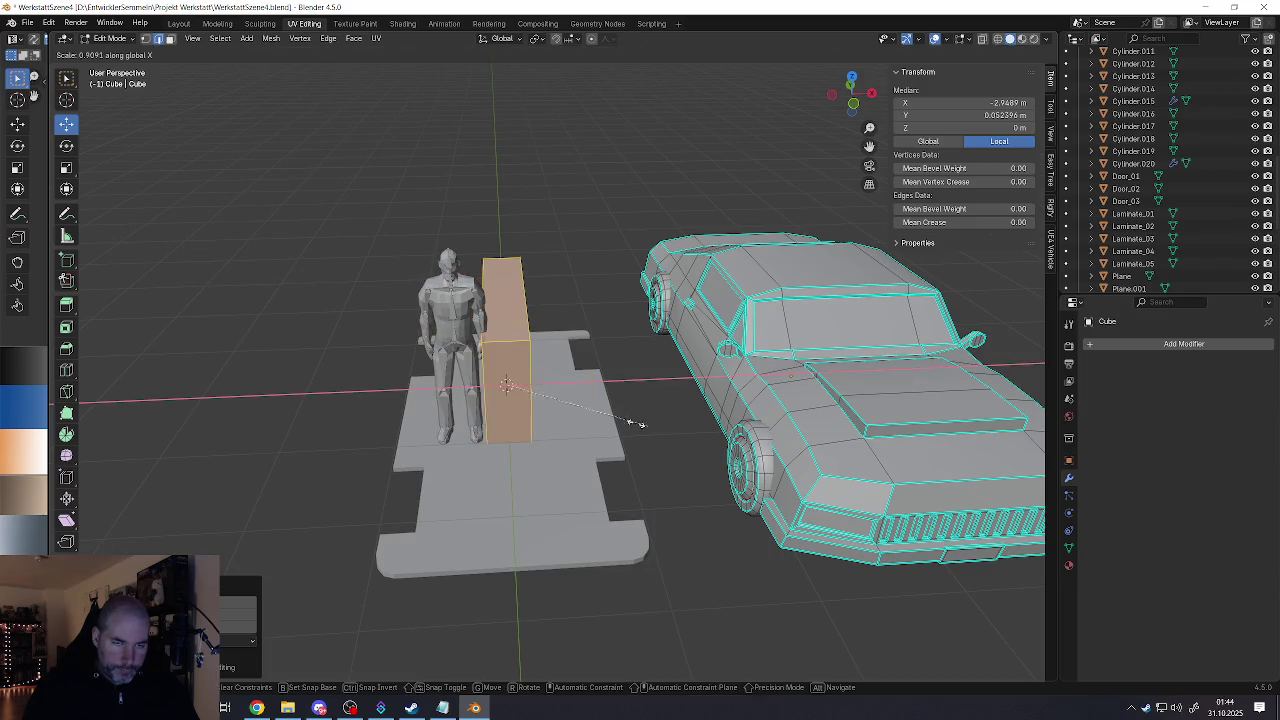
pyautogui.click(551, 400)
pyautogui.moveTo(551, 400); pyautogui.dragTo(536, 398, button='middle')
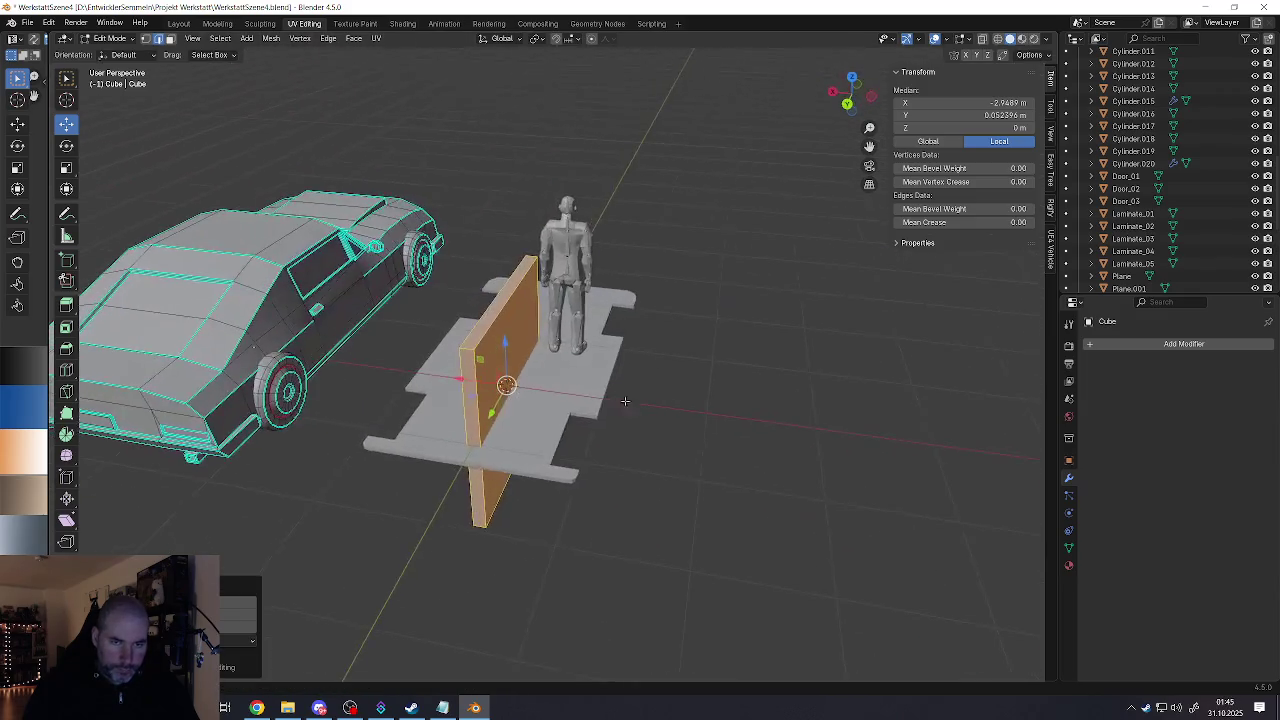
# Step: Separate the wall mesh with P and return to Object Mode
pyautogui.press('Tab')
pyautogui.rightClick(489, 387)
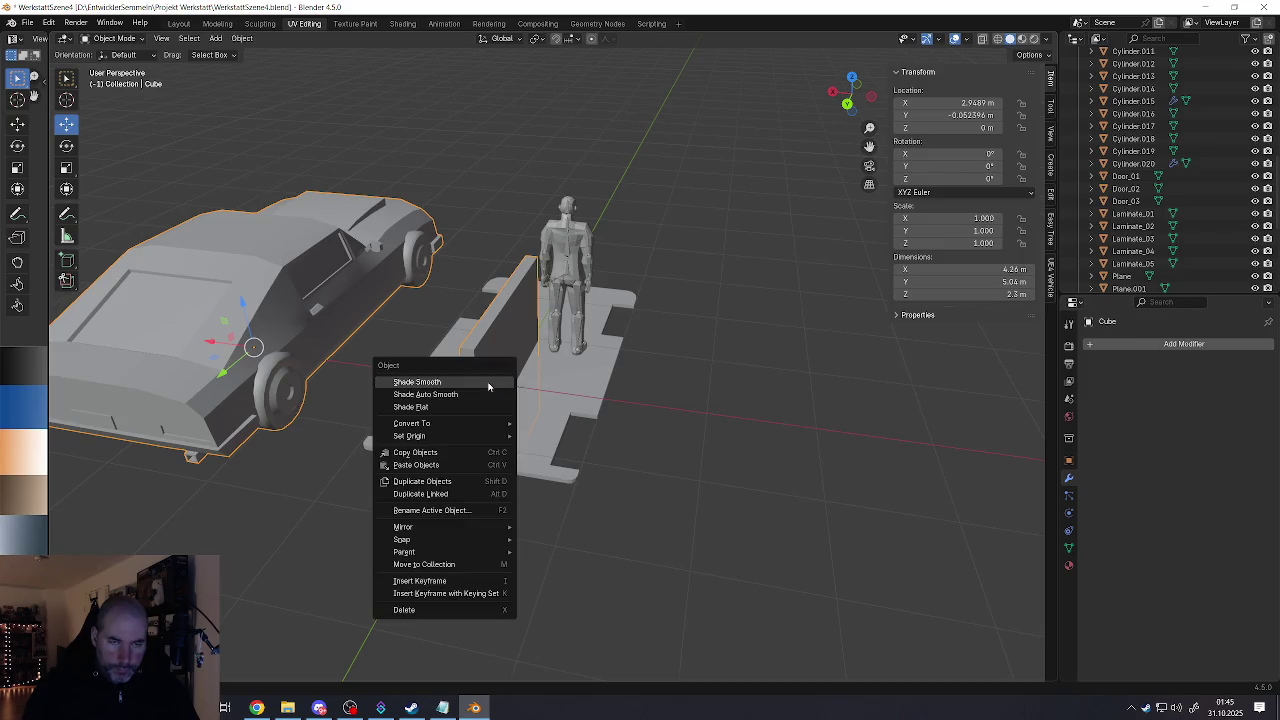
pyautogui.press('Tab')
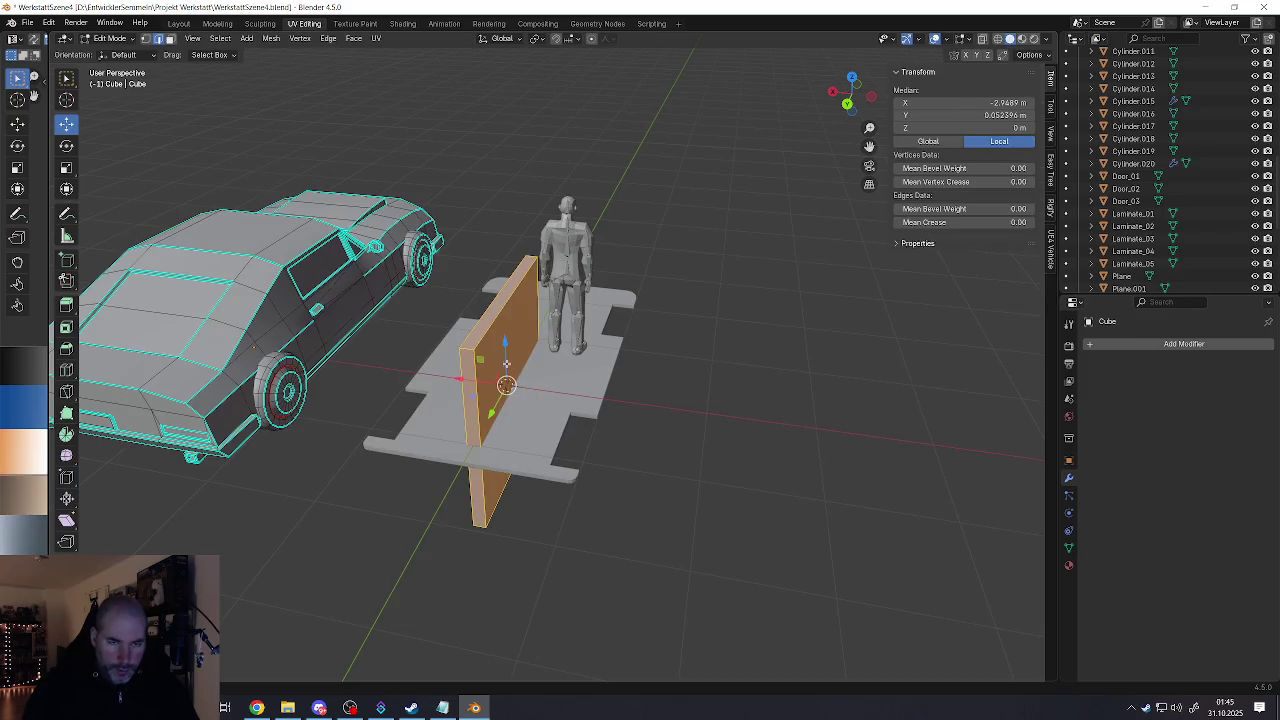
pyautogui.press('p')
pyautogui.click(482, 364)
pyautogui.press('Tab')
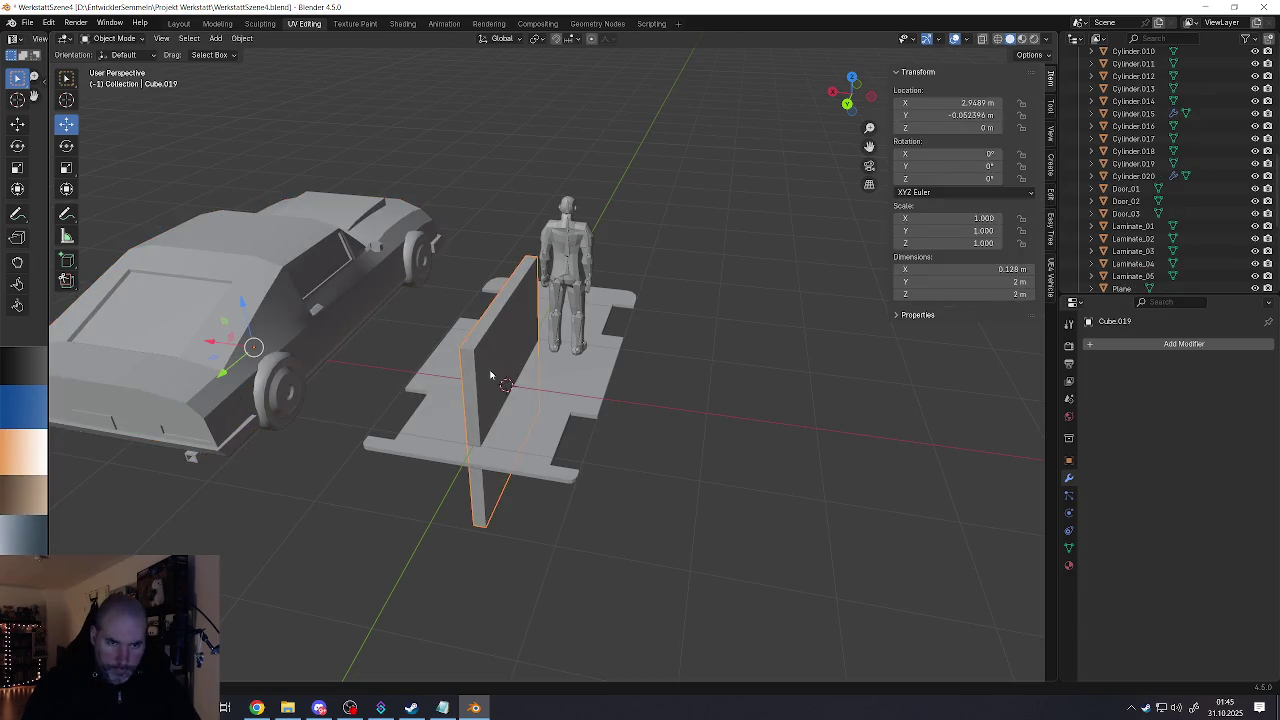
# Step: Recentre the wall panel's origin and move it along X to -0.959 m
pyautogui.rightClick(480, 422)
pyautogui.click(566, 423)
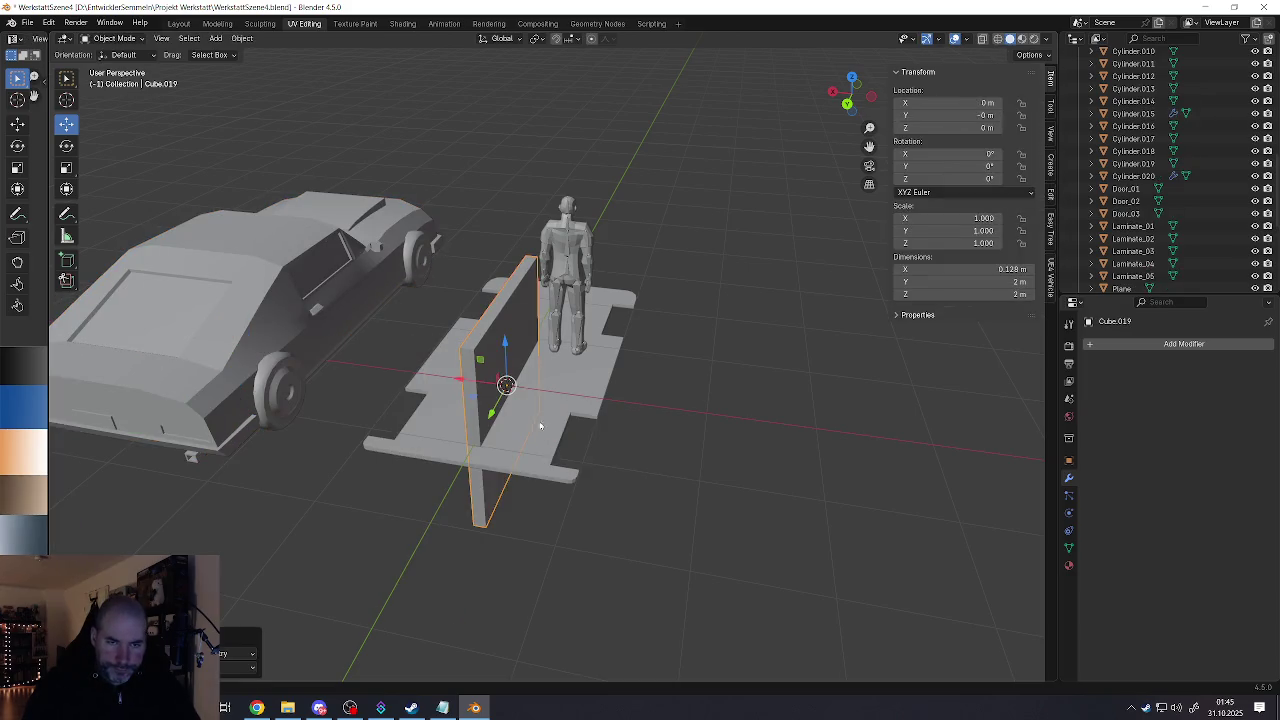
pyautogui.press('g')
pyautogui.press('x')
pyautogui.click(555, 386)
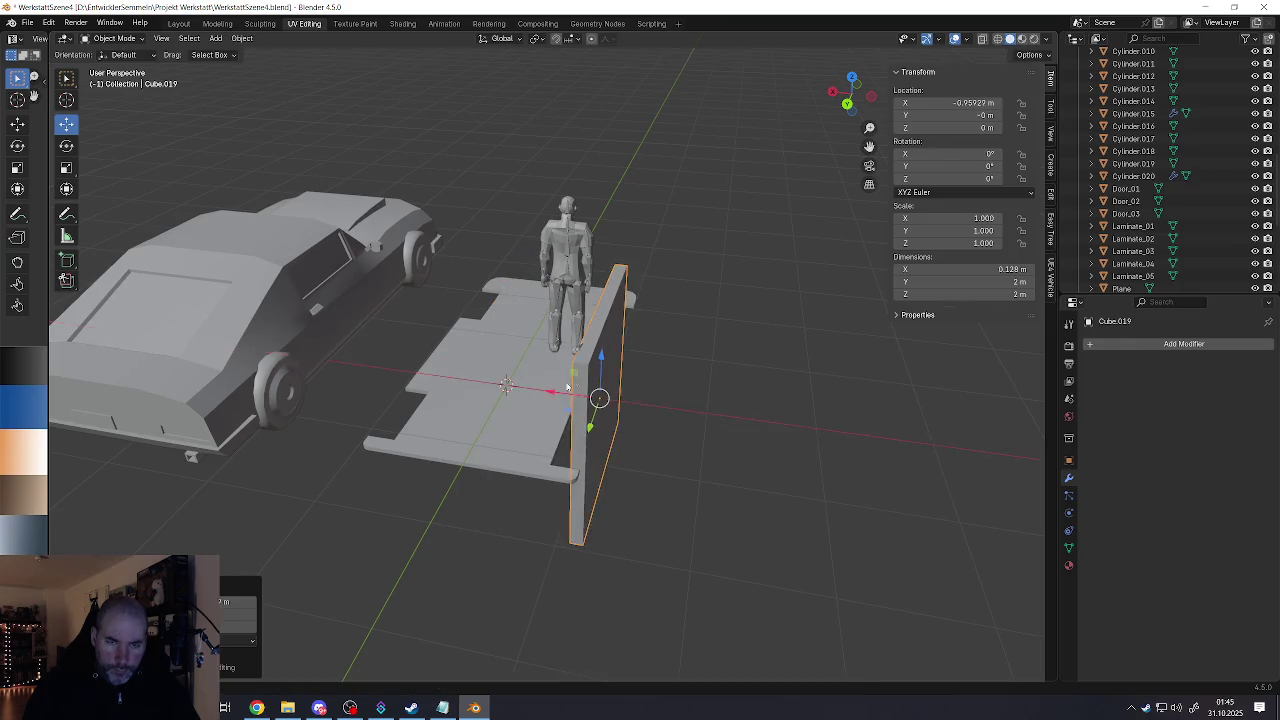
# Step: Slide the panel along Y to -0.366 m beside the platform, then inspect its mesh
pyautogui.moveTo(555, 386); pyautogui.dragTo(544, 380, button='middle')
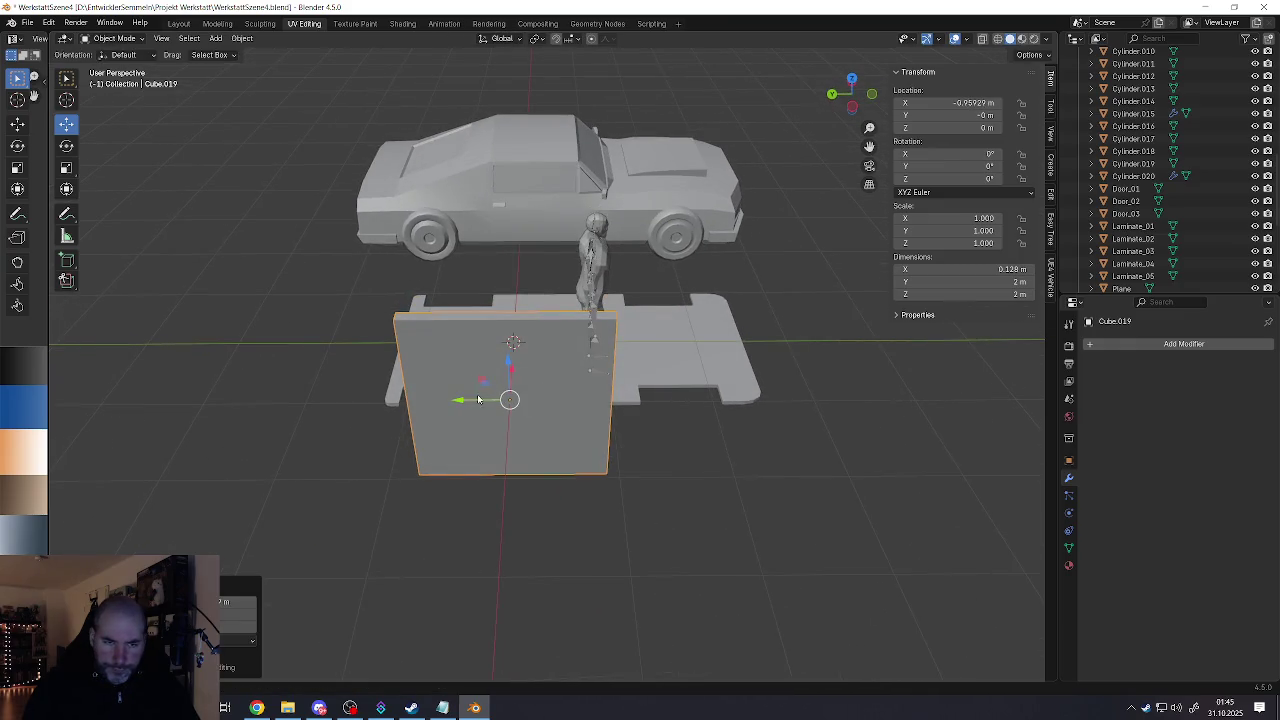
pyautogui.moveTo(478, 400); pyautogui.dragTo(510, 404)
pyautogui.moveTo(634, 367); pyautogui.dragTo(566, 390, button='middle')
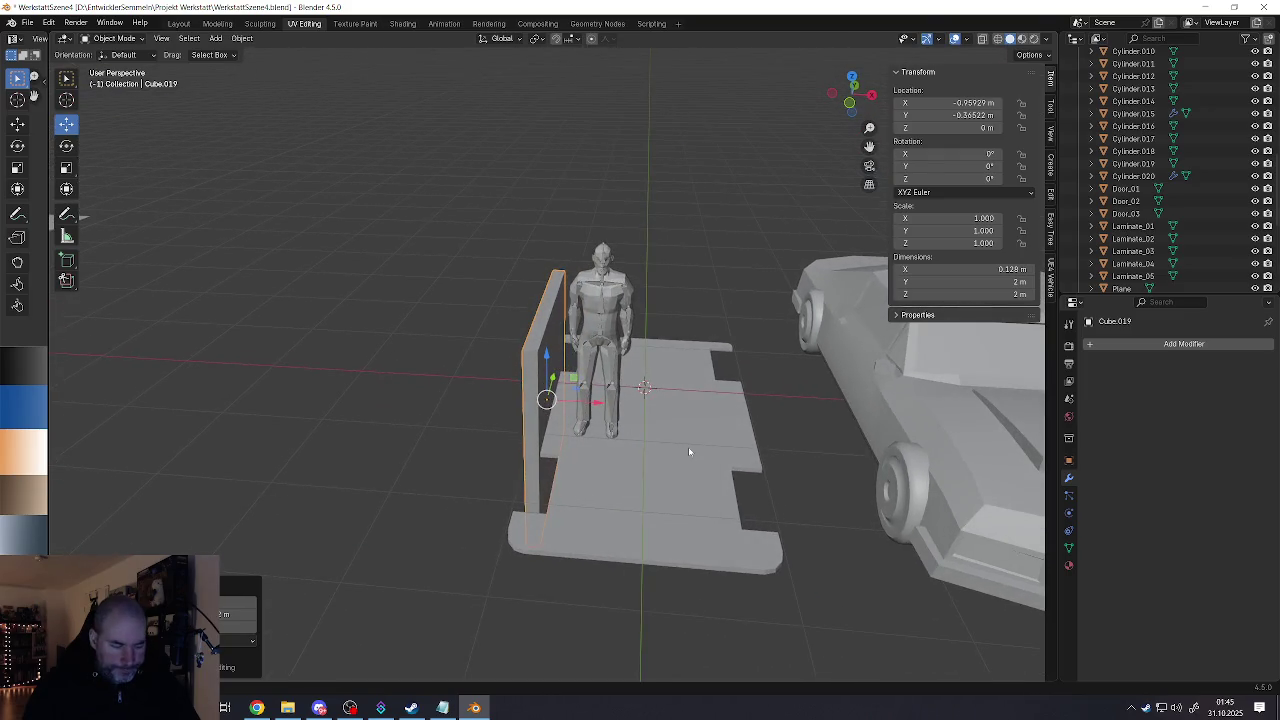
pyautogui.moveTo(688, 452)
pyautogui.mouseDown(button='middle')
pyautogui.moveTo(601, 489)
pyautogui.moveTo(574, 434)
pyautogui.mouseUp(button='middle')
pyautogui.press('Tab')
pyautogui.click(574, 490)
pyautogui.moveTo(574, 490)
pyautogui.mouseDown(button='middle')
pyautogui.moveTo(600, 485)
pyautogui.moveTo(570, 467)
pyautogui.mouseUp(button='middle')
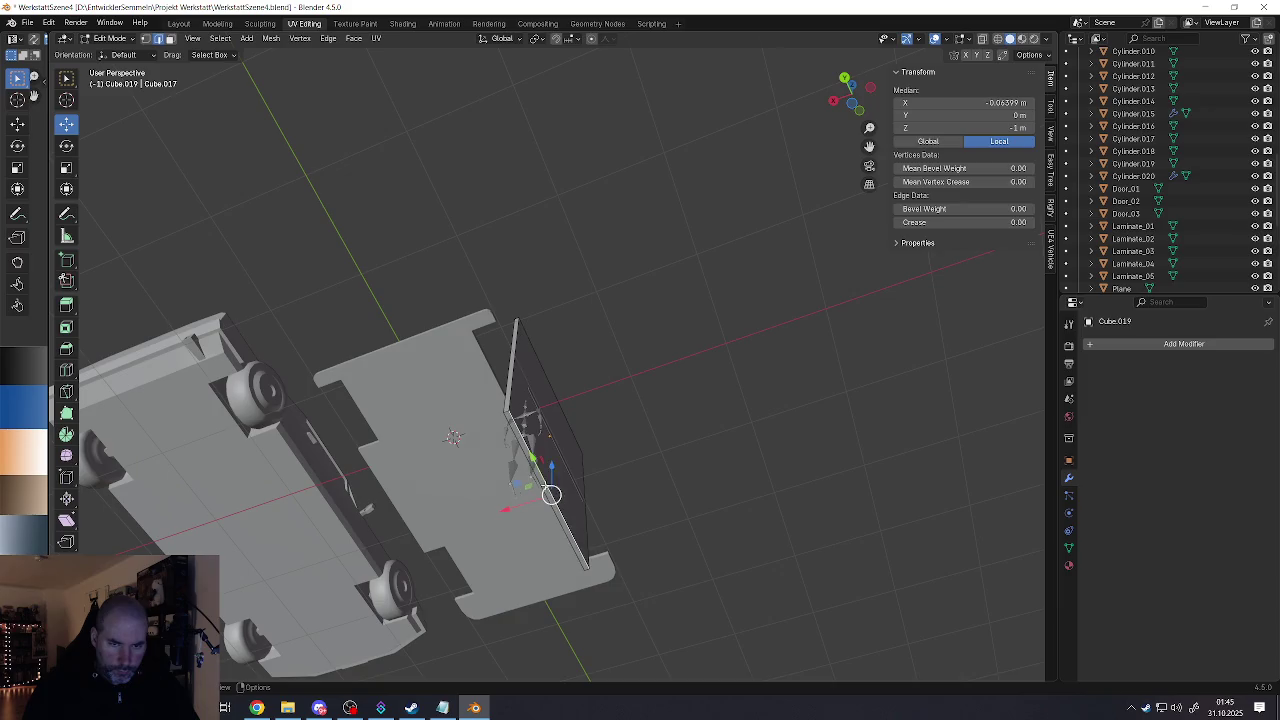
# Step: Raise the panel's bottom vertices up to the platform level
pyautogui.click(546, 492)
pyautogui.click(546, 492)
pyautogui.press('ctrl+KP_1')
pyautogui.moveTo(548, 496); pyautogui.dragTo(549, 496, button='middle')
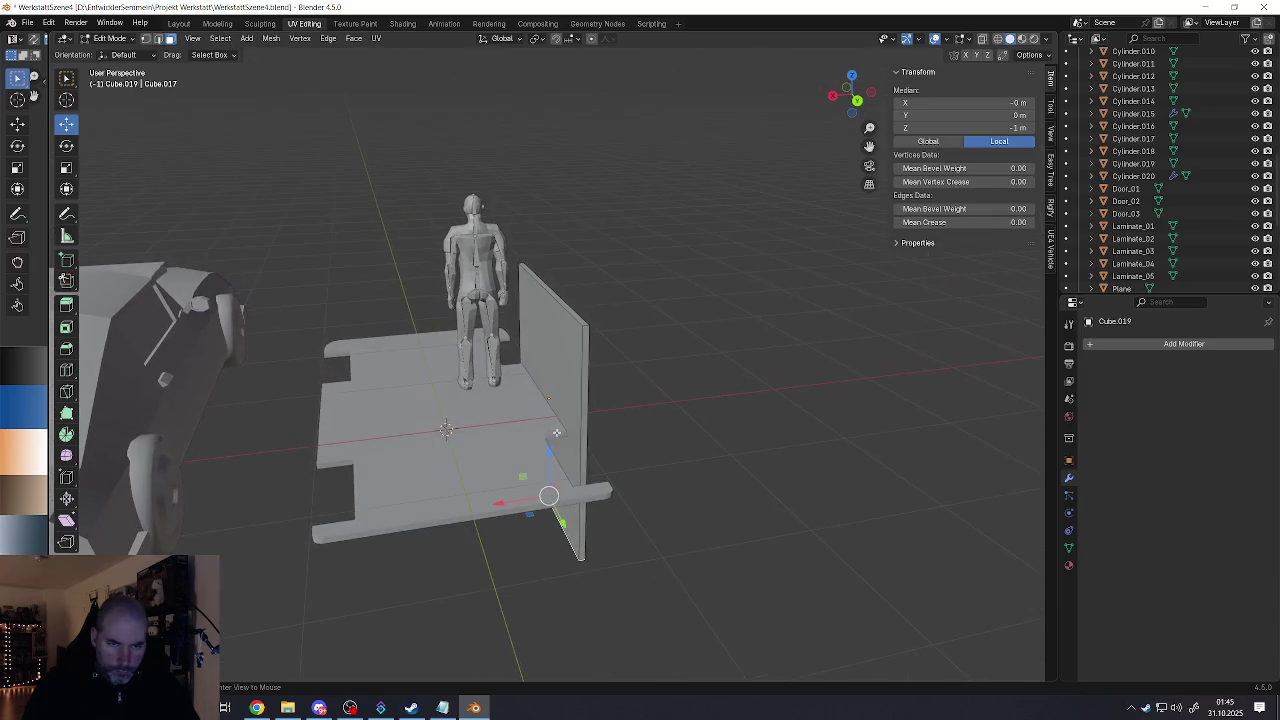
pyautogui.moveTo(550, 455); pyautogui.dragTo(542, 356)
pyautogui.click(544, 355)
pyautogui.scroll(2, 530, 400)
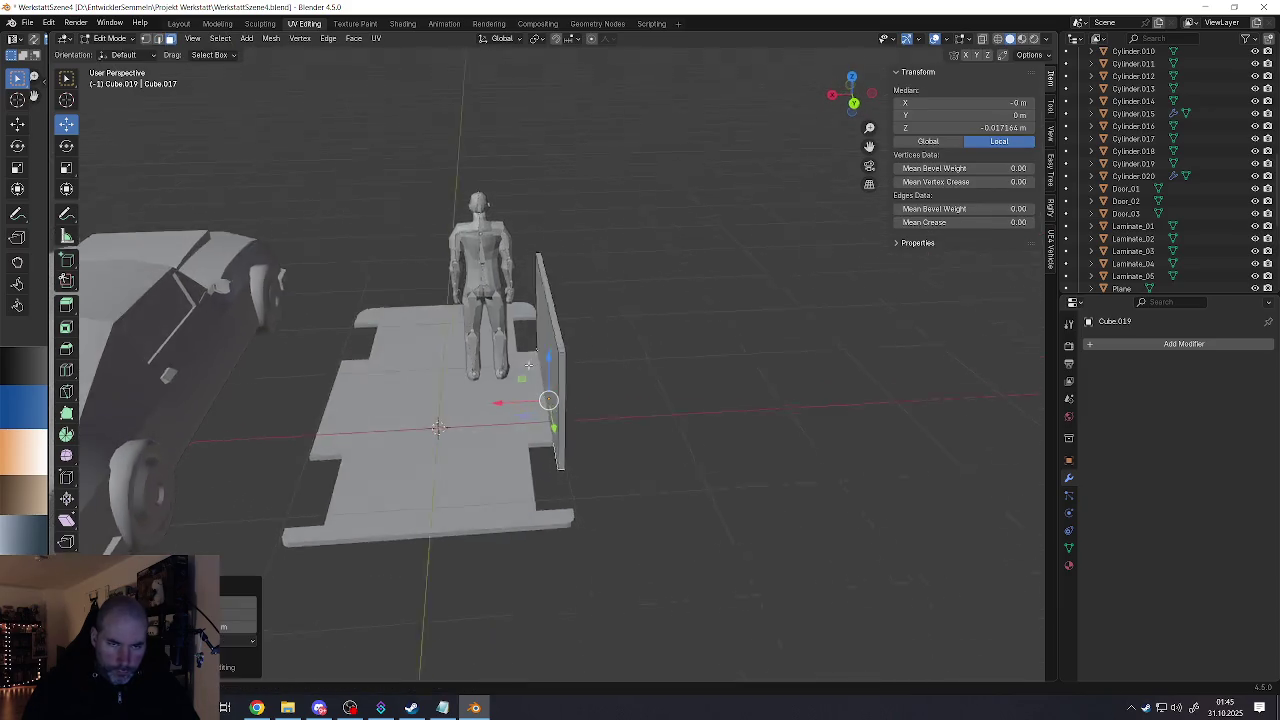
pyautogui.scroll(5, 530, 400)
# Step: In Object Mode, move the panel along X to its new position
pyautogui.press('Tab')
pyautogui.press('g')
pyautogui.press('x')
pyautogui.click(511, 437)
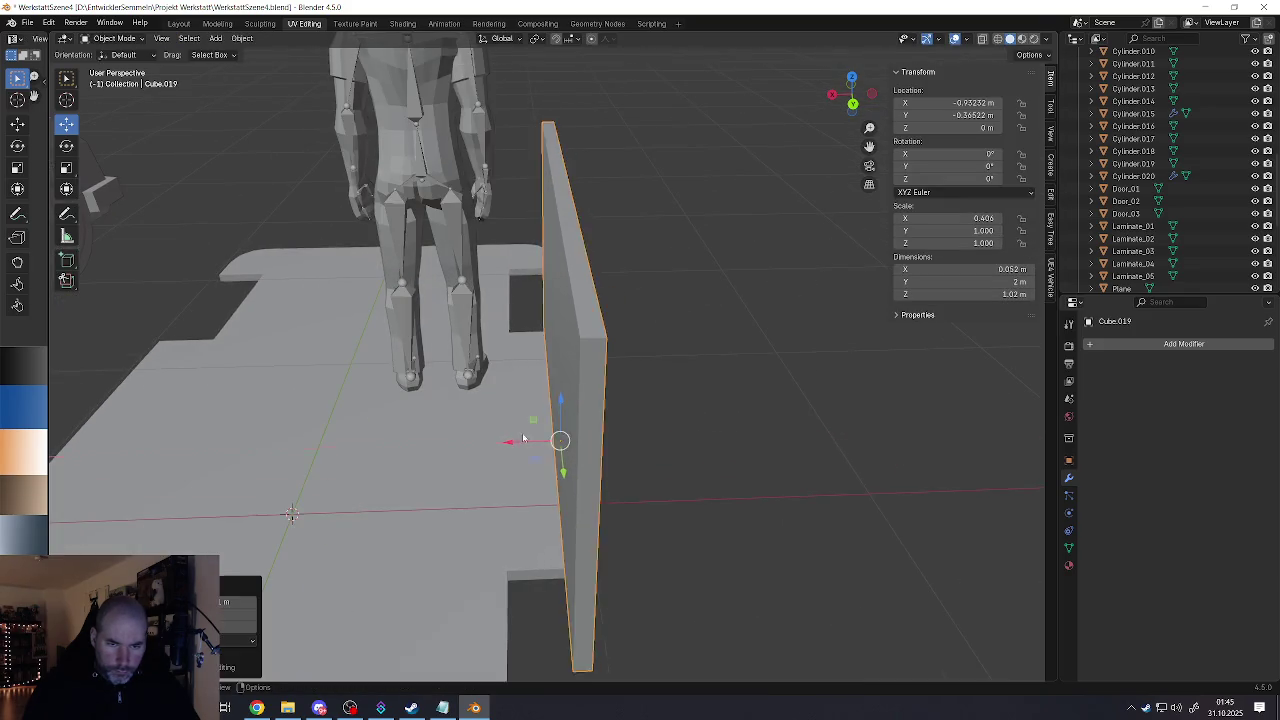
pyautogui.scroll(-3, 540, 420)
pyautogui.moveTo(540, 420)
pyautogui.mouseDown(button='middle')
pyautogui.moveTo(575, 393)
pyautogui.moveTo(660, 391)
pyautogui.mouseUp(button='middle')
pyautogui.scroll(5, 575, 393)
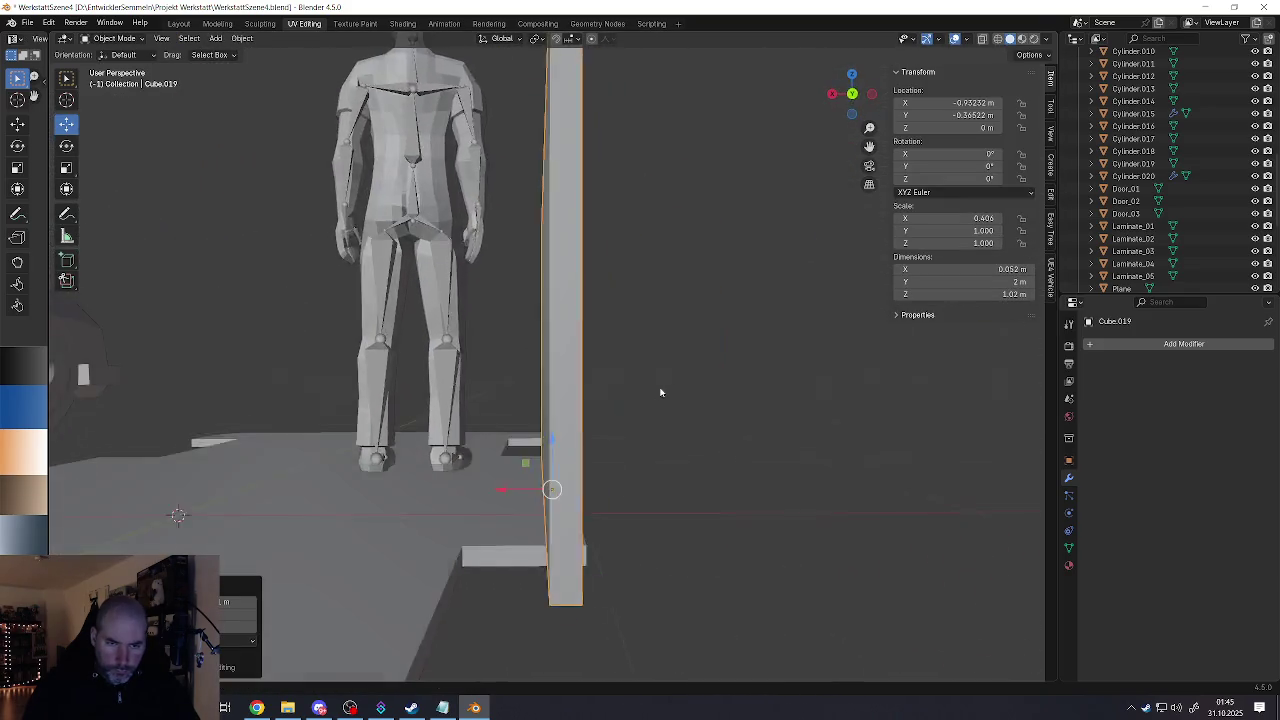
pyautogui.scroll(2, 647, 401)
# Step: Nudge the panel a small extra distance along X
pyautogui.press('g')
pyautogui.press('x')
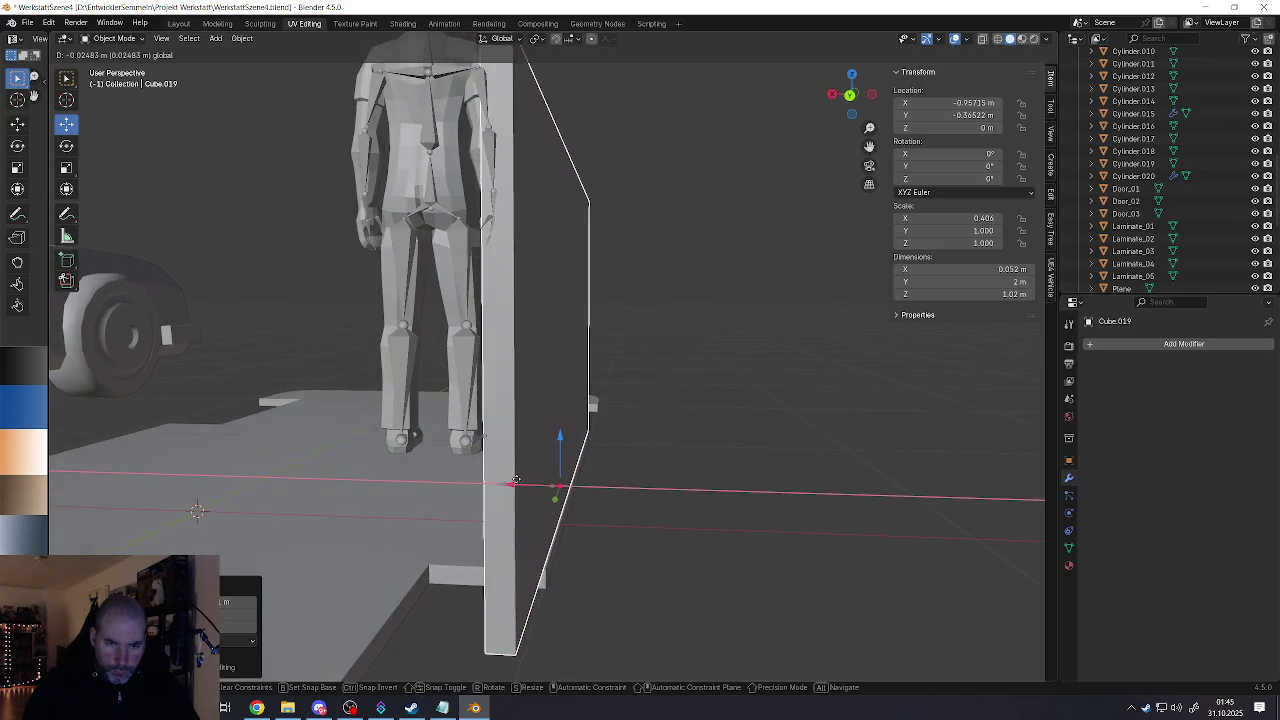
pyautogui.click(527, 466)
pyautogui.scroll(-3, 527, 466)
pyautogui.moveTo(527, 466)
pyautogui.mouseDown(button='middle')
pyautogui.moveTo(457, 420)
pyautogui.moveTo(566, 387)
pyautogui.mouseUp(button='middle')
pyautogui.scroll(-2, 457, 420)
pyautogui.scroll(2, 533, 388)
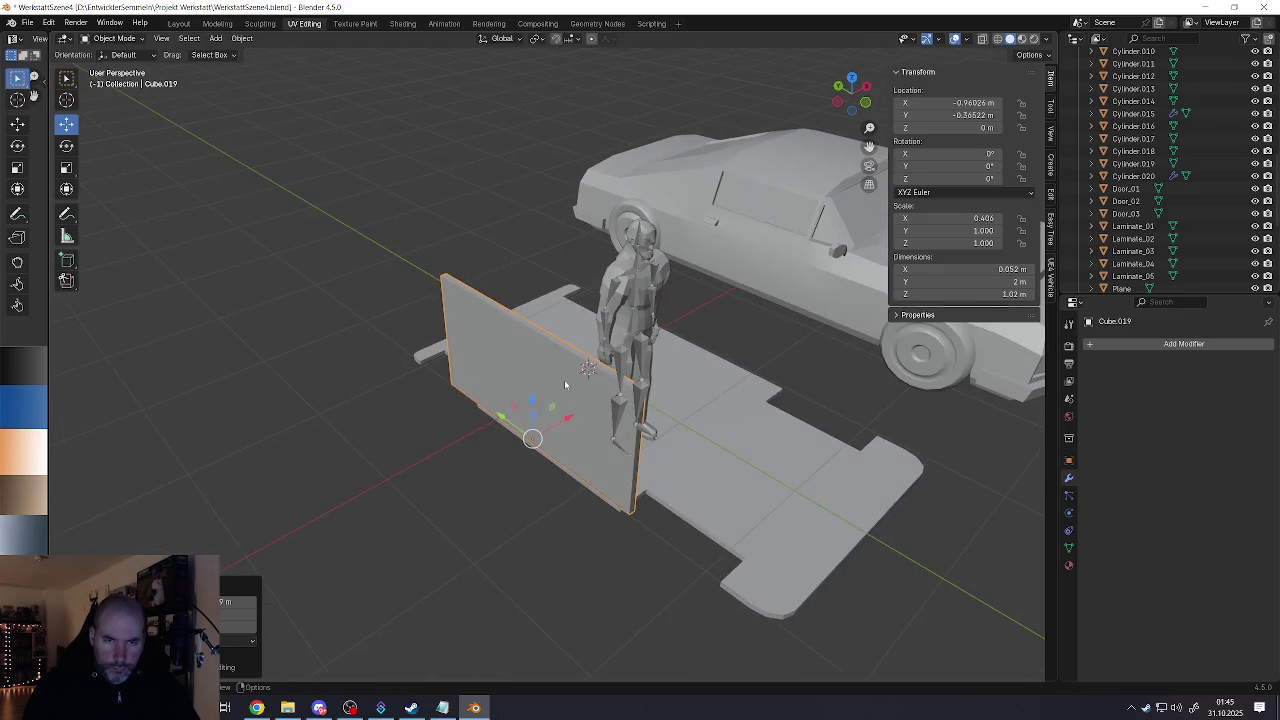
# Step: Lower the panel's top edge along Z and begin shifting it along Y
pyautogui.press('Tab')
pyautogui.click(573, 352)
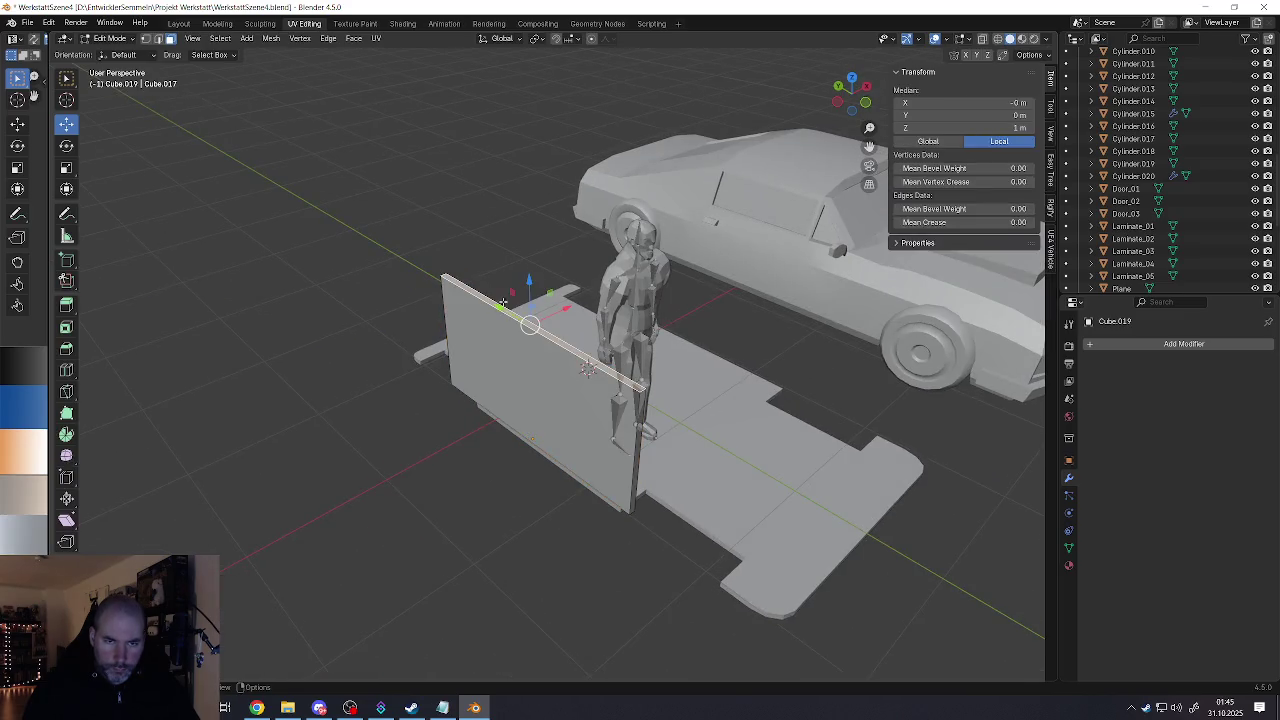
pyautogui.press('g')
pyautogui.press('z')
pyautogui.click(587, 380)
pyautogui.moveTo(587, 380)
pyautogui.mouseDown(button='middle')
pyautogui.moveTo(493, 395)
pyautogui.moveTo(430, 465)
pyautogui.mouseUp(button='middle')
pyautogui.press('g')
pyautogui.press('y')
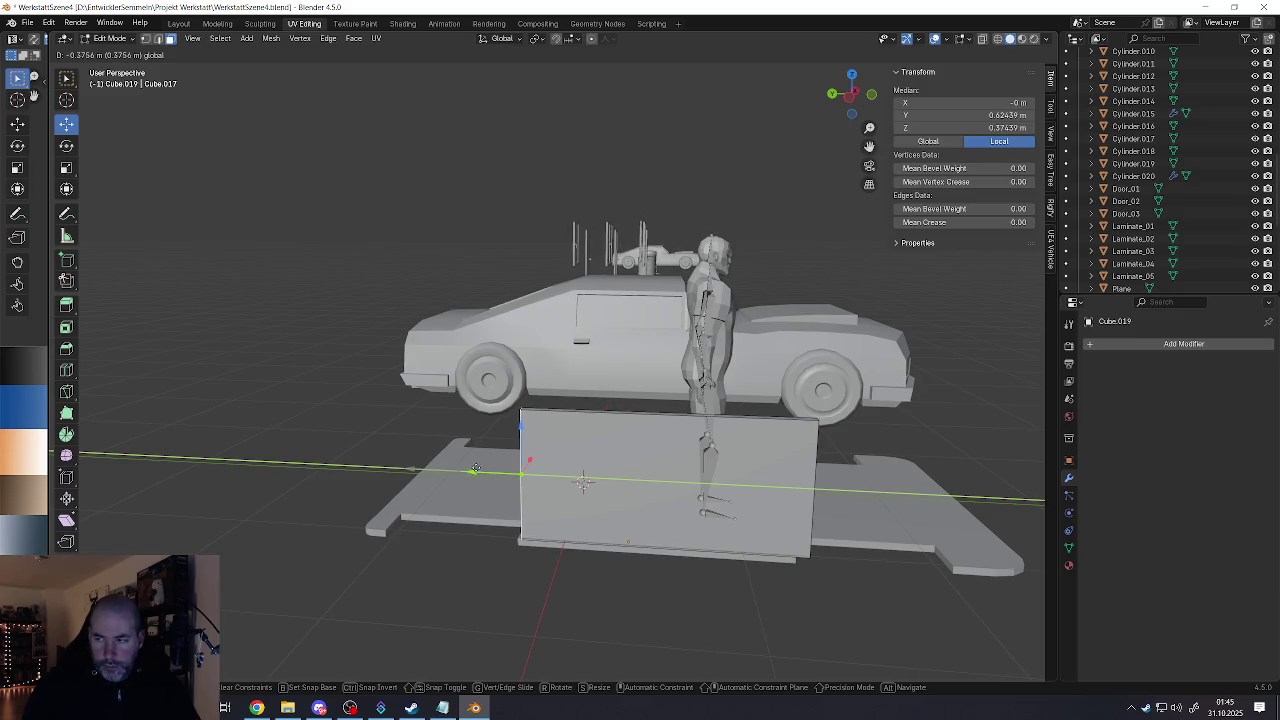
# Step: Finish the top edge's Y shift and add a vertical loop cut across the wall
pyautogui.click(476, 468)
pyautogui.moveTo(476, 468); pyautogui.dragTo(575, 435, button='middle')
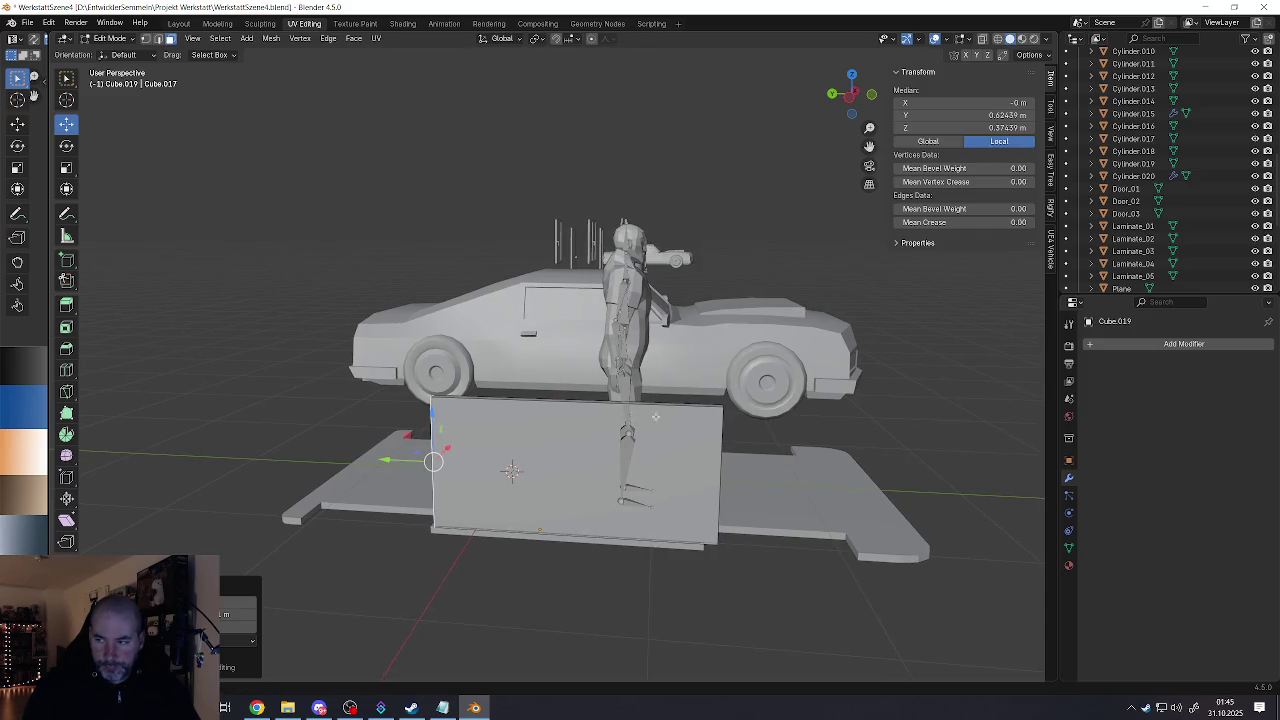
pyautogui.moveTo(655, 417); pyautogui.dragTo(541, 422, button='middle')
pyautogui.hotkey('ctrl', 'r')
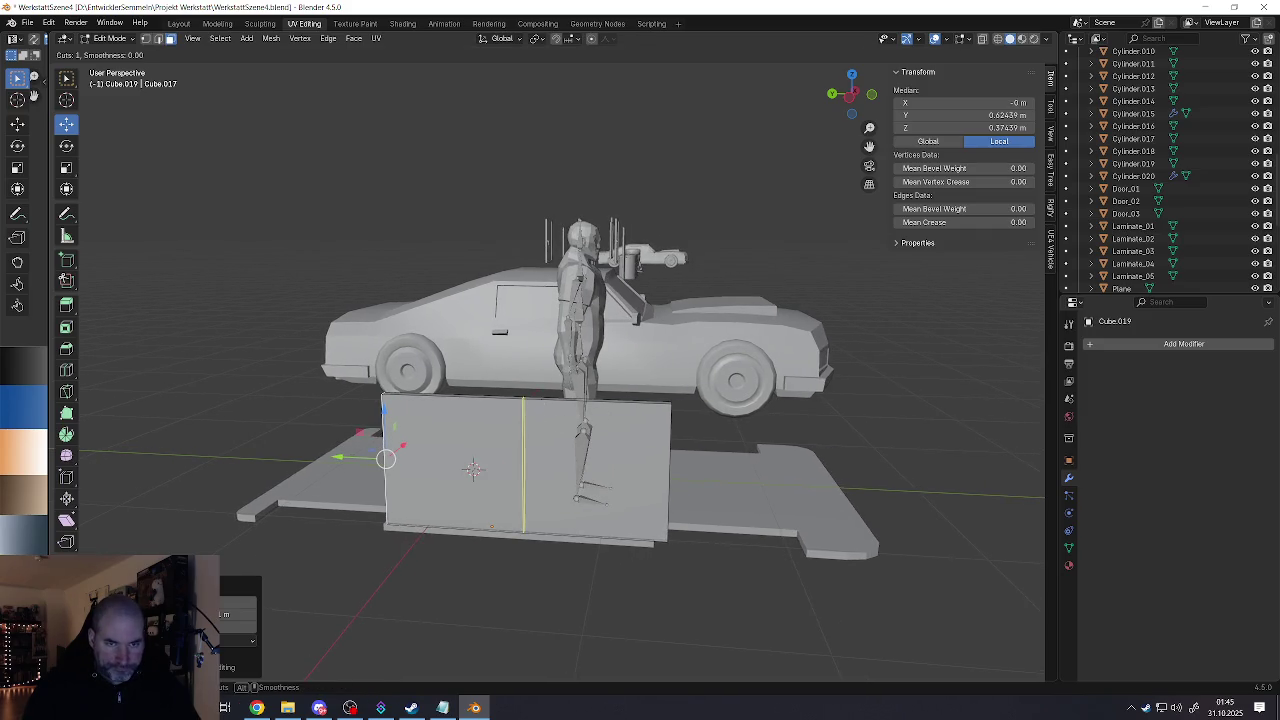
pyautogui.click(568, 465)
pyautogui.moveTo(568, 465); pyautogui.dragTo(533, 411, button='middle')
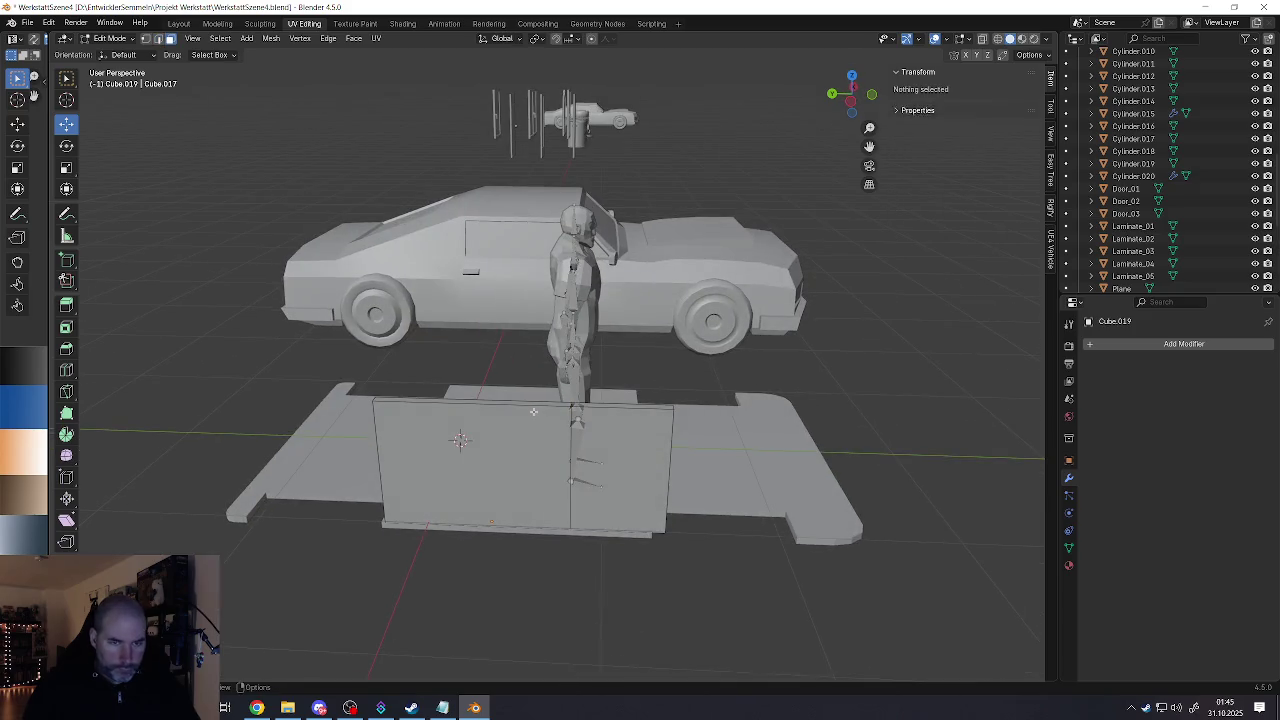
# Step: Raise the wall's top edge by about 0.44 m
pyautogui.click(530, 400)
pyautogui.moveTo(475, 365); pyautogui.dragTo(471, 274)
pyautogui.moveTo(471, 274); pyautogui.dragTo(545, 385, button='middle')
# Step: Slide the wall's end vertical edge along Y to slant the partition, then exit Edit Mode
pyautogui.click(625, 507)
pyautogui.moveTo(625, 507); pyautogui.dragTo(637, 503, button='middle')
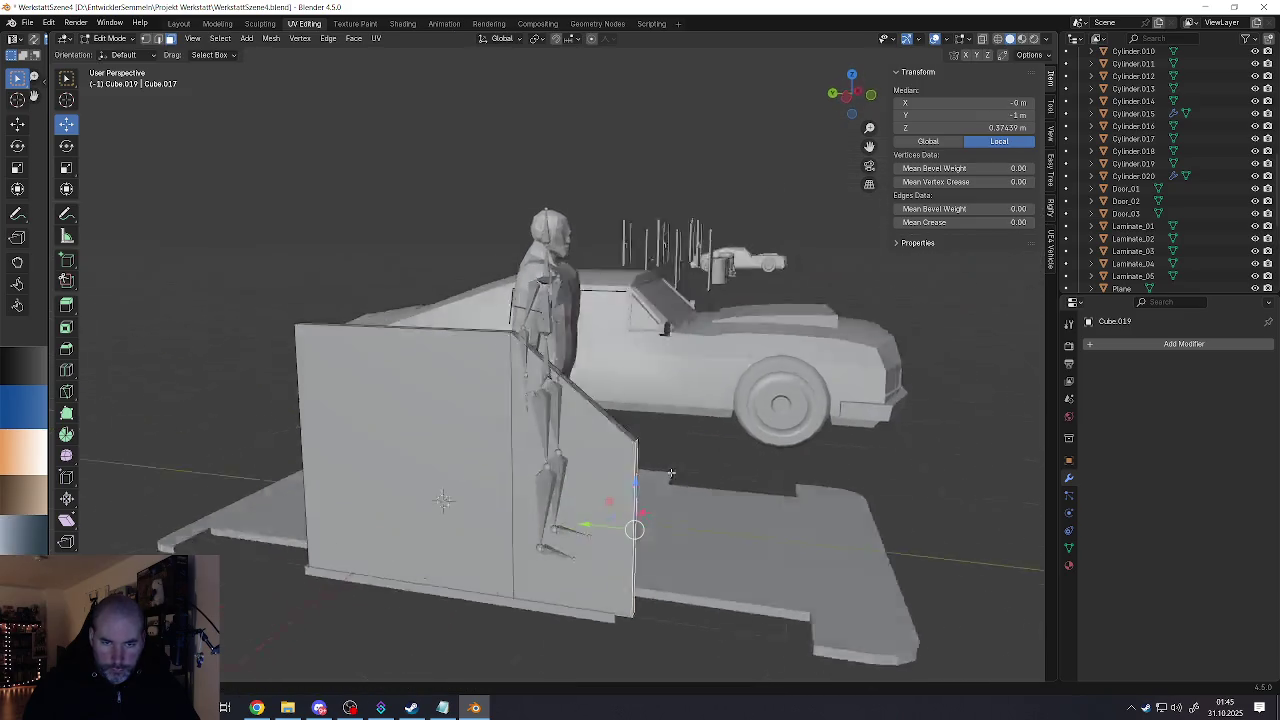
pyautogui.moveTo(591, 531)
pyautogui.mouseDown()
pyautogui.moveTo(570, 527)
pyautogui.moveTo(617, 529)
pyautogui.mouseUp()
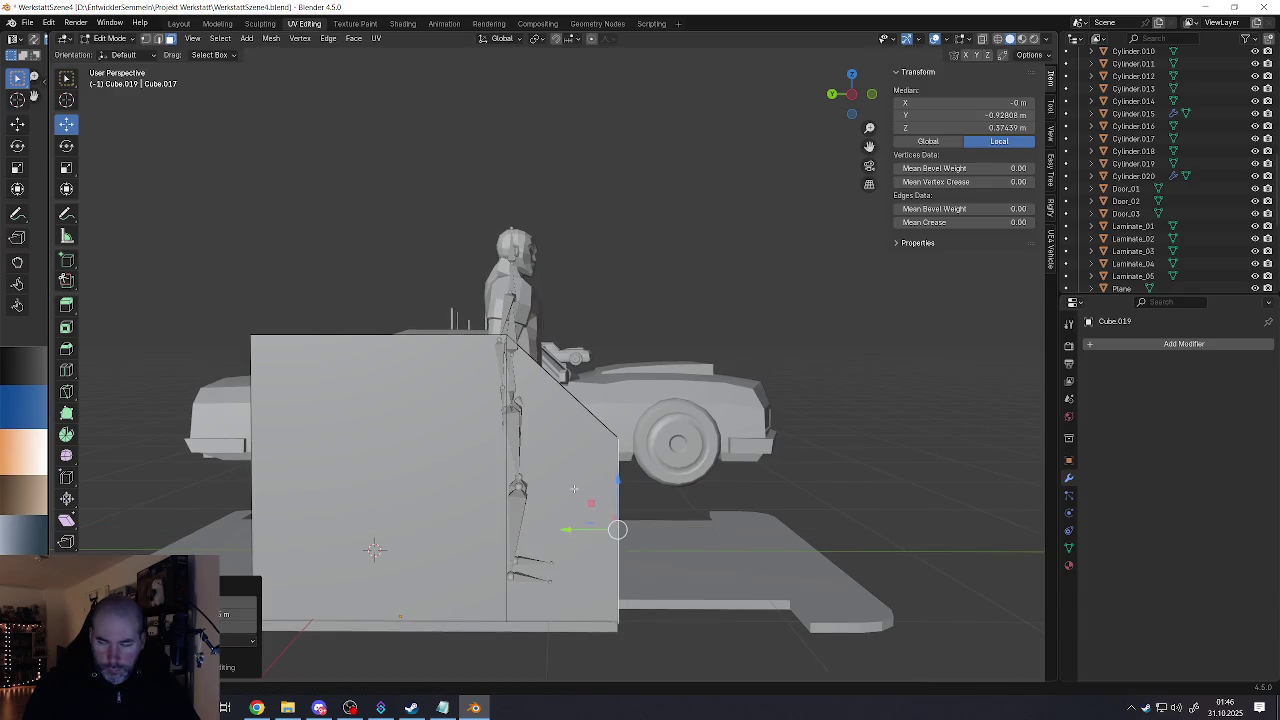
pyautogui.moveTo(575, 489)
pyautogui.mouseDown(button='middle')
pyautogui.moveTo(528, 456)
pyautogui.moveTo(506, 388)
pyautogui.moveTo(505, 456)
pyautogui.moveTo(534, 451)
pyautogui.moveTo(502, 446)
pyautogui.mouseUp(button='middle')
pyautogui.press('Tab')
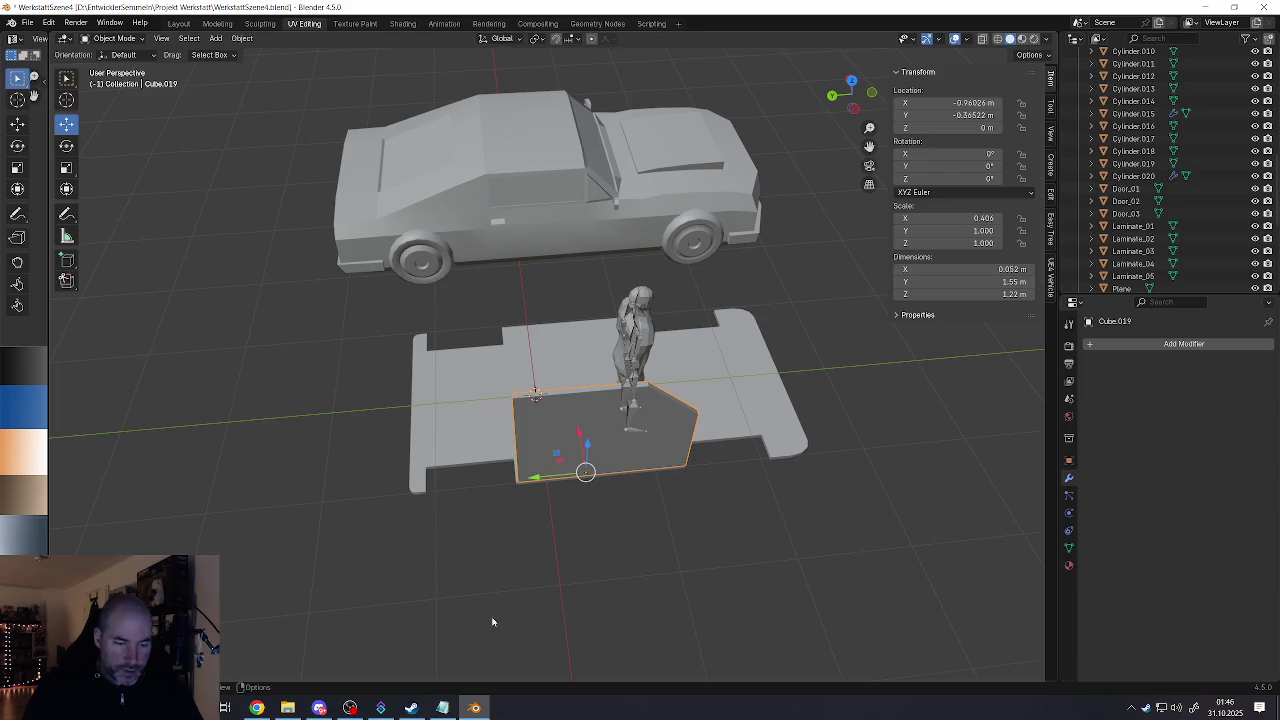
pyautogui.moveTo(540, 440)
pyautogui.mouseDown(button='middle')
pyautogui.moveTo(630, 474)
pyautogui.moveTo(575, 385)
pyautogui.mouseUp(button='middle')
pyautogui.scroll(3, 575, 385)
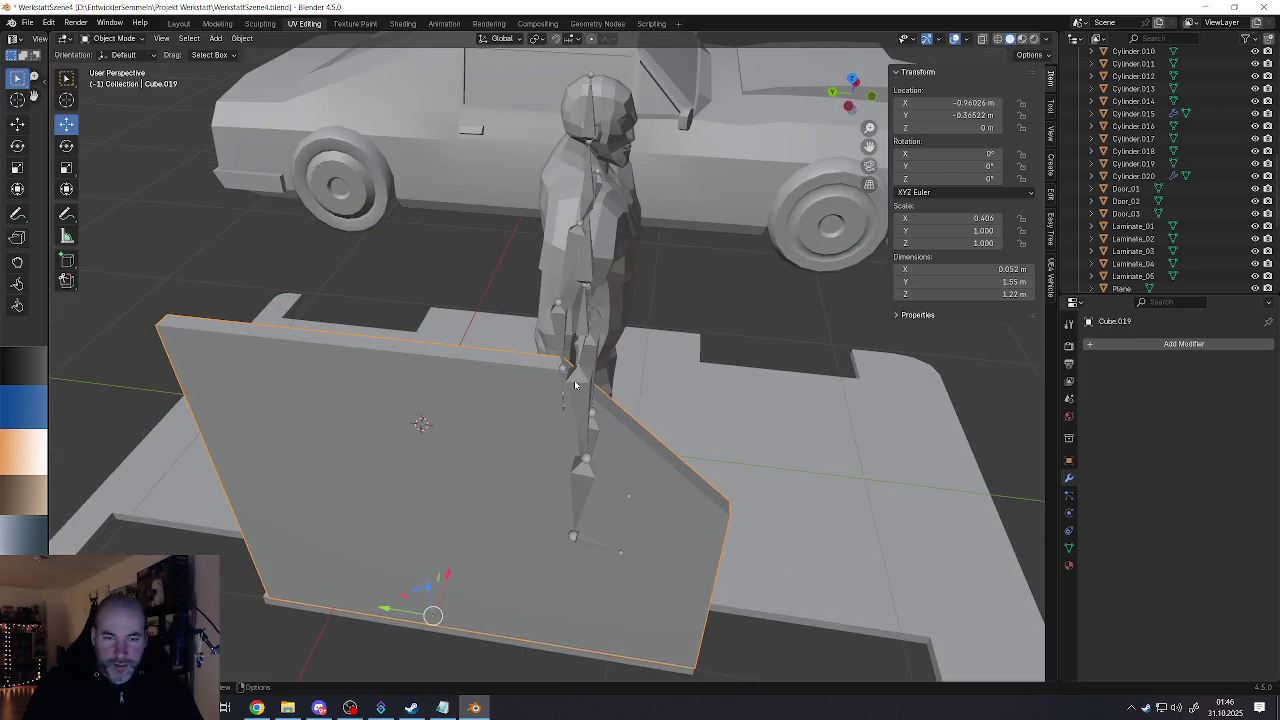
pyautogui.press('Tab')
pyautogui.click(562, 367)
pyautogui.scroll(-4, 562, 367)
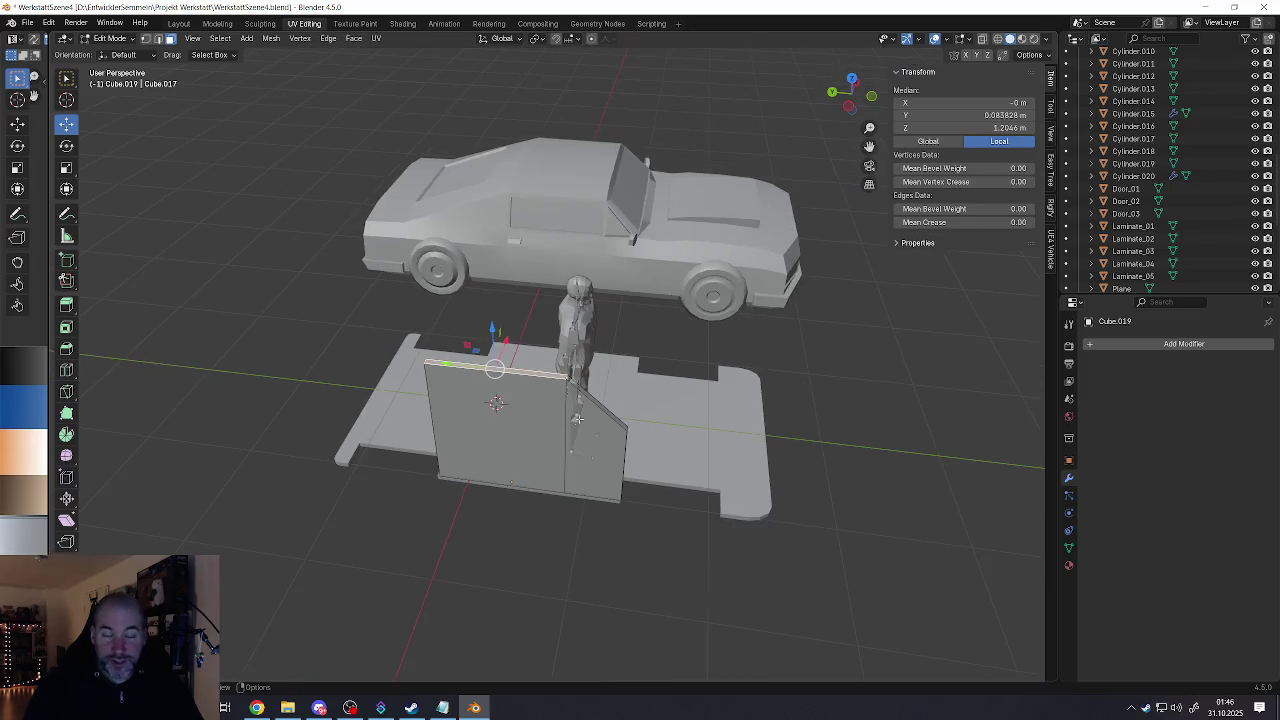
pyautogui.press('Tab')
pyautogui.moveTo(562, 367)
pyautogui.mouseDown(button='middle')
pyautogui.moveTo(583, 376)
pyautogui.moveTo(523, 434)
pyautogui.moveTo(547, 458)
pyautogui.moveTo(526, 425)
pyautogui.moveTo(523, 438)
pyautogui.mouseUp(button='middle')
pyautogui.scroll(-3, 523, 438)
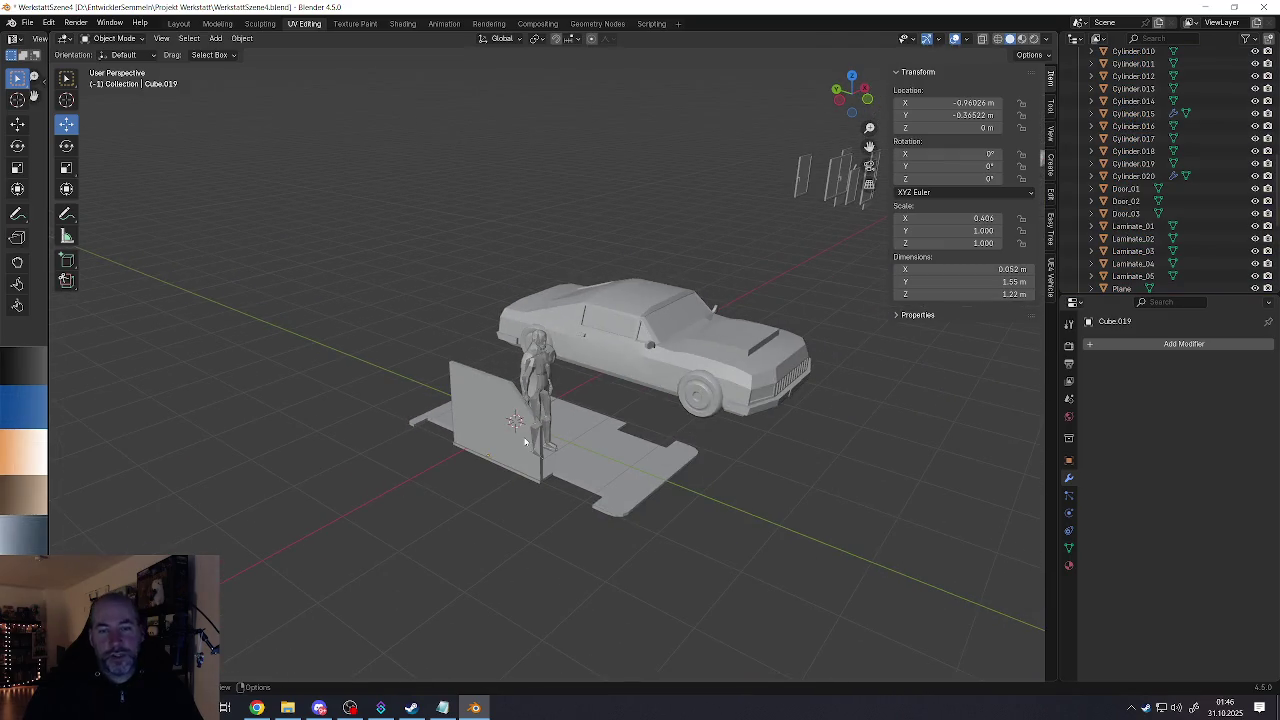
pyautogui.click(659, 362)
pyautogui.moveTo(659, 362); pyautogui.dragTo(725, 371, button='middle')
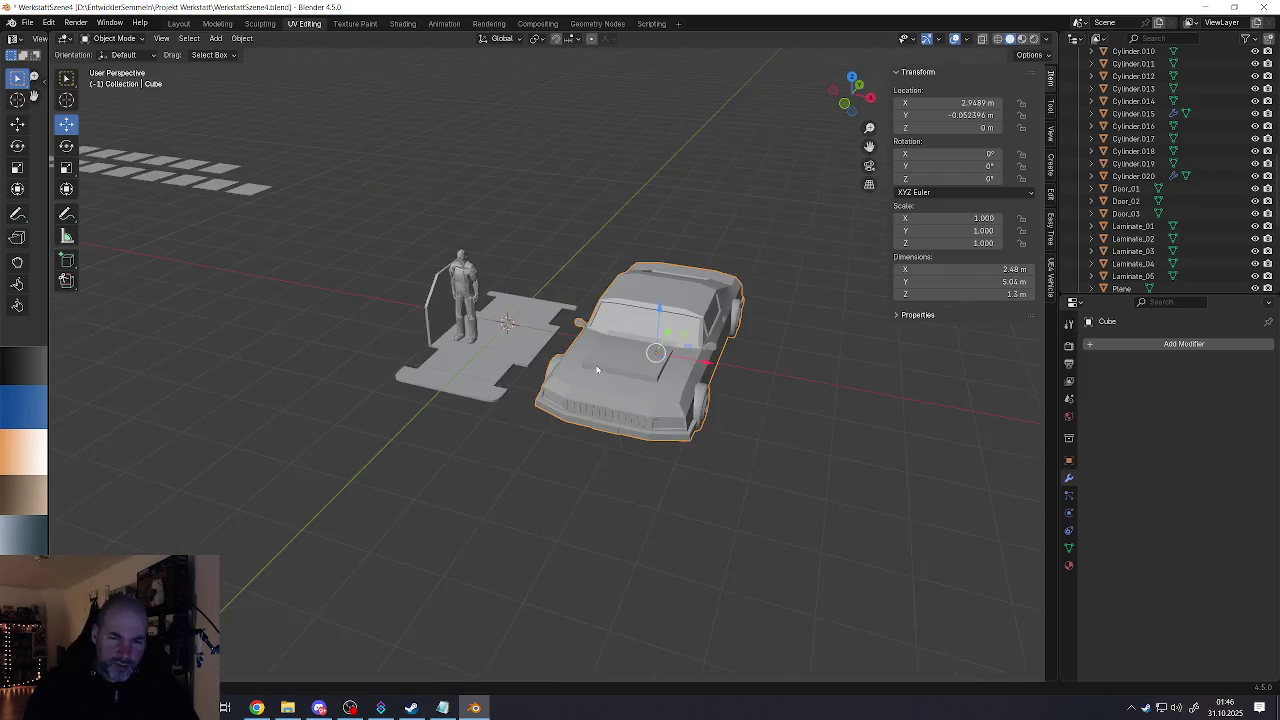
pyautogui.scroll(-4, 720, 374)
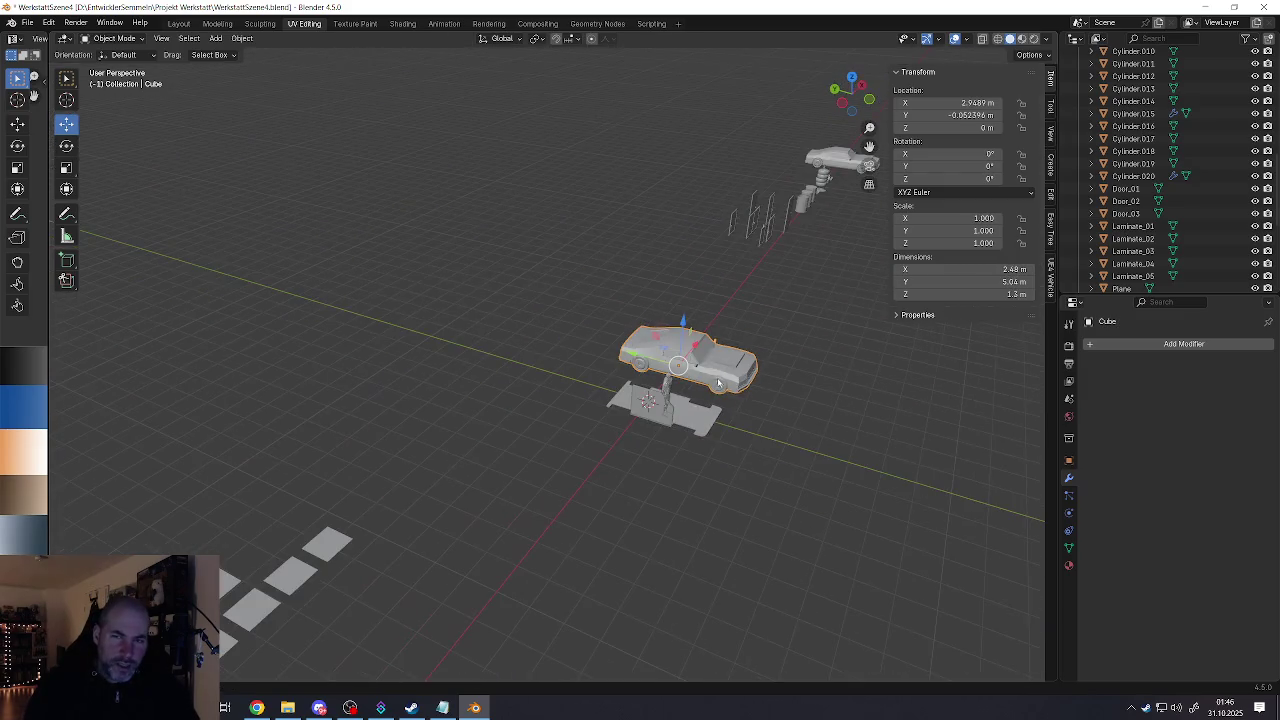
pyautogui.moveTo(717, 377)
pyautogui.mouseDown(button='middle')
pyautogui.moveTo(660, 386)
pyautogui.moveTo(731, 377)
pyautogui.moveTo(577, 409)
pyautogui.moveTo(650, 390)
pyautogui.mouseUp(button='middle')
pyautogui.scroll(5, 735, 398)
pyautogui.scroll(-2, 714, 390)
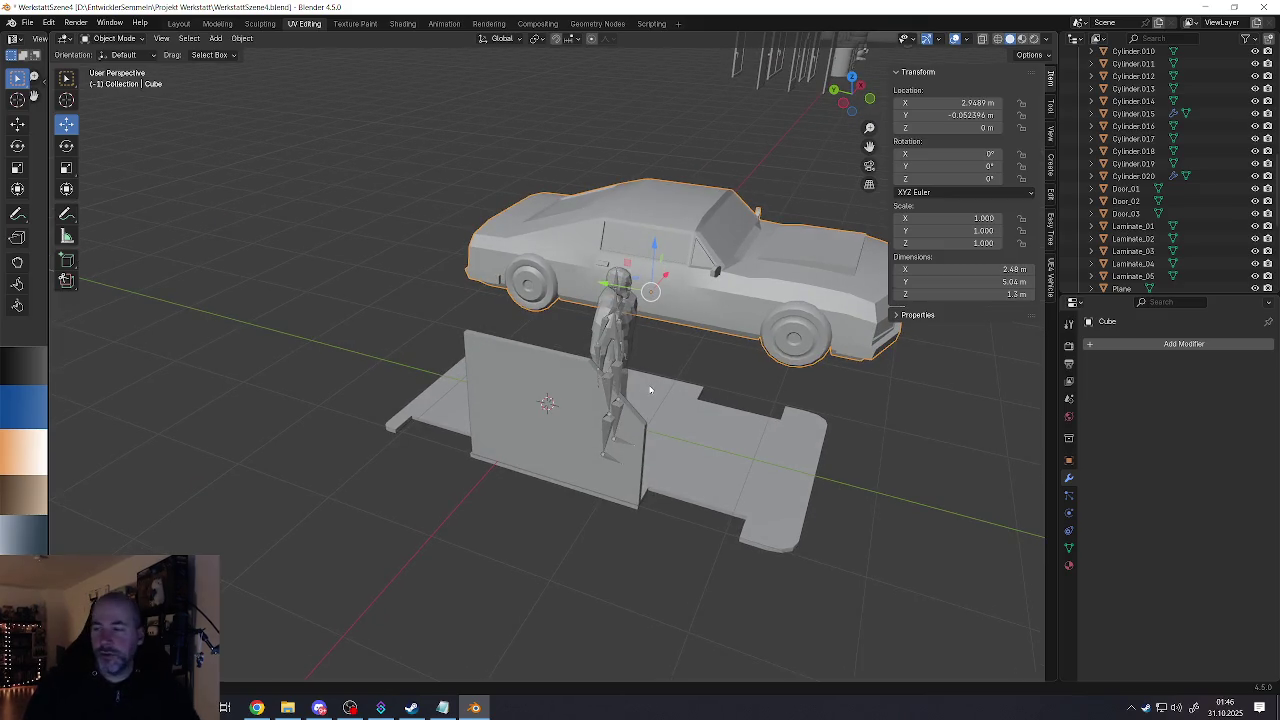
pyautogui.moveTo(650, 390)
pyautogui.mouseDown(button='middle')
pyautogui.moveTo(636, 412)
pyautogui.moveTo(496, 409)
pyautogui.mouseUp(button='middle')
pyautogui.scroll(1, 496, 409)
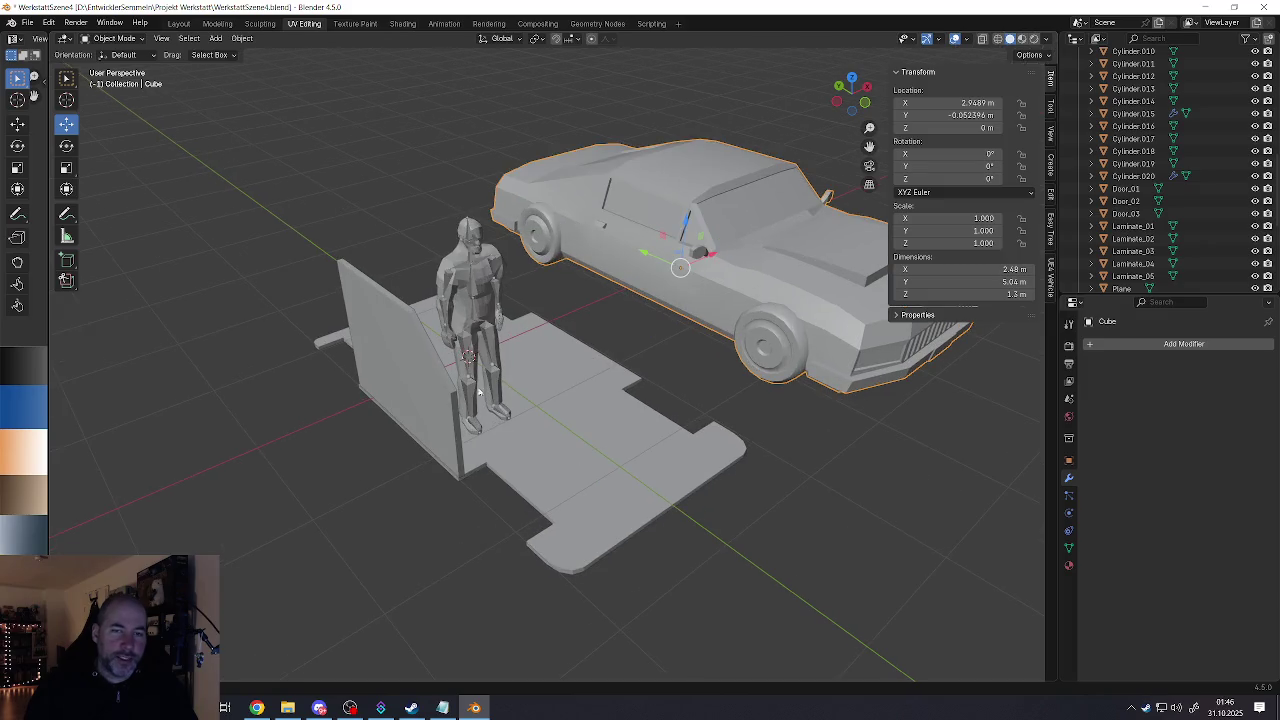
pyautogui.click(437, 388)
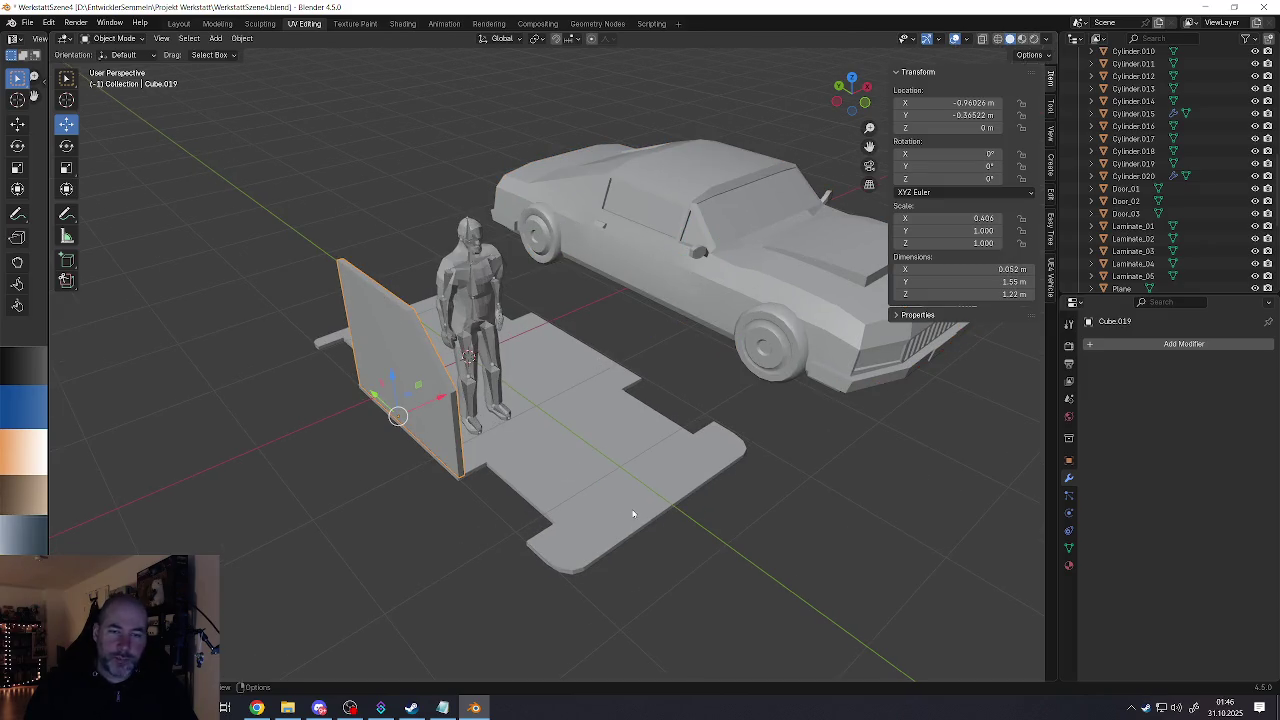
pyautogui.moveTo(632, 513); pyautogui.dragTo(643, 432, button='middle')
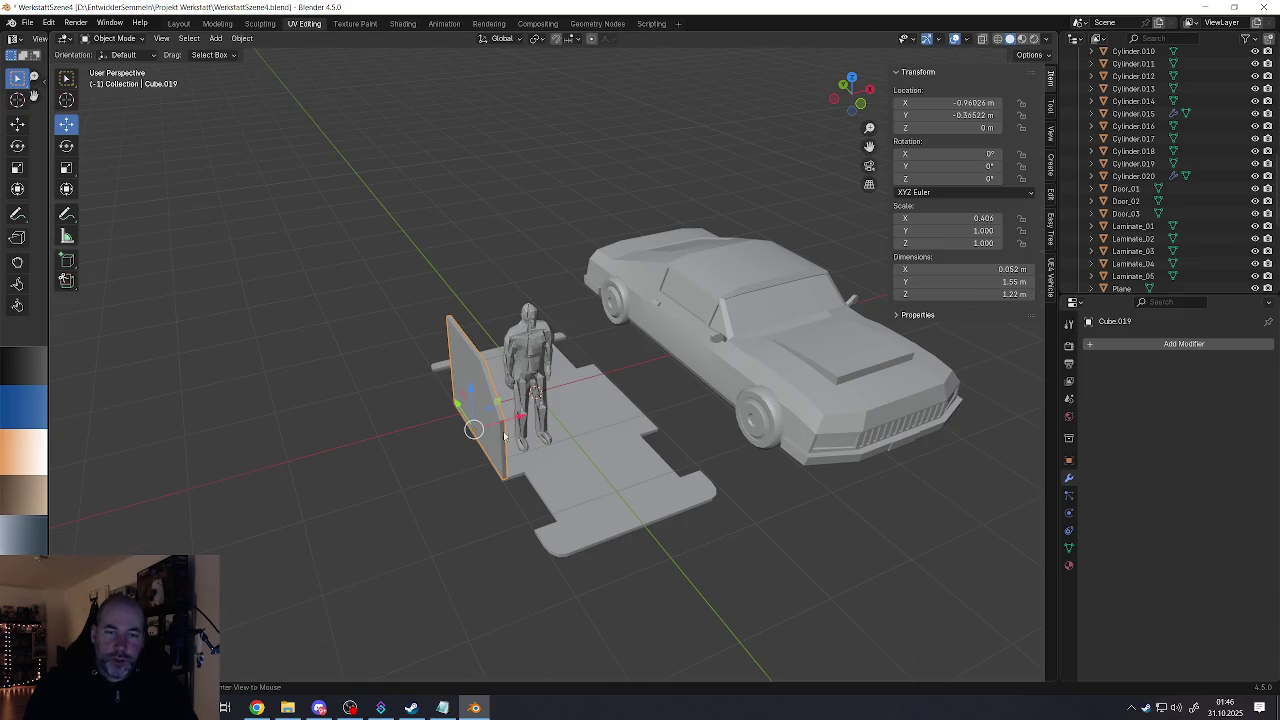
pyautogui.moveTo(504, 436); pyautogui.dragTo(302, 399, button='middle')
pyautogui.moveTo(419, 388); pyautogui.dragTo(490, 386, button='middle')
pyautogui.scroll(2, 490, 386)
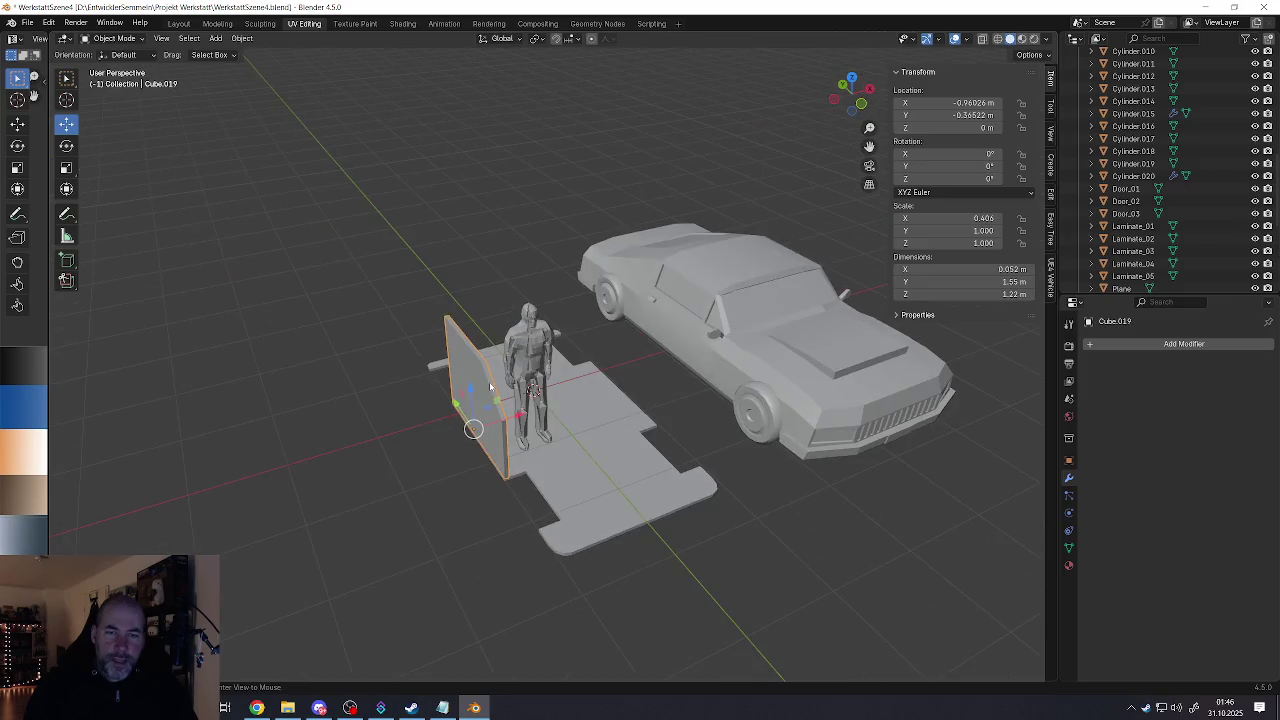
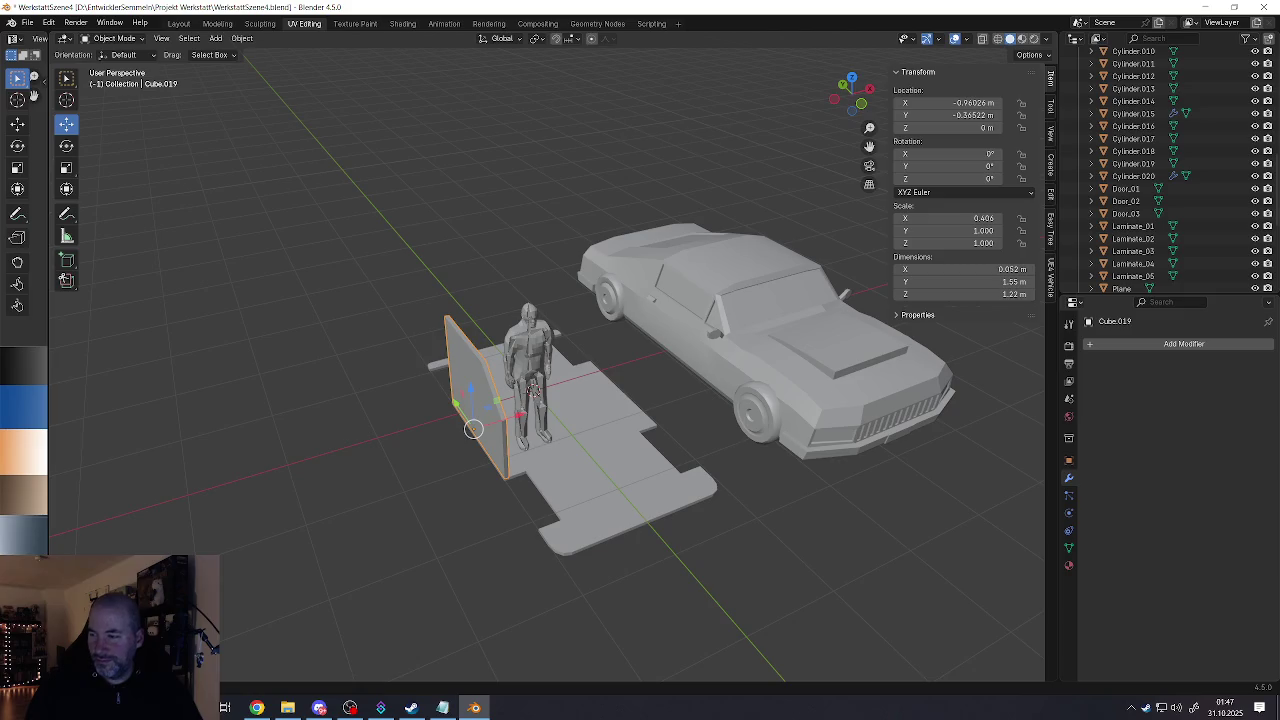
# Step: Orbit closer to the door panel and clear the current selection
pyautogui.moveTo(487, 537)
pyautogui.mouseDown(button='middle')
pyautogui.moveTo(580, 471)
pyautogui.moveTo(603, 437)
pyautogui.mouseUp(button='middle')
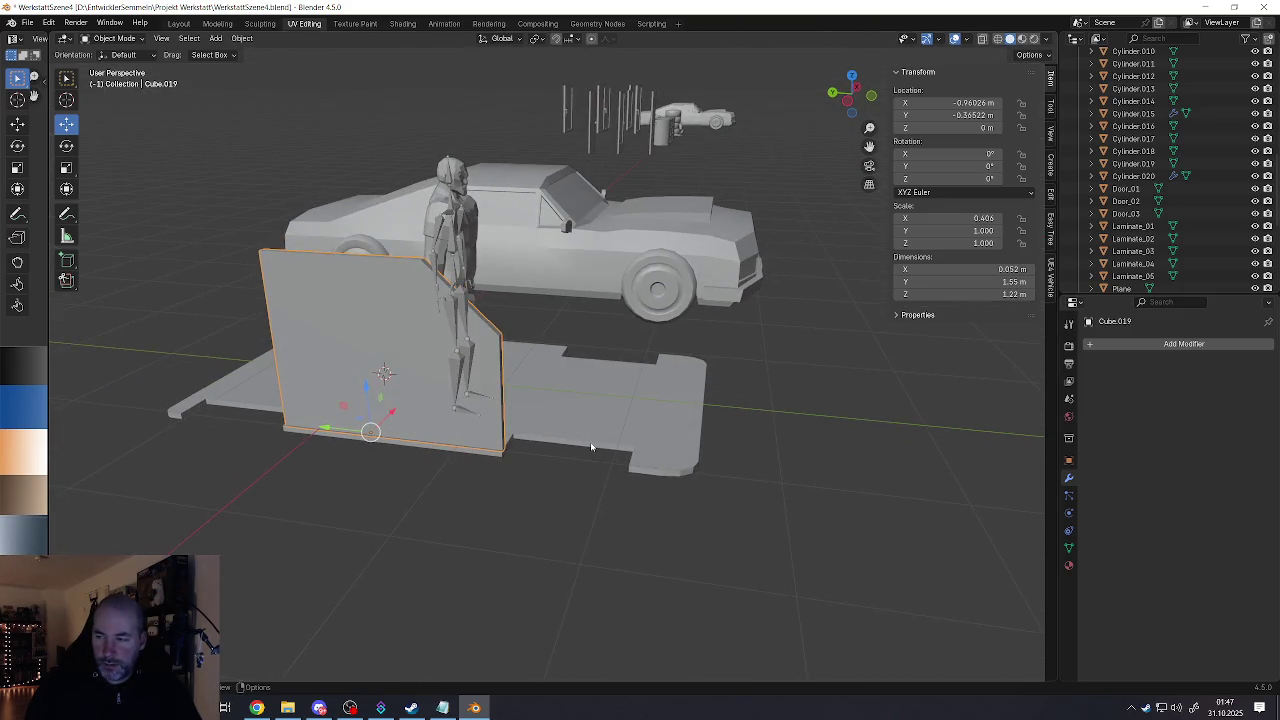
pyautogui.hotkey('alt', 'a')
pyautogui.hotkey('shift', 'a')
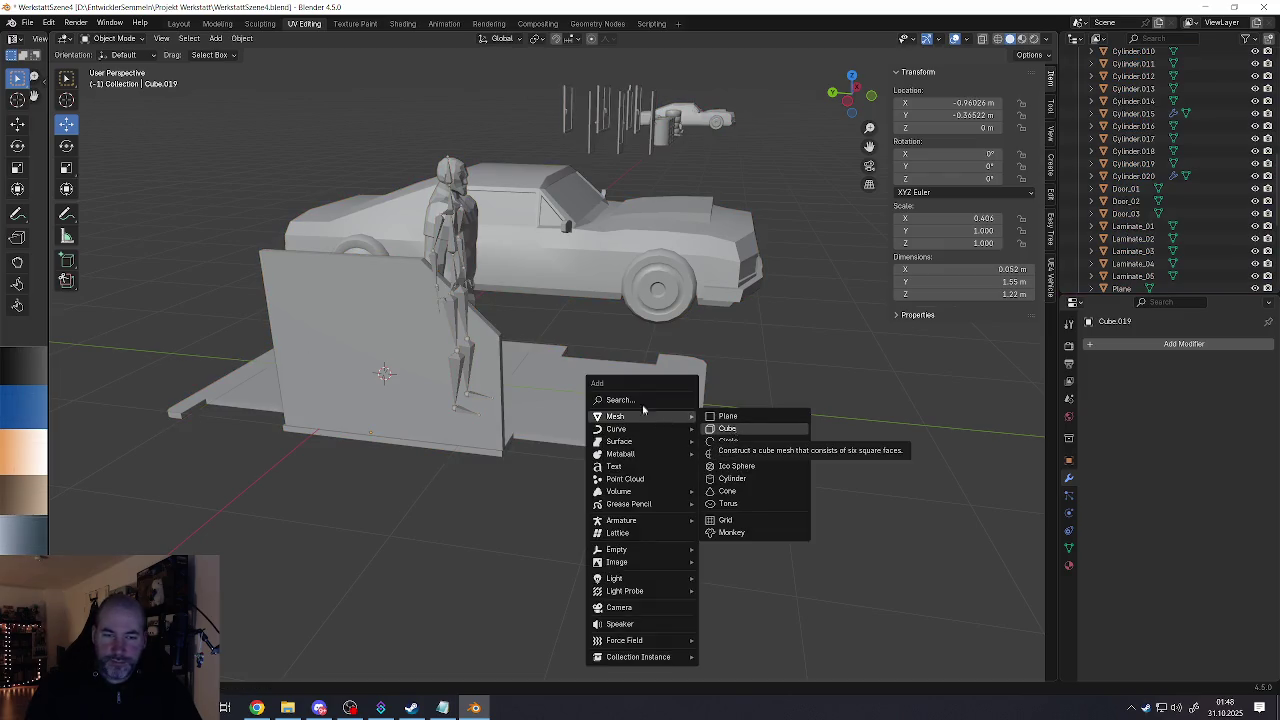
pyautogui.press('Escape')
# Step: Add a horizontal edge loop across the door panel and scale it vertically
pyautogui.press('Tab')
pyautogui.hotkey('ctrl', 'r')
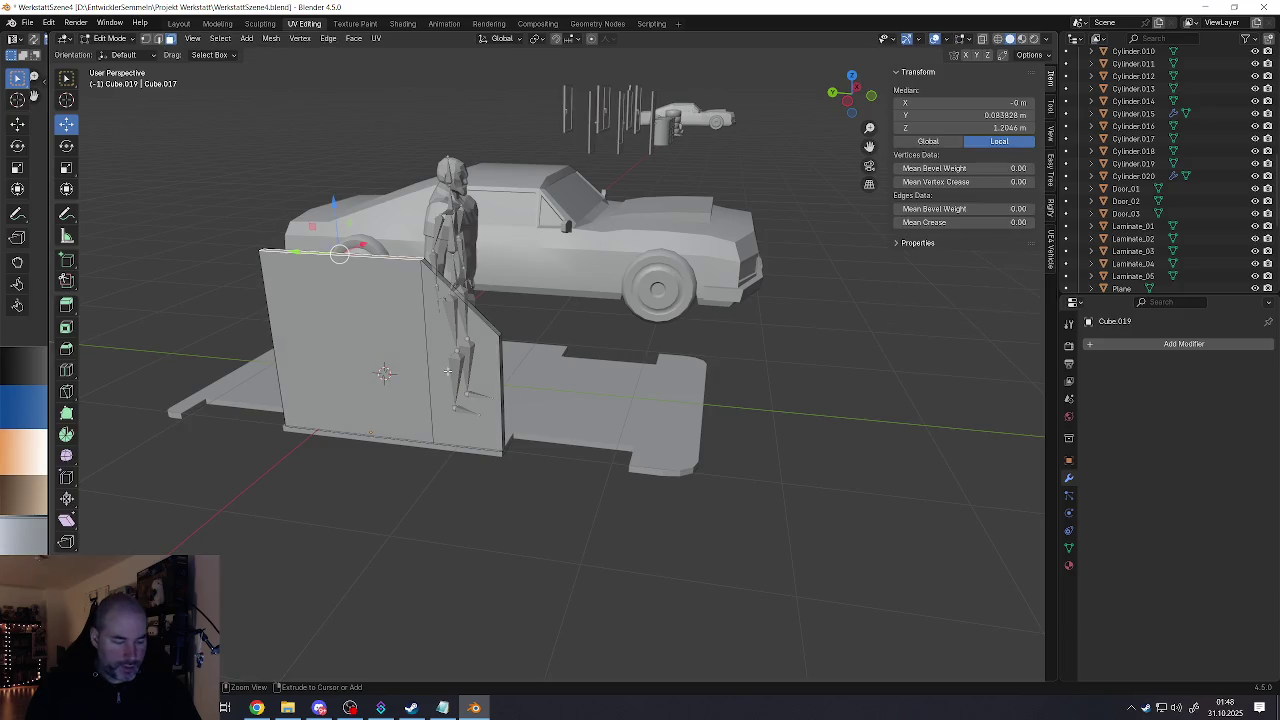
pyautogui.click(442, 355)
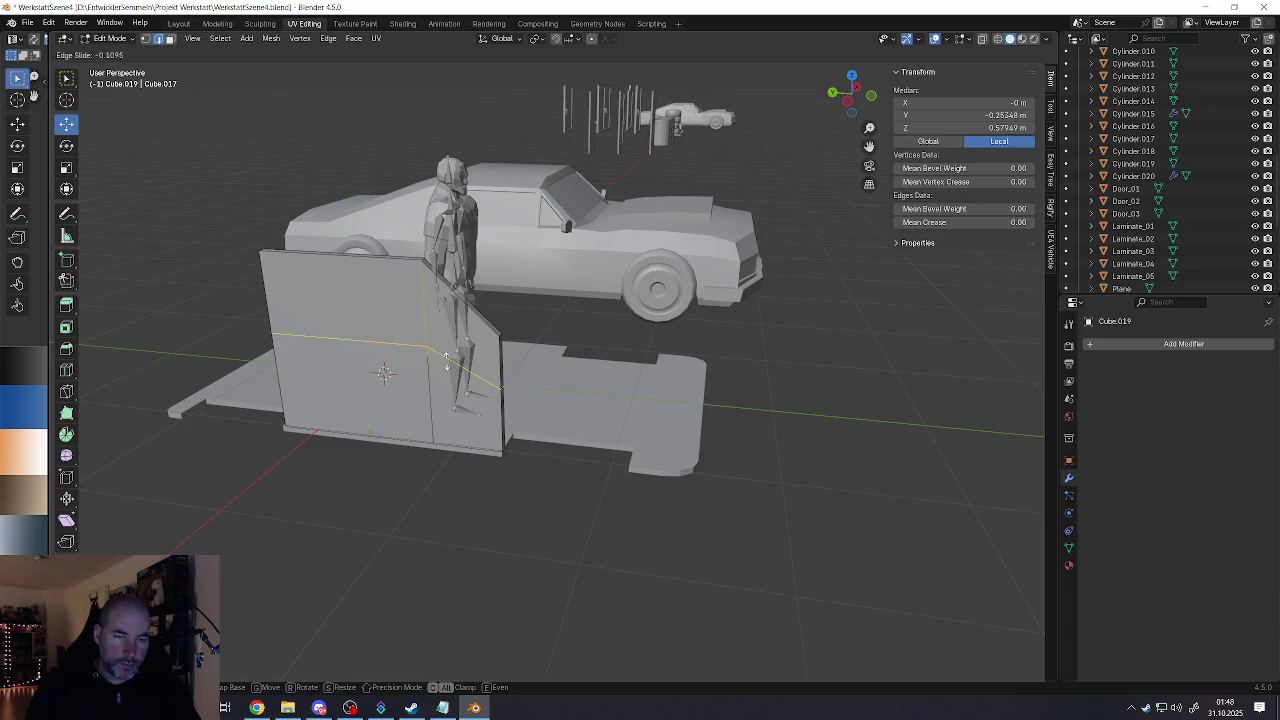
pyautogui.click(446, 363)
pyautogui.press('s')
pyautogui.press('z')
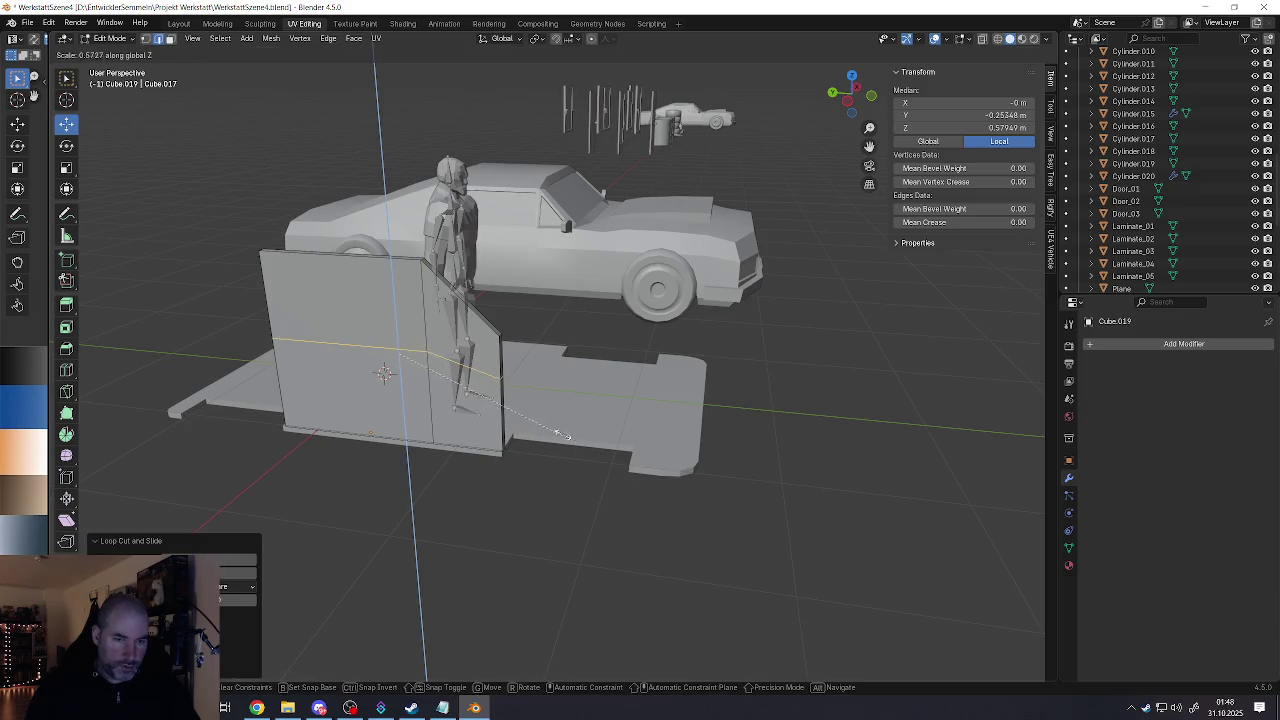
pyautogui.click(417, 374)
pyautogui.press('s')
pyautogui.press('z')
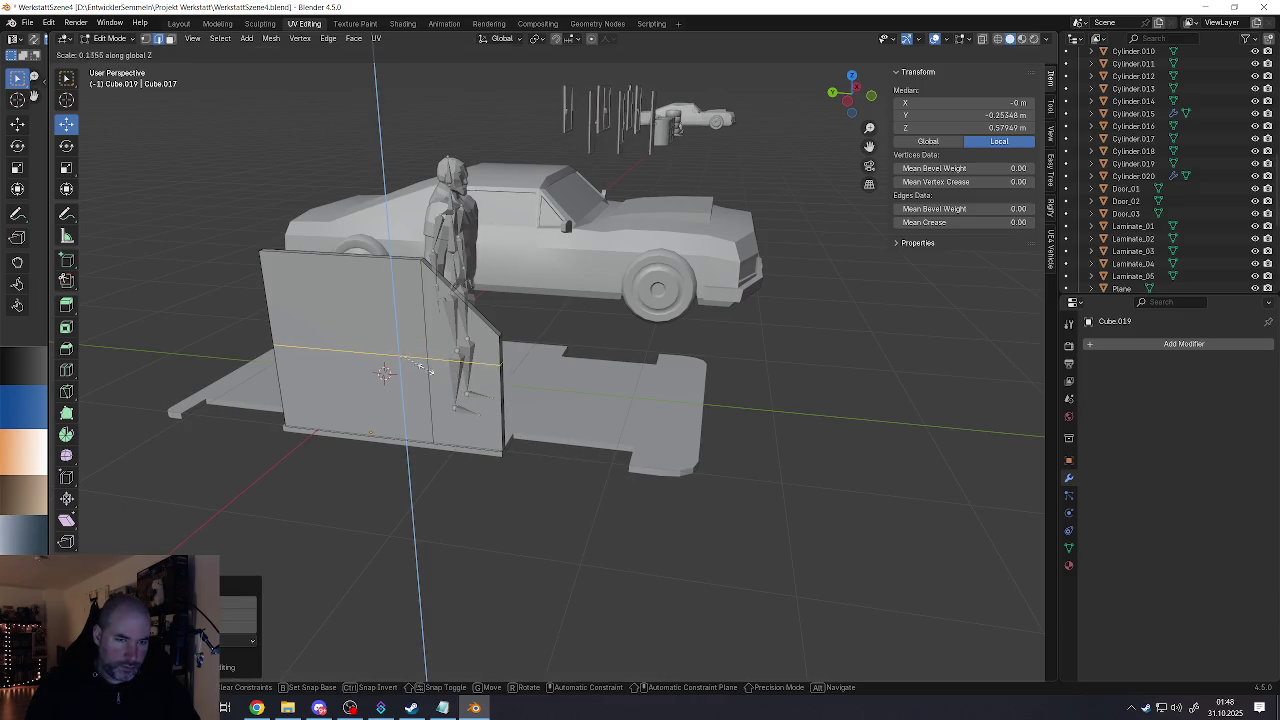
pyautogui.click(430, 372)
# Step: Orbit around the panel, figure and car, then return to Object Mode
pyautogui.moveTo(430, 372); pyautogui.dragTo(444, 379, button='middle')
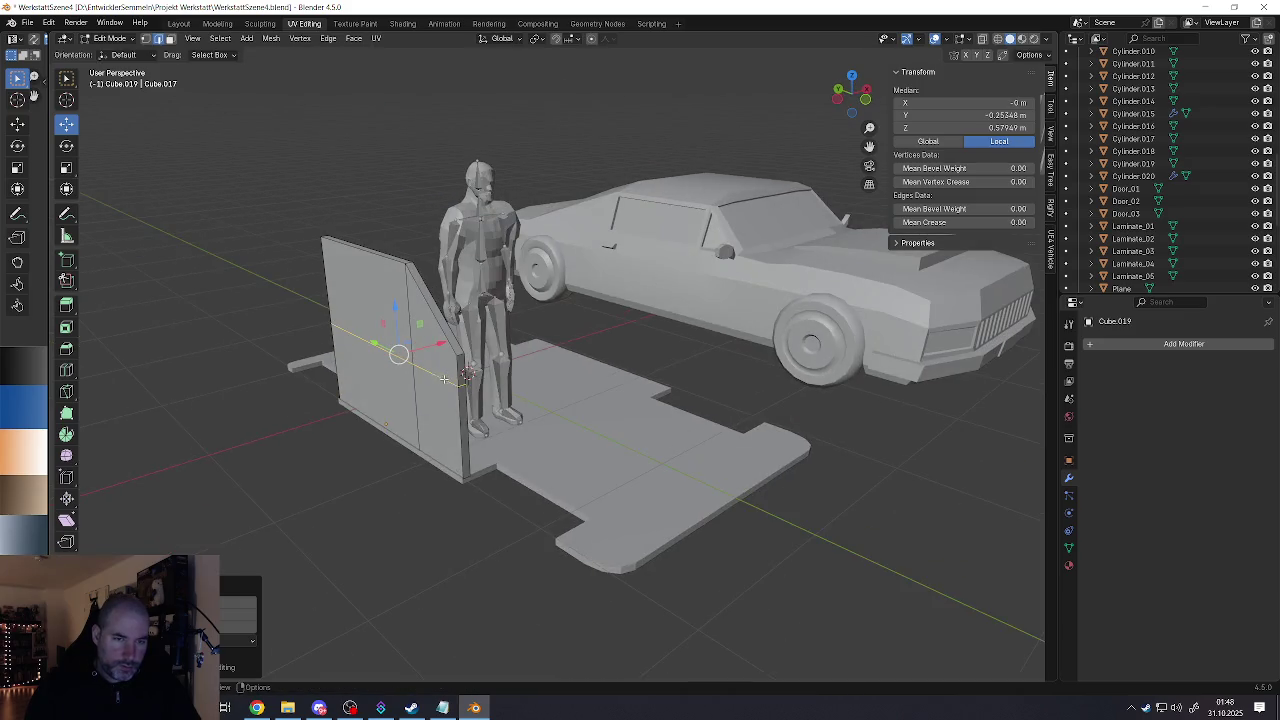
pyautogui.moveTo(582, 453)
pyautogui.mouseDown(button='middle')
pyautogui.moveTo(559, 457)
pyautogui.moveTo(514, 396)
pyautogui.moveTo(570, 404)
pyautogui.moveTo(606, 477)
pyautogui.moveTo(600, 525)
pyautogui.mouseUp(button='middle')
pyautogui.press('Tab')
pyautogui.hotkey('shift', 'a')
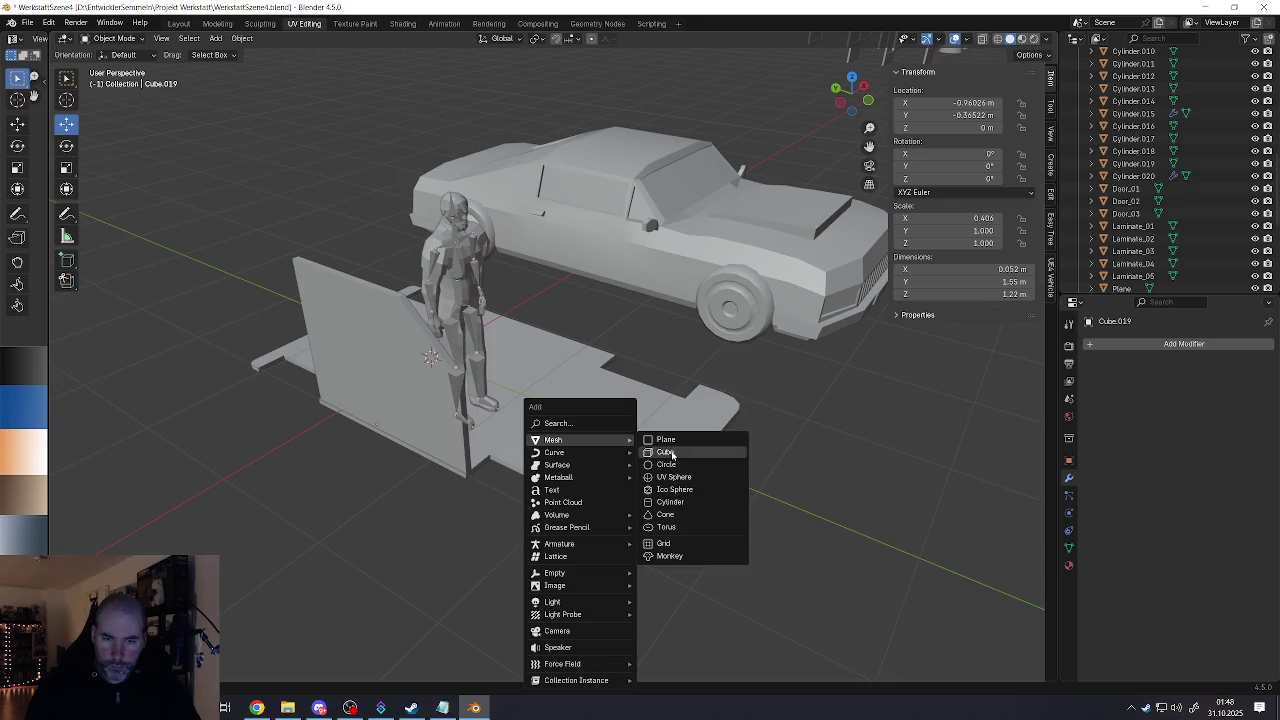
# Step: Add a new cube and move it along Y toward -2.45 m
pyautogui.click(665, 452)
pyautogui.moveTo(665, 452)
pyautogui.mouseDown(button='middle')
pyautogui.moveTo(624, 420)
pyautogui.moveTo(546, 398)
pyautogui.mouseUp(button='middle')
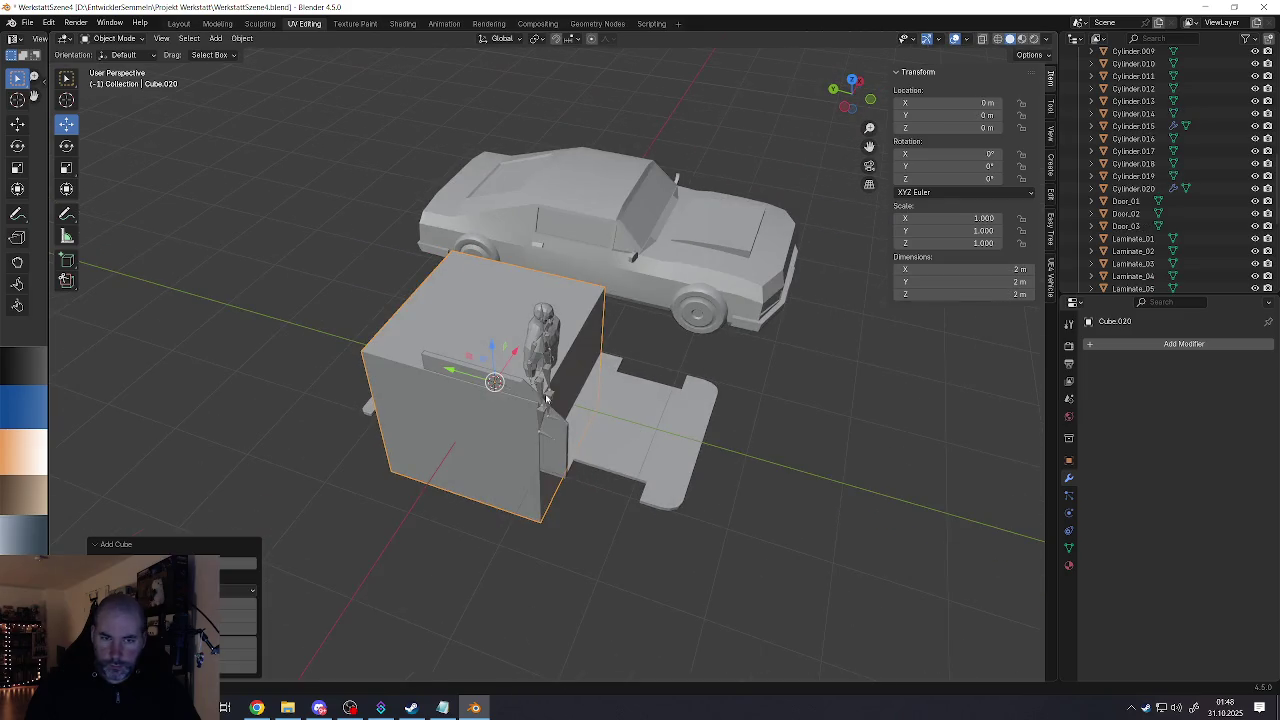
pyautogui.press('g')
pyautogui.press('y')
pyautogui.click(864, 520)
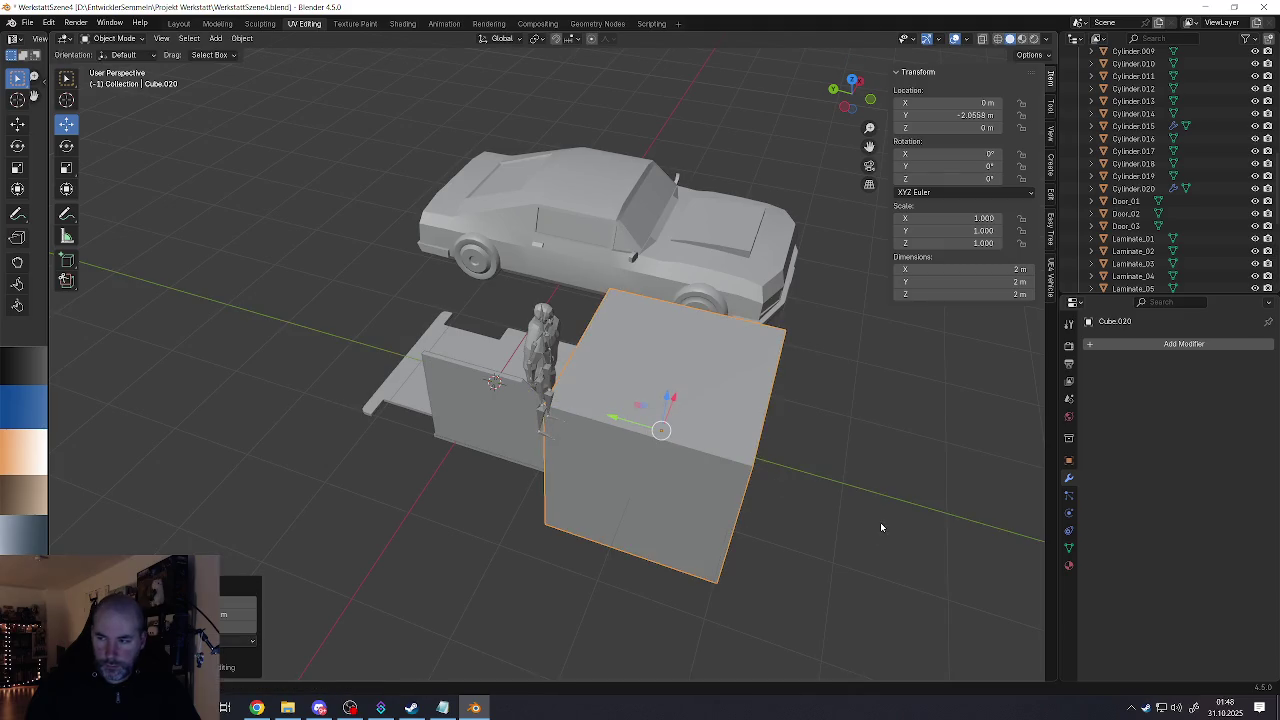
# Step: Scale the cube narrower along X and thinner along Y into an upright slab
pyautogui.press('s')
pyautogui.press('x')
pyautogui.click(760, 467)
pyautogui.press('s')
pyautogui.press('y')
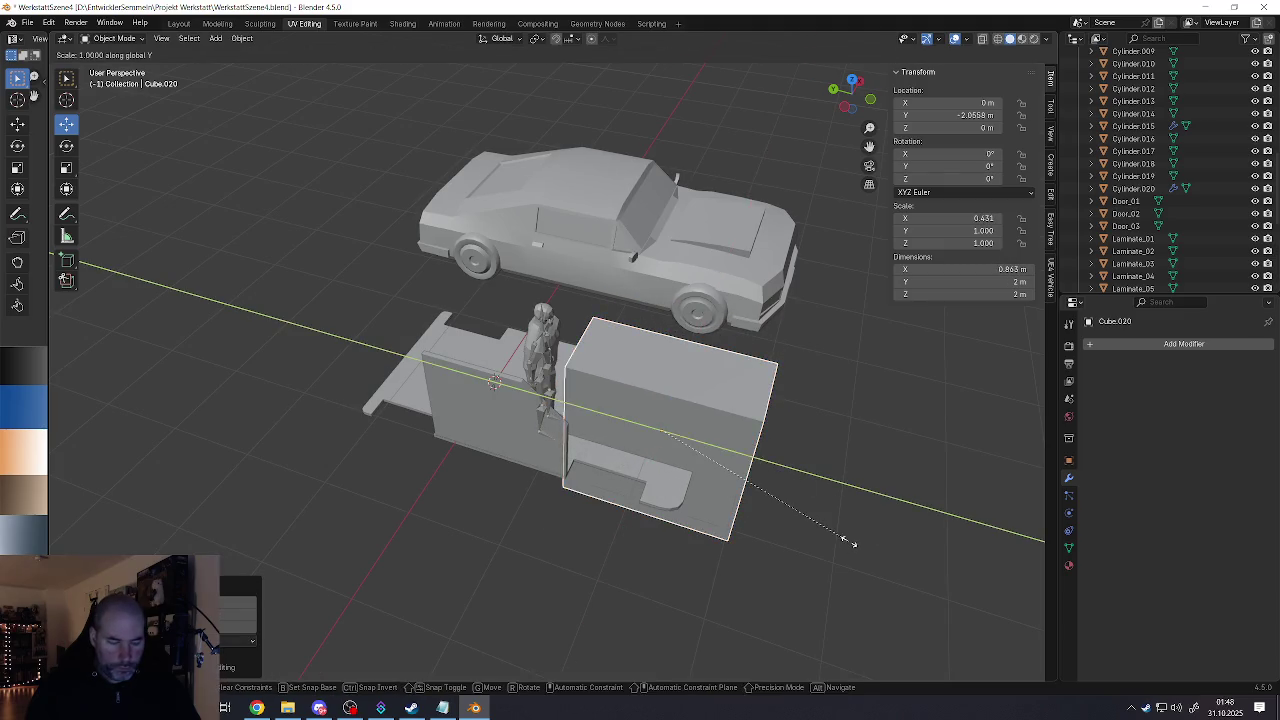
pyautogui.click(721, 473)
pyautogui.press('s')
pyautogui.press('y')
pyautogui.click(704, 461)
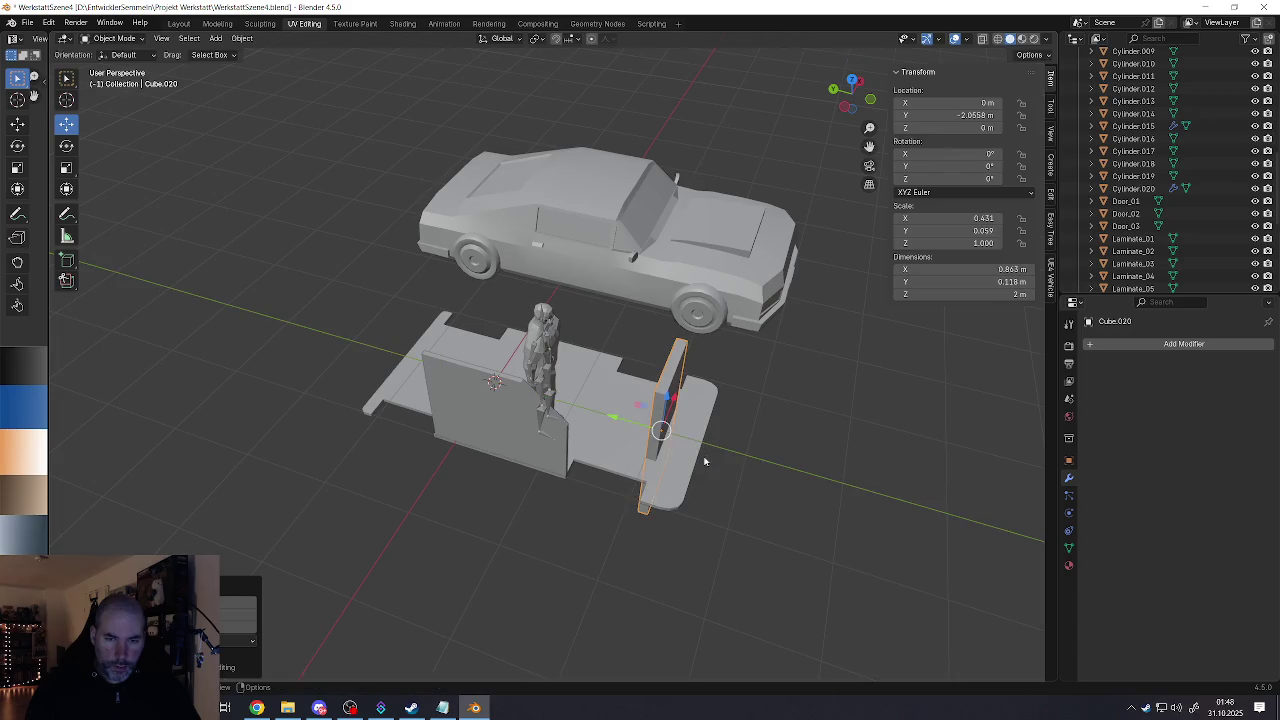
# Step: Move the slab to the floor plate's far end and thin it to about 0.0584 m
pyautogui.press('g')
pyautogui.press('y')
pyautogui.click(665, 430)
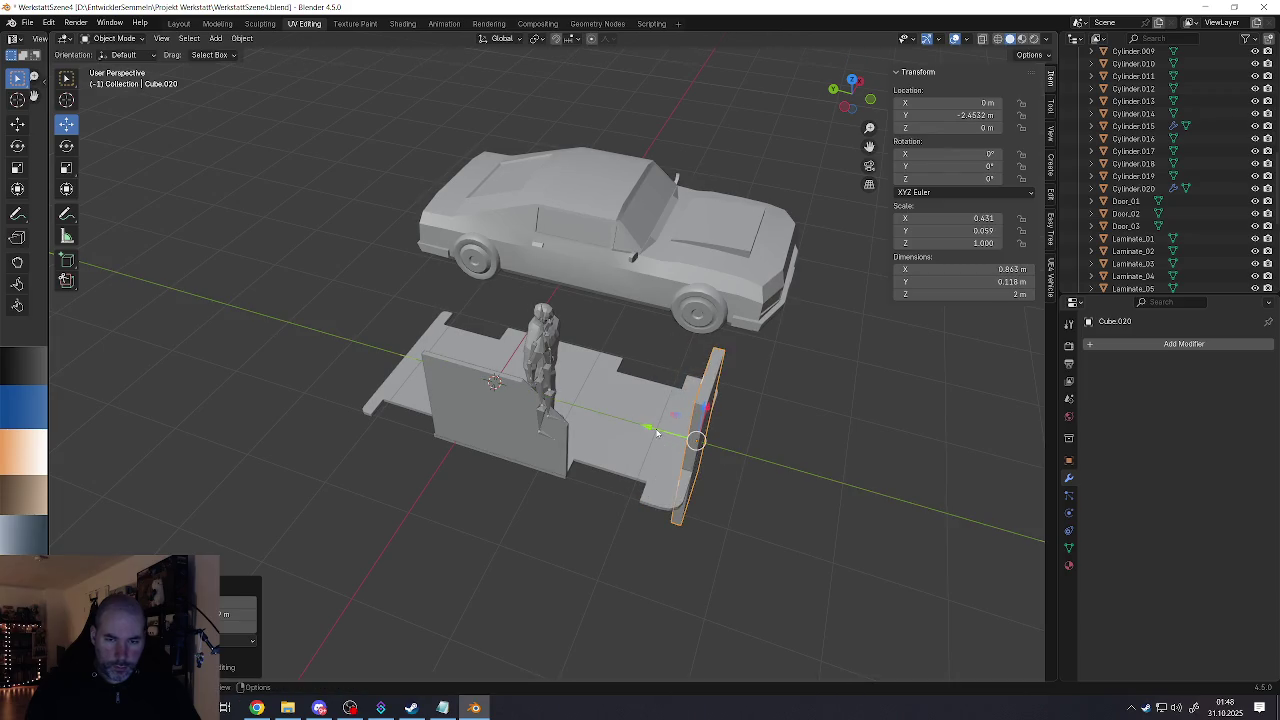
pyautogui.press('s')
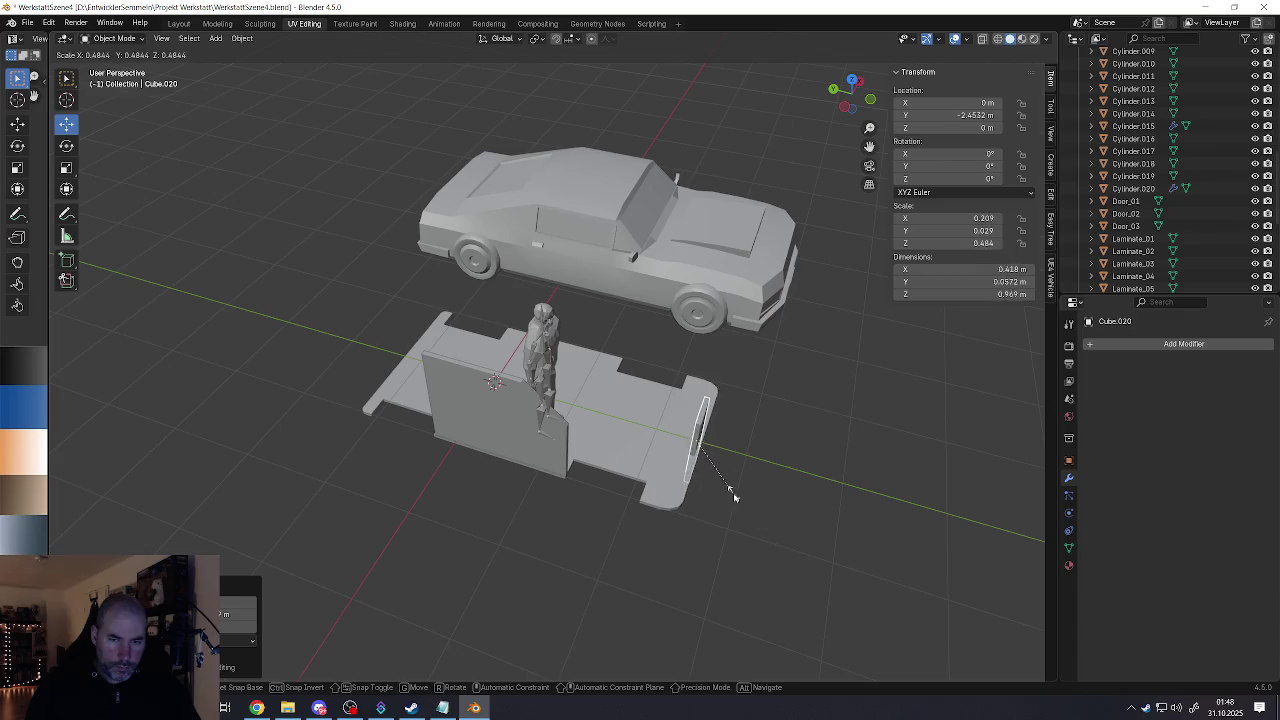
pyautogui.press('Escape')
pyautogui.press('s')
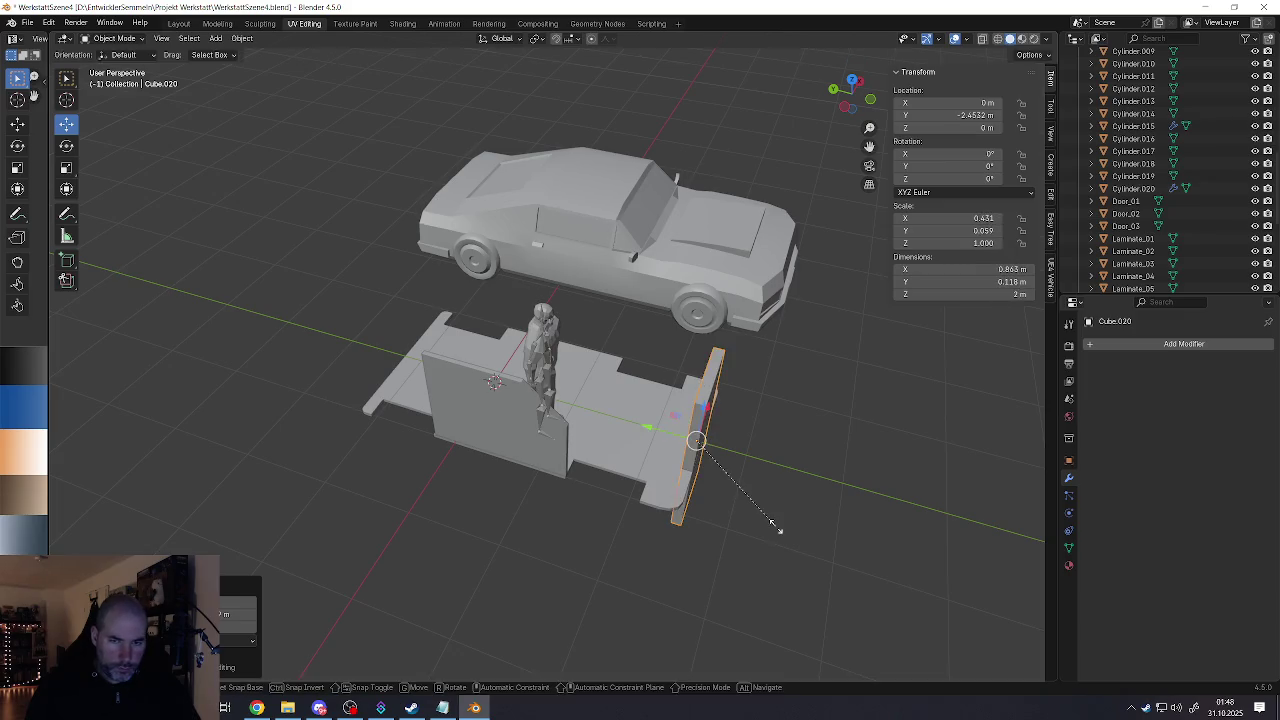
pyautogui.press('y')
pyautogui.click(726, 488)
pyautogui.scroll(3, 728, 482)
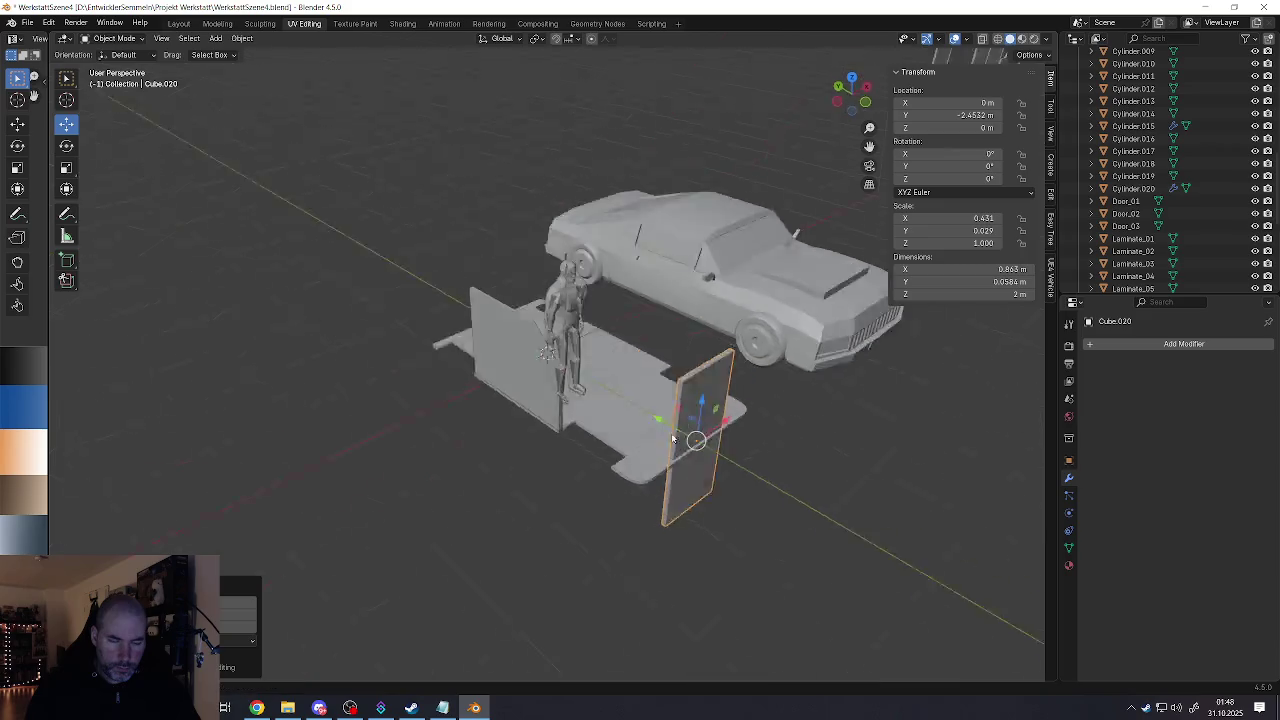
# Step: In Edit Mode, move the slab's bottom edge vertically to floor level
pyautogui.scroll(2, 728, 480)
pyautogui.moveTo(728, 480); pyautogui.dragTo(722, 455, button='middle')
pyautogui.press('Tab')
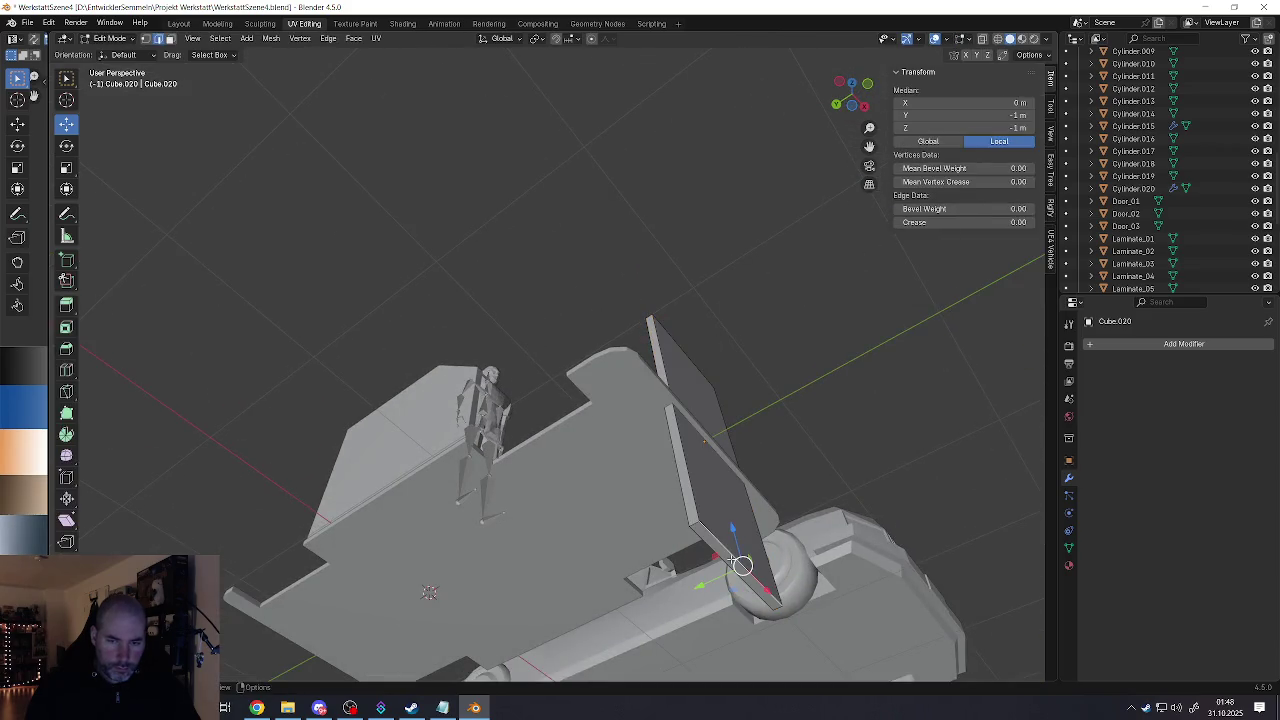
pyautogui.click(740, 565)
pyautogui.moveTo(740, 565); pyautogui.dragTo(738, 569, button='middle')
pyautogui.press('g')
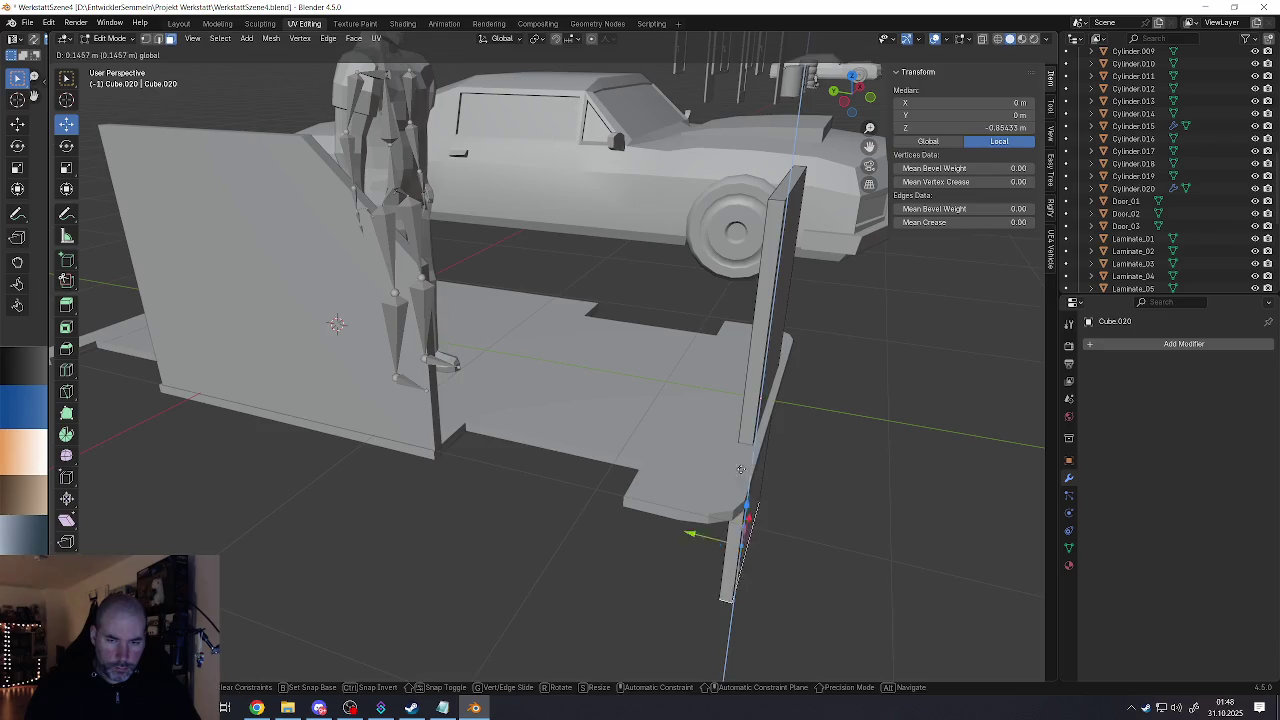
pyautogui.press('z')
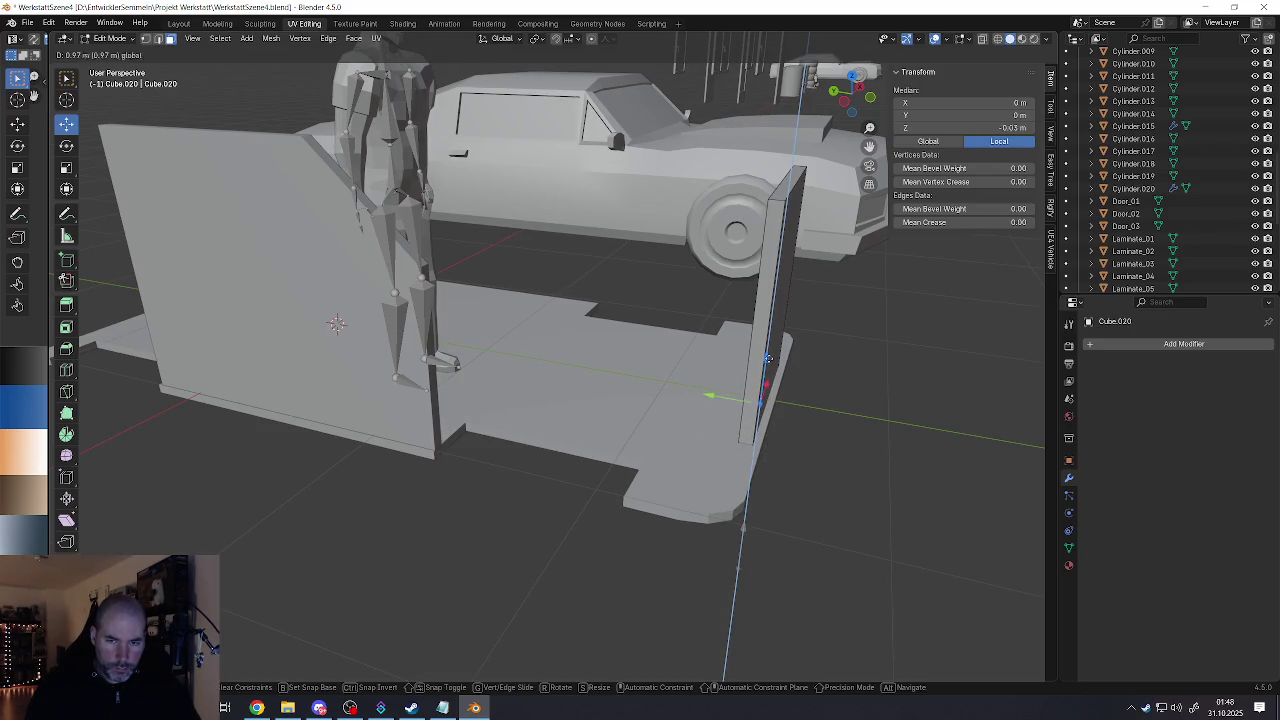
pyautogui.click(759, 380)
# Step: Lower the slab's top edge along Z to about 0.5 m height
pyautogui.scroll(2, 757, 396)
pyautogui.moveTo(757, 396); pyautogui.dragTo(749, 289, button='middle')
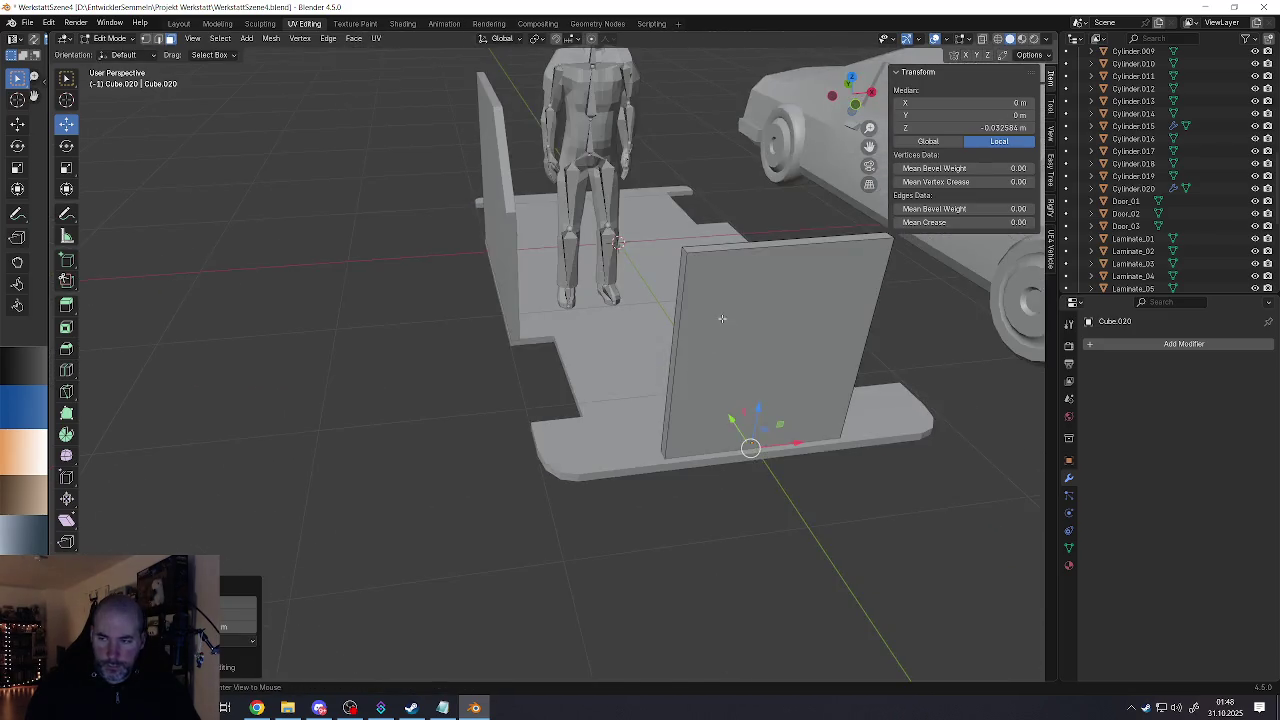
pyautogui.click(782, 275)
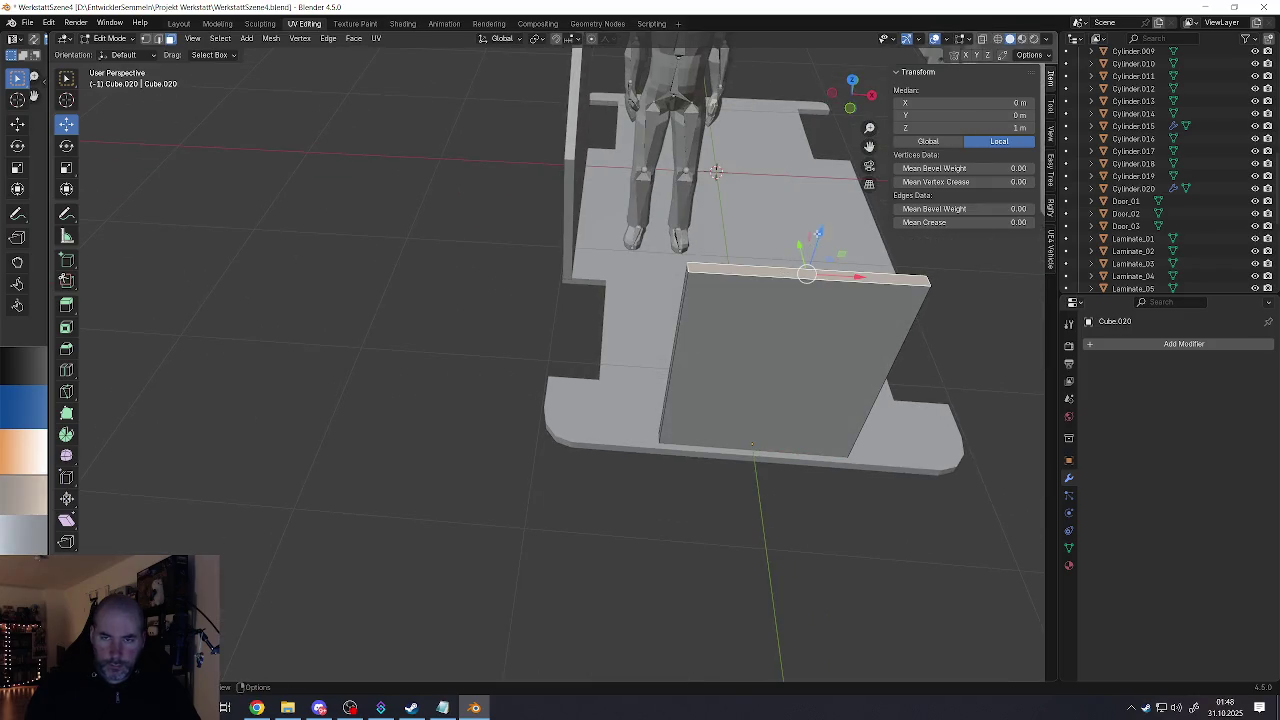
pyautogui.press('g')
pyautogui.press('z')
pyautogui.click(723, 414)
pyautogui.moveTo(723, 414)
pyautogui.mouseDown(button='middle')
pyautogui.moveTo(783, 436)
pyautogui.moveTo(700, 463)
pyautogui.mouseUp(button='middle')
# Step: In Object Mode, move the wall along Y to -2.476 m on the floor plate's edge
pyautogui.press('Tab')
pyautogui.press('g')
pyautogui.press('y')
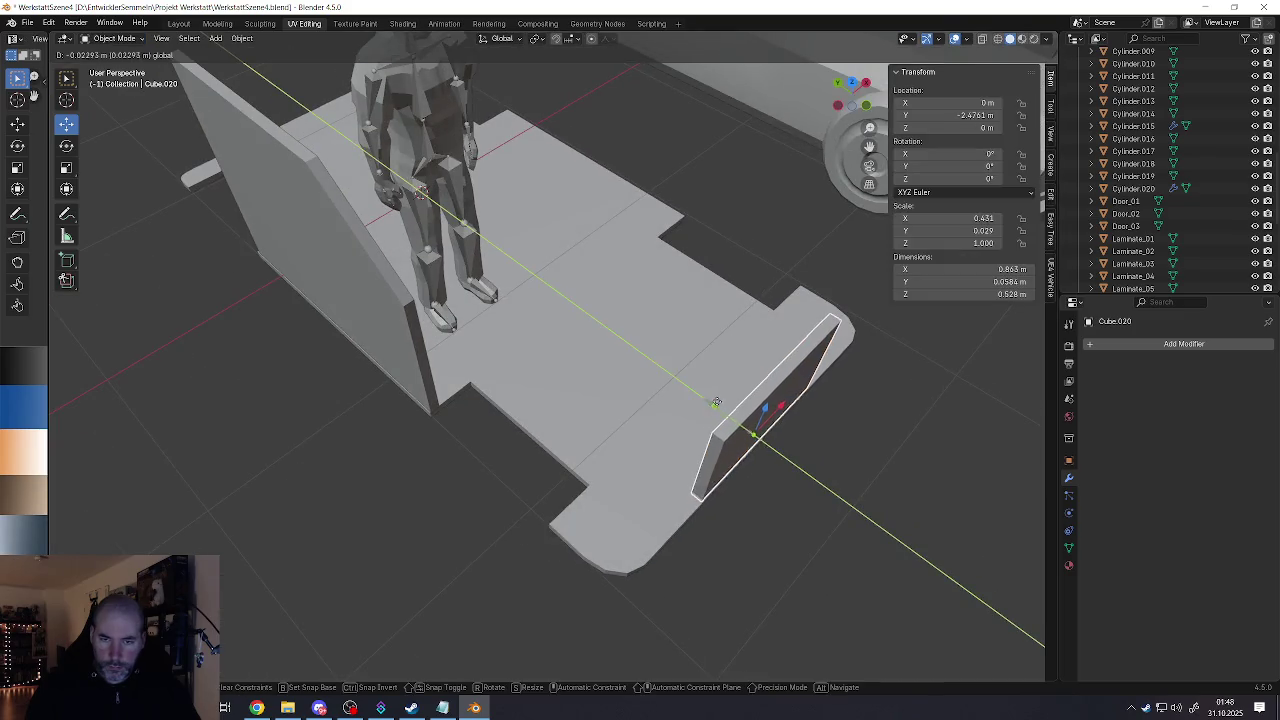
pyautogui.click(745, 425)
# Step: Back in Edit Mode, select the wall's top edge and end face
pyautogui.moveTo(749, 429)
pyautogui.mouseDown(button='middle')
pyautogui.moveTo(732, 432)
pyautogui.moveTo(712, 358)
pyautogui.mouseUp(button='middle')
pyautogui.press('Tab')
pyautogui.click(712, 358)
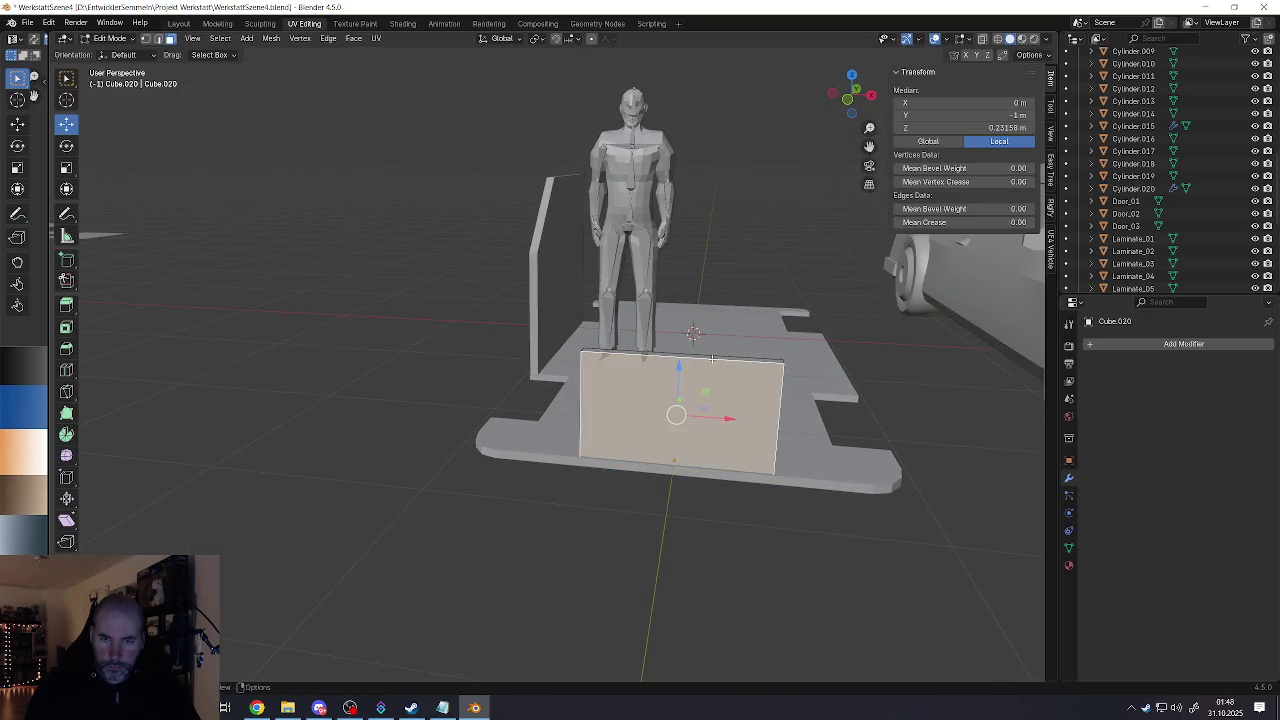
pyautogui.click(712, 357)
pyautogui.moveTo(686, 308); pyautogui.dragTo(624, 461, button='middle')
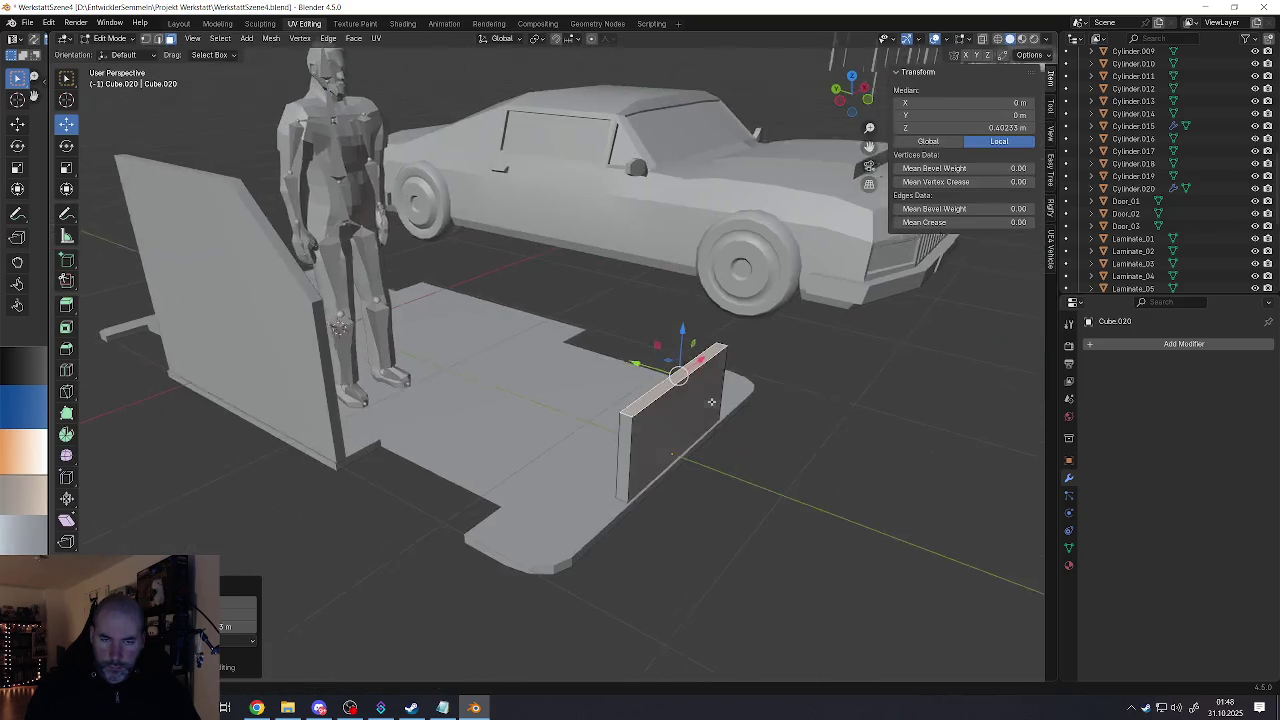
pyautogui.click(624, 461)
pyautogui.moveTo(677, 426); pyautogui.dragTo(738, 505, button='middle')
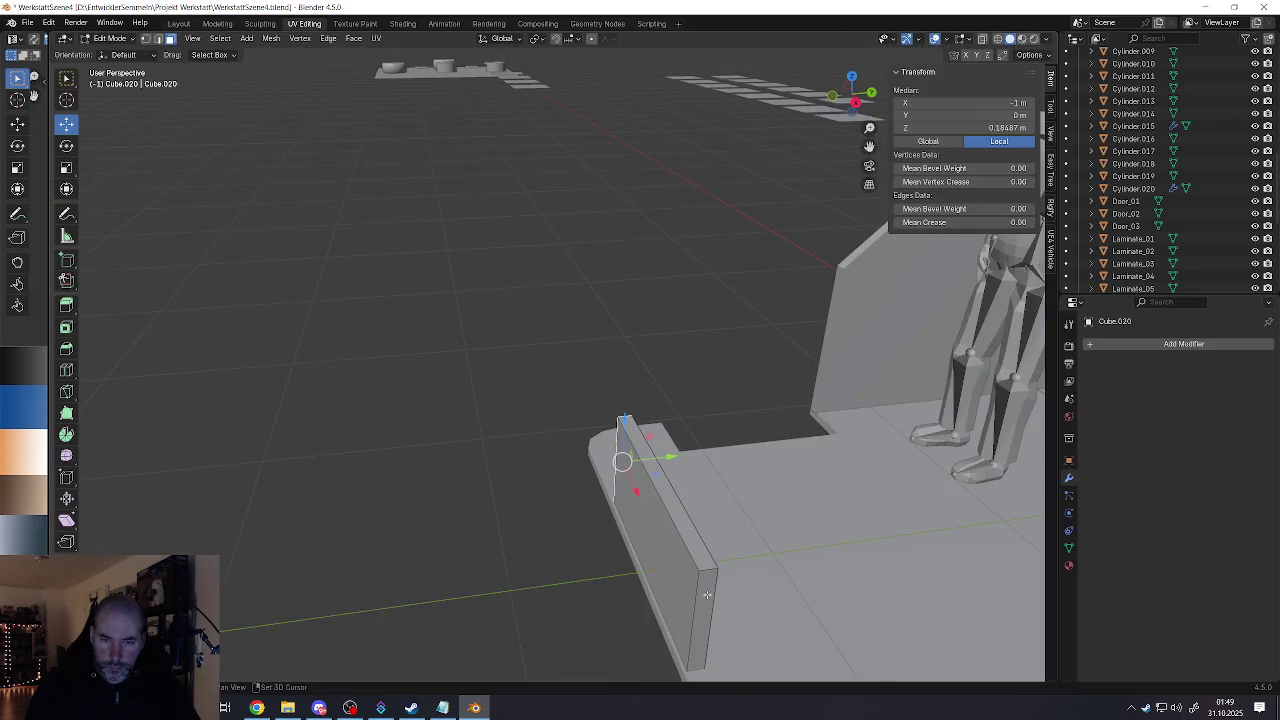
# Step: Widen the selected wall face along X
pyautogui.moveTo(707, 594)
pyautogui.mouseDown(button='middle')
pyautogui.moveTo(640, 570)
pyautogui.moveTo(720, 568)
pyautogui.mouseUp(button='middle')
pyautogui.click(720, 568)
pyautogui.press('s')
pyautogui.press('y')
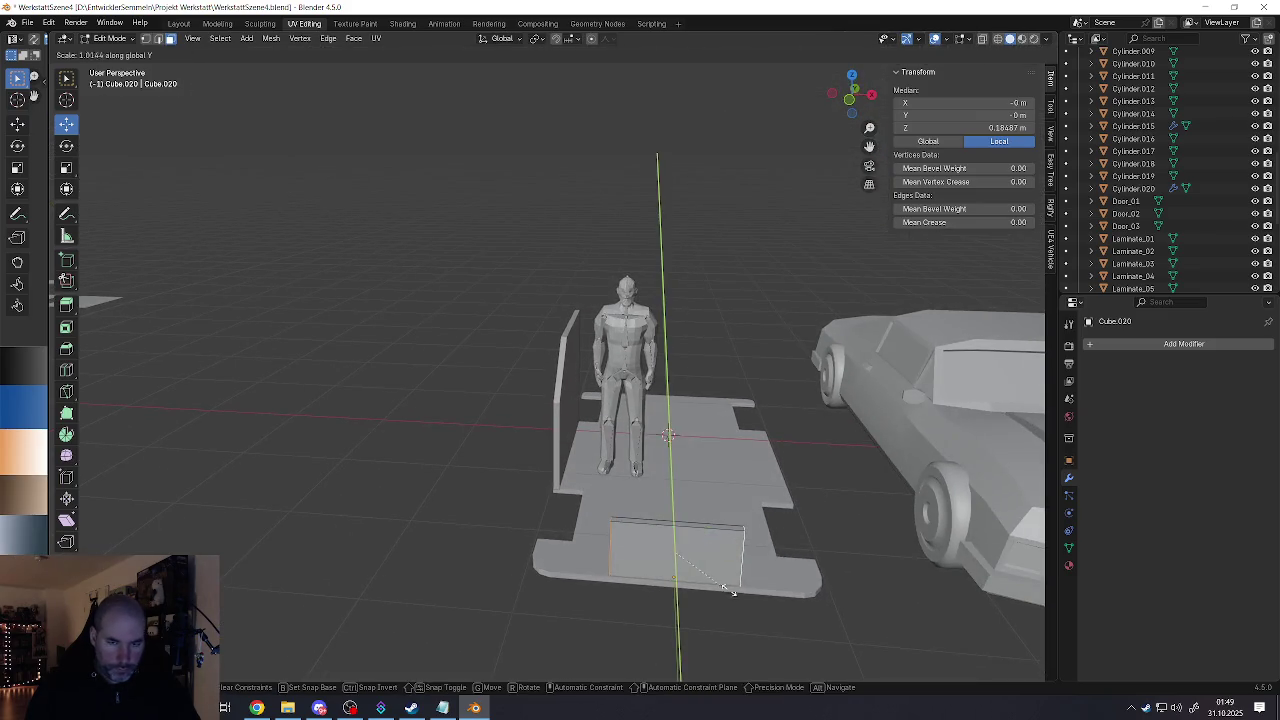
pyautogui.press('x')
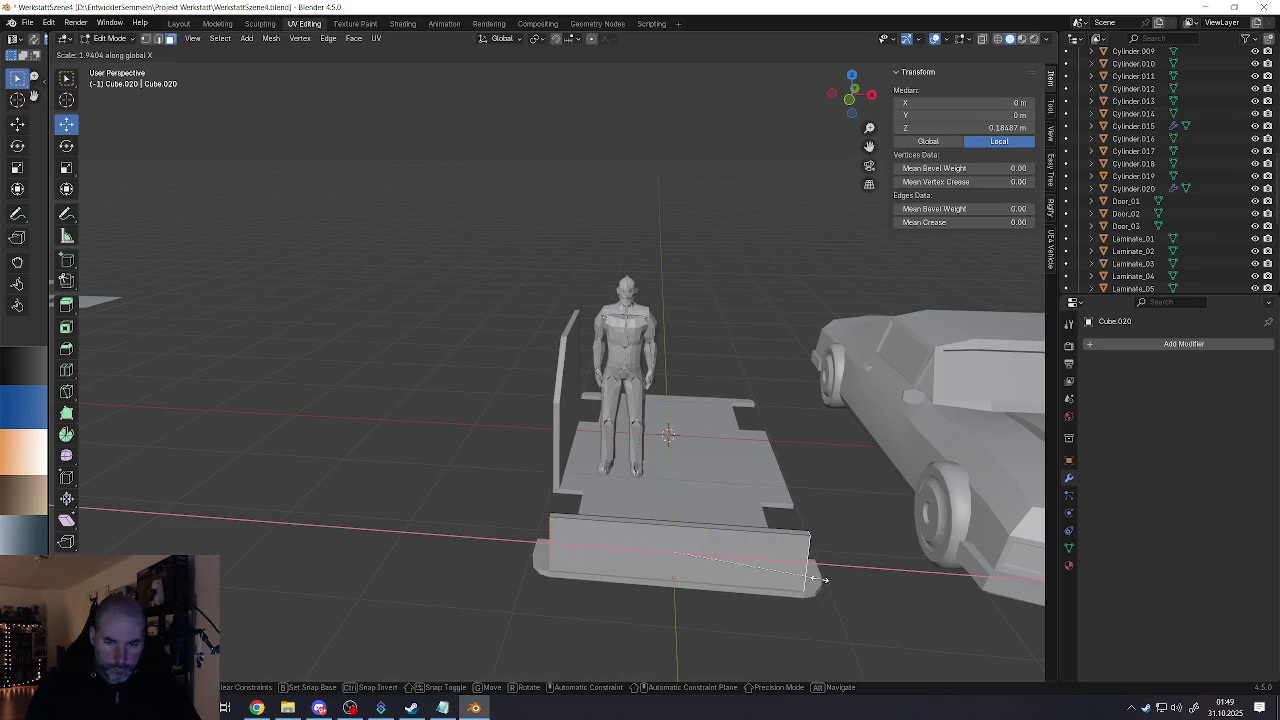
pyautogui.click(818, 579)
# Step: Zoom in on the floor plate's edge and resize the selected edge twice
pyautogui.moveTo(780, 590)
pyautogui.mouseDown(button='middle')
pyautogui.moveTo(690, 611)
pyautogui.moveTo(688, 528)
pyautogui.mouseUp(button='middle')
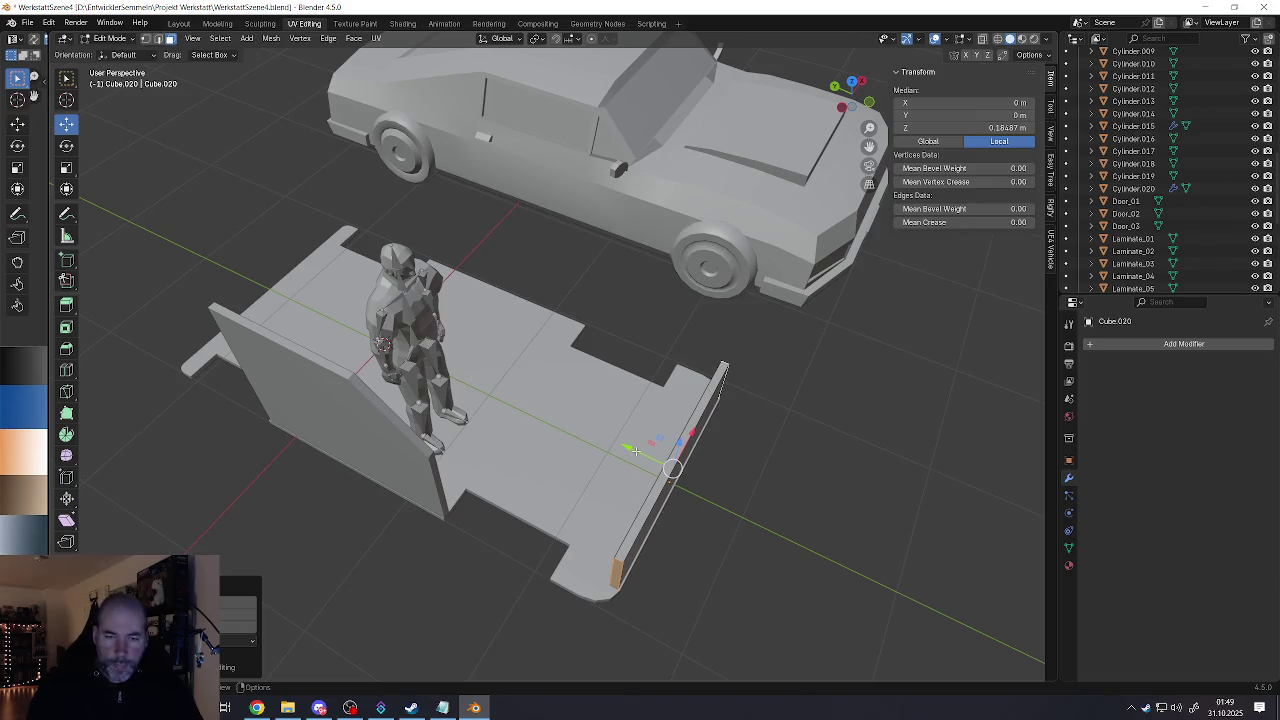
pyautogui.moveTo(636, 452); pyautogui.dragTo(783, 533, button='middle')
pyautogui.scroll(3, 783, 533)
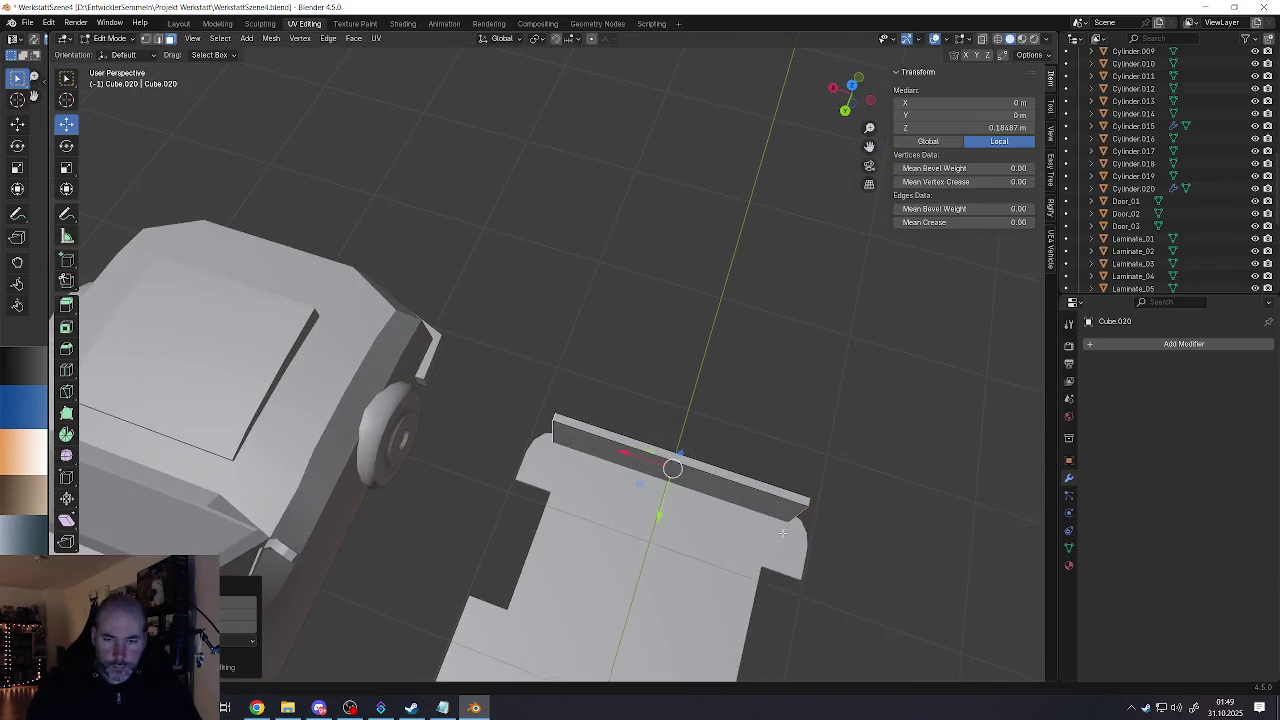
pyautogui.press('s')
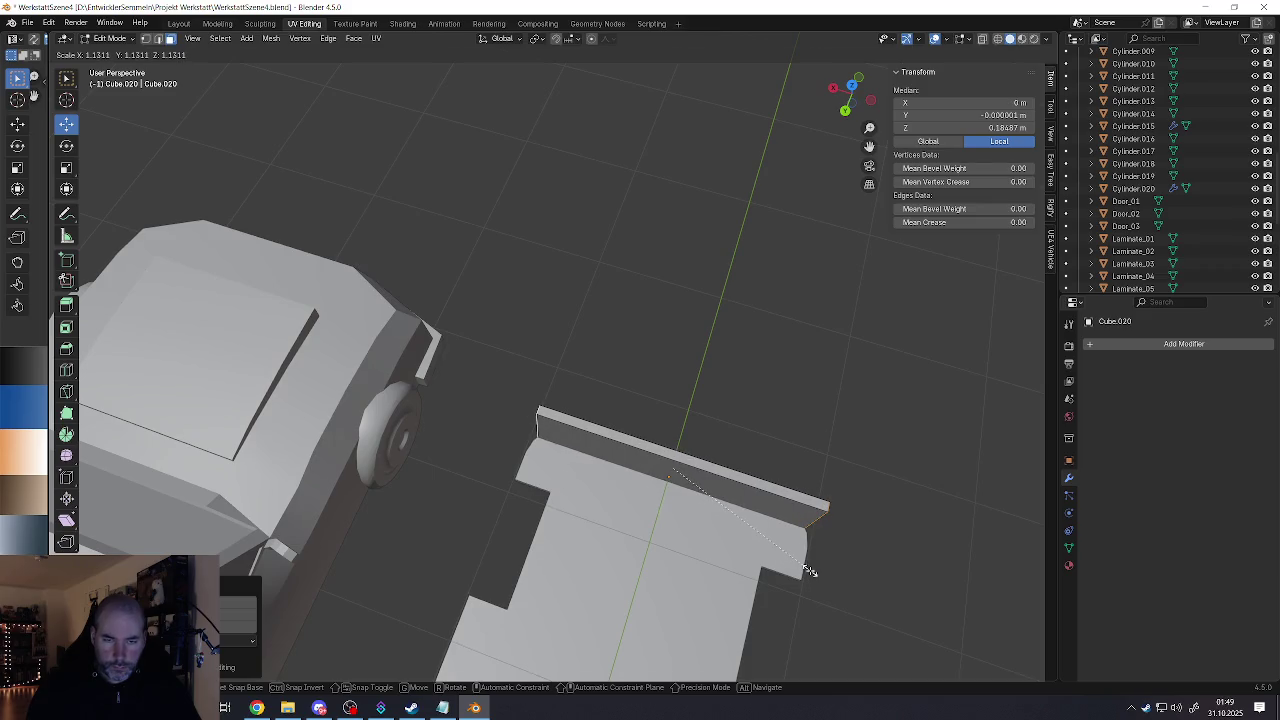
pyautogui.click(769, 566)
pyautogui.press('s')
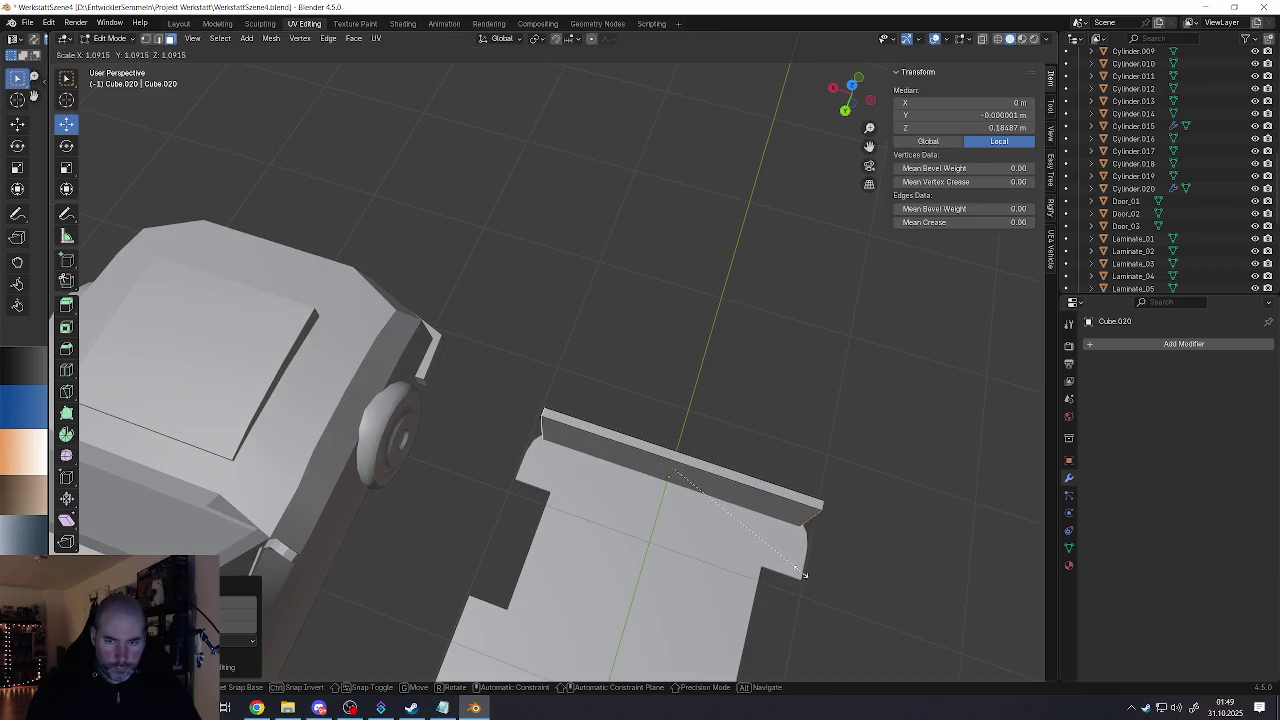
pyautogui.click(813, 575)
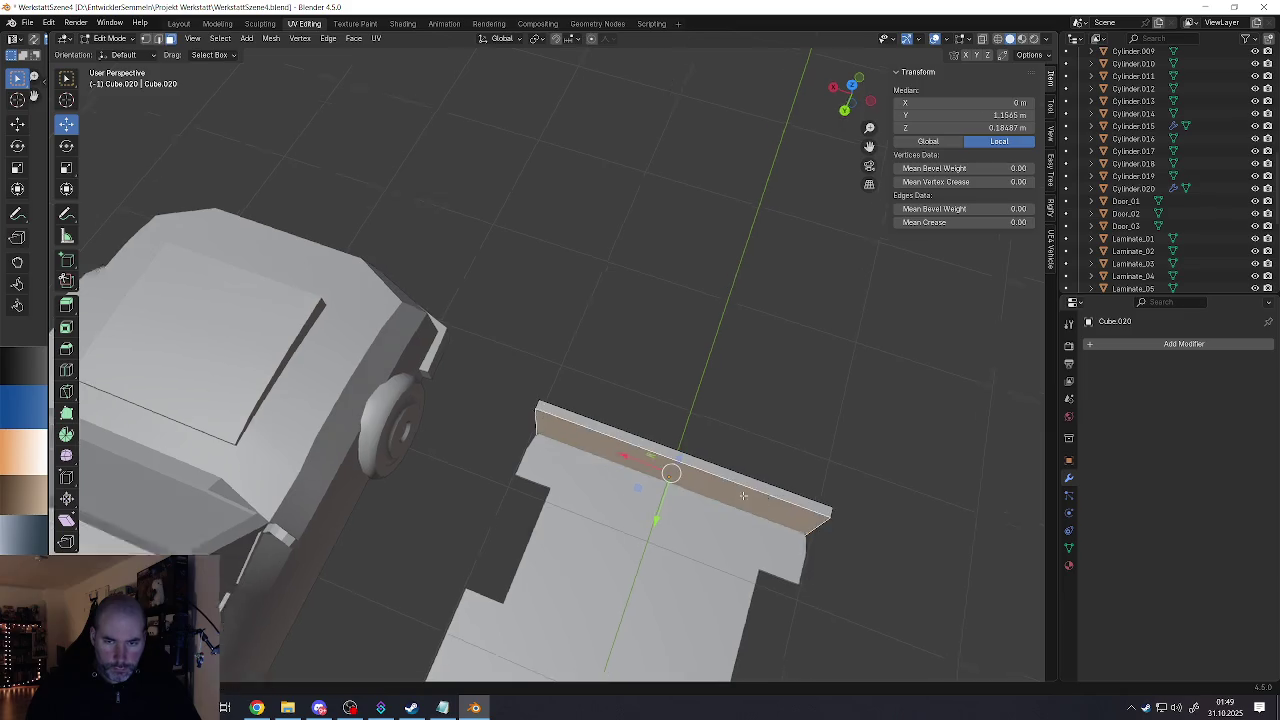
# Step: Slide the selected part along Y, then select the whole box and widen it along X
pyautogui.moveTo(765, 497); pyautogui.dragTo(641, 441, button='middle')
pyautogui.moveTo(625, 471); pyautogui.dragTo(572, 469)
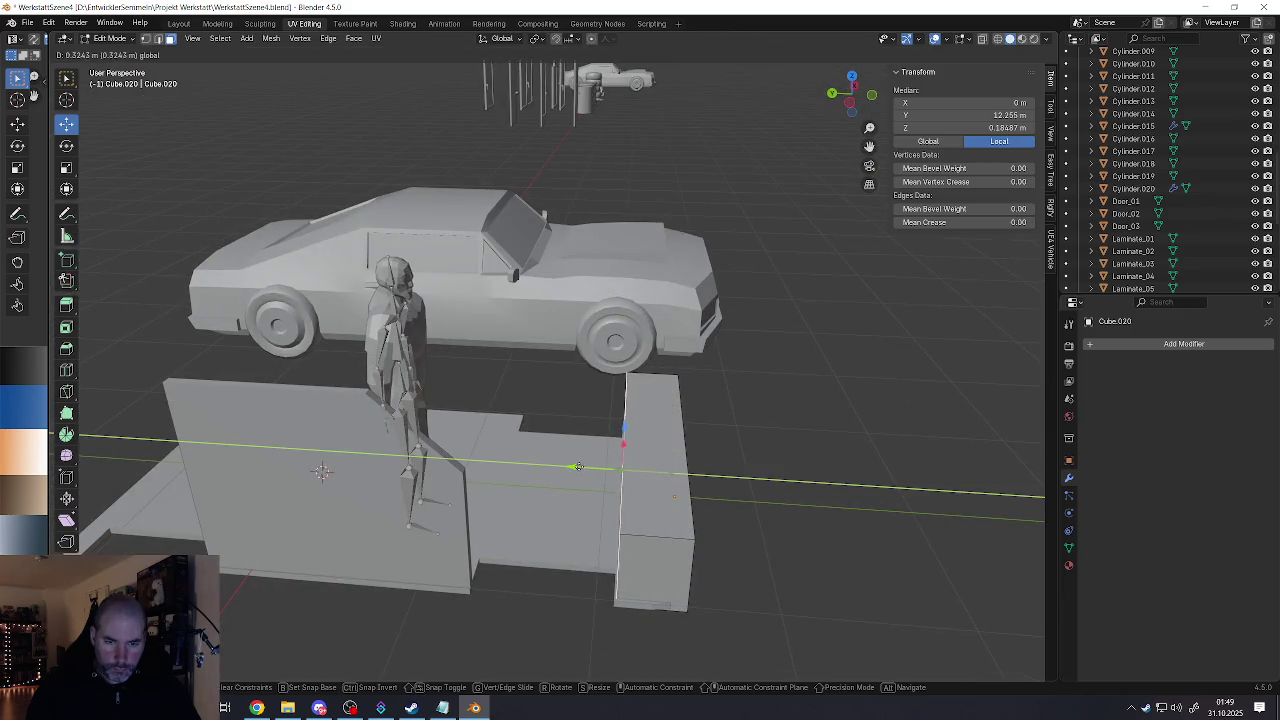
pyautogui.moveTo(572, 469); pyautogui.dragTo(666, 511, button='middle')
pyautogui.press('l')
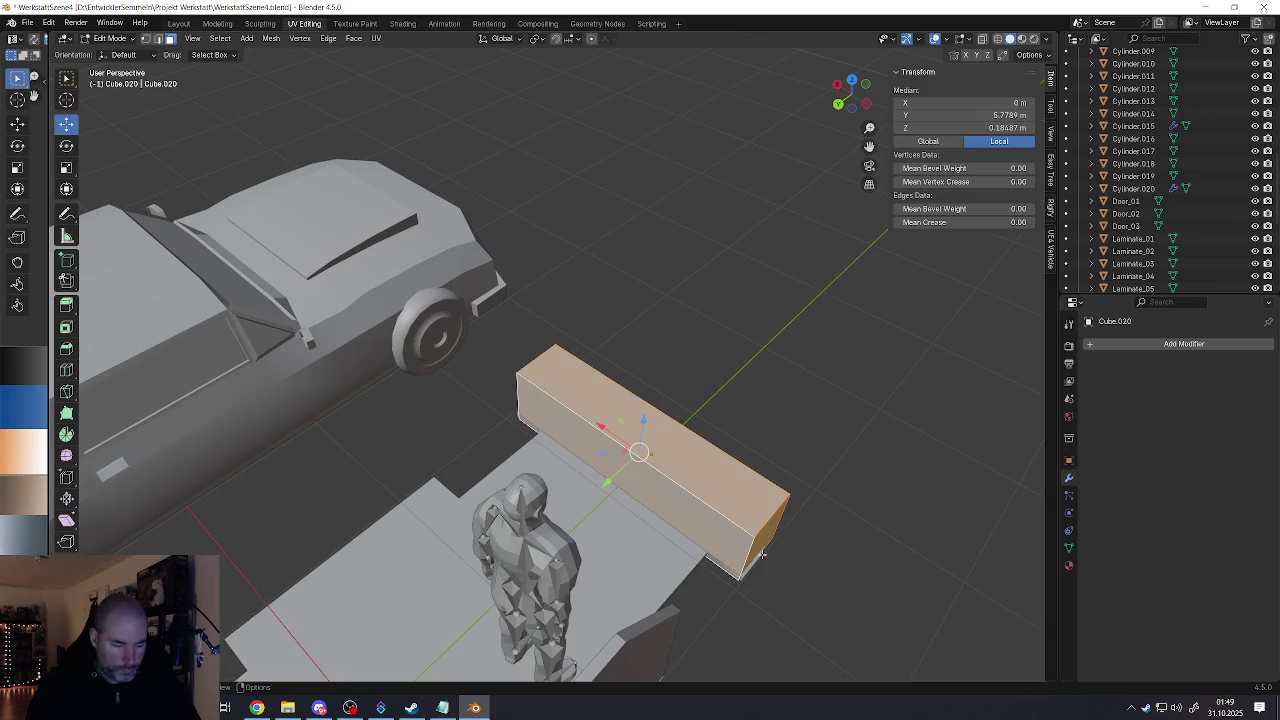
pyautogui.press('s')
pyautogui.press('x')
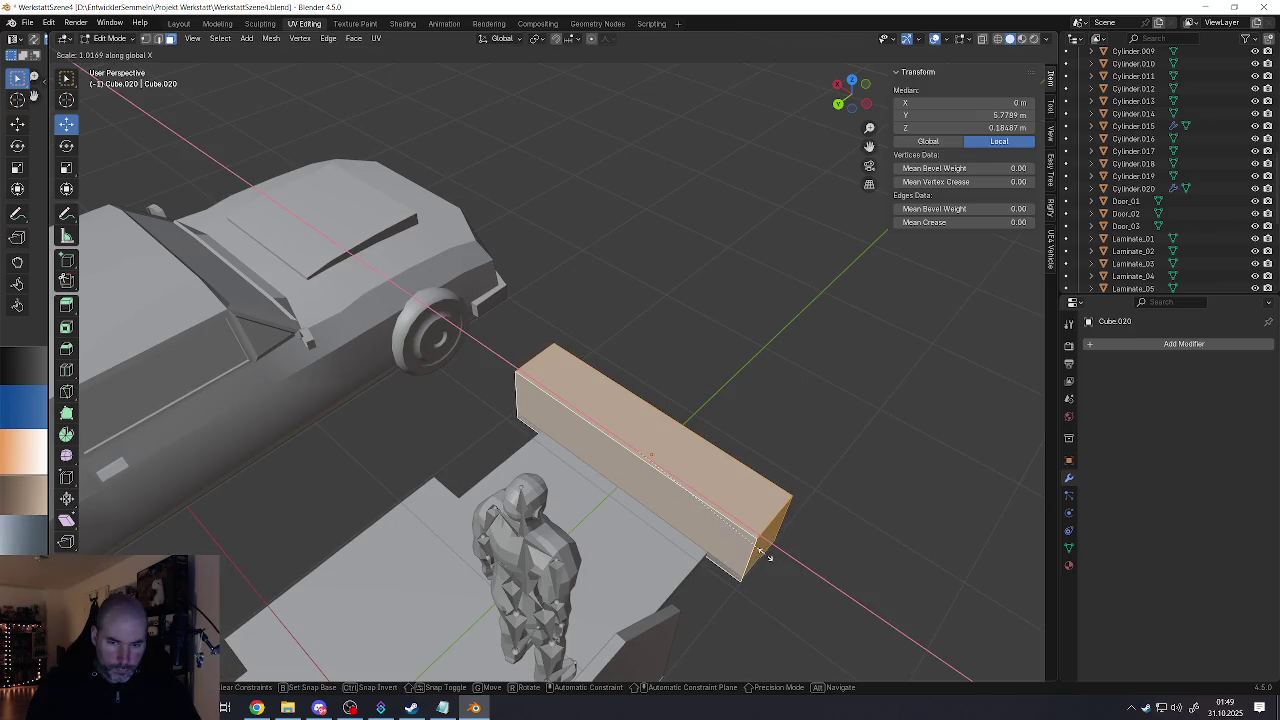
pyautogui.click(768, 556)
# Step: Return to Object Mode, view the long beam, and switch to the Steam window
pyautogui.press('Tab')
pyautogui.moveTo(651, 450); pyautogui.dragTo(633, 501, button='middle')
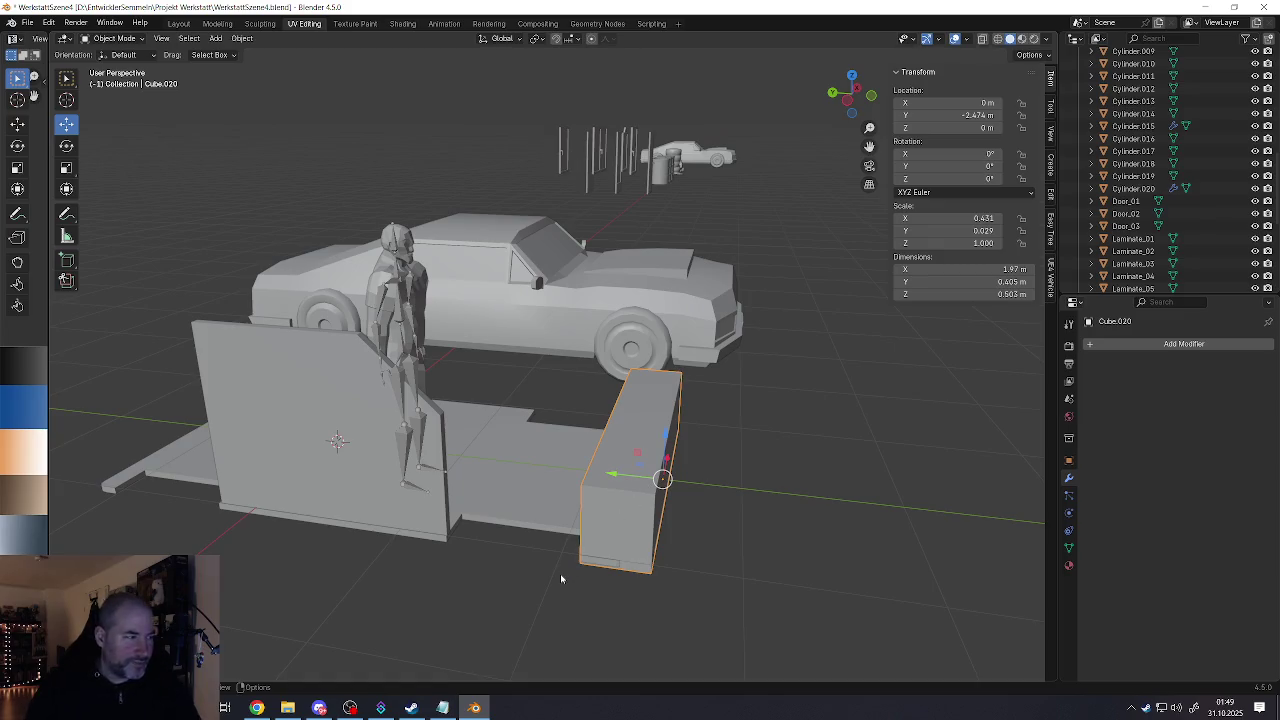
pyautogui.click(411, 707)
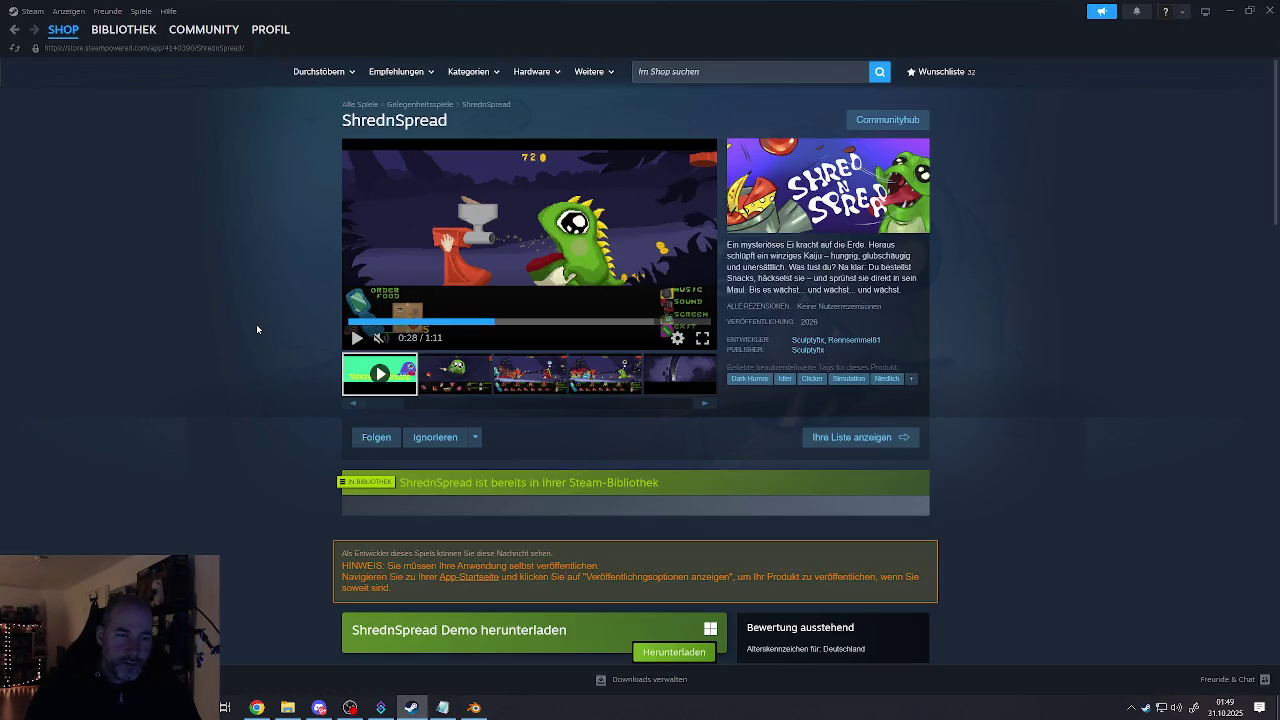
# Step: Scroll through the ShrednSpread store page in Steam, then minimize Steam
pyautogui.rightClick(256, 324)
pyautogui.click(310, 401)
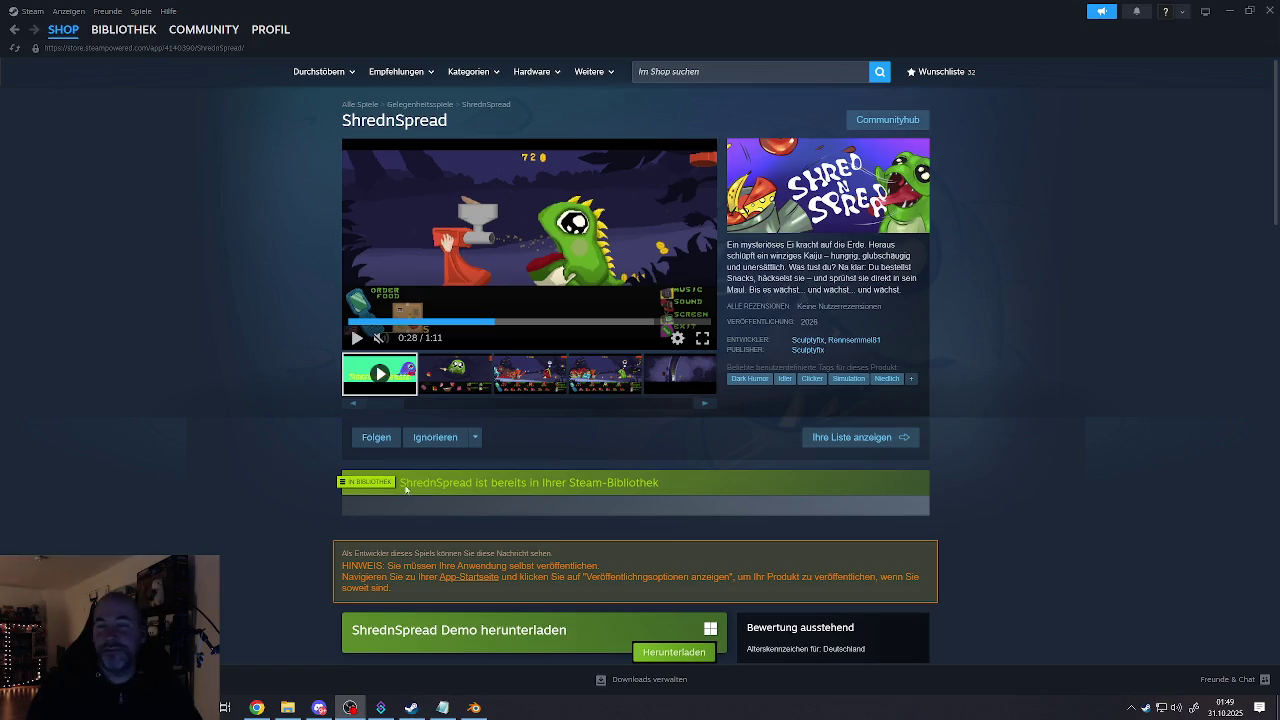
pyautogui.scroll(-5, 713, 449)
pyautogui.scroll(-5, 700, 455)
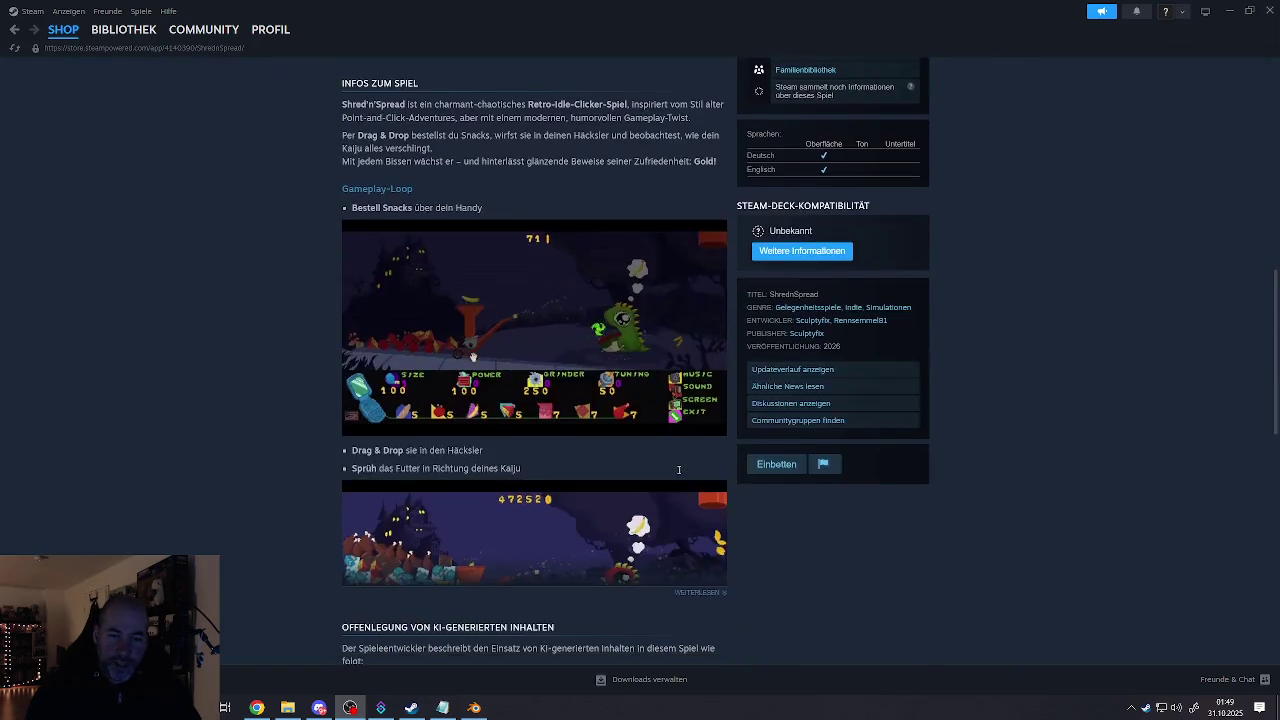
pyautogui.scroll(-5, 690, 460)
pyautogui.scroll(-5, 676, 469)
pyautogui.scroll(10, 676, 469)
pyautogui.scroll(10, 685, 463)
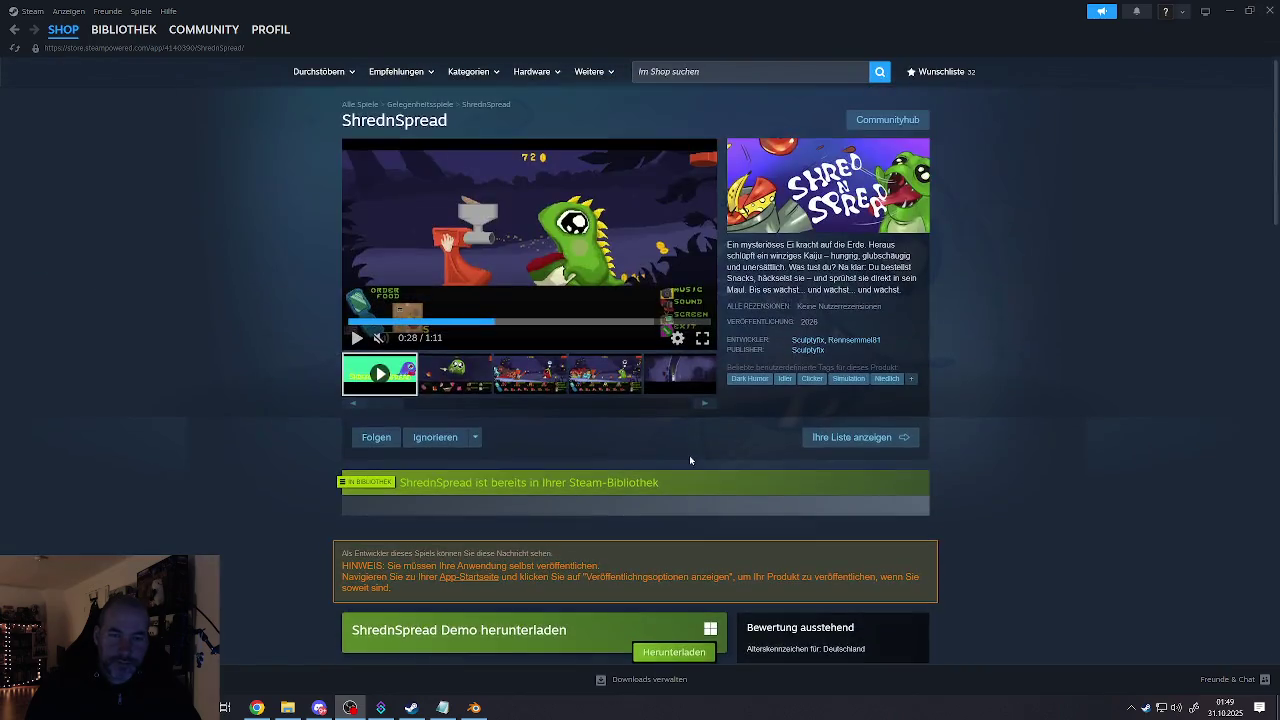
pyautogui.click(1229, 11)
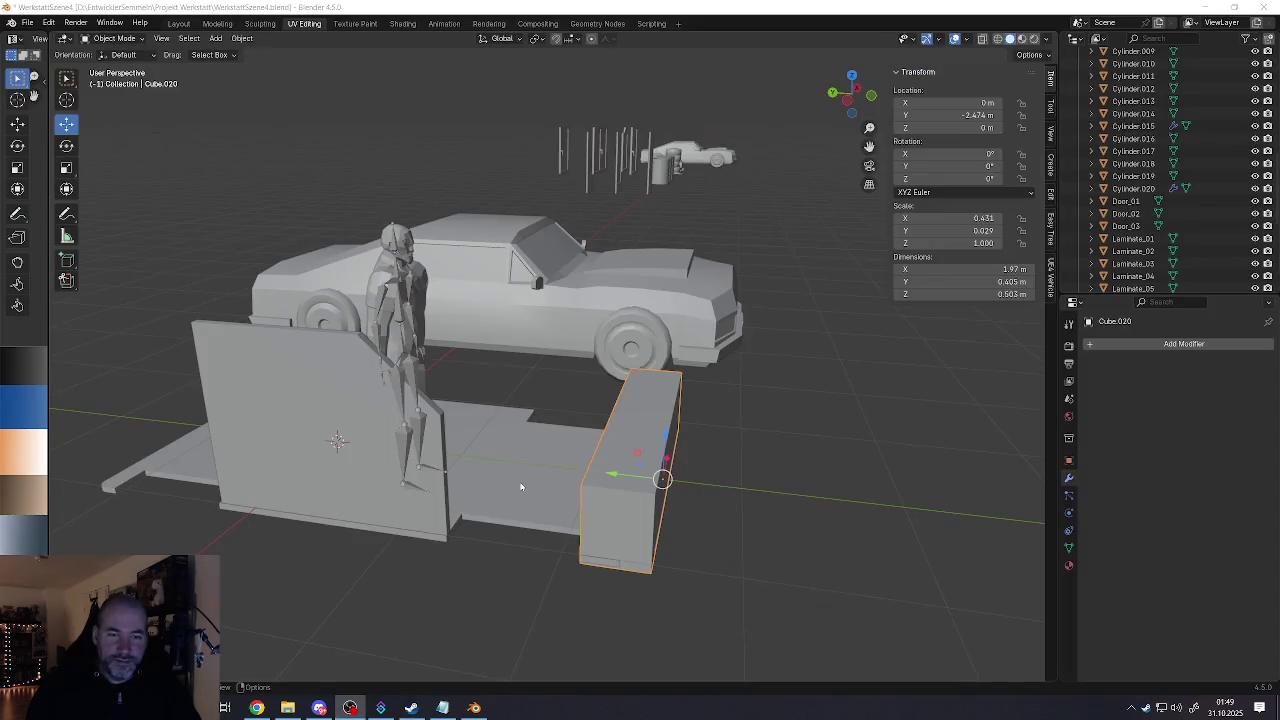
# Step: Raise the block to Z 0.056568 m and apply its scale
pyautogui.moveTo(652, 481)
pyautogui.mouseDown(button='middle')
pyautogui.moveTo(575, 469)
pyautogui.moveTo(717, 437)
pyautogui.mouseUp(button='middle')
pyautogui.scroll(3, 575, 469)
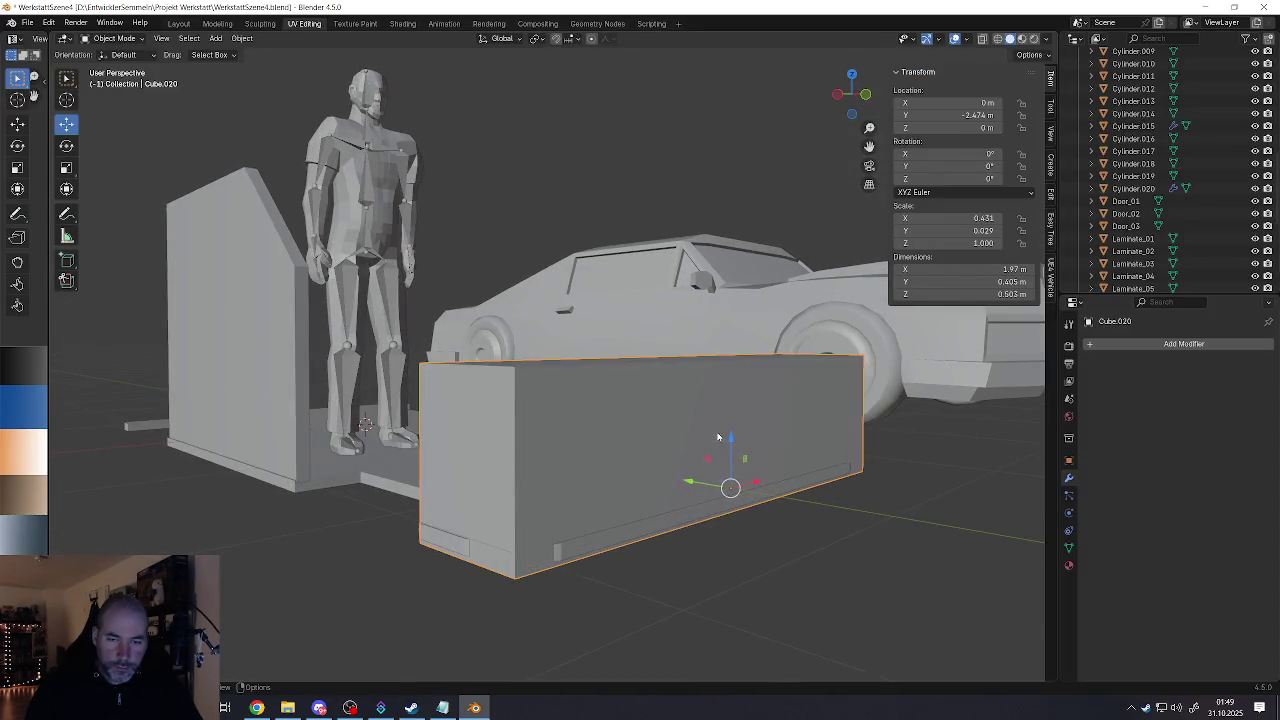
pyautogui.moveTo(732, 436); pyautogui.dragTo(732, 430)
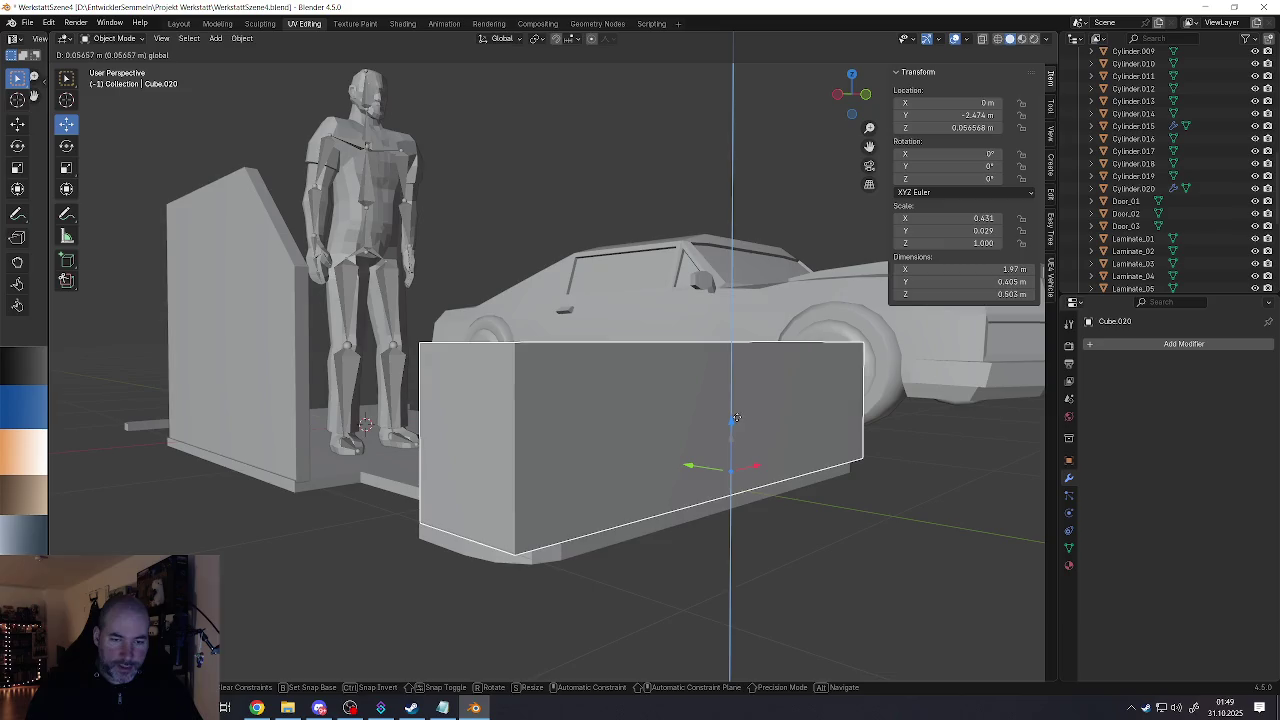
pyautogui.moveTo(732, 430); pyautogui.dragTo(638, 477, button='middle')
pyautogui.hotkey('ctrl', 'a')
pyautogui.click(638, 486)
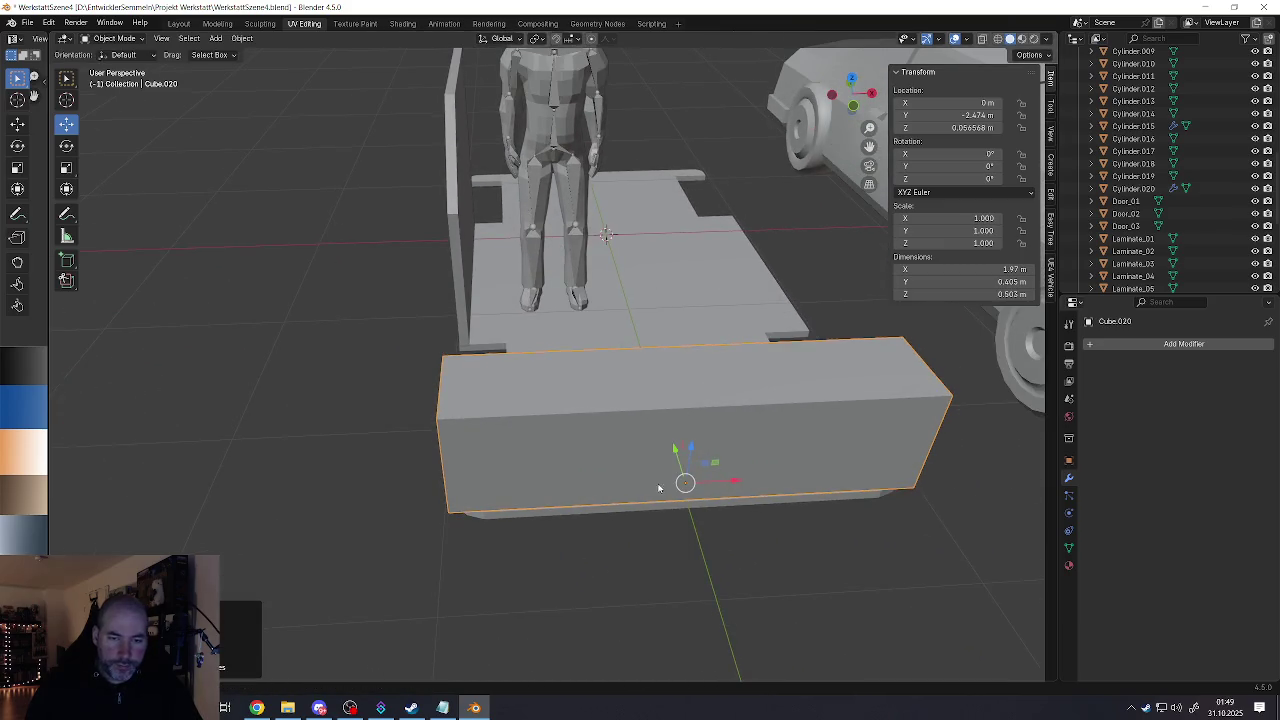
# Step: Bevel both vertical end edges of Cube.020 by 0.149 m with 3 segments
pyautogui.press('Tab')
pyautogui.press('2')
pyautogui.click(441, 468)
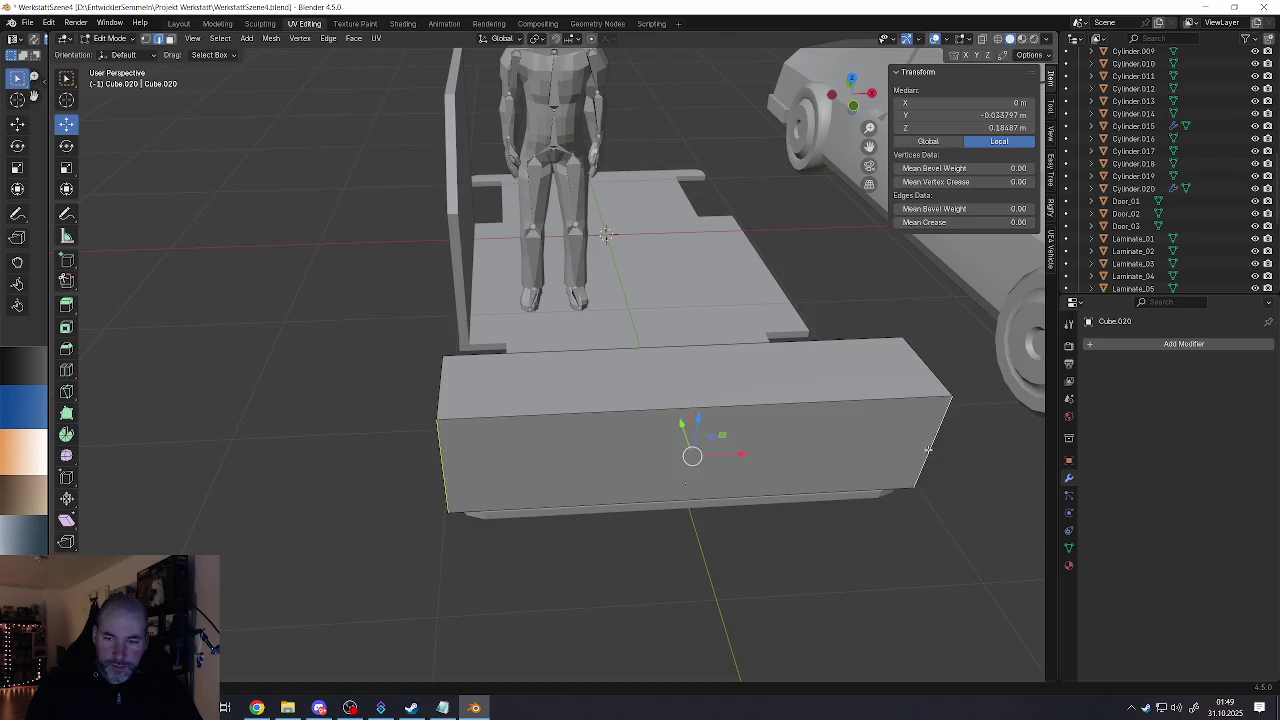
pyautogui.moveTo(443, 466); pyautogui.dragTo(760, 455, button='middle')
pyautogui.hotkey('ctrl', 'b')
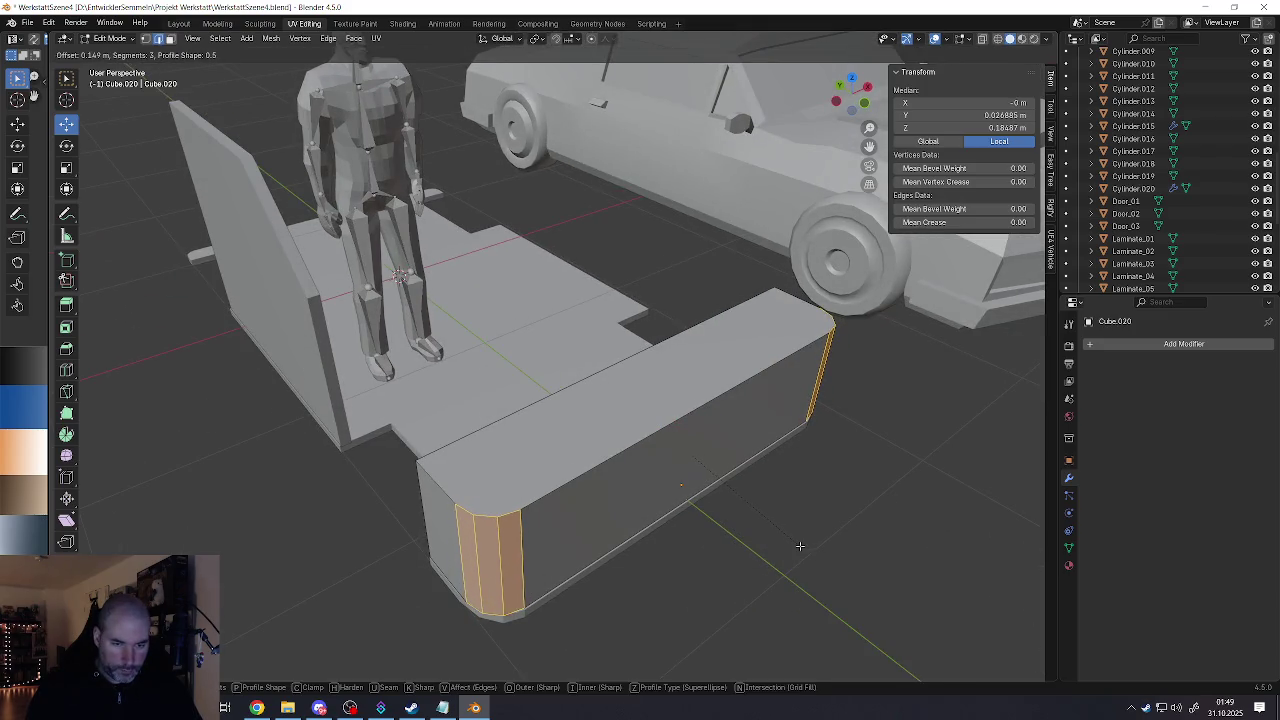
pyautogui.scroll(-1, 807, 546)
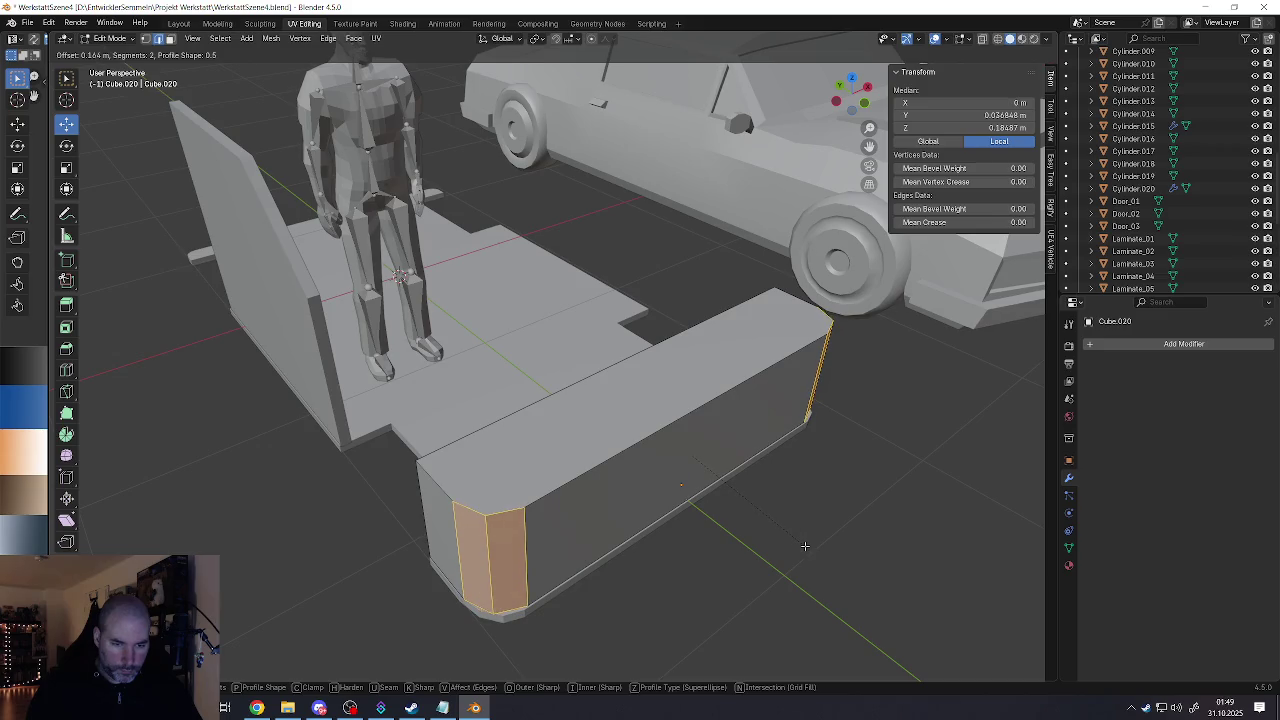
pyautogui.scroll(1, 805, 546)
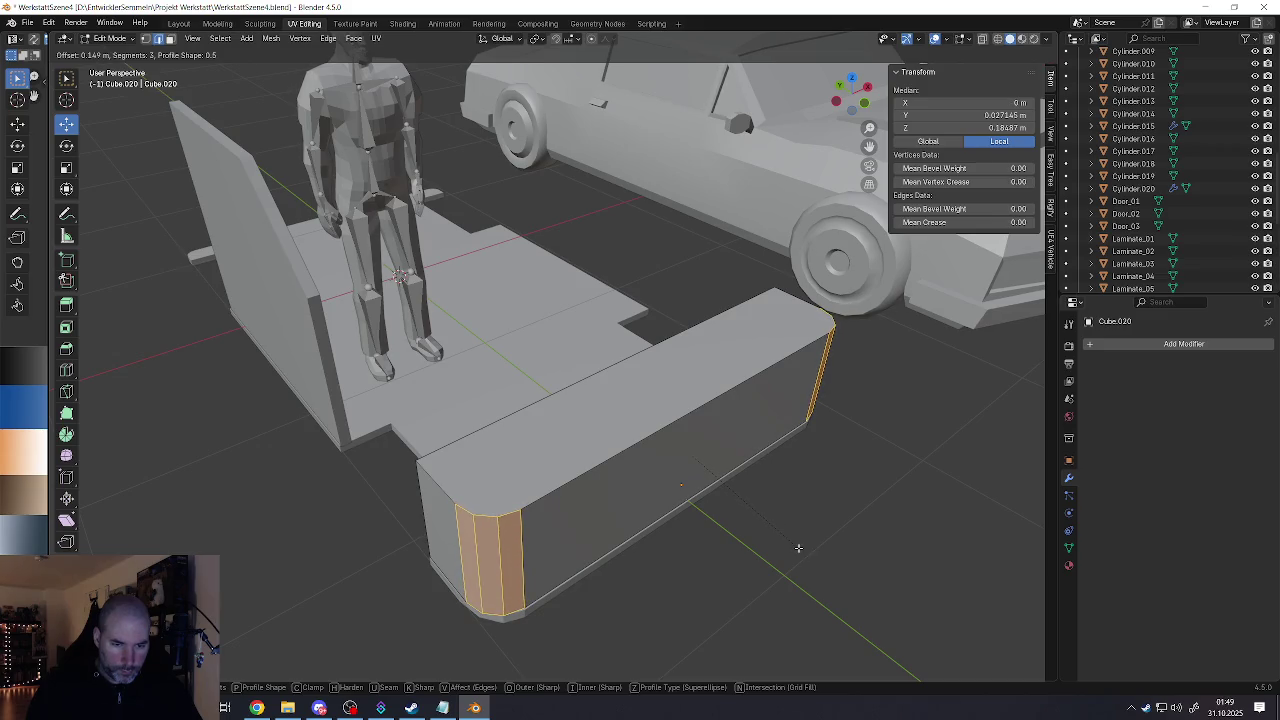
pyautogui.click(798, 548)
pyautogui.moveTo(798, 548)
pyautogui.mouseDown(button='middle')
pyautogui.moveTo(706, 476)
pyautogui.moveTo(708, 520)
pyautogui.moveTo(594, 463)
pyautogui.mouseUp(button='middle')
pyautogui.scroll(-2, 706, 476)
pyautogui.scroll(-2, 706, 476)
pyautogui.press('Tab')
pyautogui.scroll(3, 708, 540)
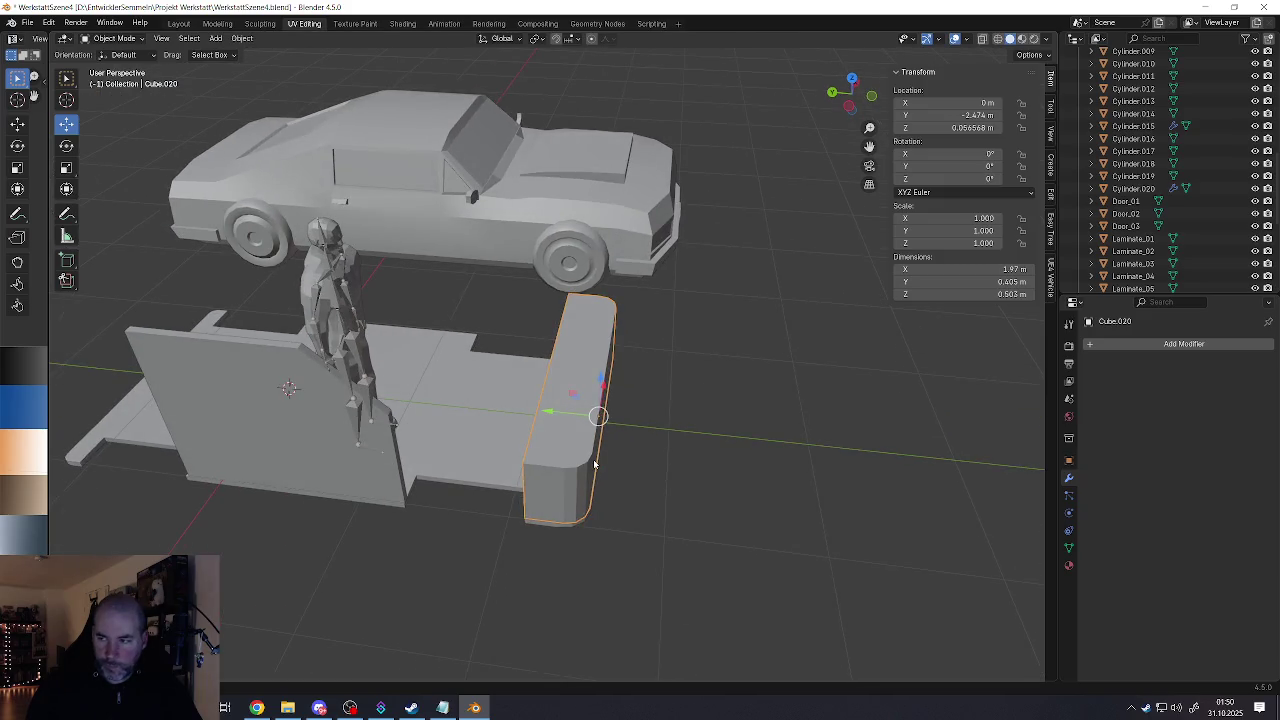
# Step: Flatten the block by lowering its top face in edit mode
pyautogui.moveTo(615, 466)
pyautogui.mouseDown(button='middle')
pyautogui.moveTo(594, 423)
pyautogui.moveTo(582, 435)
pyautogui.mouseUp(button='middle')
pyautogui.scroll(2, 582, 435)
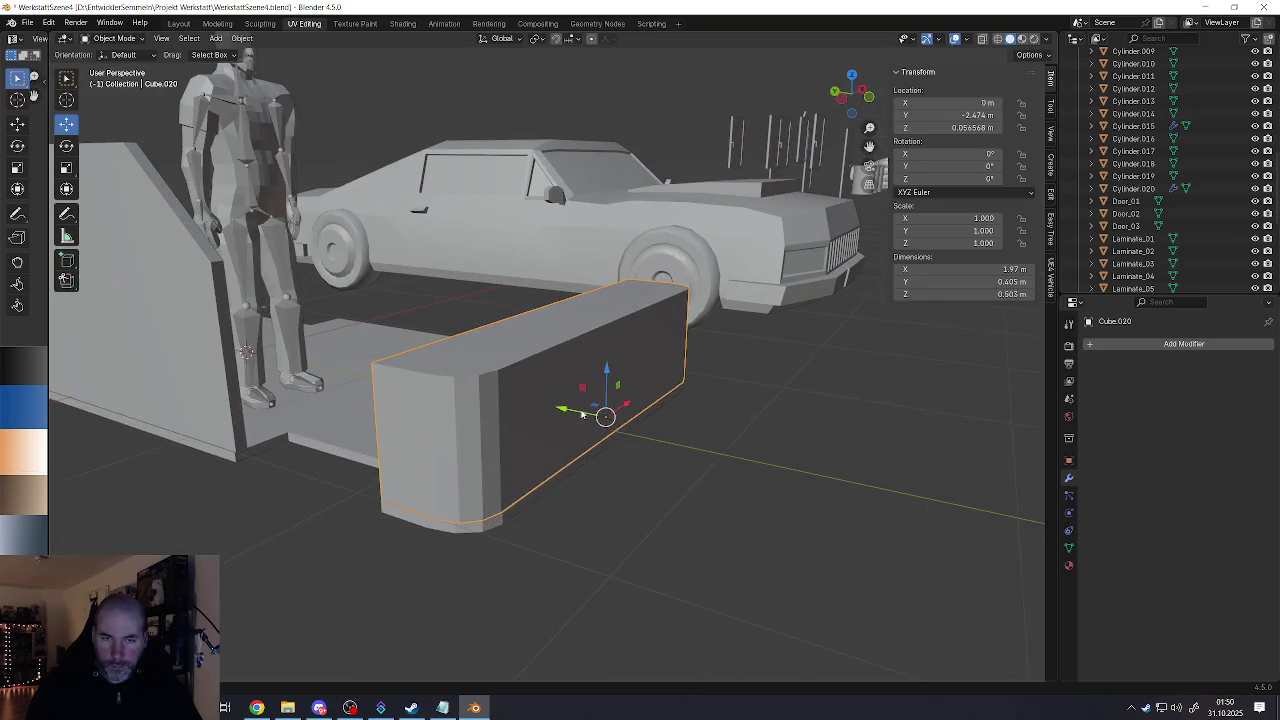
pyautogui.press('Tab')
pyautogui.click(593, 290)
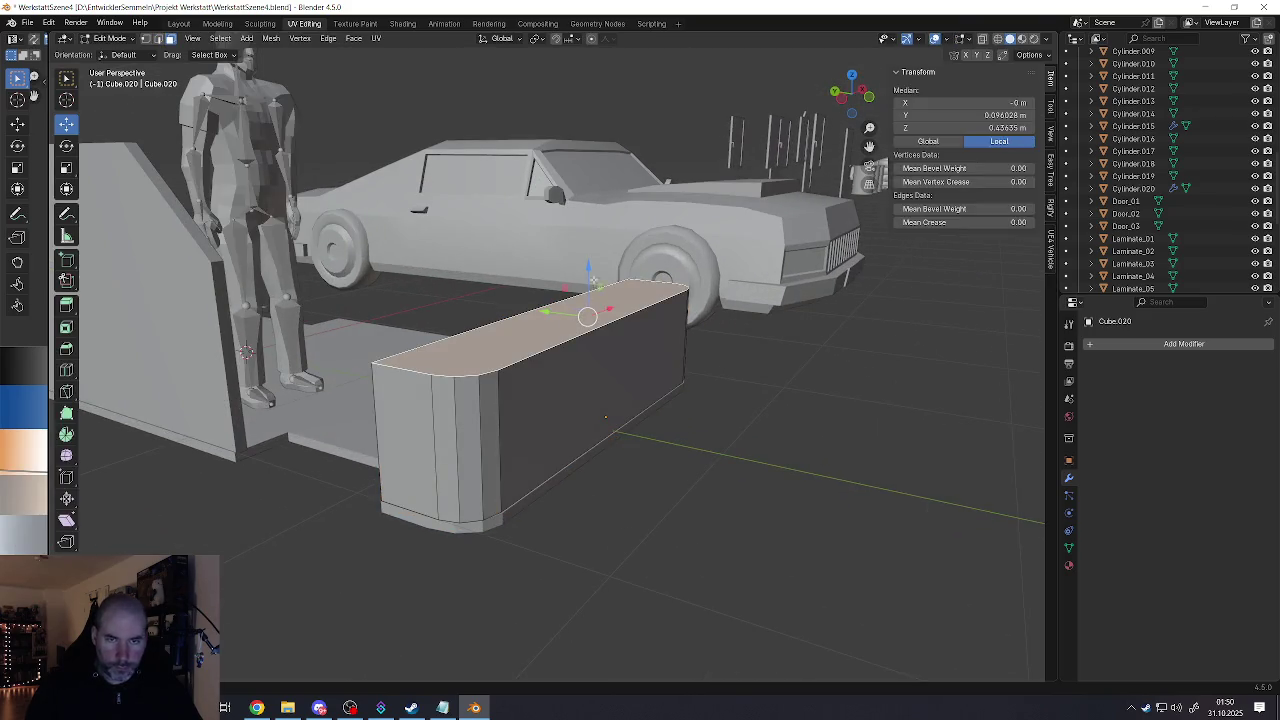
pyautogui.moveTo(593, 281); pyautogui.dragTo(545, 388)
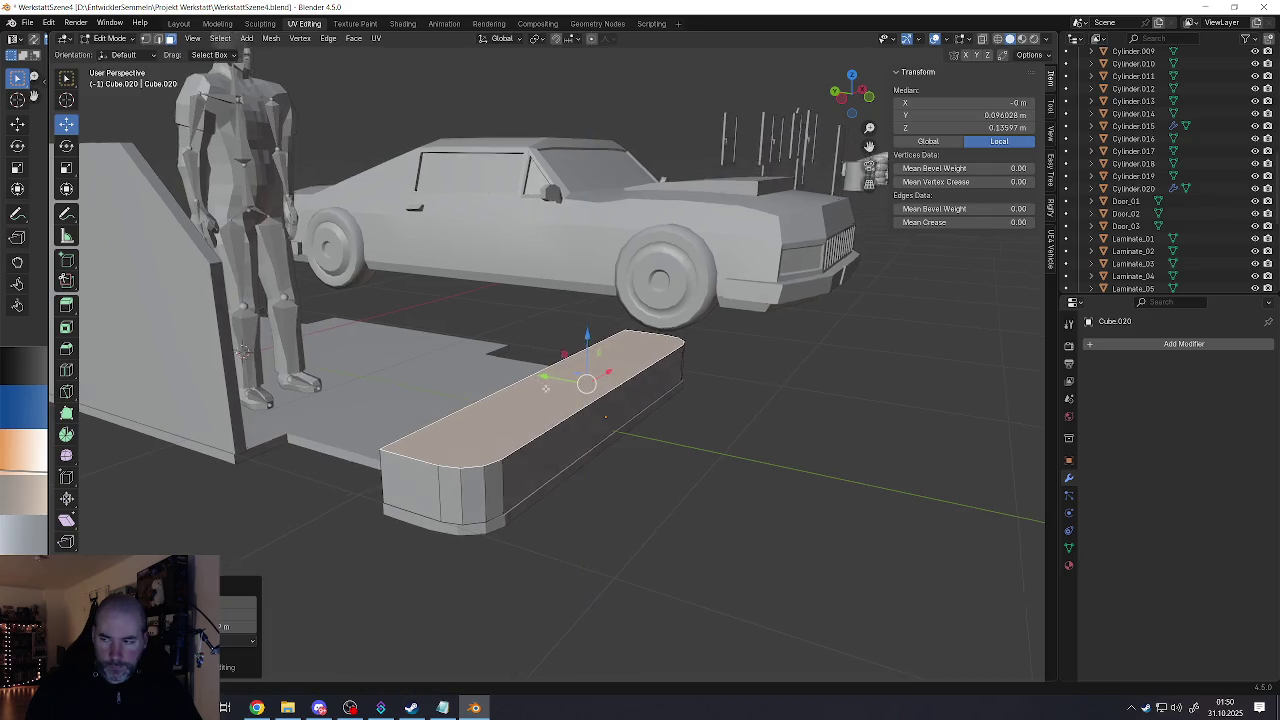
pyautogui.moveTo(545, 388); pyautogui.dragTo(602, 432, button='middle')
# Step: Select the block's long side face and small end face, then return to object mode
pyautogui.click(556, 478)
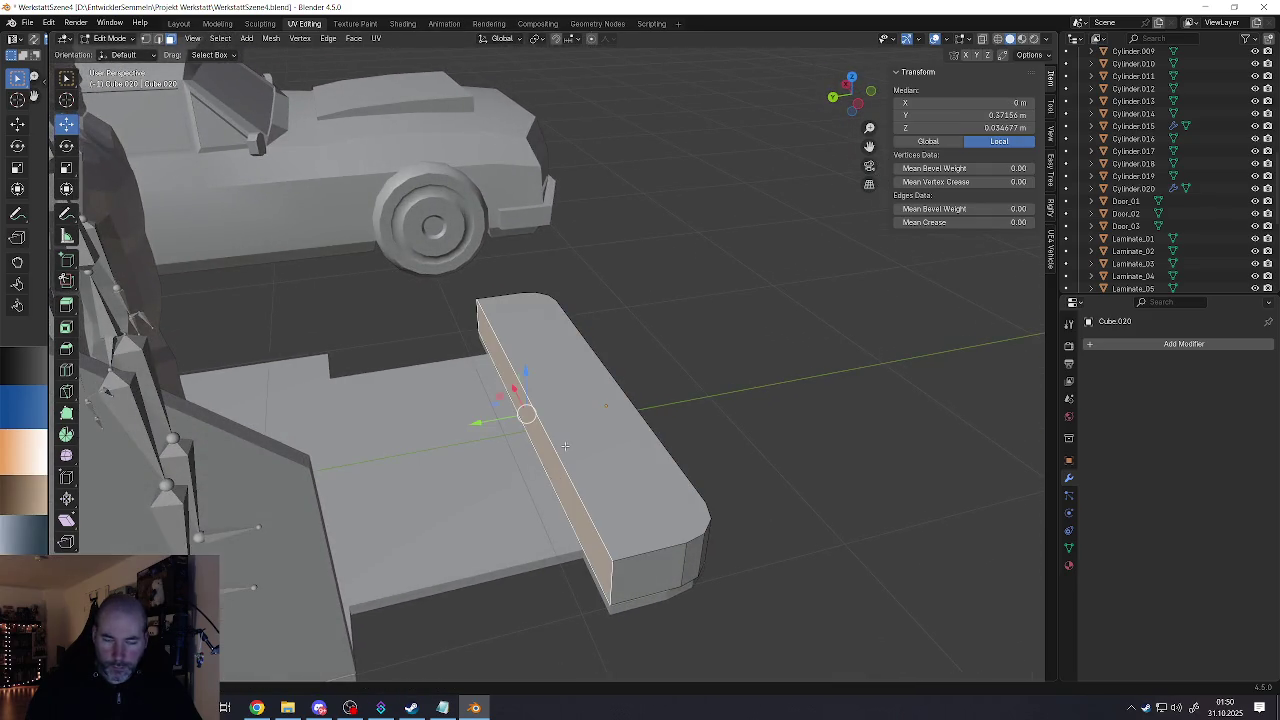
pyautogui.moveTo(556, 478)
pyautogui.mouseDown(button='middle')
pyautogui.moveTo(576, 467)
pyautogui.moveTo(585, 525)
pyautogui.mouseUp(button='middle')
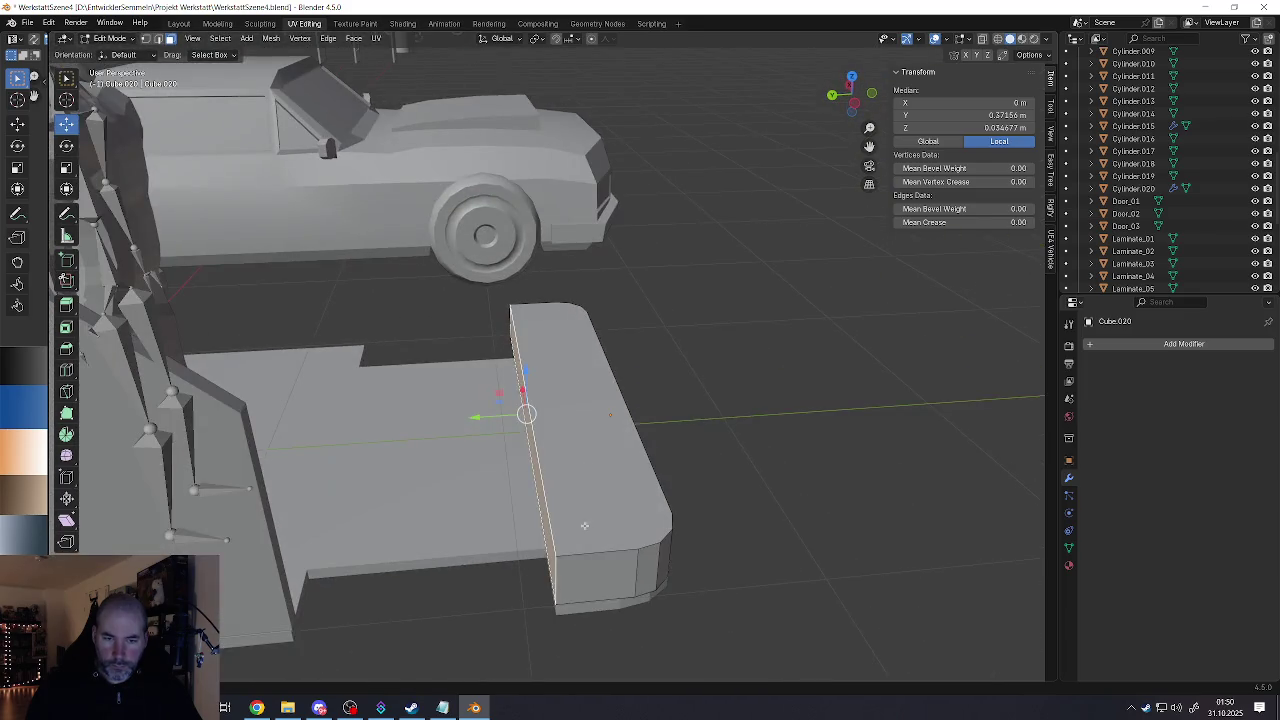
pyautogui.click(592, 559)
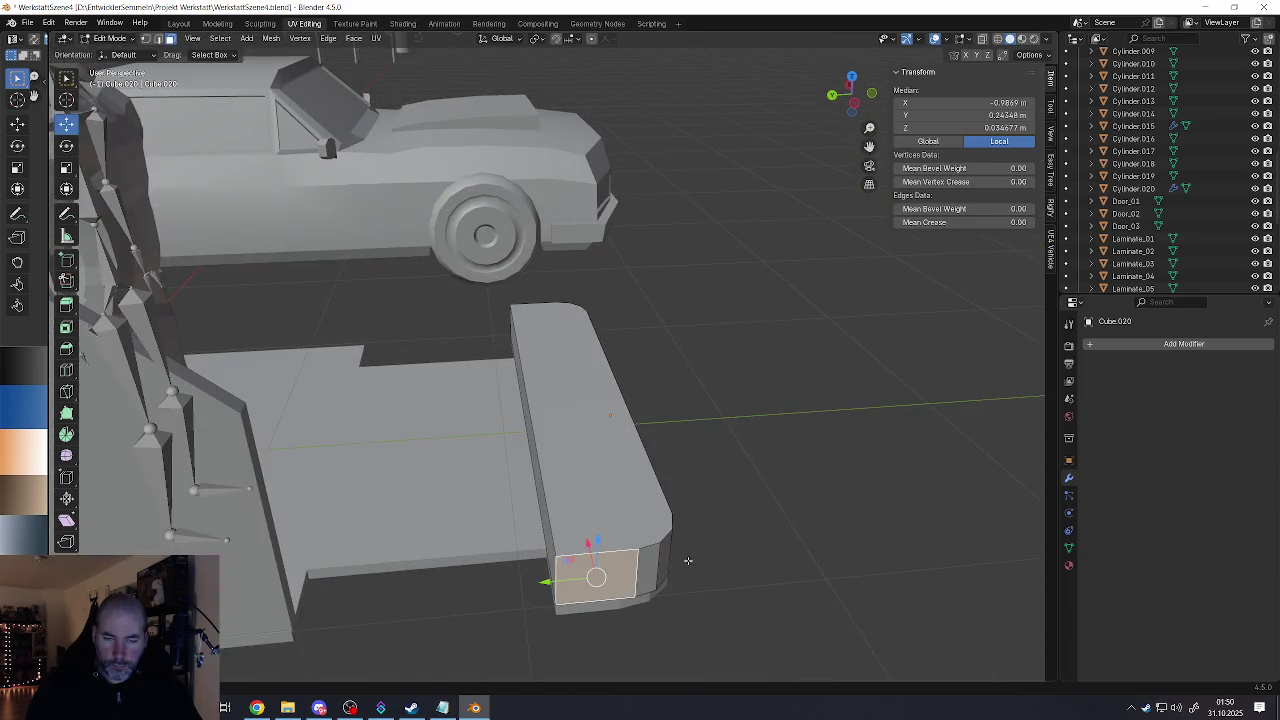
pyautogui.press('Tab')
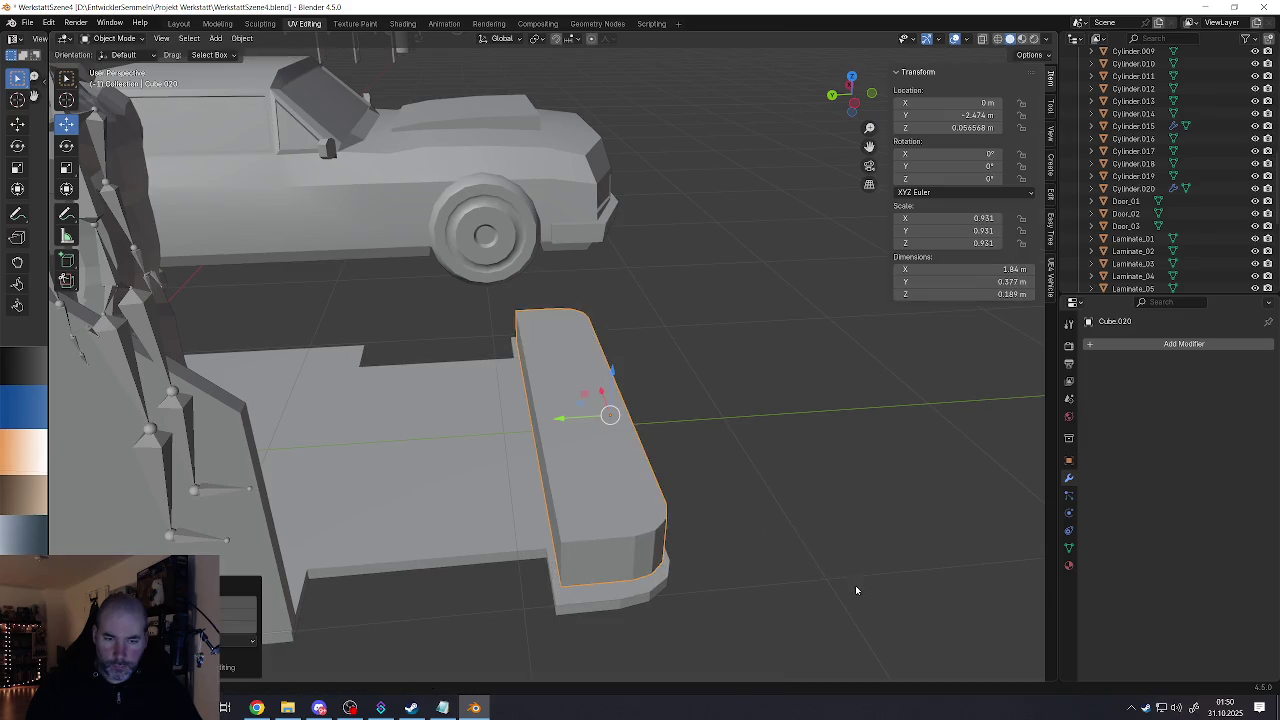
# Step: Nudge the raised slab along Z and abandon a resize attempt
pyautogui.moveTo(855, 590); pyautogui.dragTo(606, 486, button='middle')
pyautogui.moveTo(613, 376); pyautogui.dragTo(613, 378)
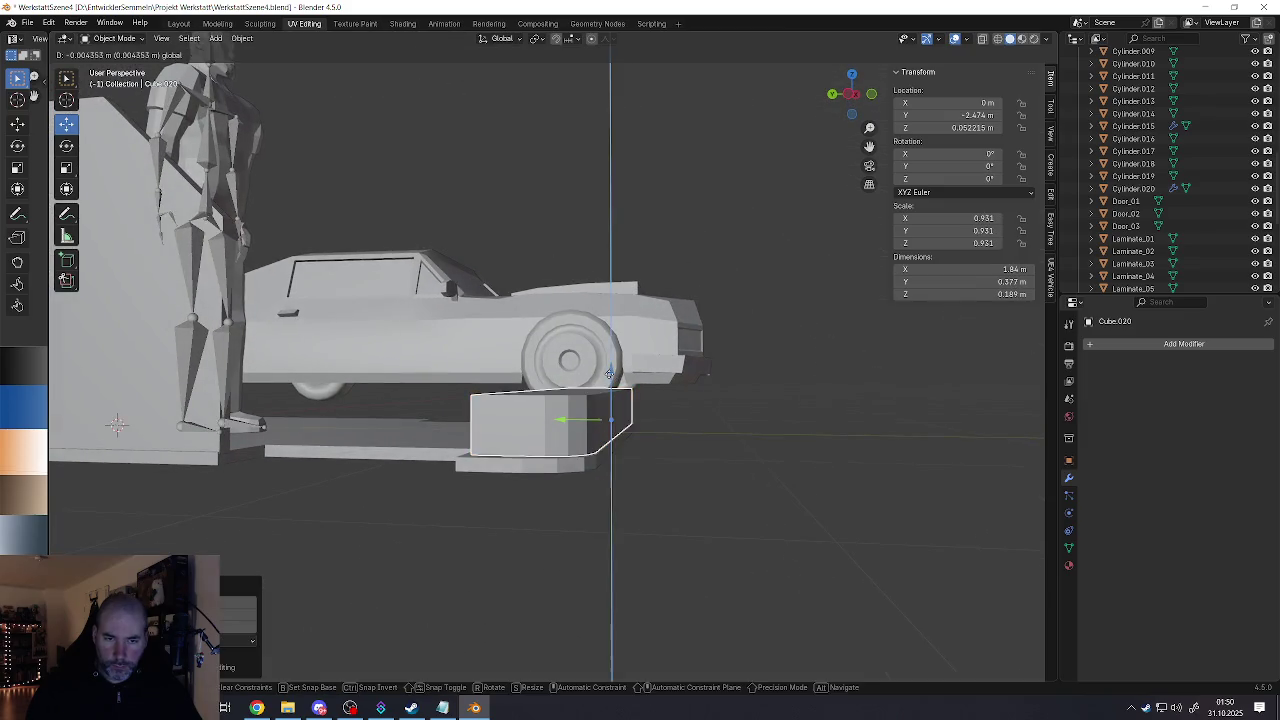
pyautogui.scroll(3, 613, 400)
pyautogui.press('s')
pyautogui.rightClick(757, 548)
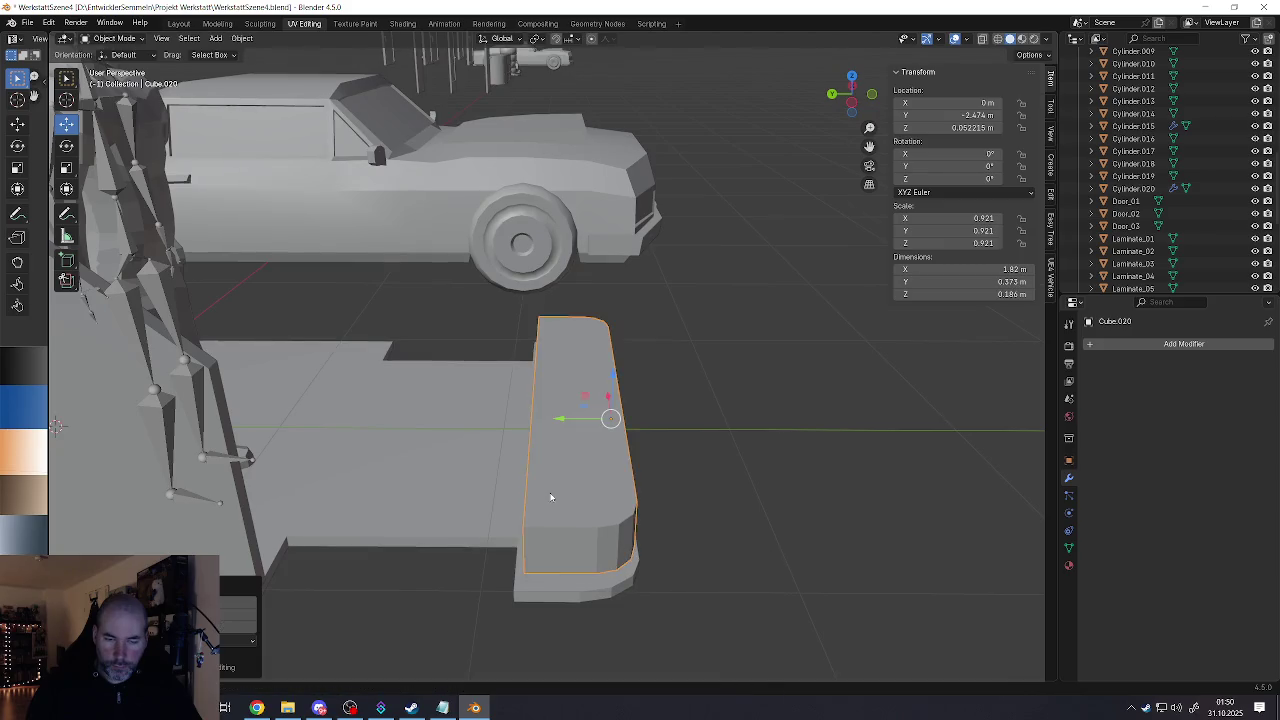
# Step: Extrude the slab's end face outward using face select
pyautogui.press('Tab')
pyautogui.press('3')
pyautogui.click(570, 567)
pyautogui.moveTo(528, 545); pyautogui.dragTo(700, 590, button='middle')
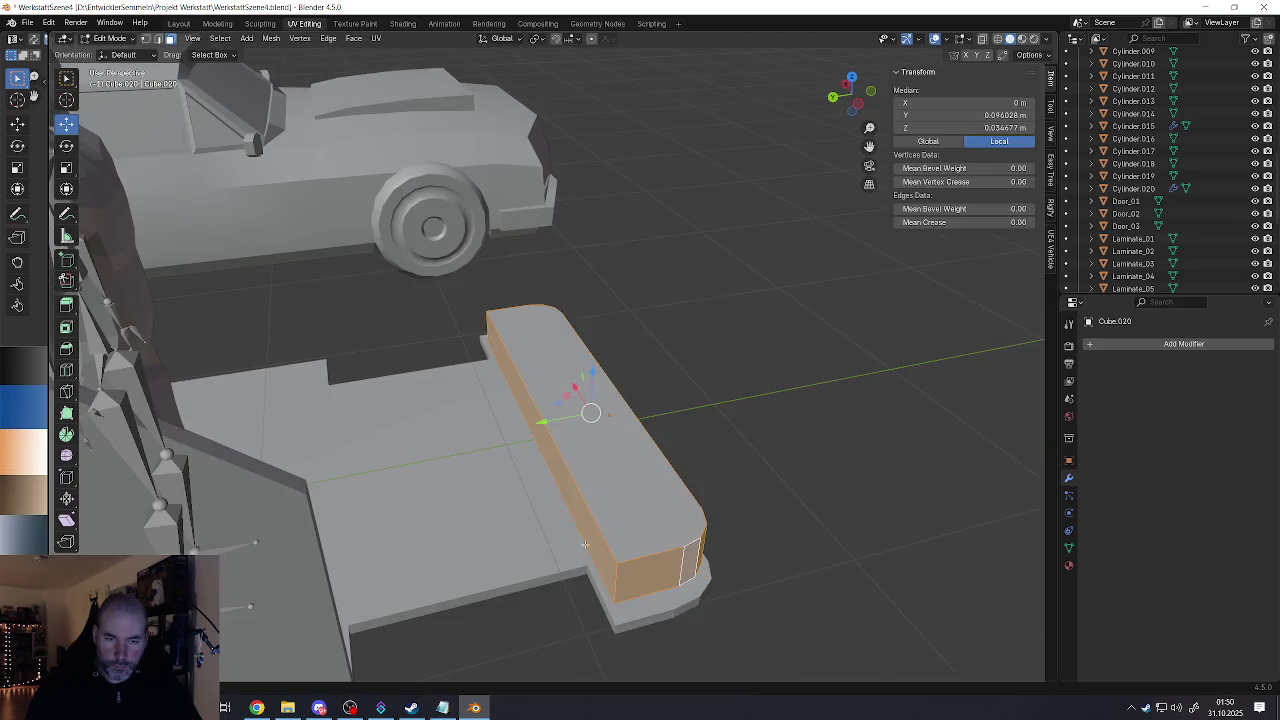
pyautogui.press('e')
pyautogui.rightClick(723, 605)
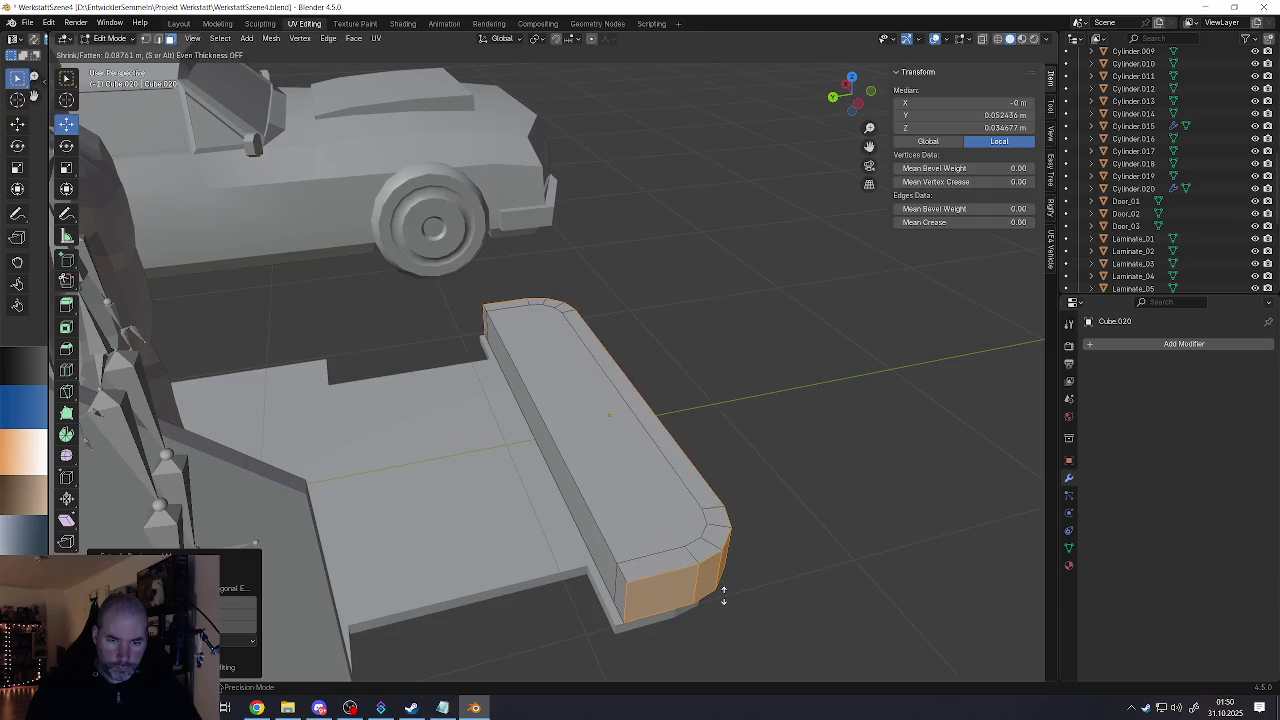
# Step: Check the slab in object mode, then select its top faces in edit mode
pyautogui.press('Tab')
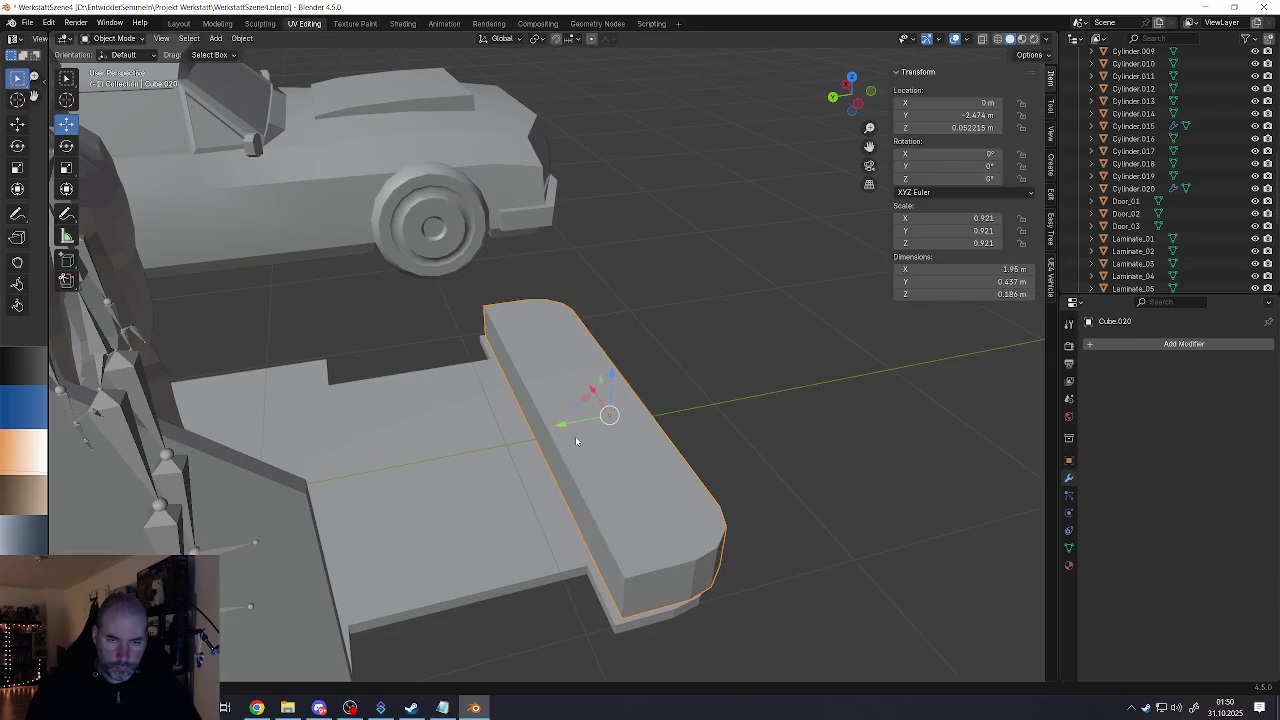
pyautogui.press('Tab')
pyautogui.moveTo(543, 457)
pyautogui.mouseDown(button='middle')
pyautogui.moveTo(600, 500)
pyautogui.moveTo(590, 410)
pyautogui.moveTo(603, 425)
pyautogui.moveTo(530, 480)
pyautogui.mouseUp(button='middle')
pyautogui.click(605, 505)
# Step: Delete the slab's top faces and select the rim's boundary edge loop
pyautogui.press('x')
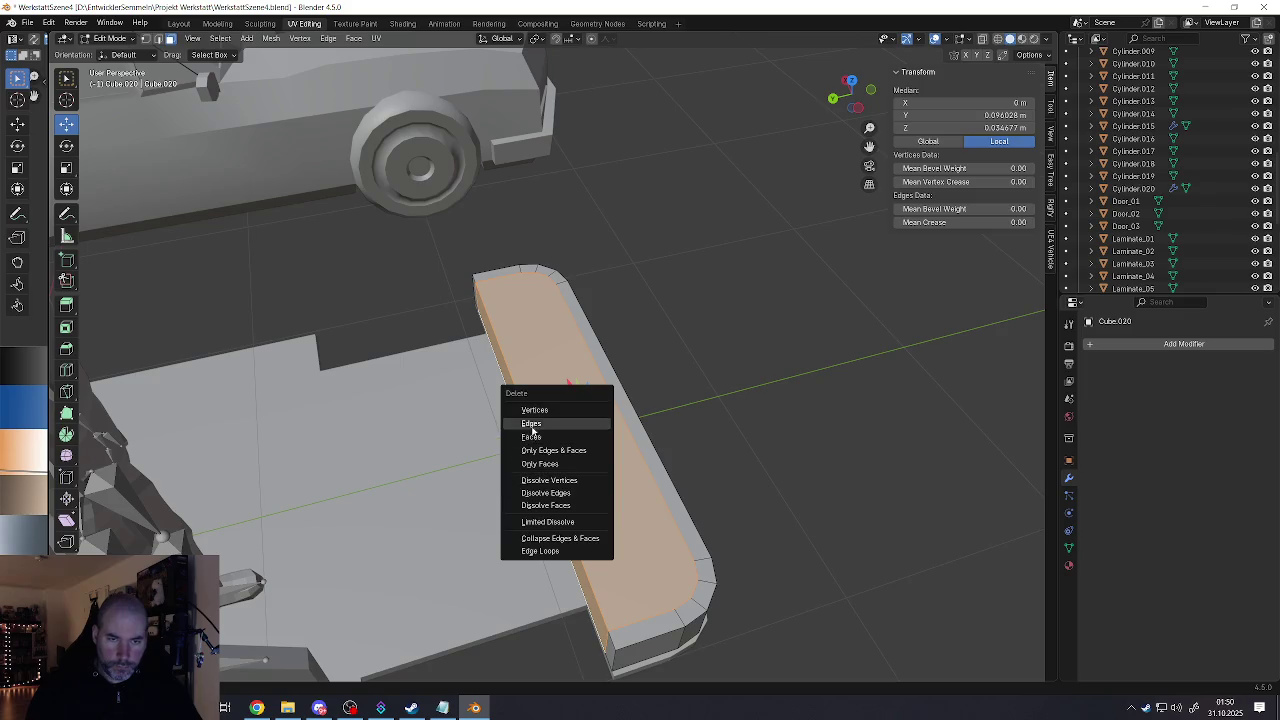
pyautogui.click(534, 438)
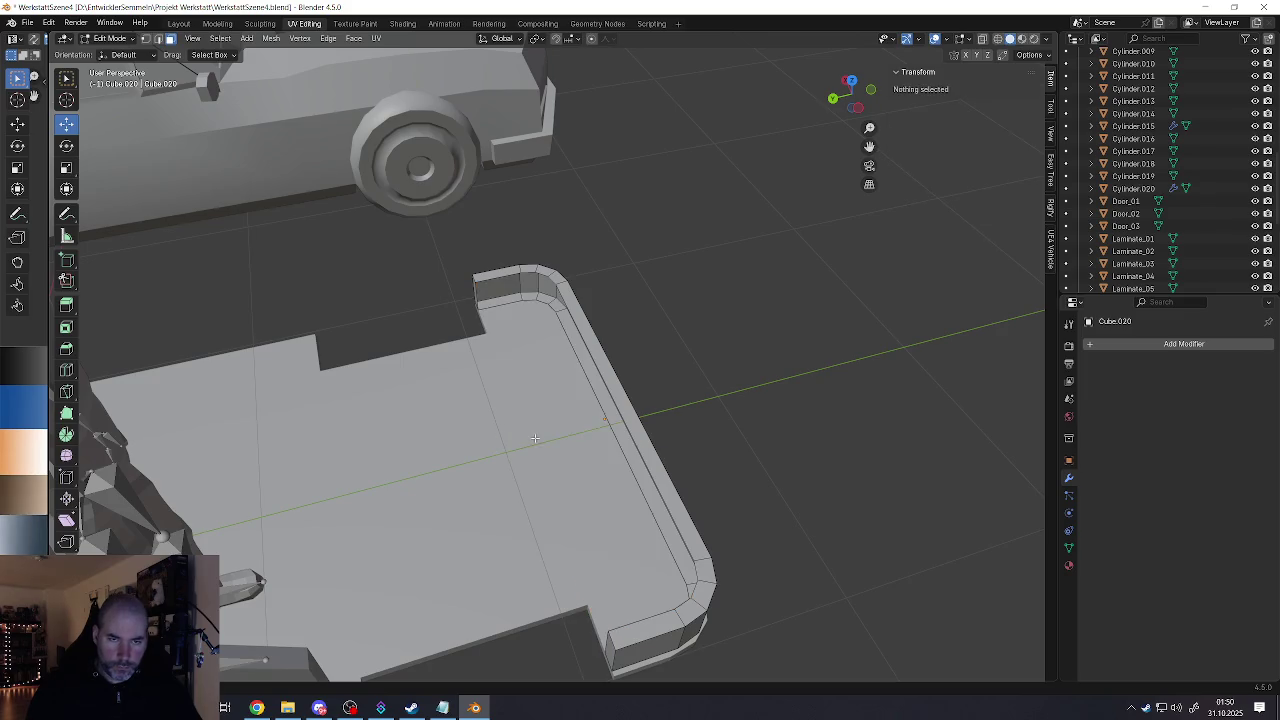
pyautogui.press('2')
pyautogui.keyDown('alt'); pyautogui.click(616, 445); pyautogui.keyUp('alt')
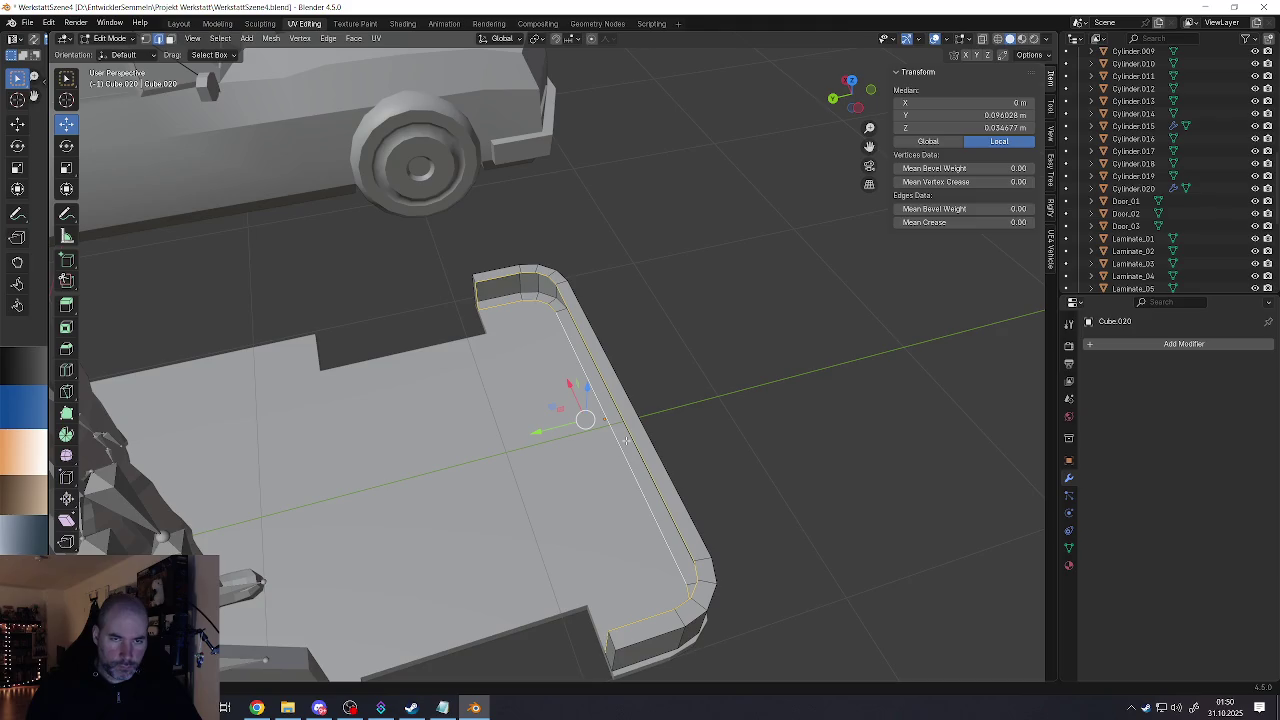
pyautogui.rightClick(626, 440)
pyautogui.click(622, 445)
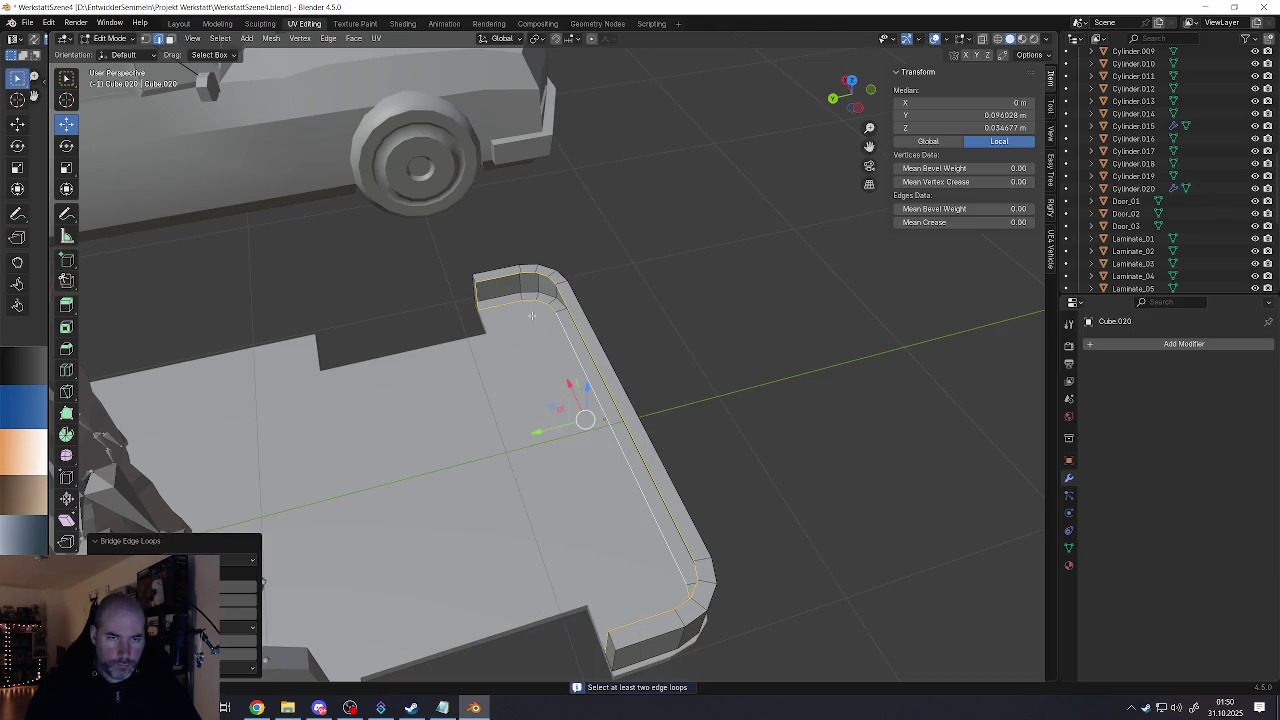
# Step: Bridge the rim's inner edge loop and wall-top edge loop into a thin wall
pyautogui.moveTo(513, 353)
pyautogui.mouseDown(button='middle')
pyautogui.moveTo(526, 317)
pyautogui.moveTo(482, 298)
pyautogui.mouseUp(button='middle')
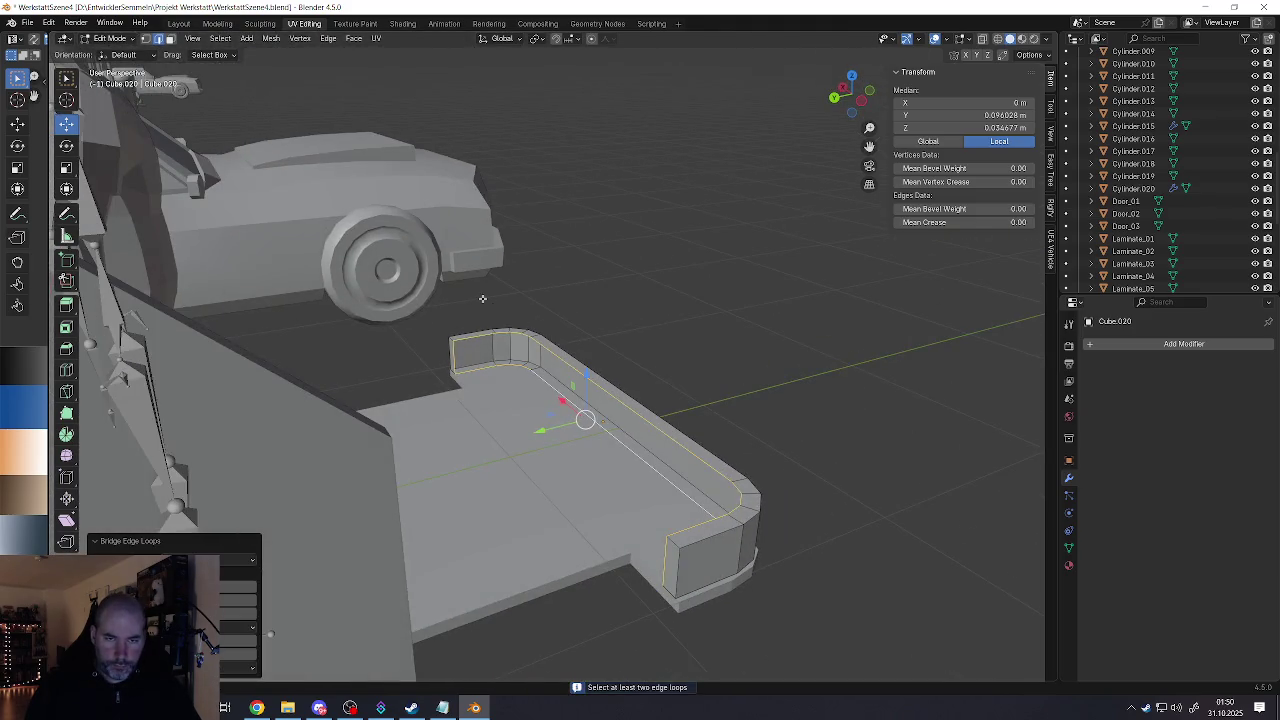
pyautogui.click(491, 376)
pyautogui.moveTo(605, 457); pyautogui.dragTo(648, 253, button='middle')
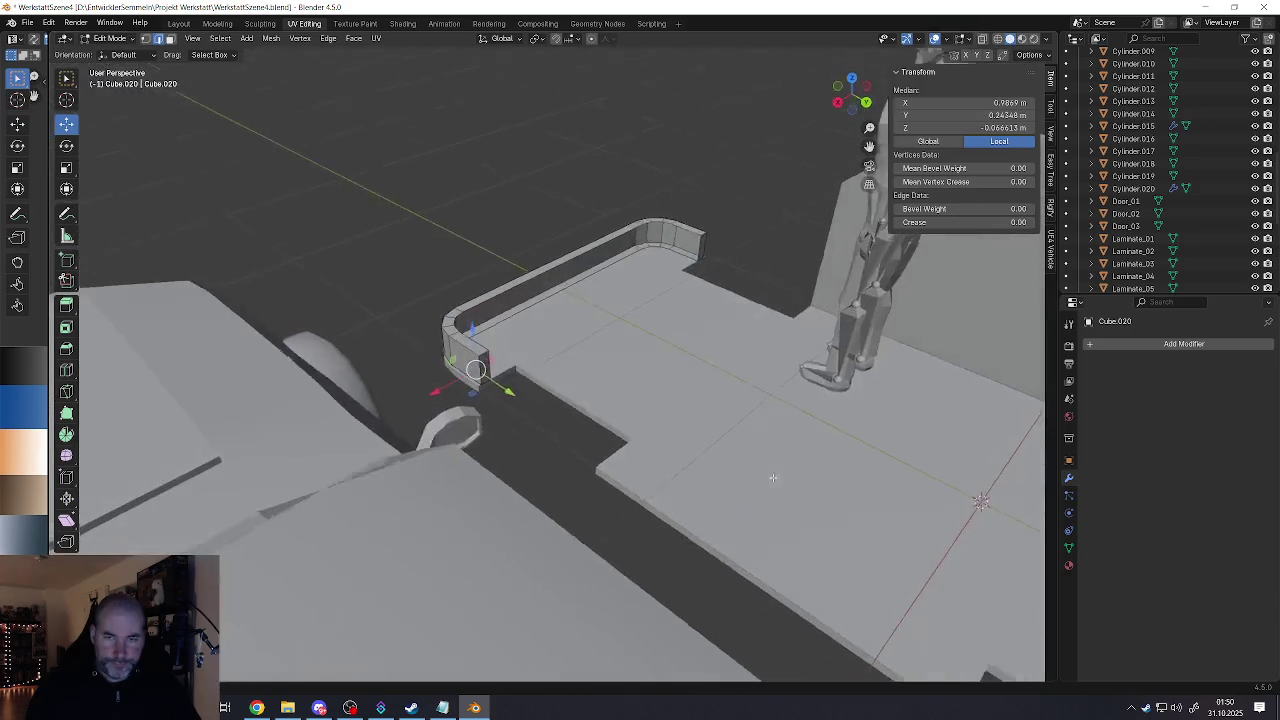
pyautogui.keyDown('alt'); pyautogui.click(648, 253); pyautogui.keyUp('alt')
pyautogui.moveTo(552, 347)
pyautogui.mouseDown(button='middle')
pyautogui.moveTo(553, 333)
pyautogui.moveTo(688, 245)
pyautogui.moveTo(432, 257)
pyautogui.mouseUp(button='middle')
pyautogui.keyDown('alt'); pyautogui.keyDown('shift'); pyautogui.click(719, 232); pyautogui.keyUp('shift'); pyautogui.keyUp('alt')
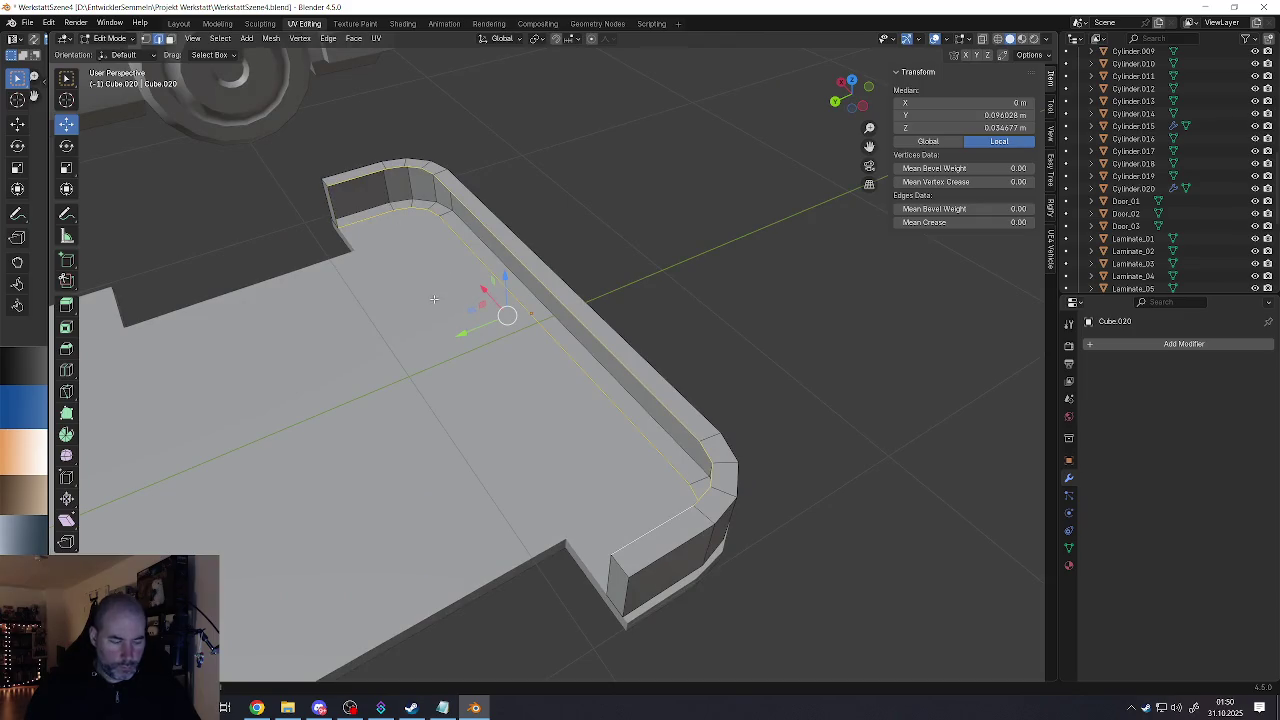
pyautogui.hotkey('ctrl', 'e')
pyautogui.click(439, 293)
# Step: Save the scene as WerkstattSzene4.blend in object mode
pyautogui.moveTo(439, 293)
pyautogui.mouseDown(button='middle')
pyautogui.moveTo(439, 335)
pyautogui.moveTo(330, 320)
pyautogui.mouseUp(button='middle')
pyautogui.press('Tab')
pyautogui.click(27, 22)
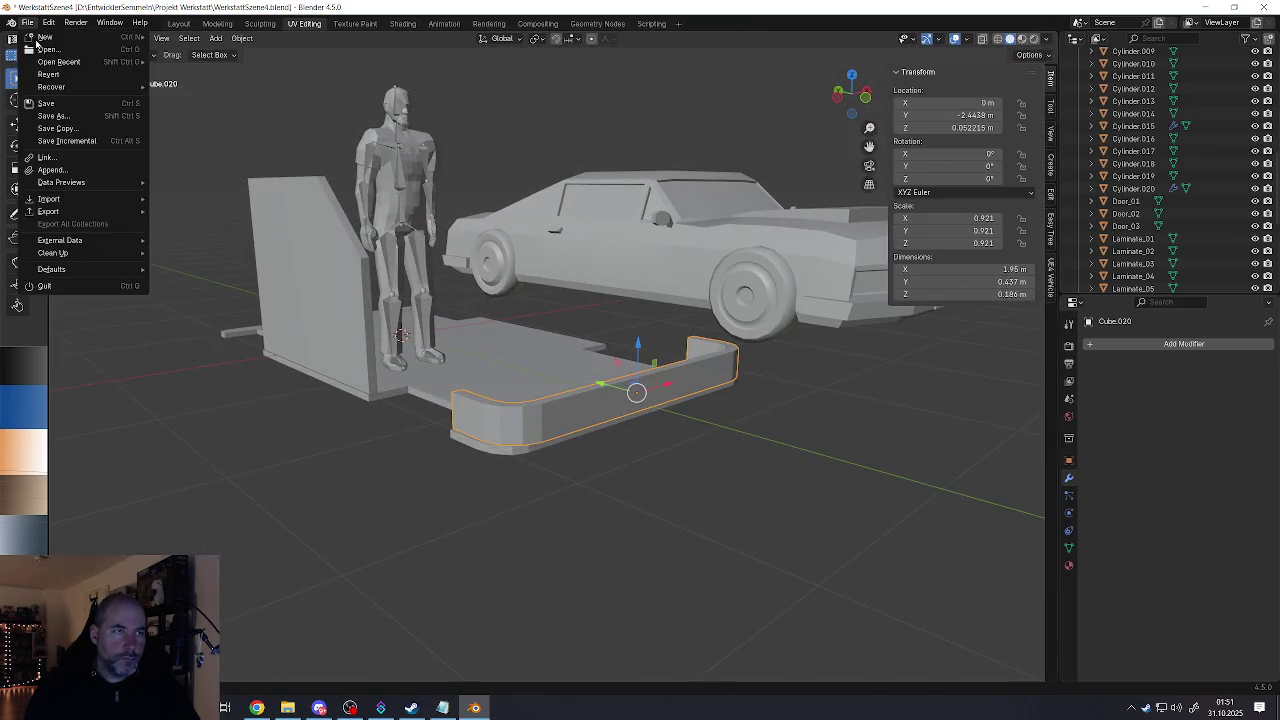
pyautogui.click(40, 104)
pyautogui.moveTo(589, 392)
pyautogui.mouseDown(button='middle')
pyautogui.moveTo(586, 428)
pyautogui.moveTo(574, 403)
pyautogui.moveTo(585, 419)
pyautogui.mouseUp(button='middle')
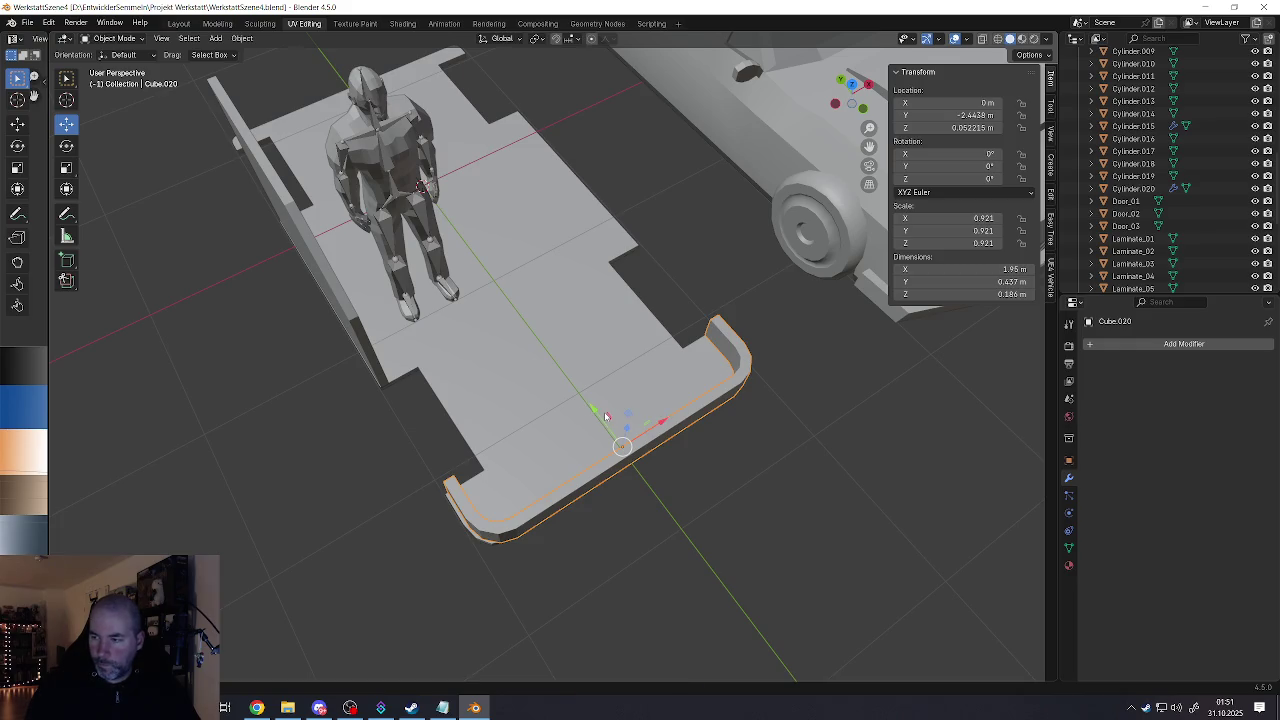
pyautogui.moveTo(610, 417)
pyautogui.mouseDown(button='middle')
pyautogui.moveTo(623, 445)
pyautogui.moveTo(666, 420)
pyautogui.moveTo(583, 420)
pyautogui.moveTo(590, 411)
pyautogui.mouseUp(button='middle')
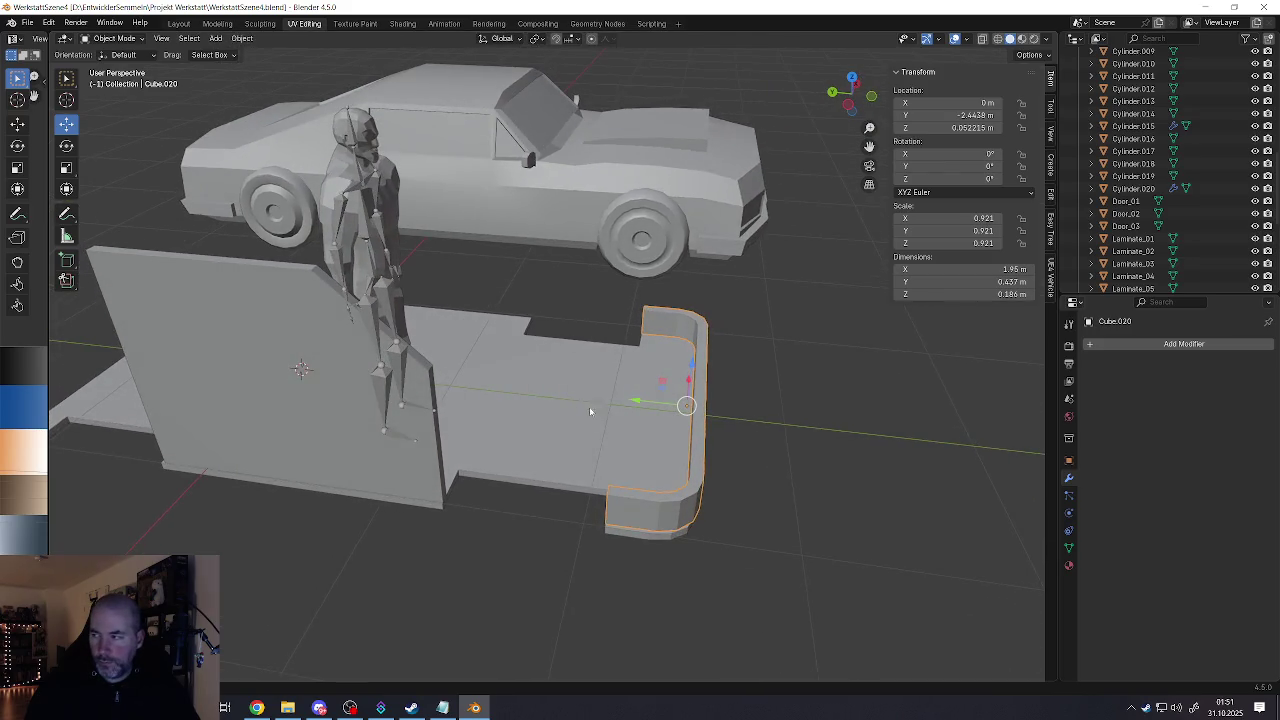
pyautogui.hotkey('shift', 'a')
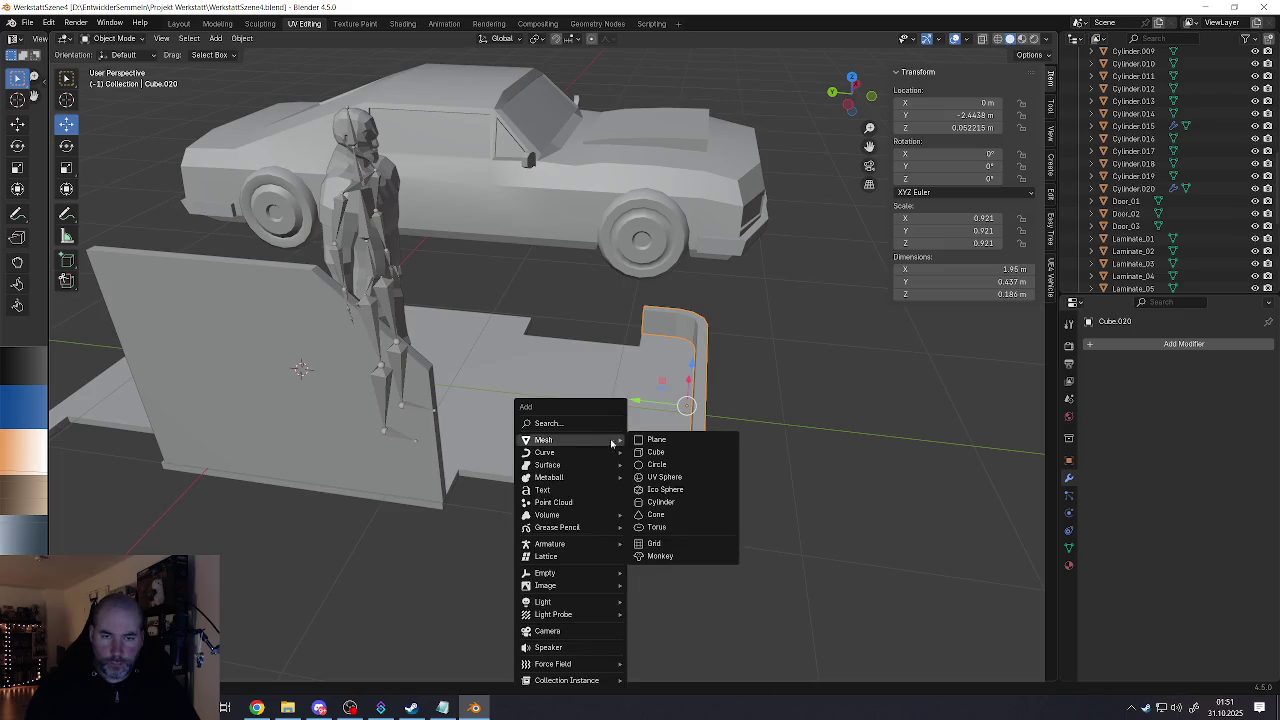
# Step: Add a cube, shift it along Y and scale it to 0.409
pyautogui.click(655, 452)
pyautogui.press('g')
pyautogui.press('y')
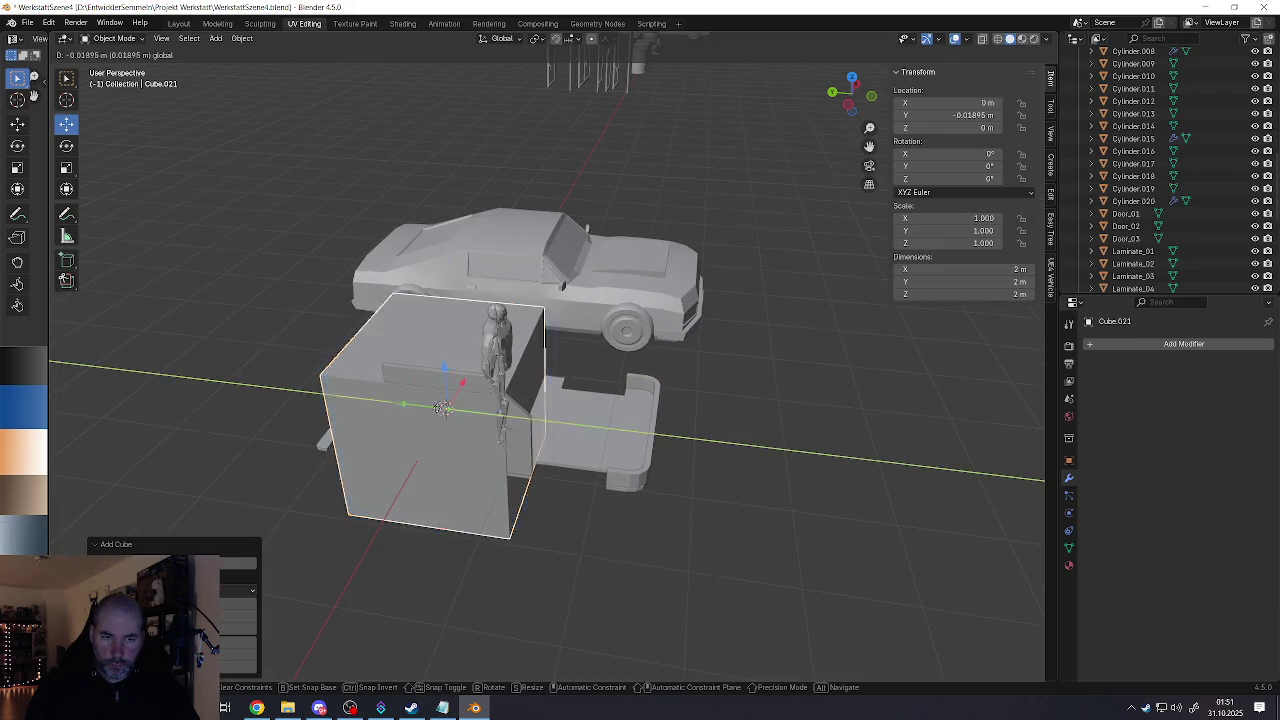
pyautogui.click(532, 421)
pyautogui.press('s')
pyautogui.click(663, 480)
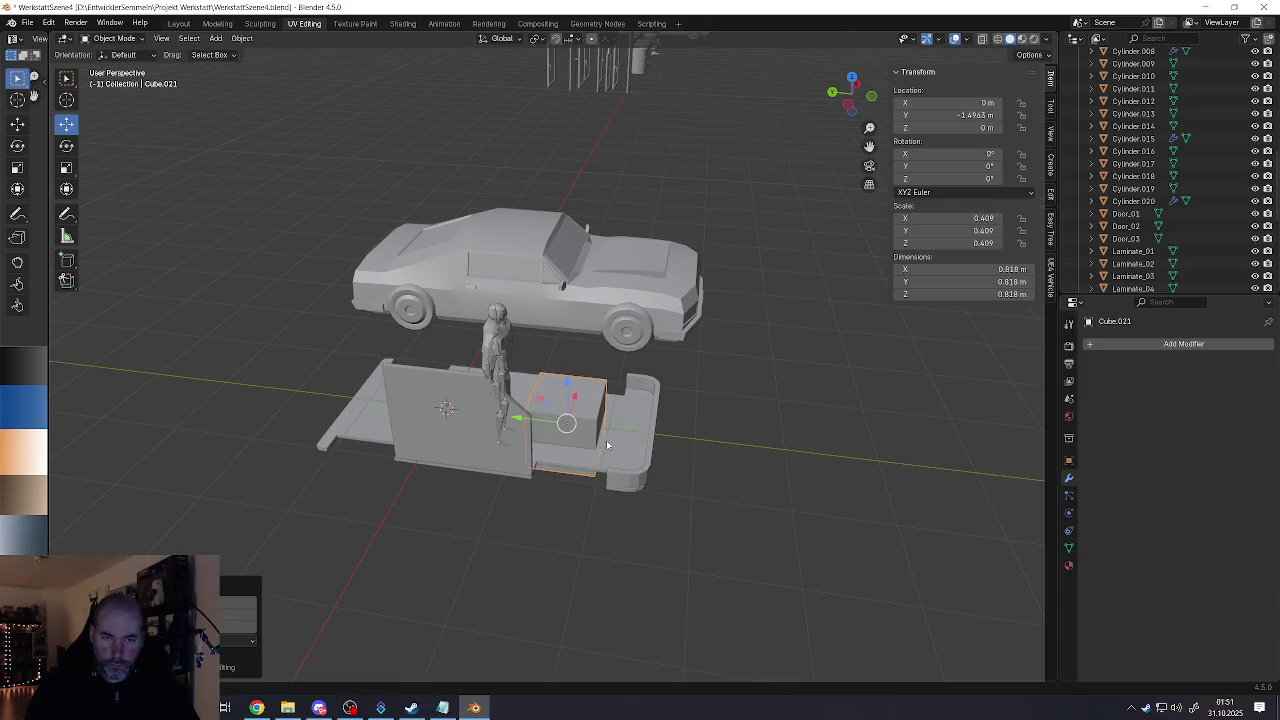
pyautogui.scroll(3, 606, 440)
# Step: Place the cube at Y −1.7081 m and raise it 0.34 m above ground
pyautogui.press('g')
pyautogui.press('y')
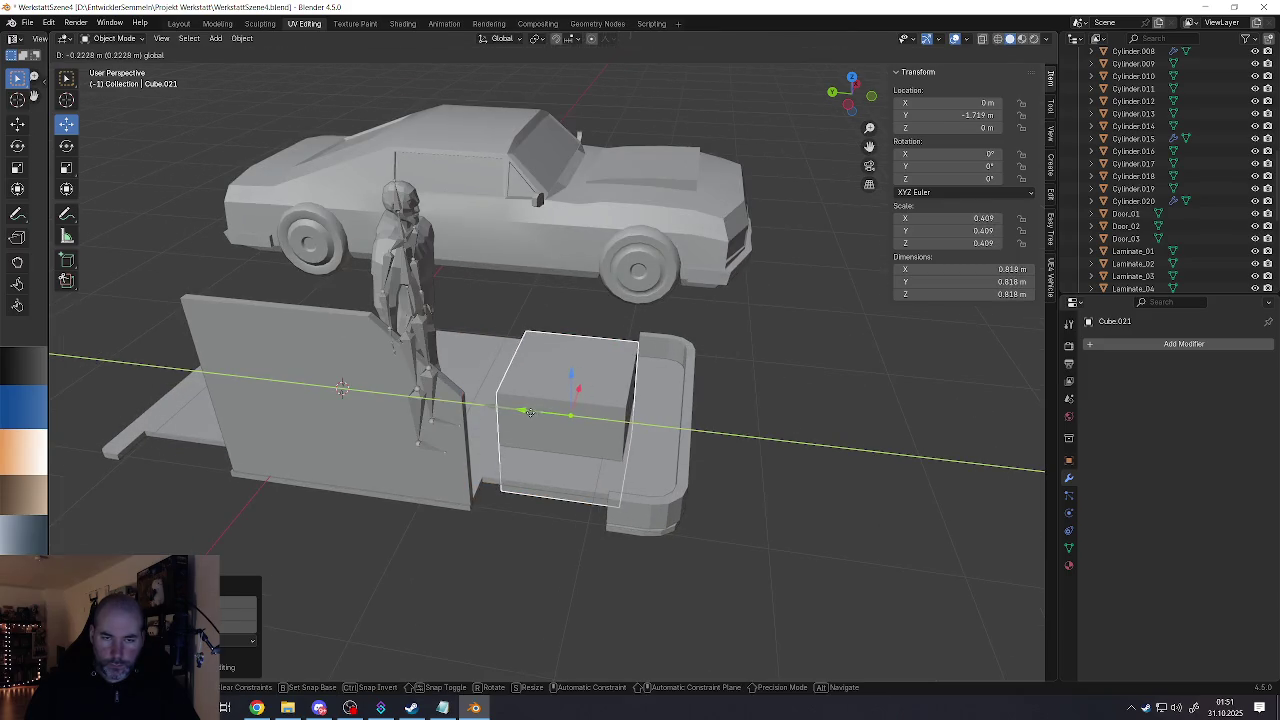
pyautogui.click(557, 389)
pyautogui.press('g')
pyautogui.press('z')
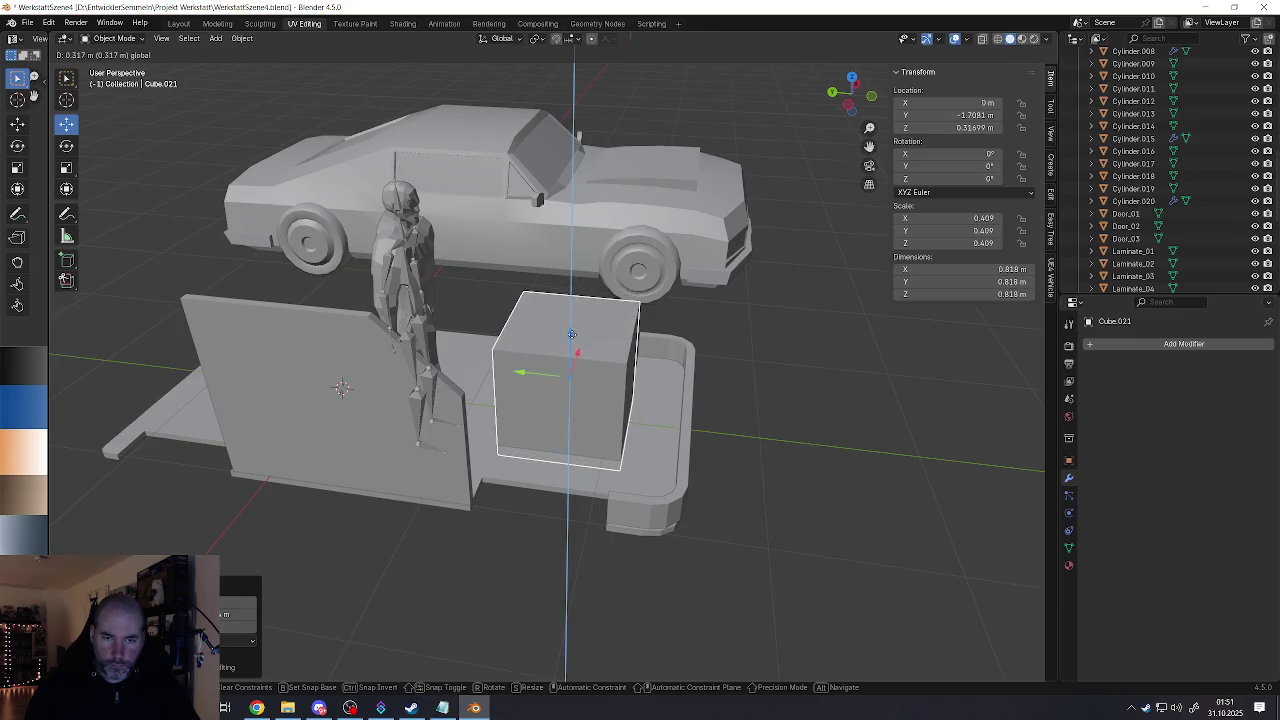
pyautogui.click(572, 335)
pyautogui.moveTo(572, 335)
pyautogui.mouseDown(button='middle')
pyautogui.moveTo(615, 450)
pyautogui.moveTo(598, 503)
pyautogui.moveTo(644, 490)
pyautogui.mouseUp(button='middle')
# Step: Stretch the box's faces along Y and widen it along X in edit mode
pyautogui.press('Tab')
pyautogui.press('g')
pyautogui.press('y')
pyautogui.click(630, 405)
pyautogui.press('g')
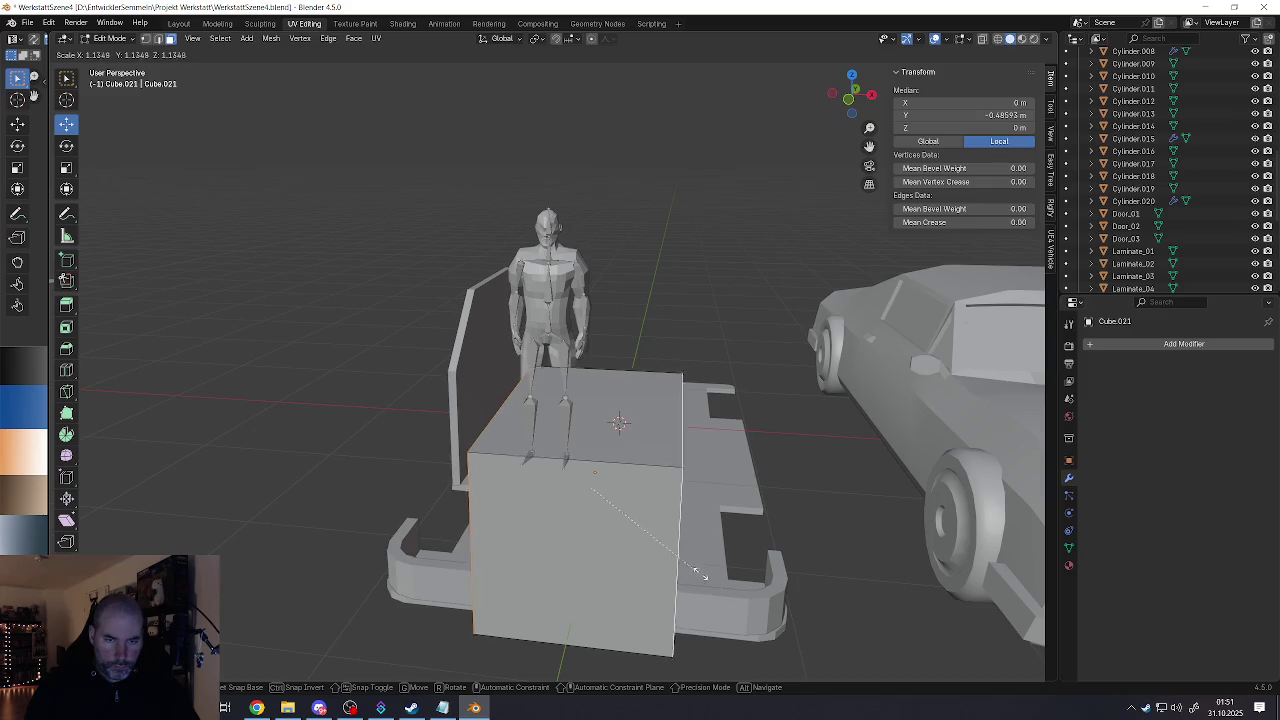
pyautogui.rightClick(682, 570)
pyautogui.press('s')
pyautogui.rightClick(682, 570)
pyautogui.press('s')
pyautogui.press('x')
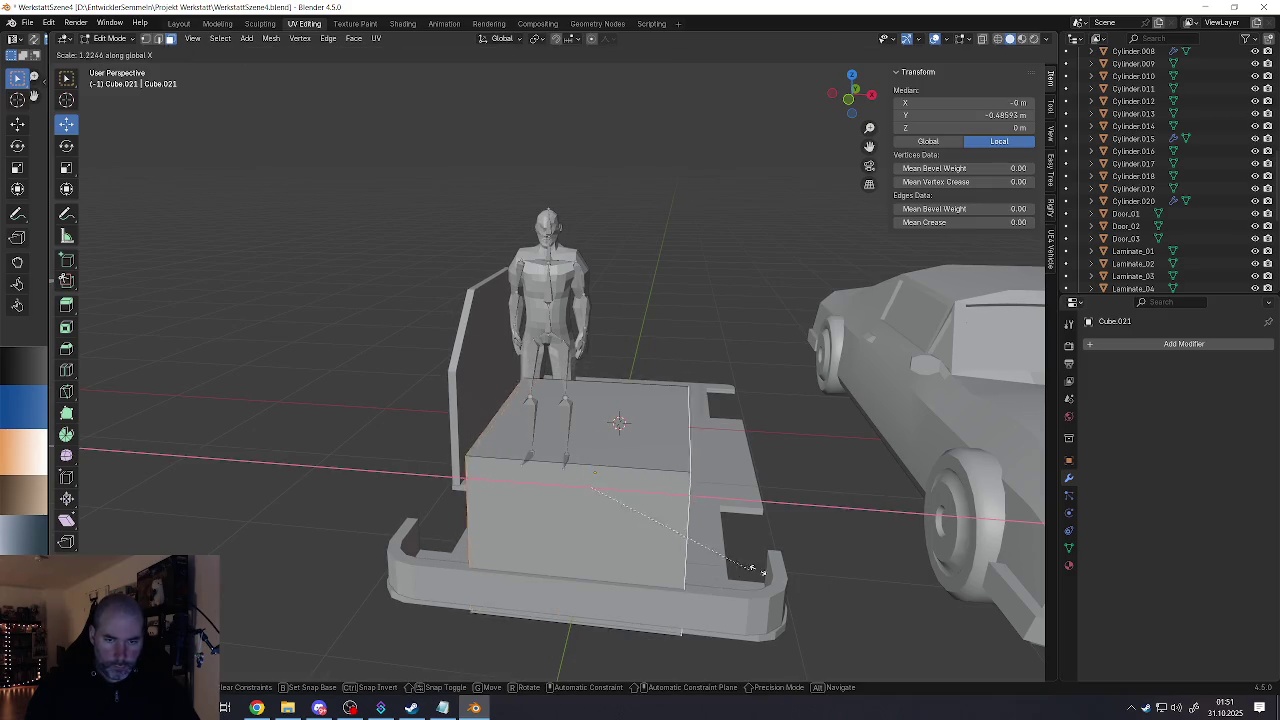
pyautogui.click(912, 570)
# Step: Return to object mode and view the 1.87 × 1.22 × 0.818 m box from the front
pyautogui.moveTo(645, 547)
pyautogui.mouseDown(button='middle')
pyautogui.moveTo(673, 500)
pyautogui.moveTo(636, 549)
pyautogui.mouseUp(button='middle')
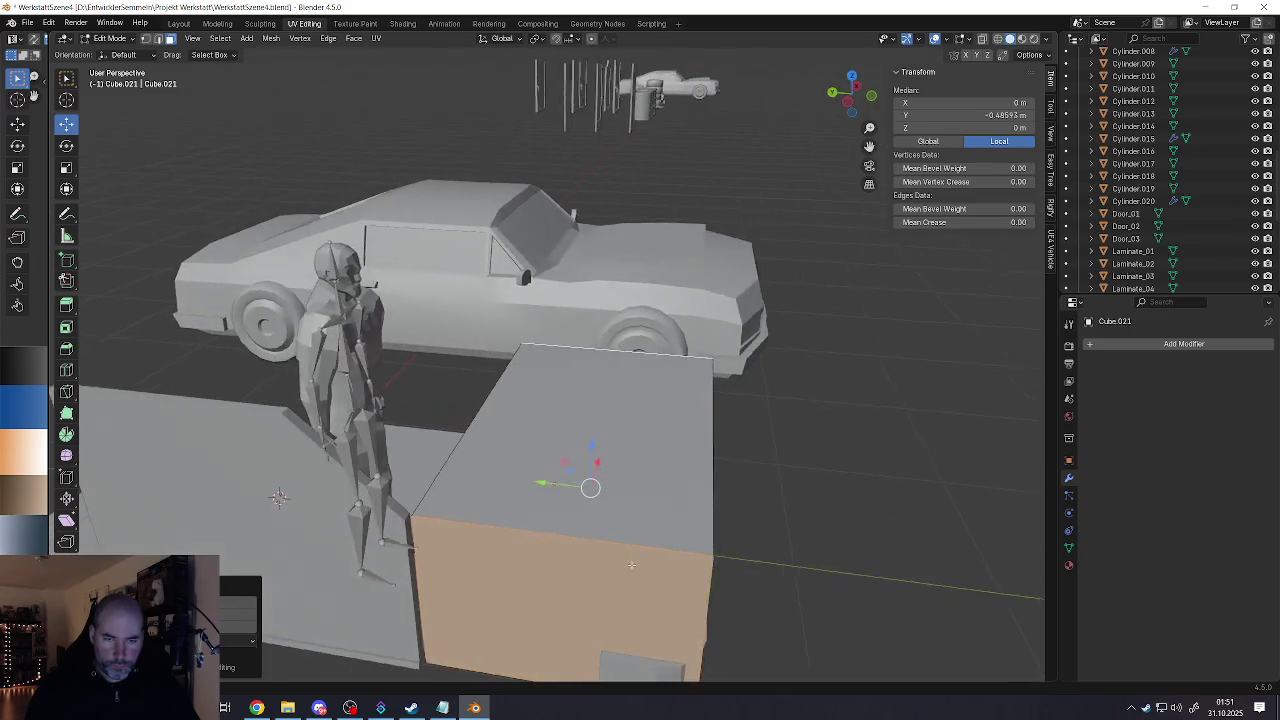
pyautogui.press('Tab')
pyautogui.scroll(2, 578, 509)
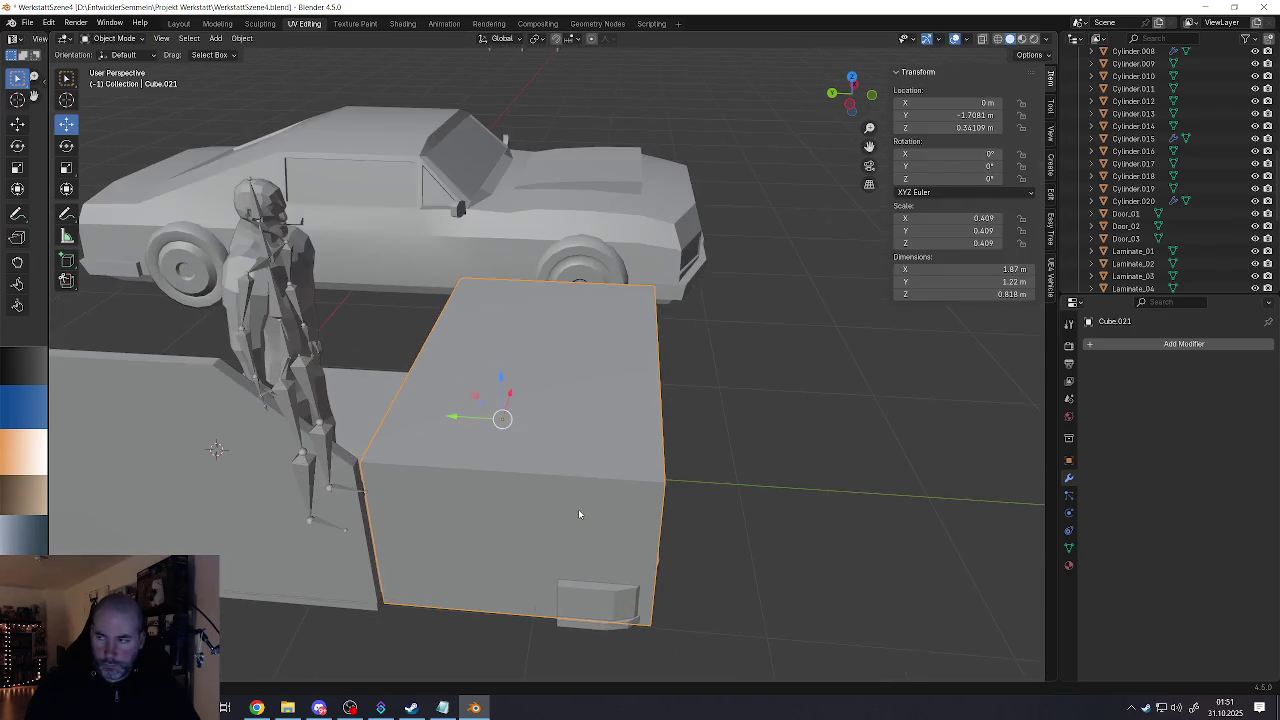
pyautogui.scroll(1, 593, 473)
pyautogui.moveTo(593, 478)
pyautogui.mouseDown(button='middle')
pyautogui.moveTo(583, 457)
pyautogui.moveTo(600, 444)
pyautogui.moveTo(563, 440)
pyautogui.moveTo(593, 443)
pyautogui.moveTo(609, 463)
pyautogui.moveTo(560, 537)
pyautogui.moveTo(509, 527)
pyautogui.moveTo(492, 495)
pyautogui.mouseUp(button='middle')
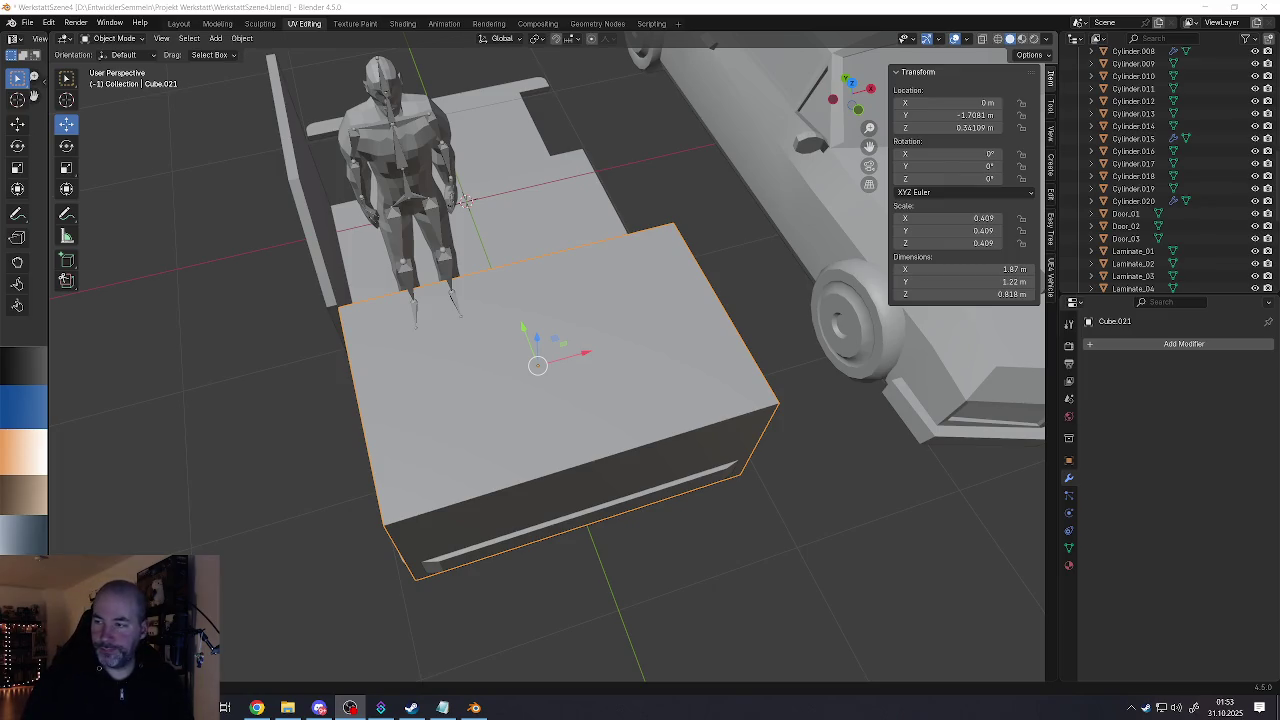
# Step: Lower two top corner vertices to 0.465 m, sloping the box's top
pyautogui.moveTo(558, 490); pyautogui.dragTo(593, 477, button='middle')
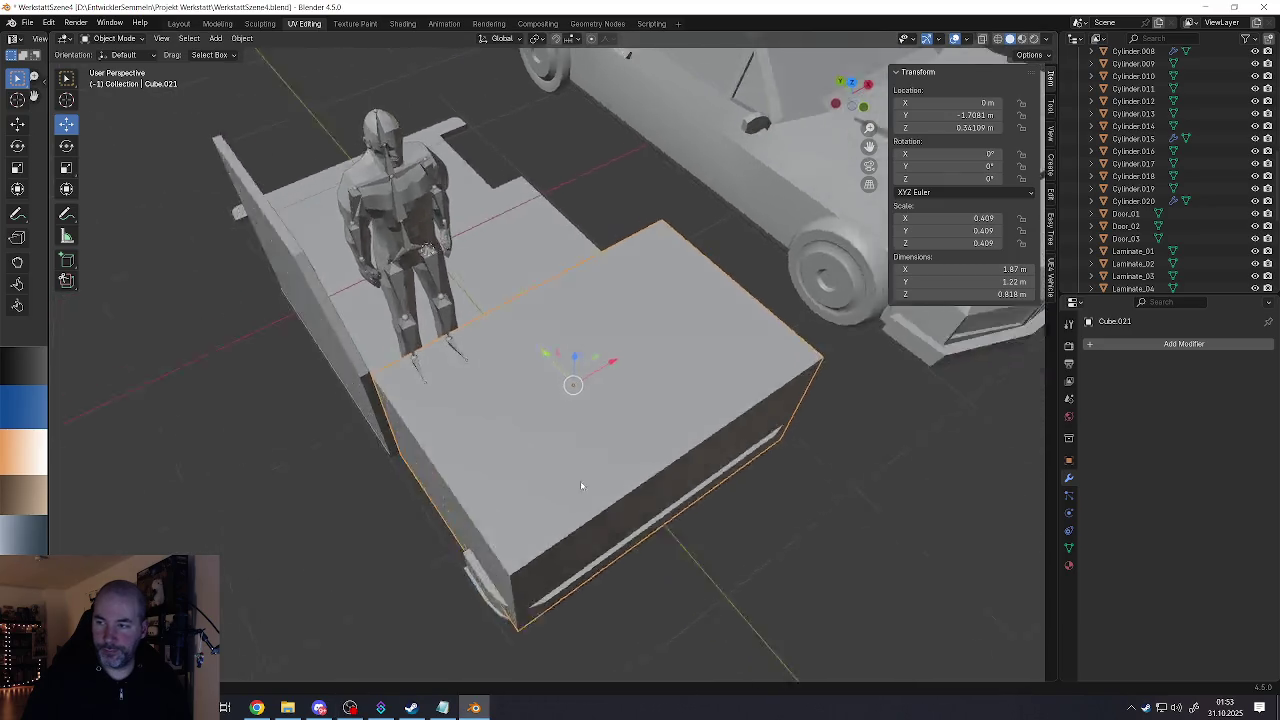
pyautogui.press('Tab')
pyautogui.click(593, 477)
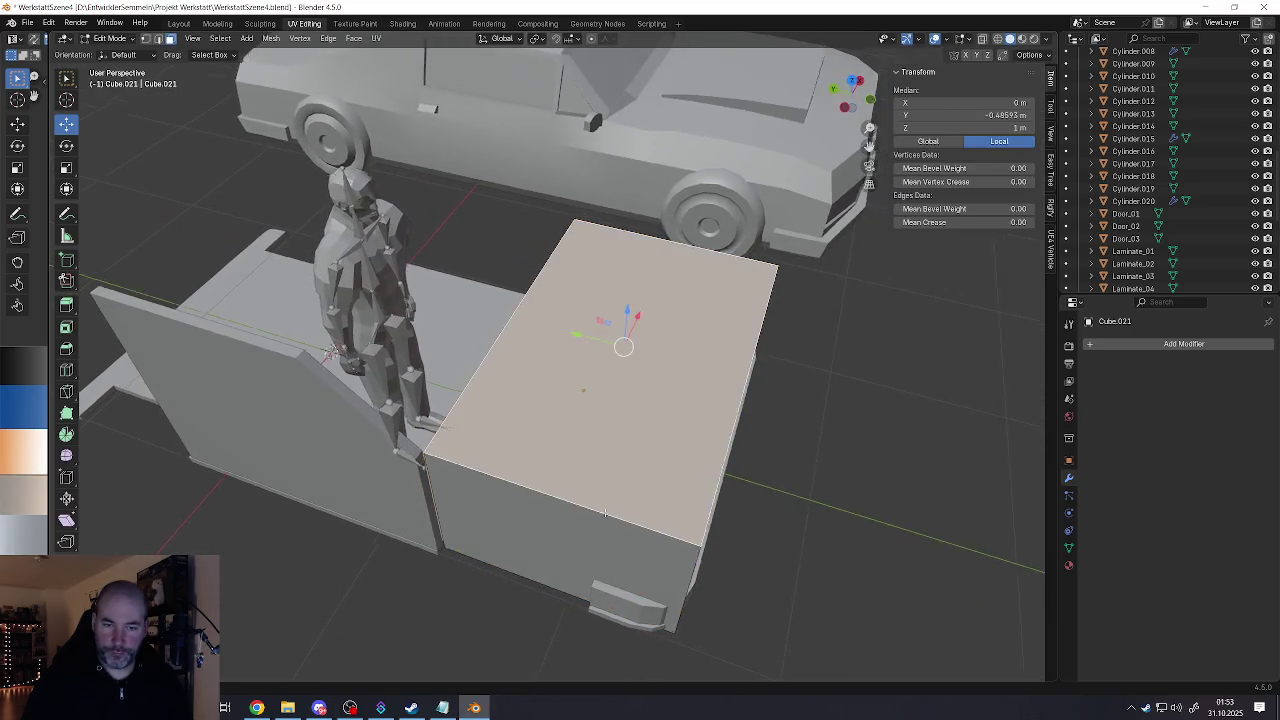
pyautogui.moveTo(593, 477)
pyautogui.mouseDown(button='middle')
pyautogui.moveTo(717, 503)
pyautogui.moveTo(823, 409)
pyautogui.mouseUp(button='middle')
pyautogui.press('1')
pyautogui.click(717, 503)
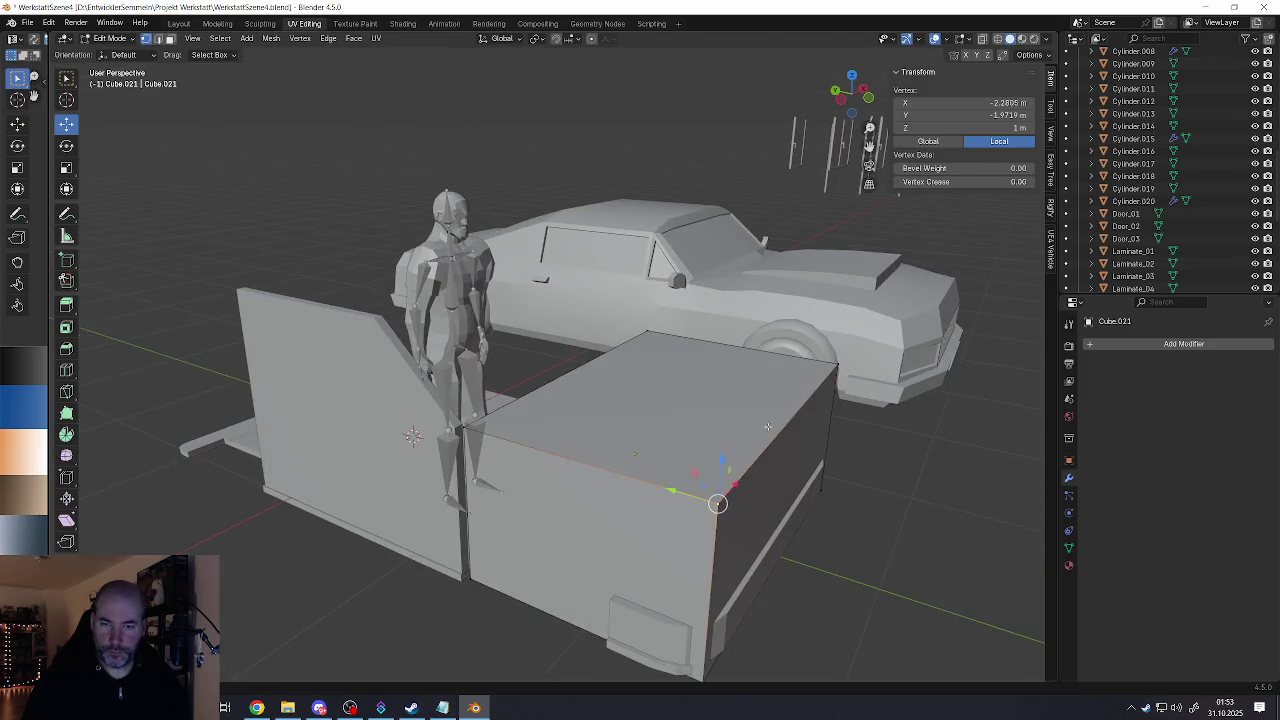
pyautogui.keyDown('shift'); pyautogui.click(831, 372); pyautogui.keyUp('shift')
pyautogui.press('g')
pyautogui.press('z')
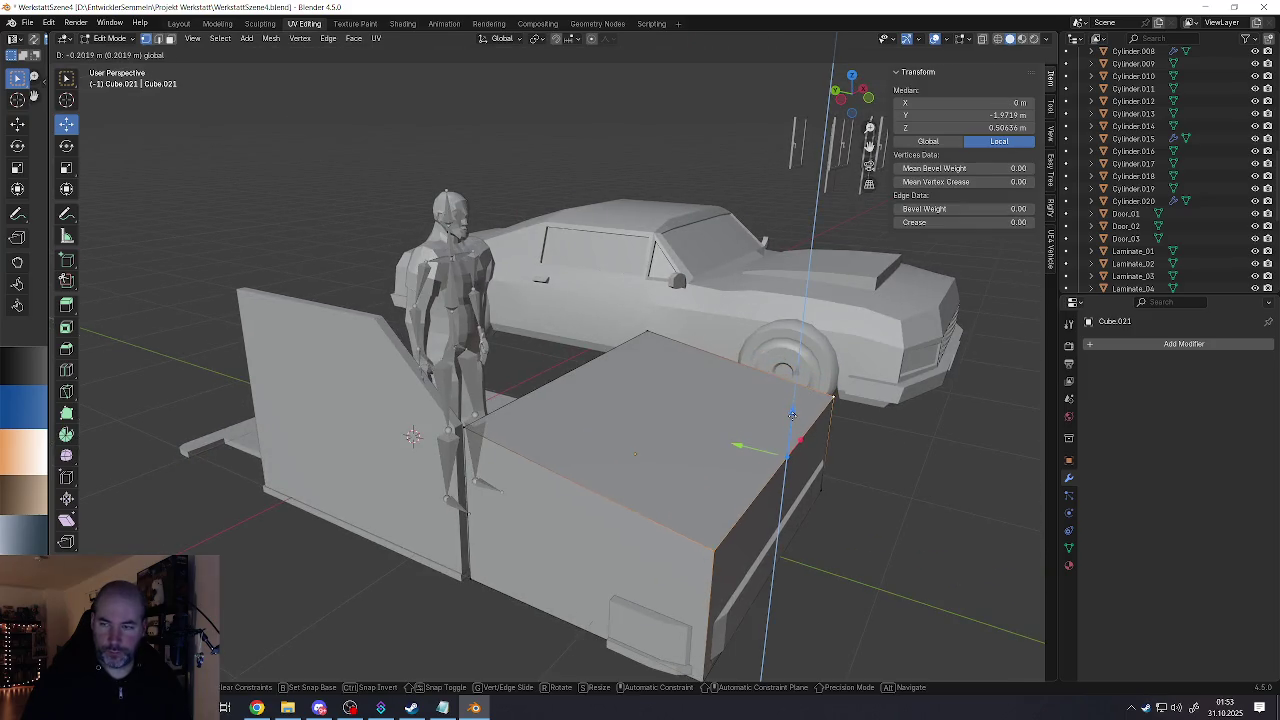
pyautogui.click(792, 418)
# Step: Select the box's two long top edges
pyautogui.moveTo(792, 418); pyautogui.dragTo(649, 471, button='middle')
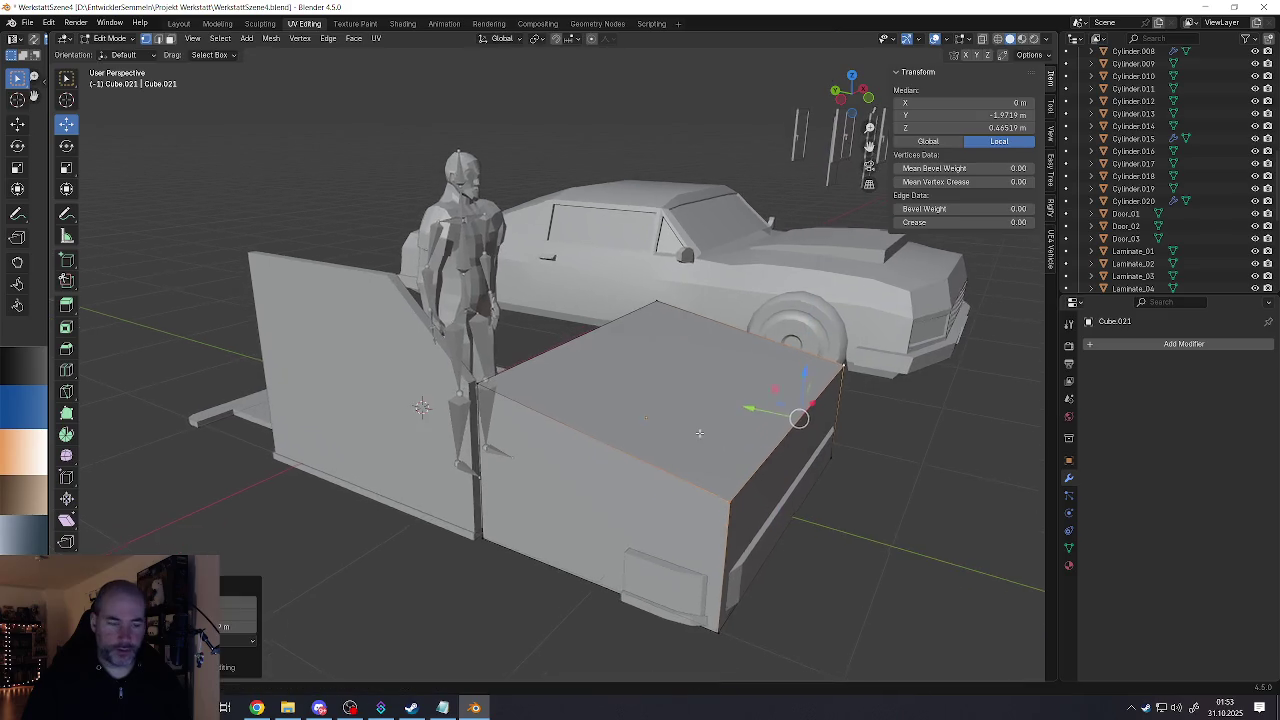
pyautogui.click(649, 466)
pyautogui.keyDown('shift'); pyautogui.click(716, 357); pyautogui.keyUp('shift')
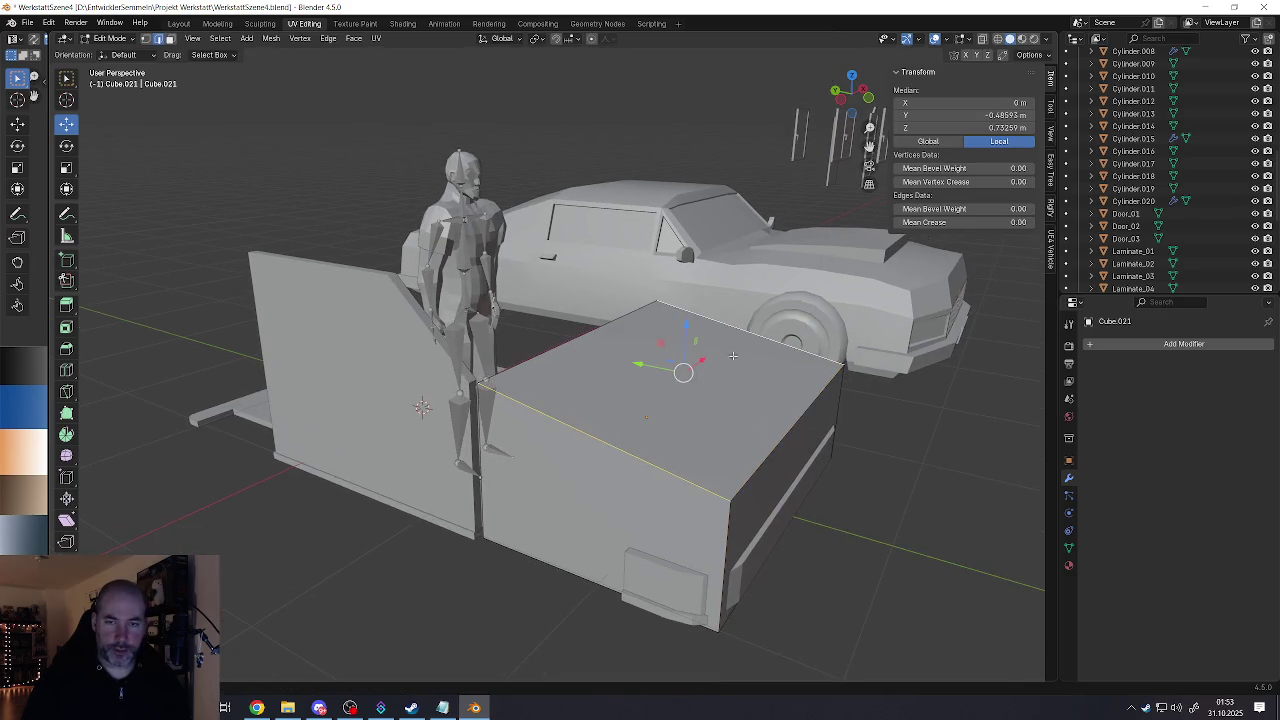
pyautogui.moveTo(716, 357)
pyautogui.mouseDown(button='middle')
pyautogui.moveTo(705, 412)
pyautogui.moveTo(723, 446)
pyautogui.mouseUp(button='middle')
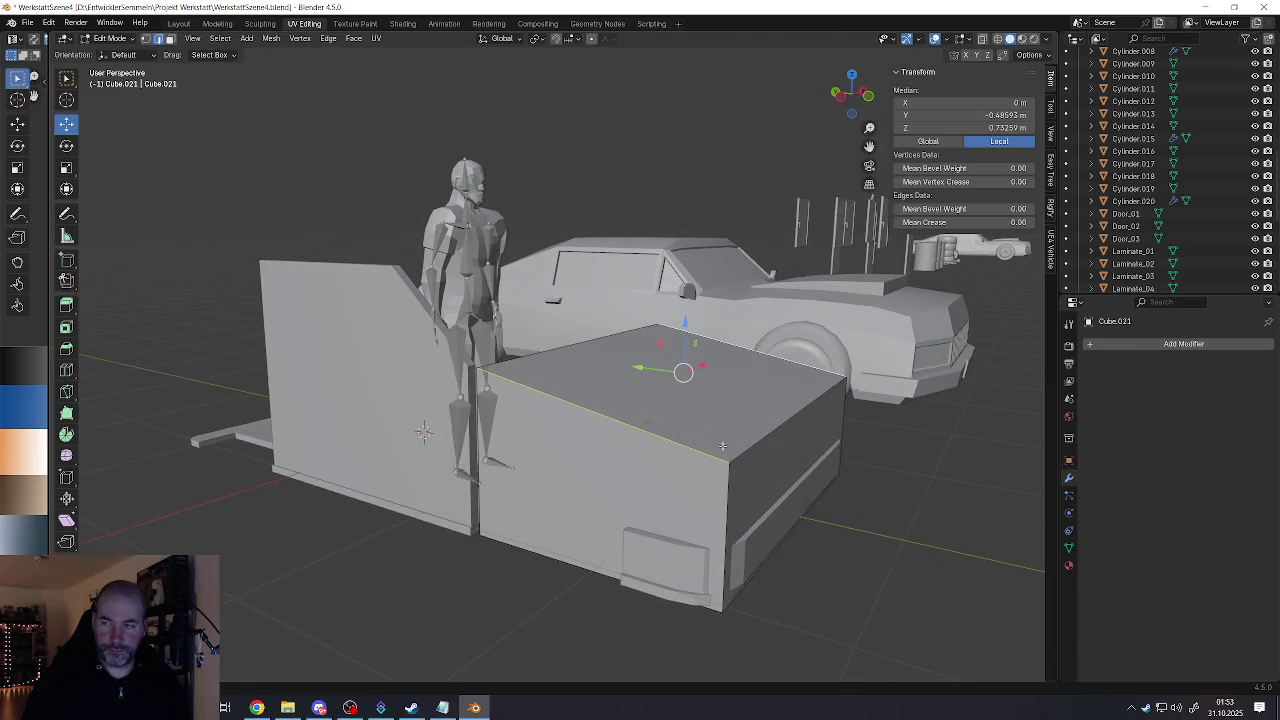
# Step: Bevel the two long top edges at 0.246 m with 3 segments
pyautogui.hotkey('ctrl', 'b')
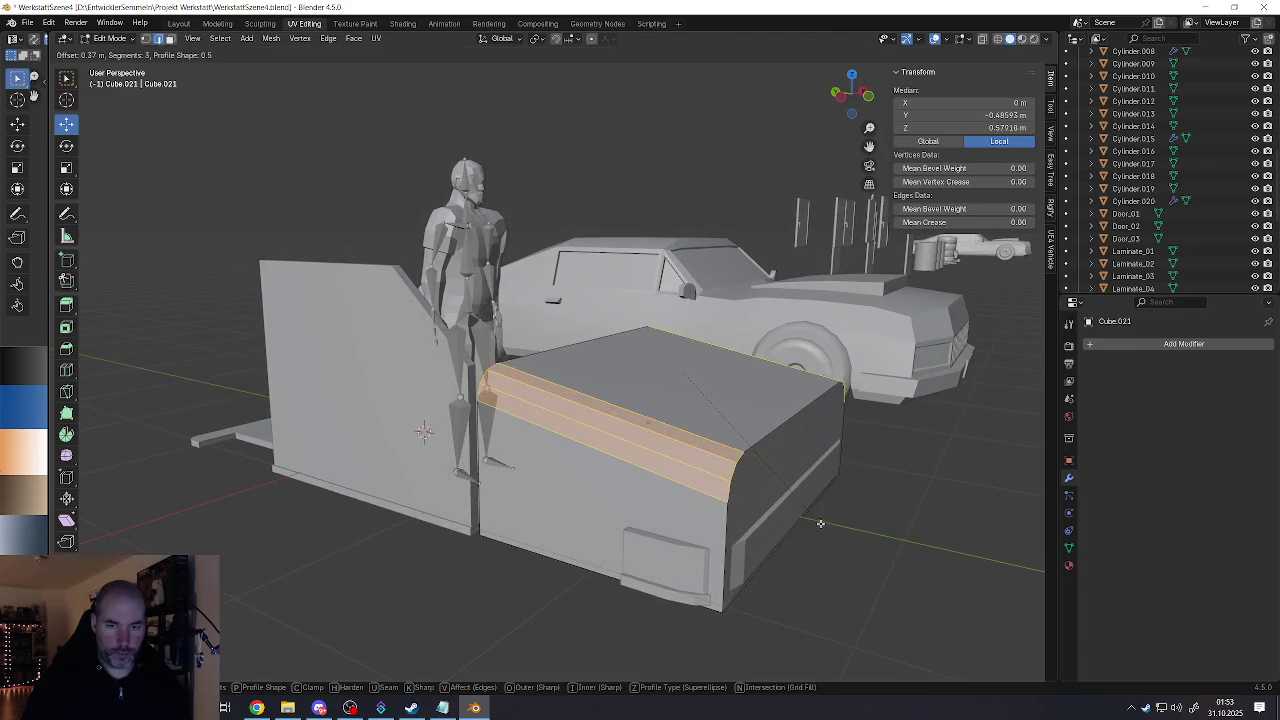
pyautogui.click(813, 520)
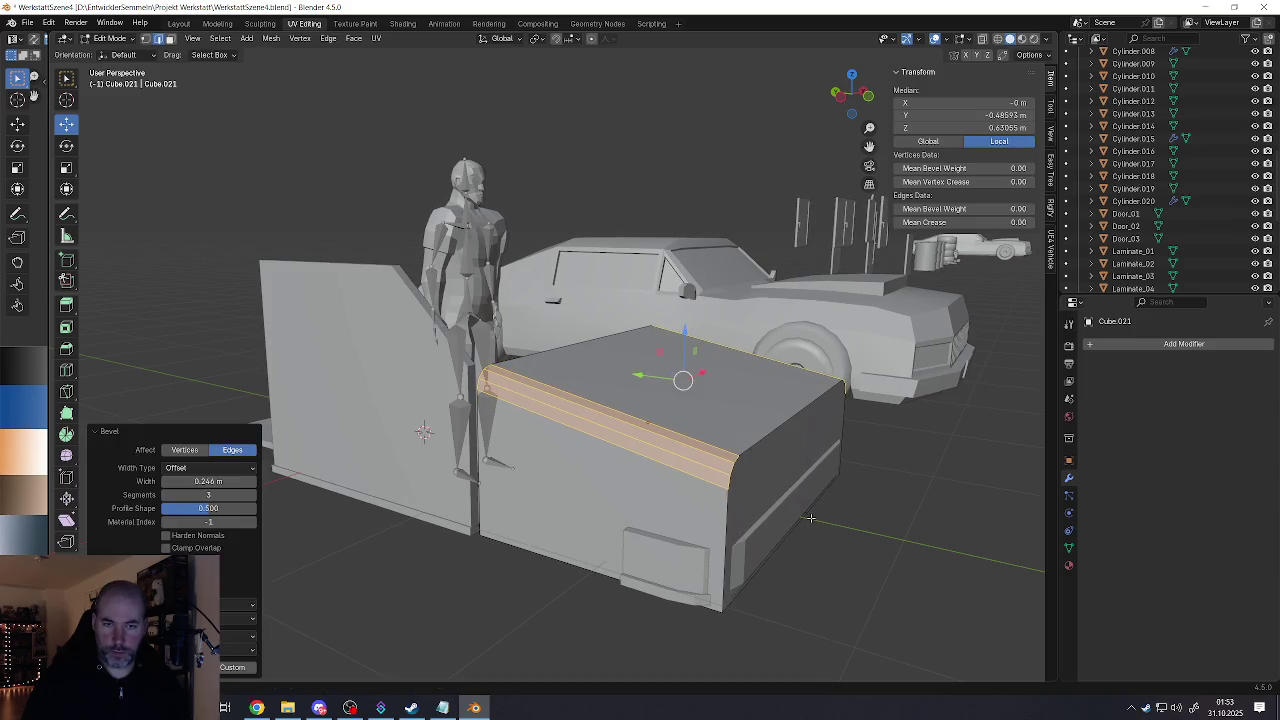
pyautogui.moveTo(811, 519)
pyautogui.mouseDown(button='middle')
pyautogui.moveTo(656, 464)
pyautogui.moveTo(575, 508)
pyautogui.moveTo(652, 500)
pyautogui.moveTo(540, 502)
pyautogui.mouseUp(button='middle')
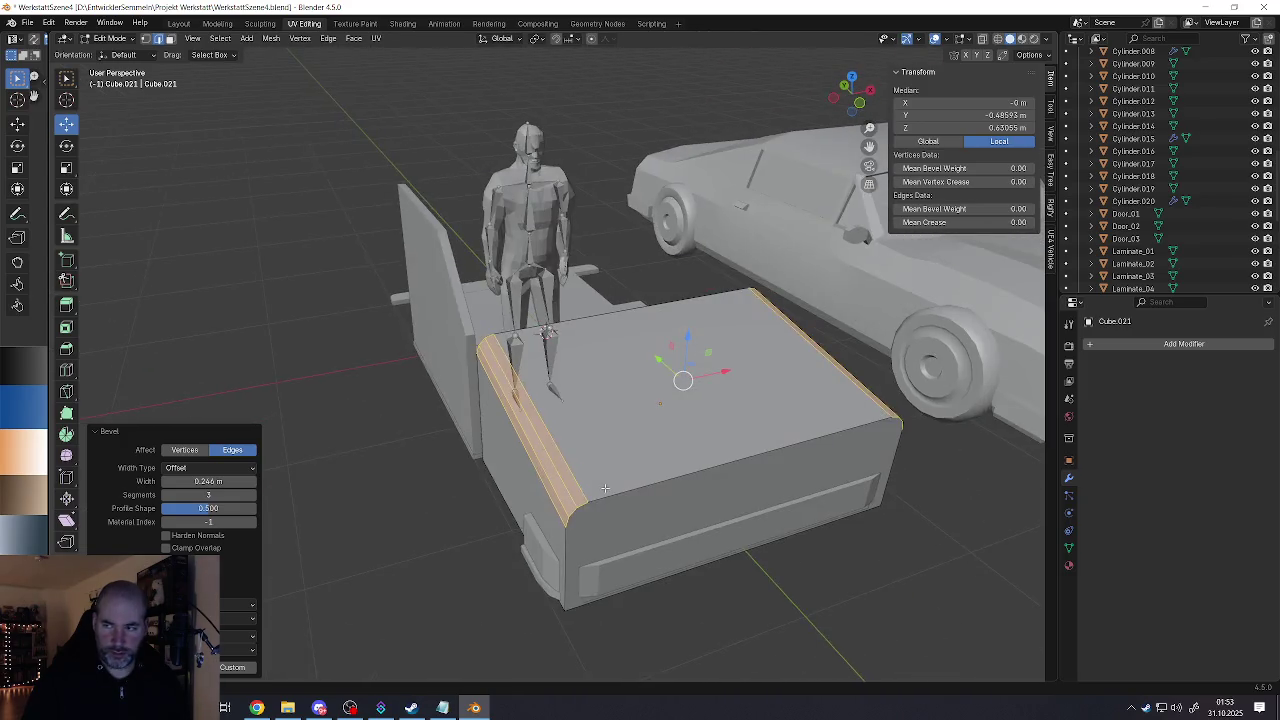
# Step: Select the front face, cancel an oversized bevel, and return to object mode
pyautogui.click(565, 535)
pyautogui.click(708, 561)
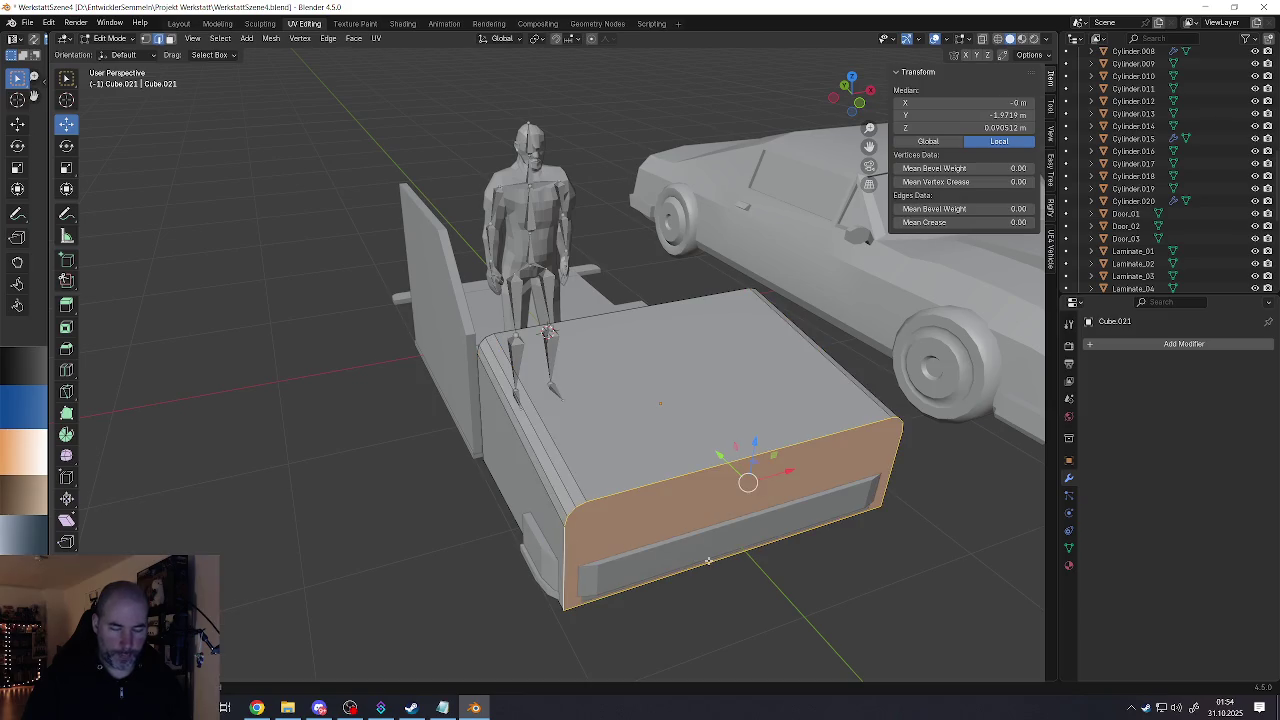
pyautogui.hotkey('ctrl', 'b')
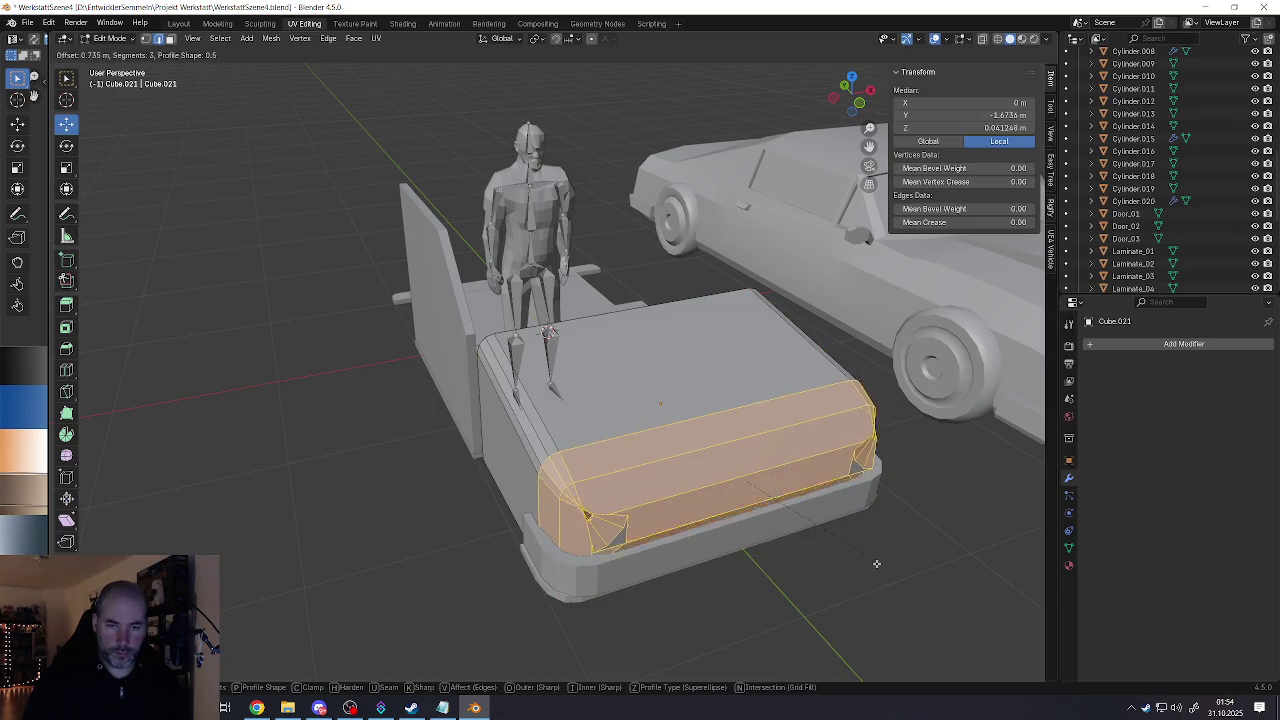
pyautogui.rightClick(822, 566)
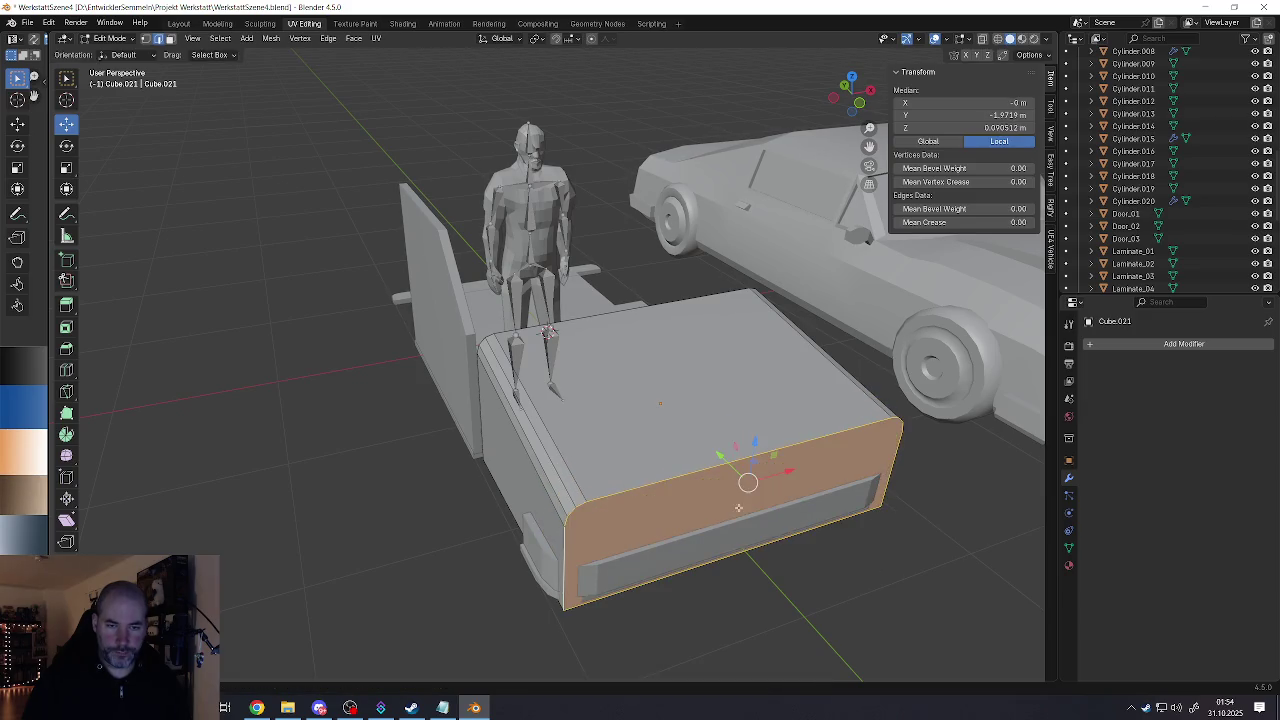
pyautogui.moveTo(739, 508)
pyautogui.mouseDown(button='middle')
pyautogui.moveTo(749, 497)
pyautogui.moveTo(738, 509)
pyautogui.mouseUp(button='middle')
pyautogui.press('Tab')
pyautogui.hotkey('ctrl', 'a')
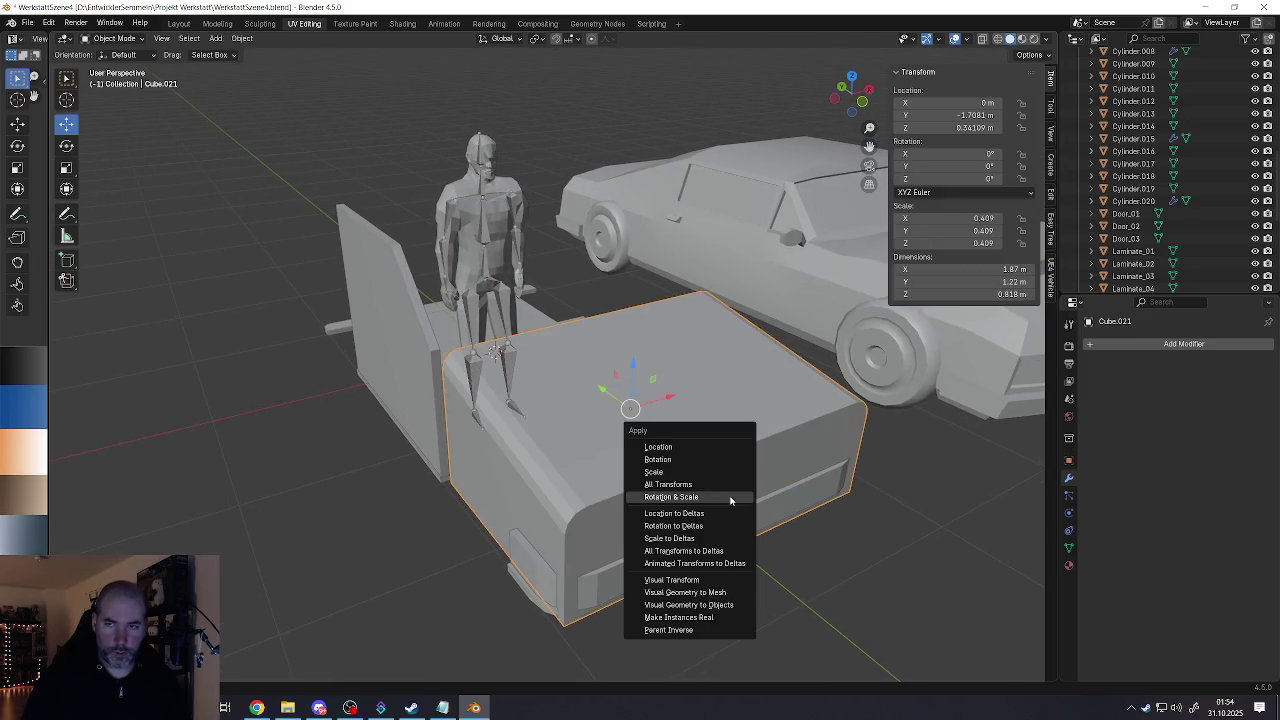
# Step: Apply rotation and scale, then bevel the front edges at 0.0965 m with 3 segments
pyautogui.click(730, 500)
pyautogui.press('Tab')
pyautogui.hotkey('ctrl', 'b')
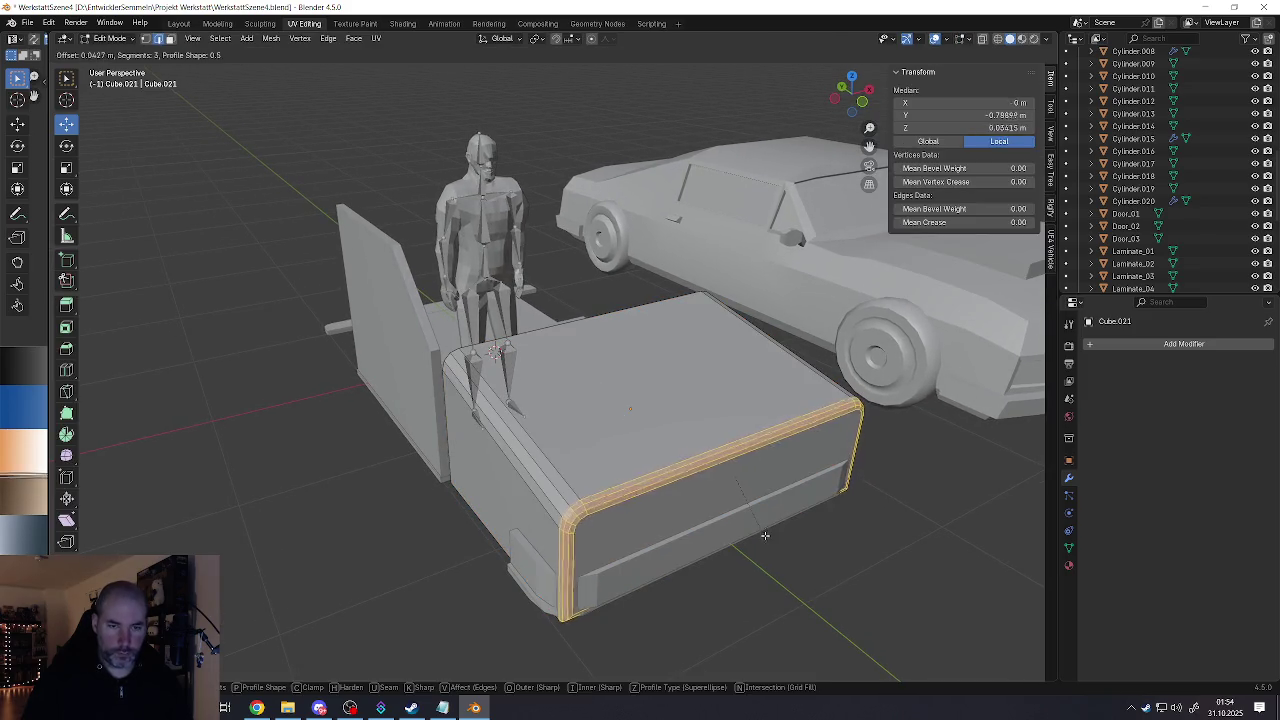
pyautogui.click(773, 543)
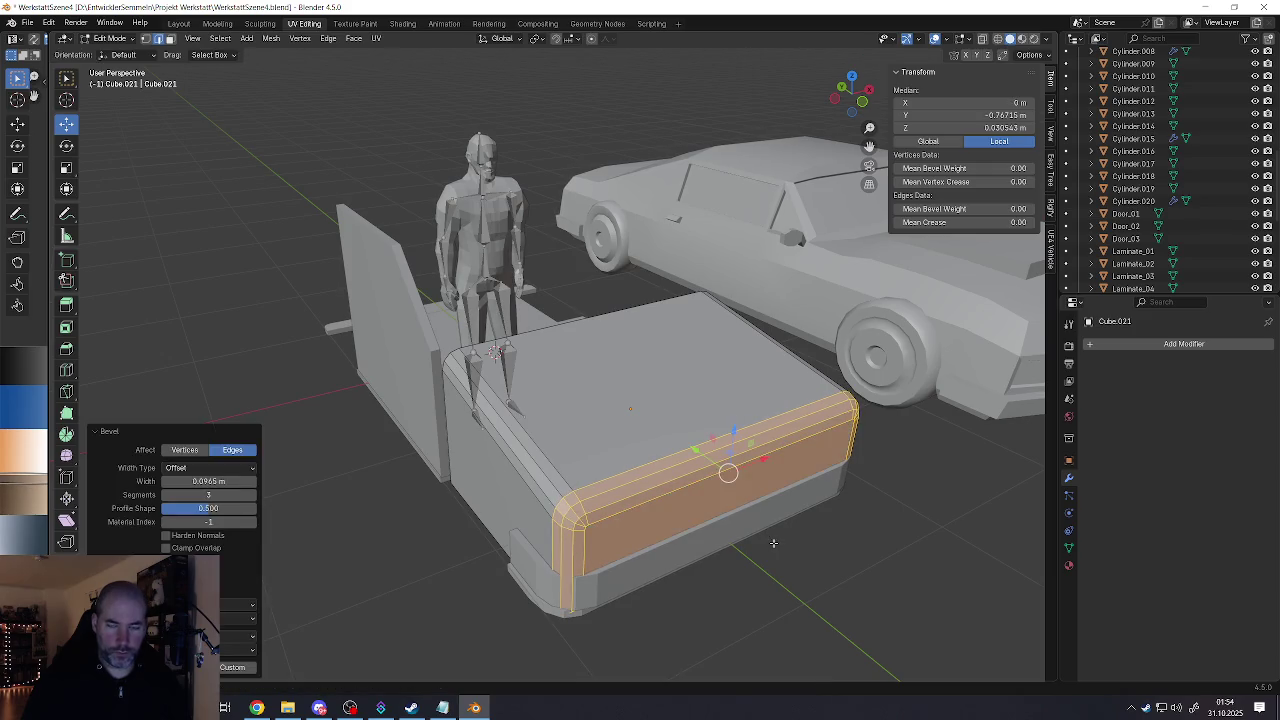
pyautogui.moveTo(677, 527); pyautogui.dragTo(692, 518, button='middle')
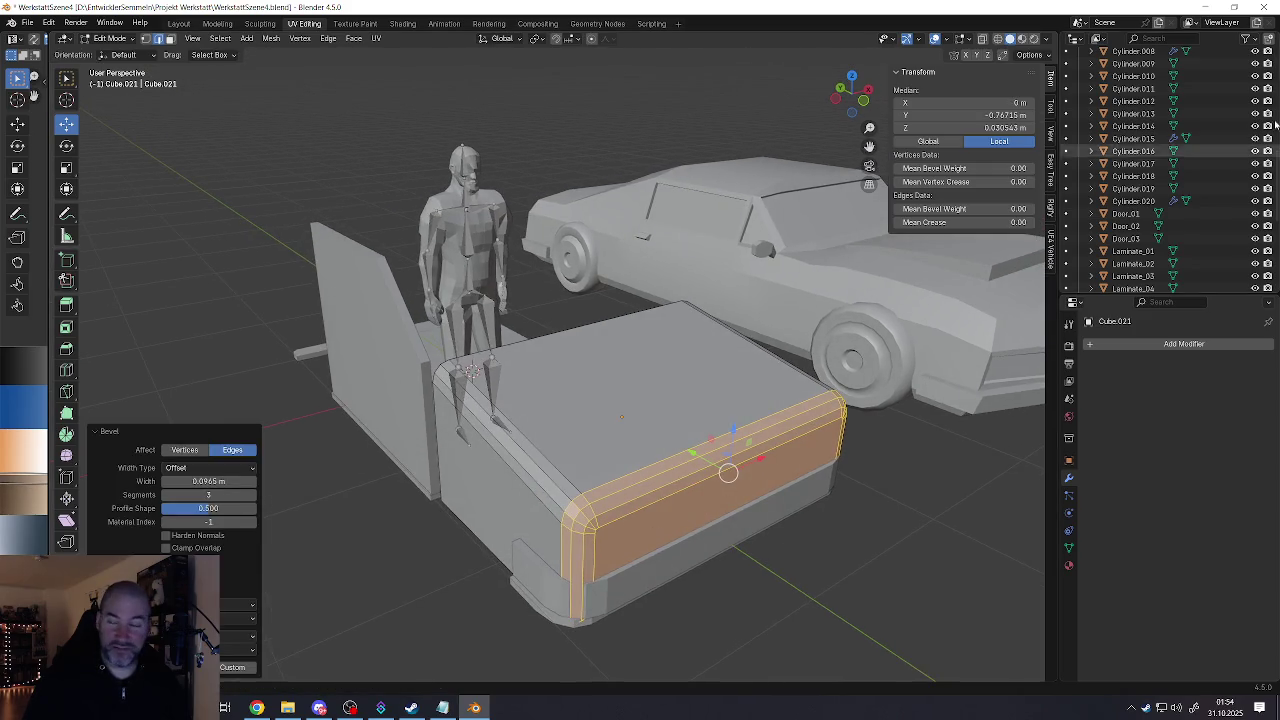
# Step: Briefly switch to the web browser, then reorient the view onto the box's front
pyautogui.hotkey('alt', 'Tab')
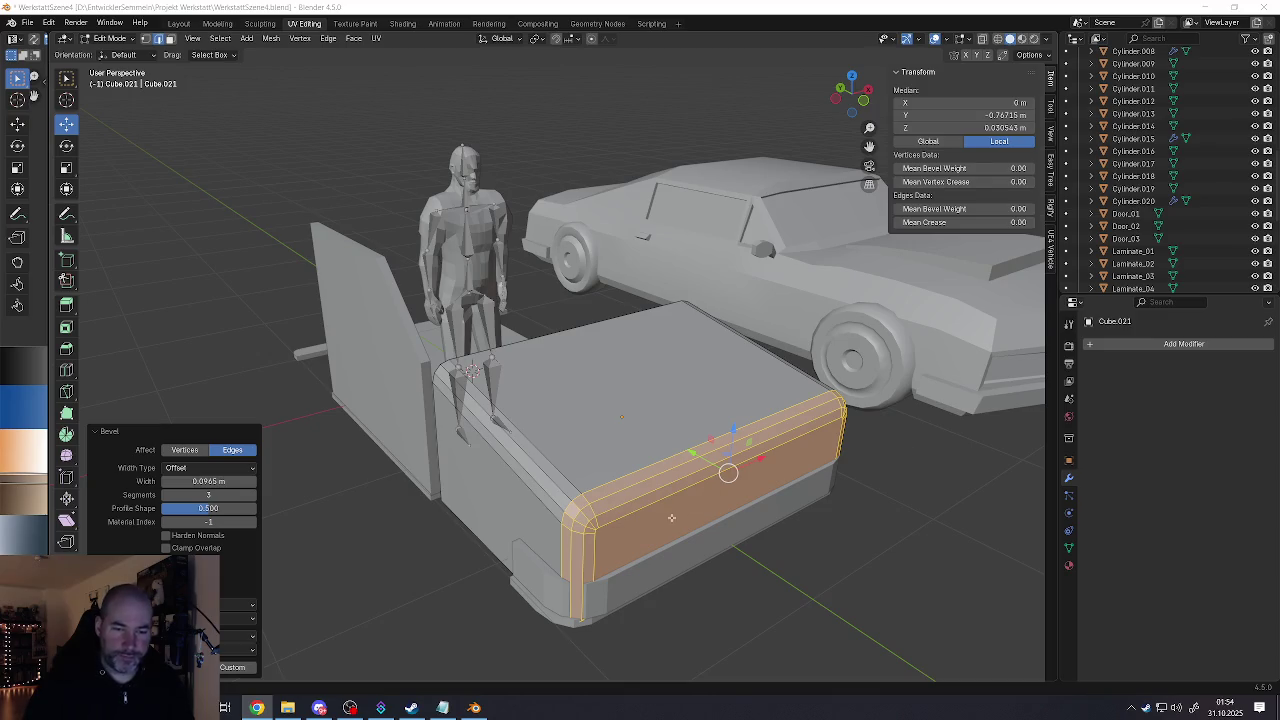
pyautogui.keyDown('shift'); pyautogui.moveTo(672, 517); pyautogui.dragTo(614, 489, button='middle'); pyautogui.keyUp('shift')
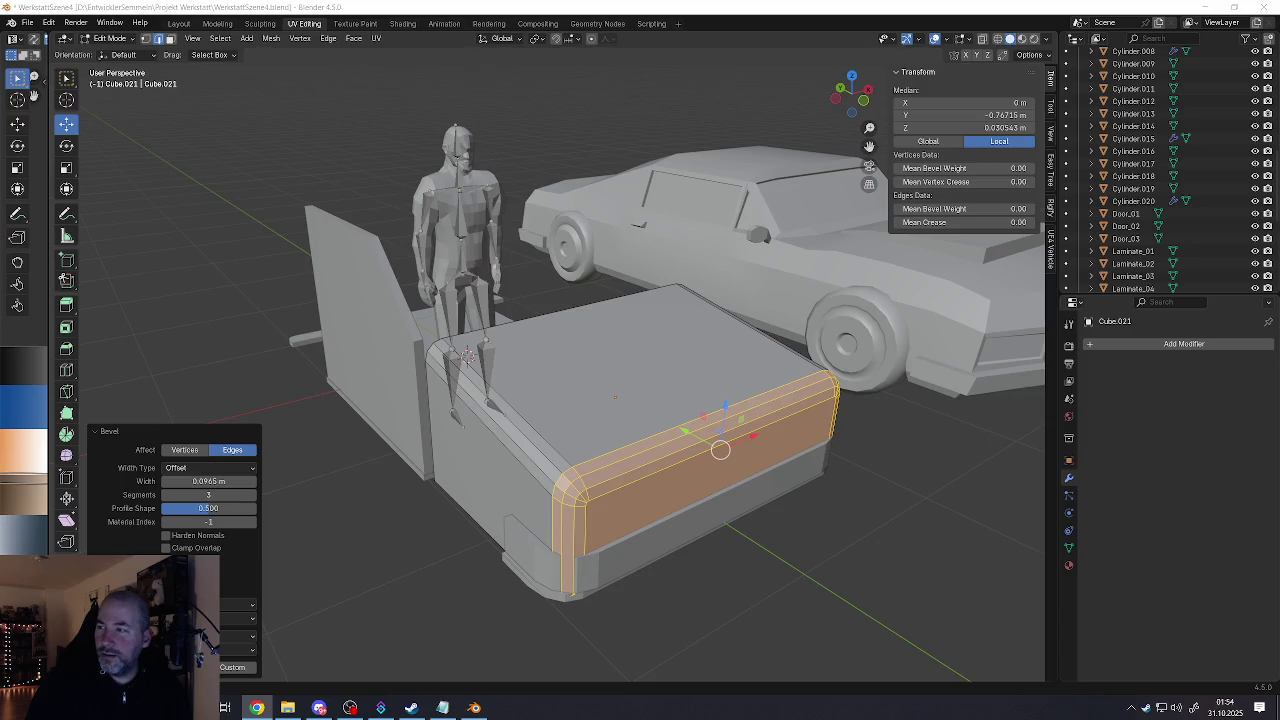
pyautogui.moveTo(642, 457)
pyautogui.keyDown('shift'); pyautogui.mouseDown(button='middle')
pyautogui.moveTo(651, 390)
pyautogui.moveTo(614, 377)
pyautogui.moveTo(631, 384)
pyautogui.mouseUp(button='middle'); pyautogui.keyUp('shift')
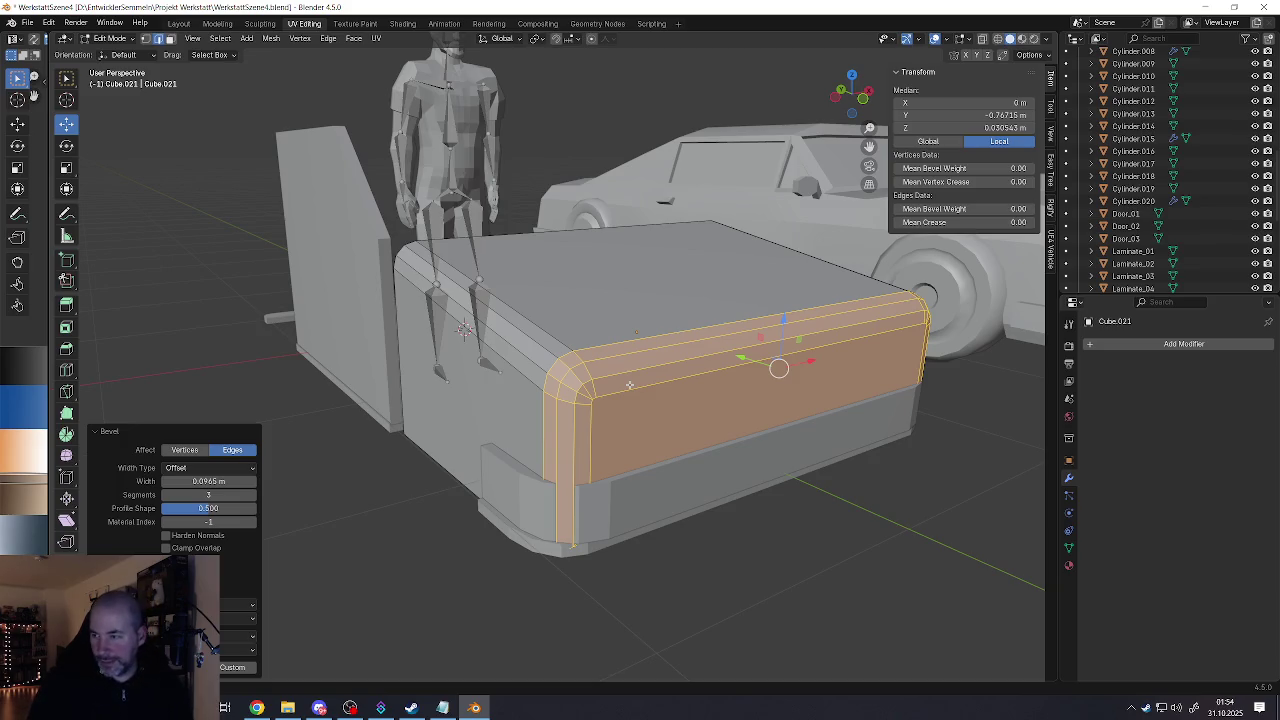
pyautogui.moveTo(675, 419)
pyautogui.mouseDown(button='middle')
pyautogui.moveTo(553, 338)
pyautogui.moveTo(575, 341)
pyautogui.moveTo(566, 302)
pyautogui.mouseUp(button='middle')
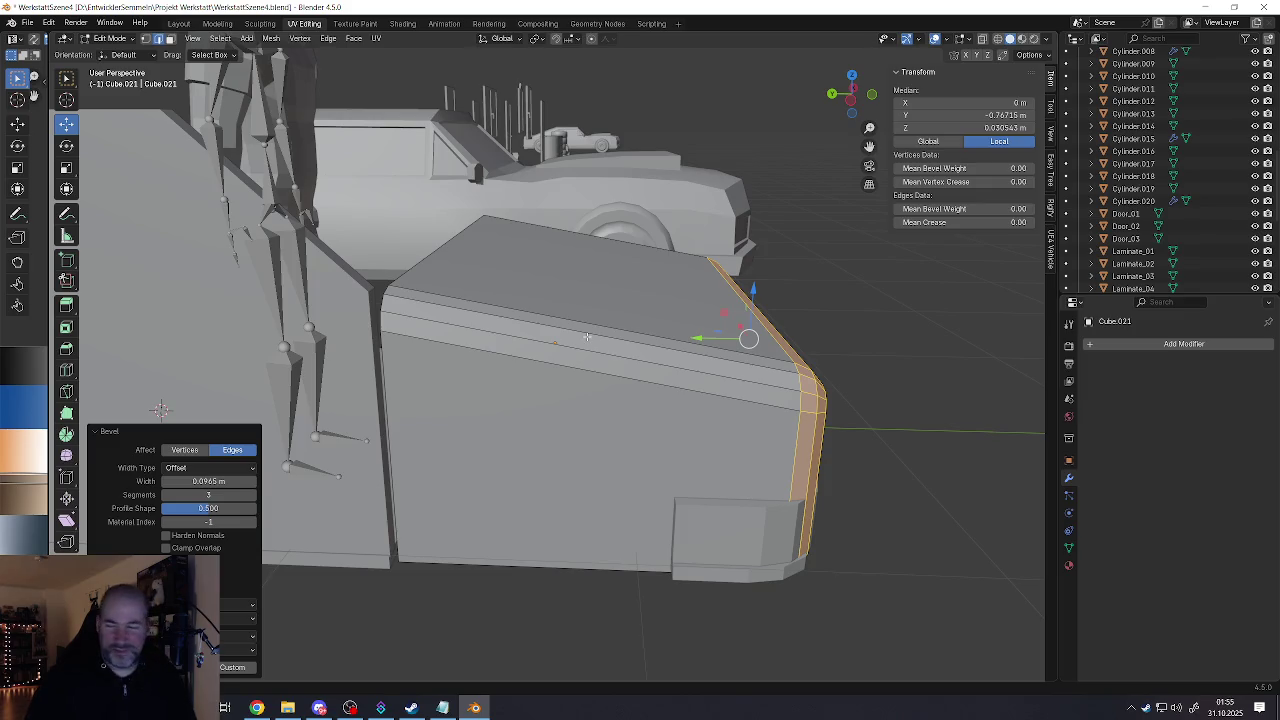
pyautogui.moveTo(587, 337)
pyautogui.mouseDown(button='middle')
pyautogui.moveTo(607, 369)
pyautogui.moveTo(656, 256)
pyautogui.moveTo(584, 351)
pyautogui.mouseUp(button='middle')
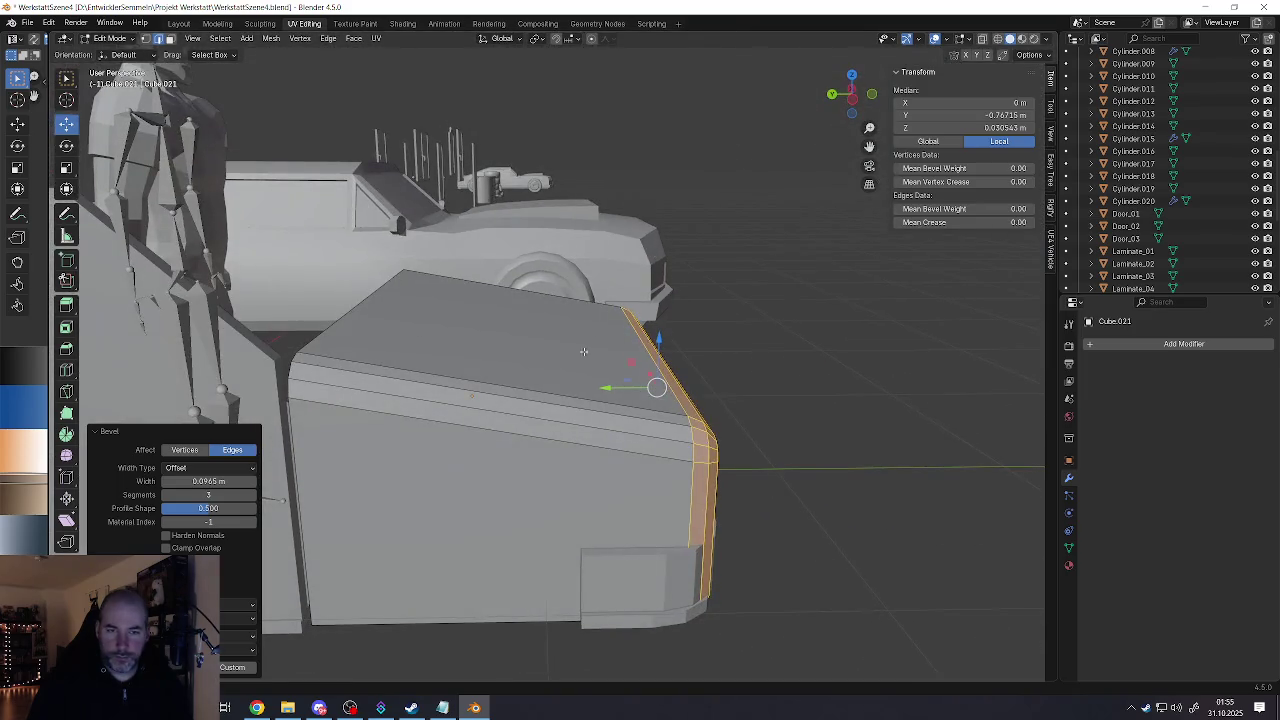
pyautogui.hotkey('ctrl', 'r')
# Step: Add six evenly spaced edge loops across the box
pyautogui.scroll(4, 546, 398)
pyautogui.scroll(1, 546, 398)
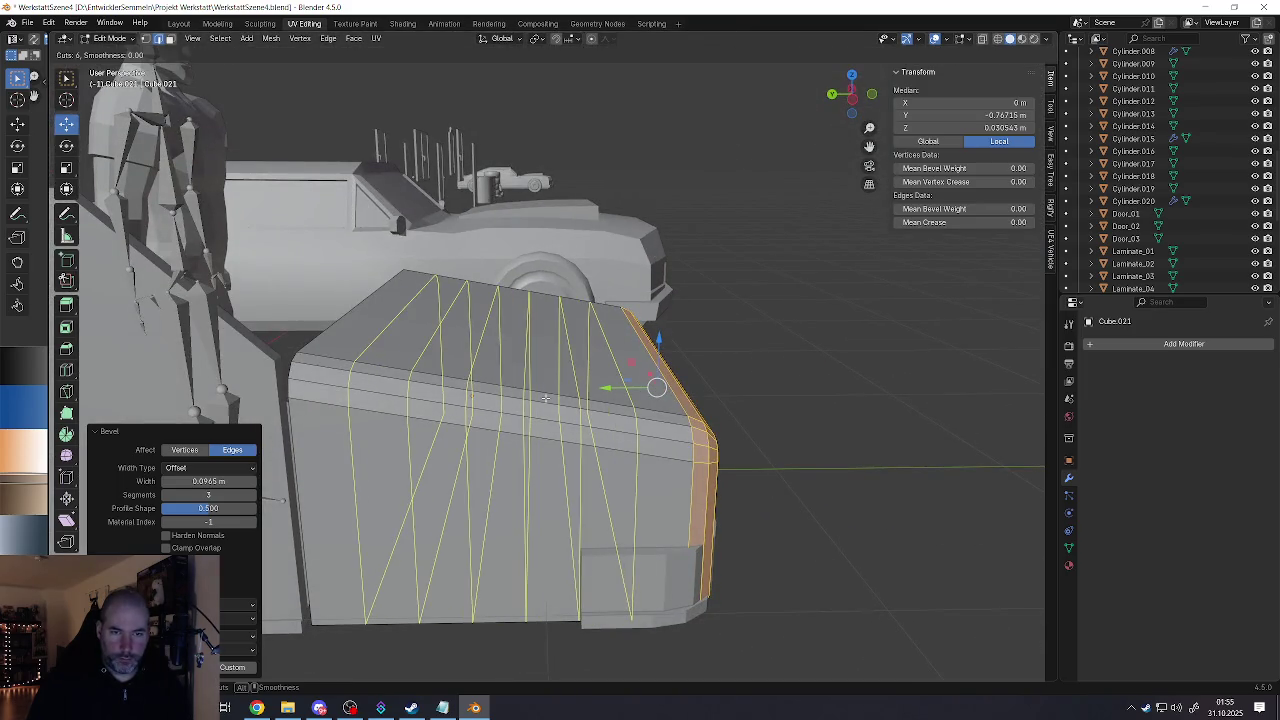
pyautogui.click(546, 398)
pyautogui.rightClick(546, 398)
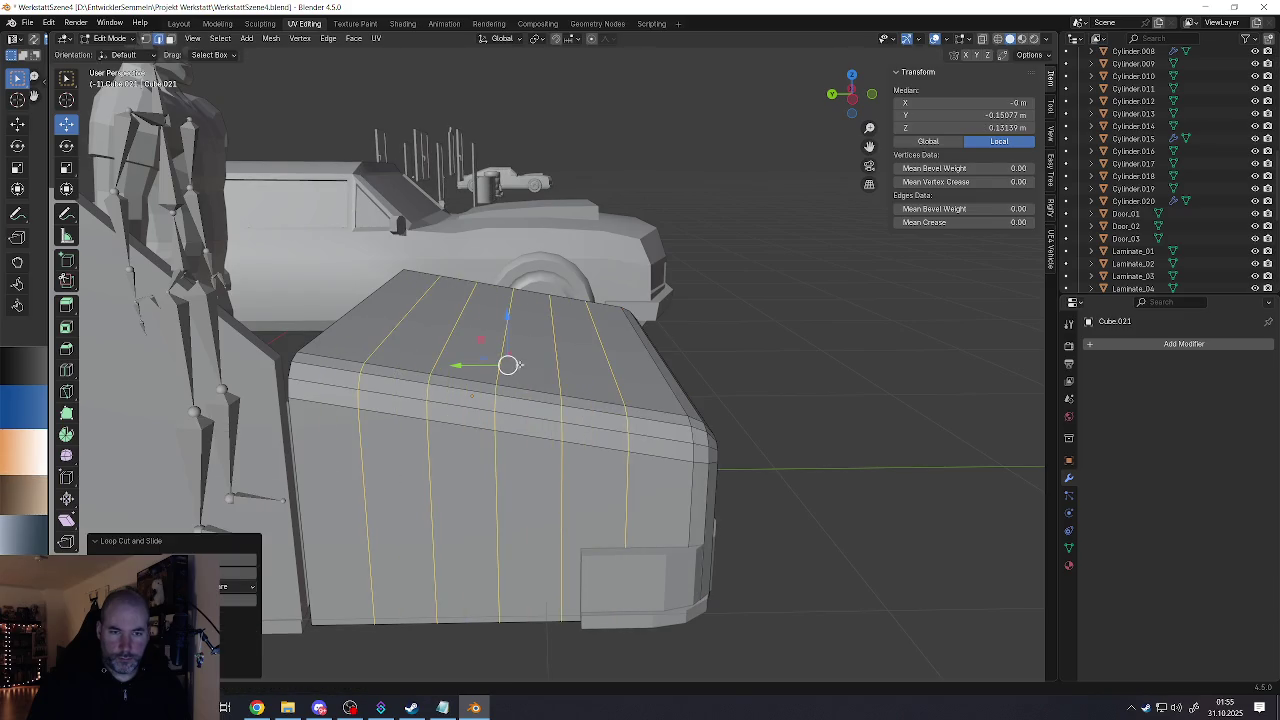
# Step: Raise a top-edge vertex using proportional editing with sphere falloff
pyautogui.click(505, 352)
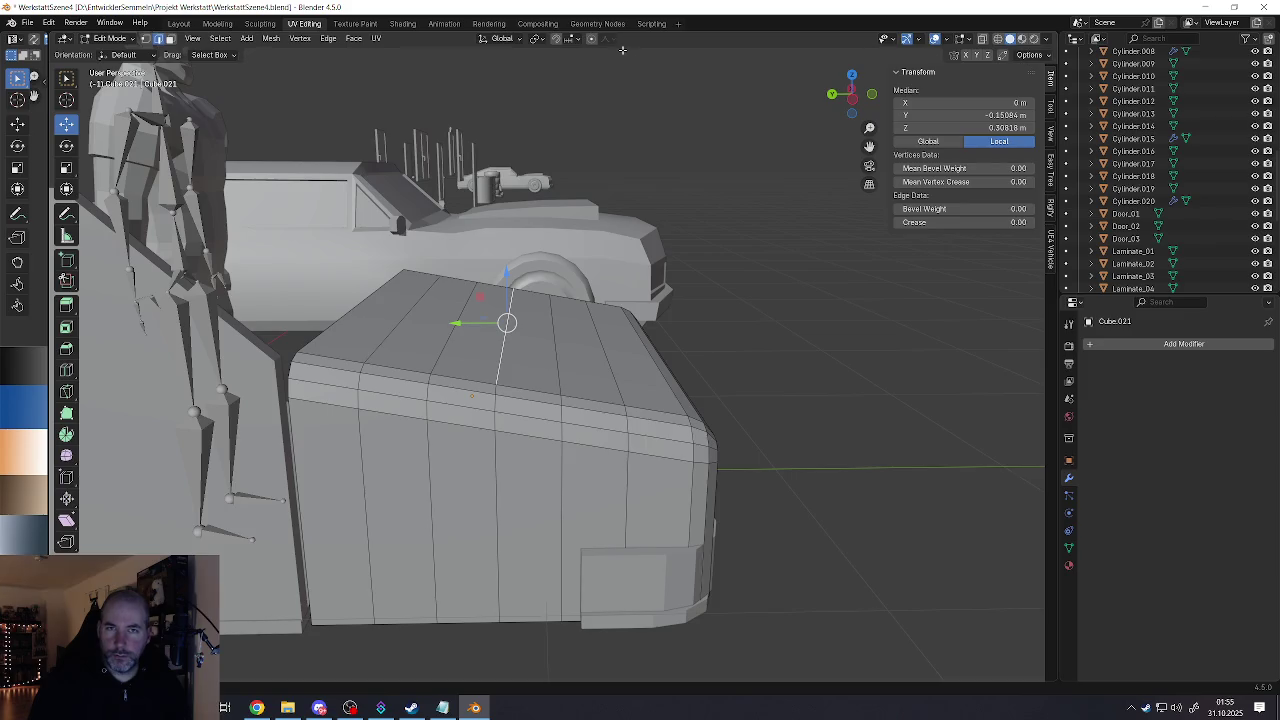
pyautogui.click(591, 38)
pyautogui.click(609, 38)
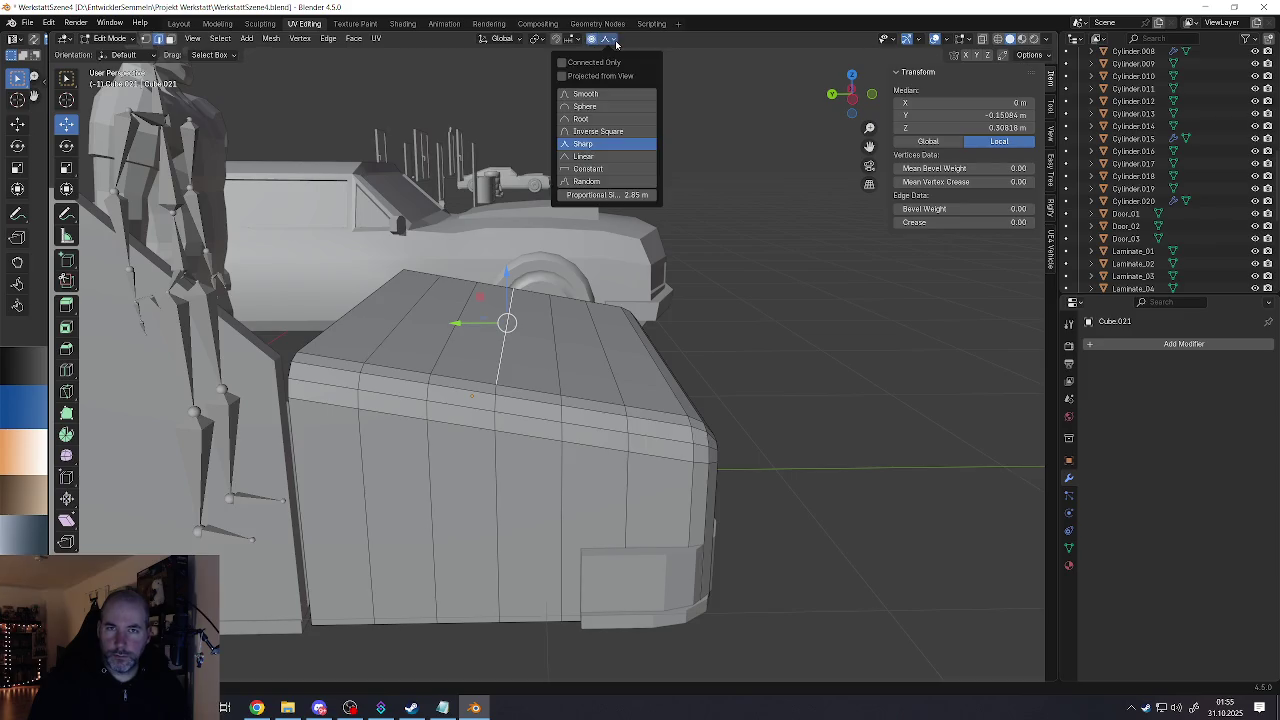
pyautogui.click(587, 106)
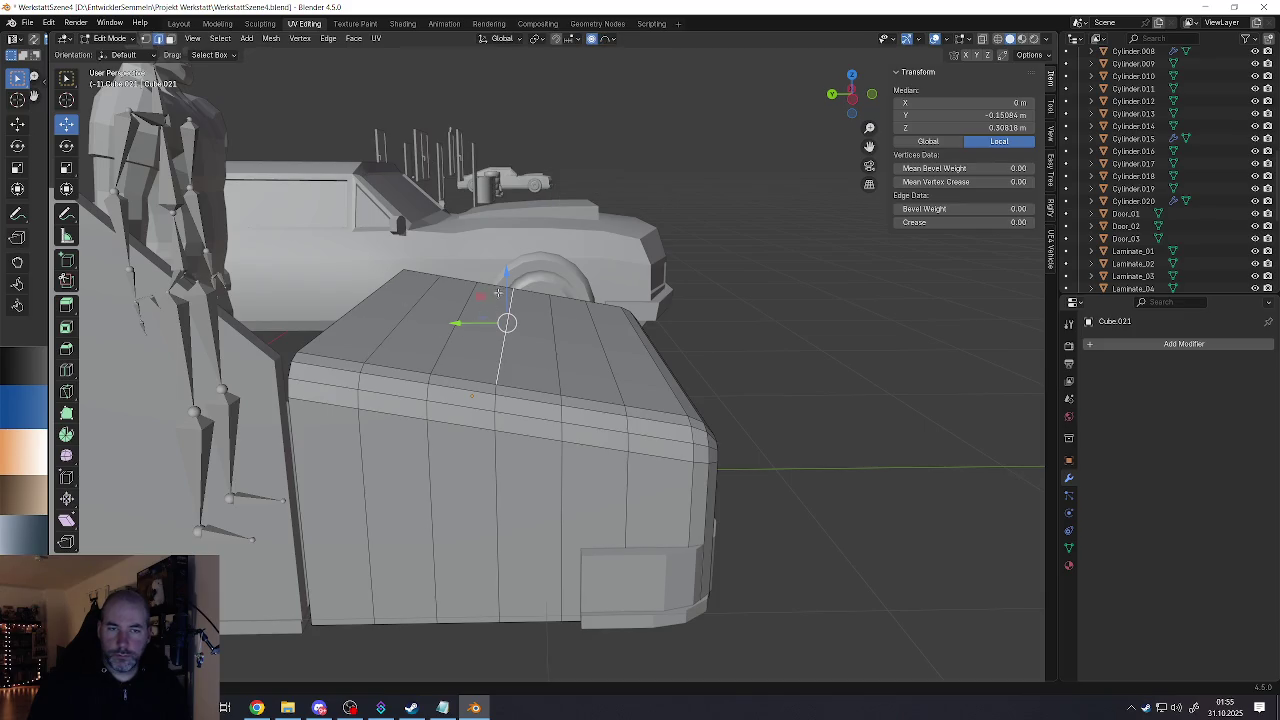
pyautogui.moveTo(506, 272); pyautogui.dragTo(507, 263)
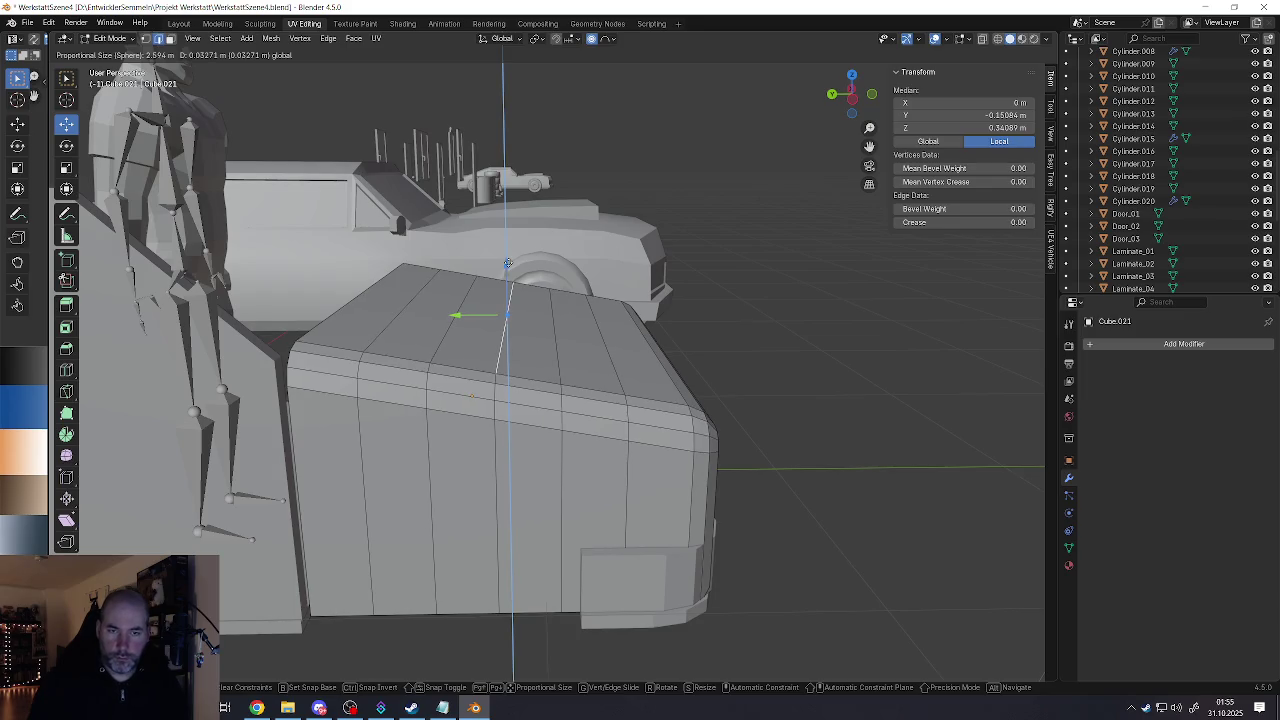
# Step: Lower the raised point slightly and confirm the bulge
pyautogui.scroll(6, 507, 263)
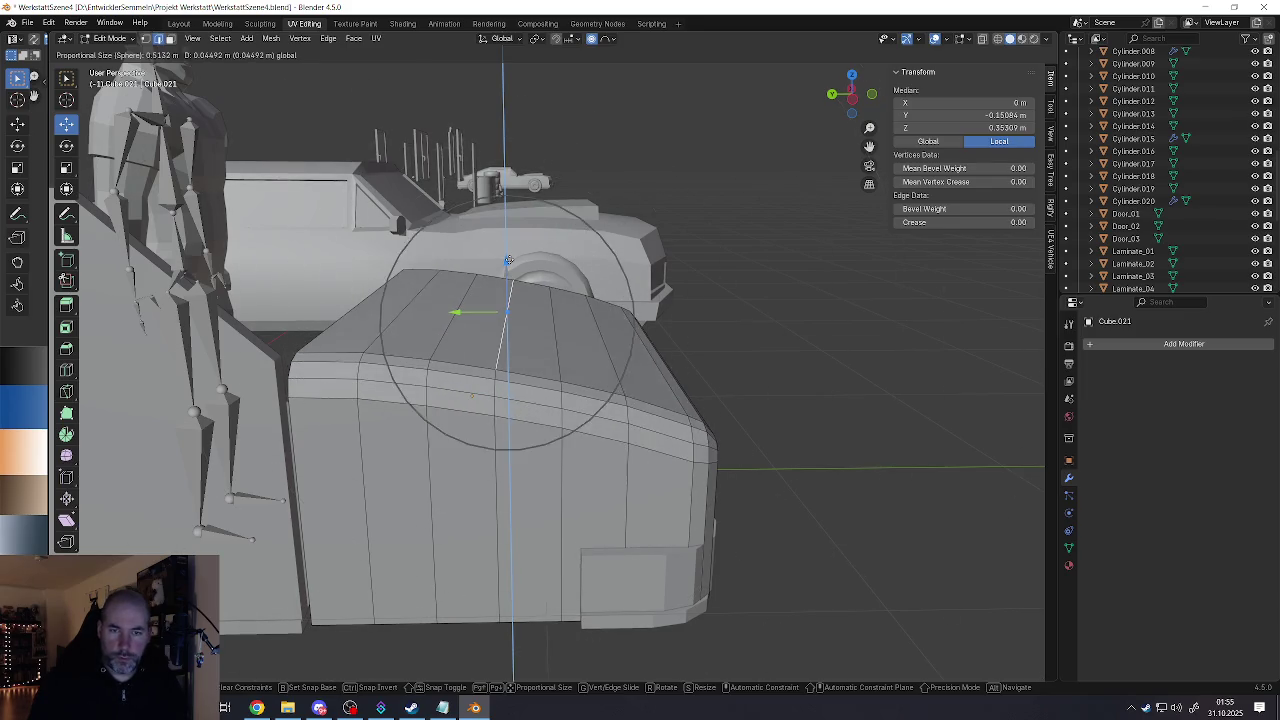
pyautogui.scroll(2, 507, 263)
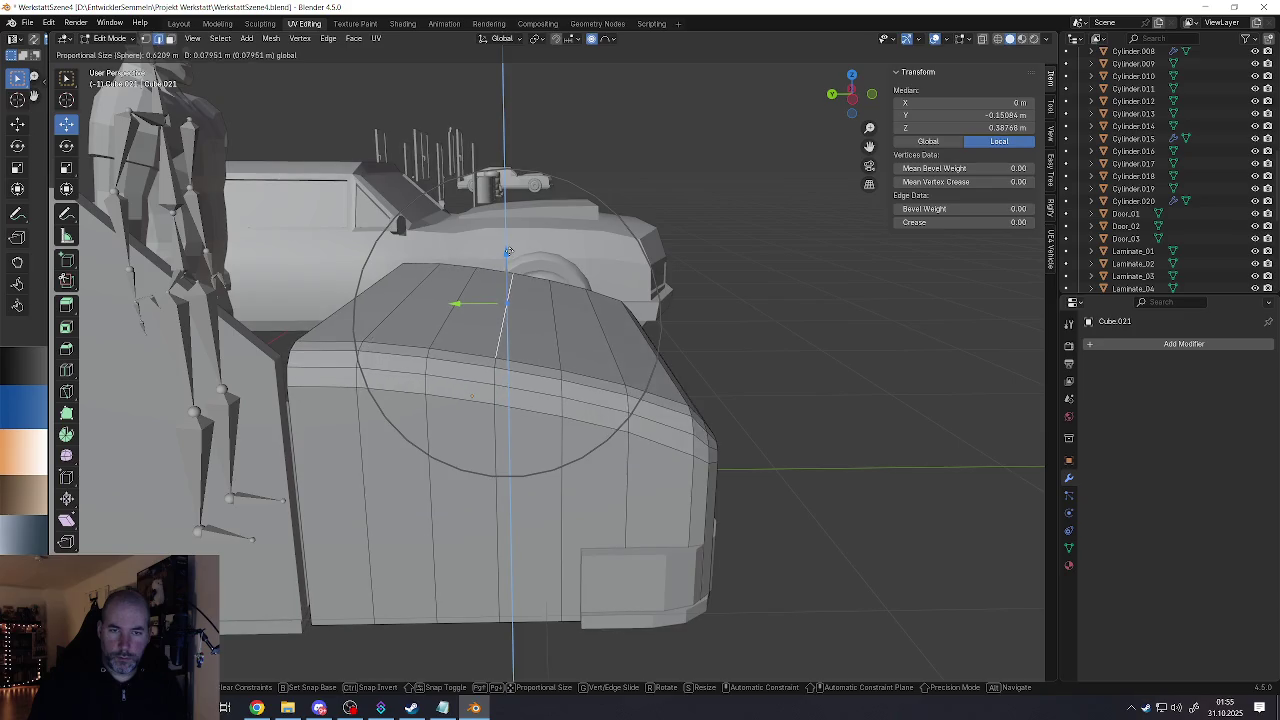
pyautogui.moveTo(507, 262); pyautogui.dragTo(509, 263)
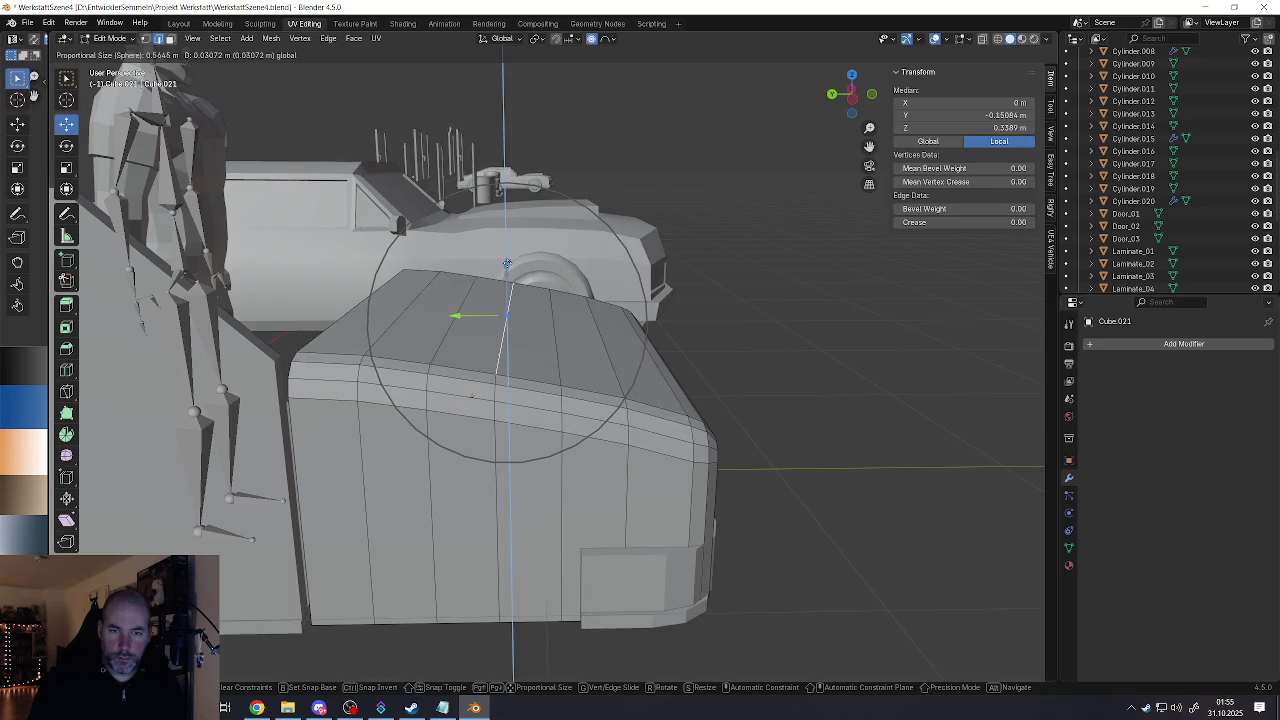
pyautogui.click(509, 263)
# Step: Raise the top point a bit higher, crowning the top loop to median Z 0.35614 m
pyautogui.scroll(-5, 509, 263)
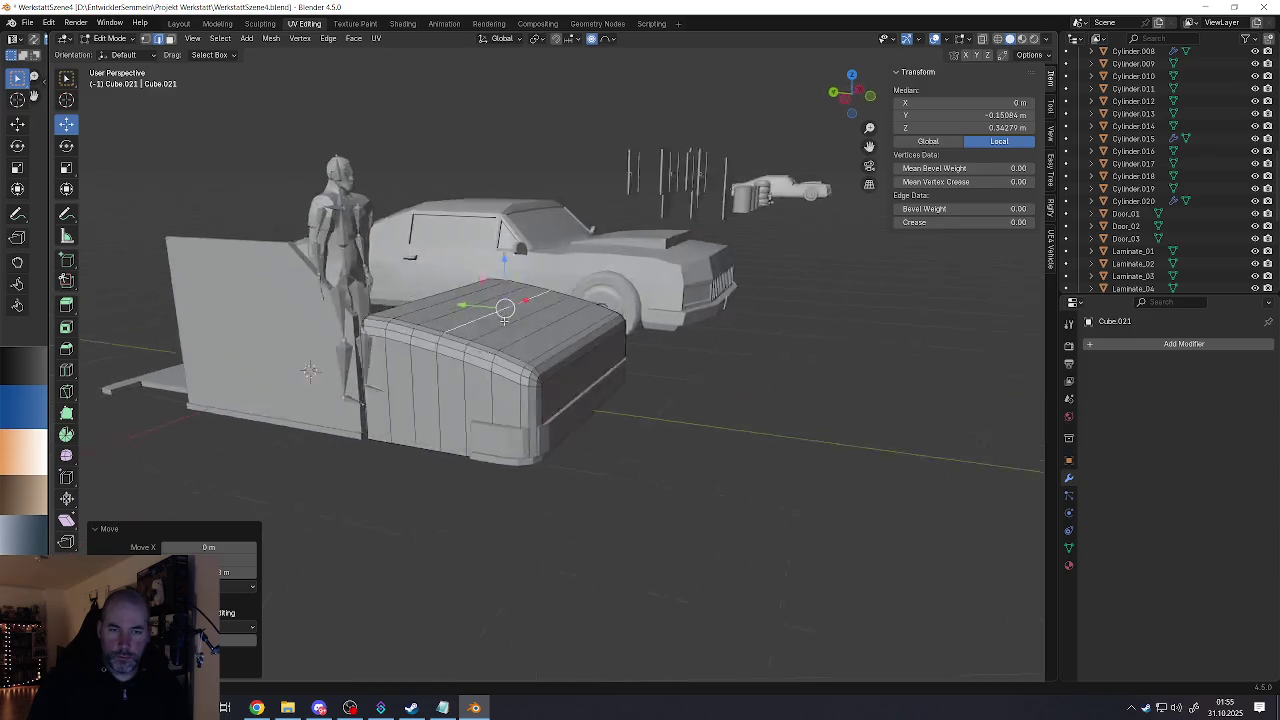
pyautogui.moveTo(509, 263)
pyautogui.mouseDown(button='middle')
pyautogui.moveTo(560, 290)
pyautogui.moveTo(539, 312)
pyautogui.moveTo(515, 300)
pyautogui.mouseUp(button='middle')
pyautogui.scroll(3, 539, 312)
pyautogui.scroll(3, 508, 295)
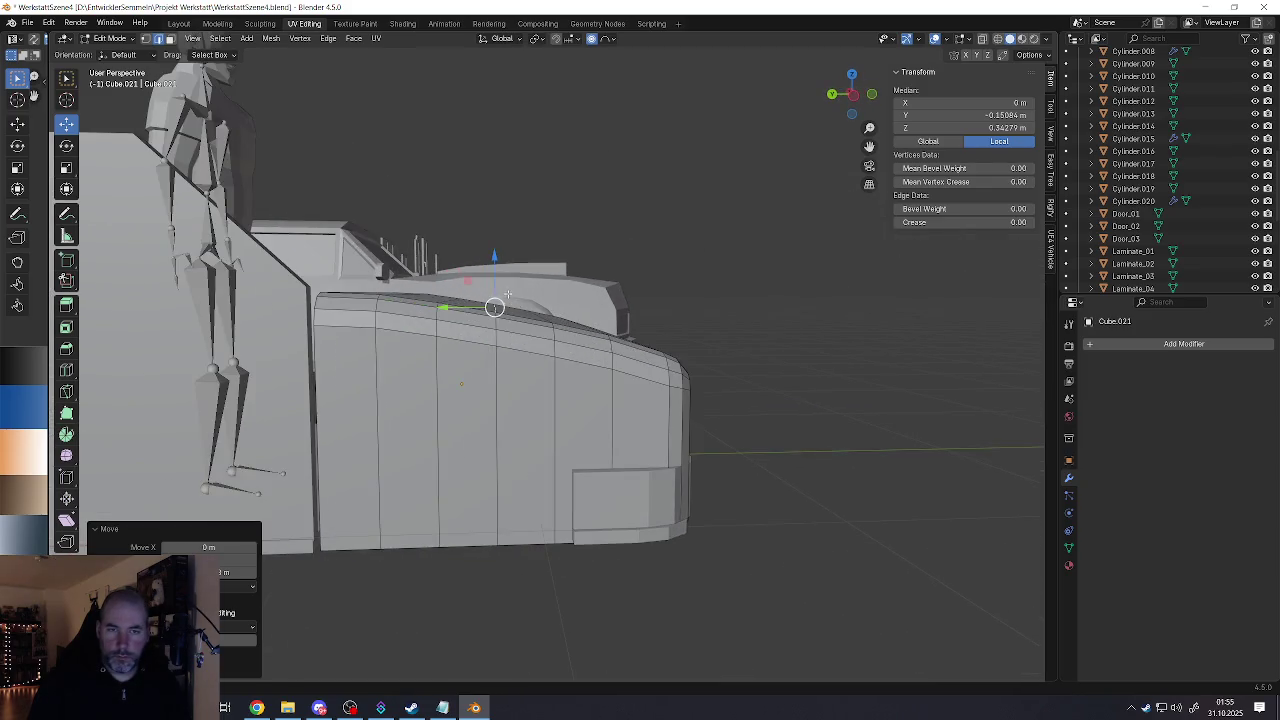
pyautogui.moveTo(495, 258); pyautogui.dragTo(497, 263)
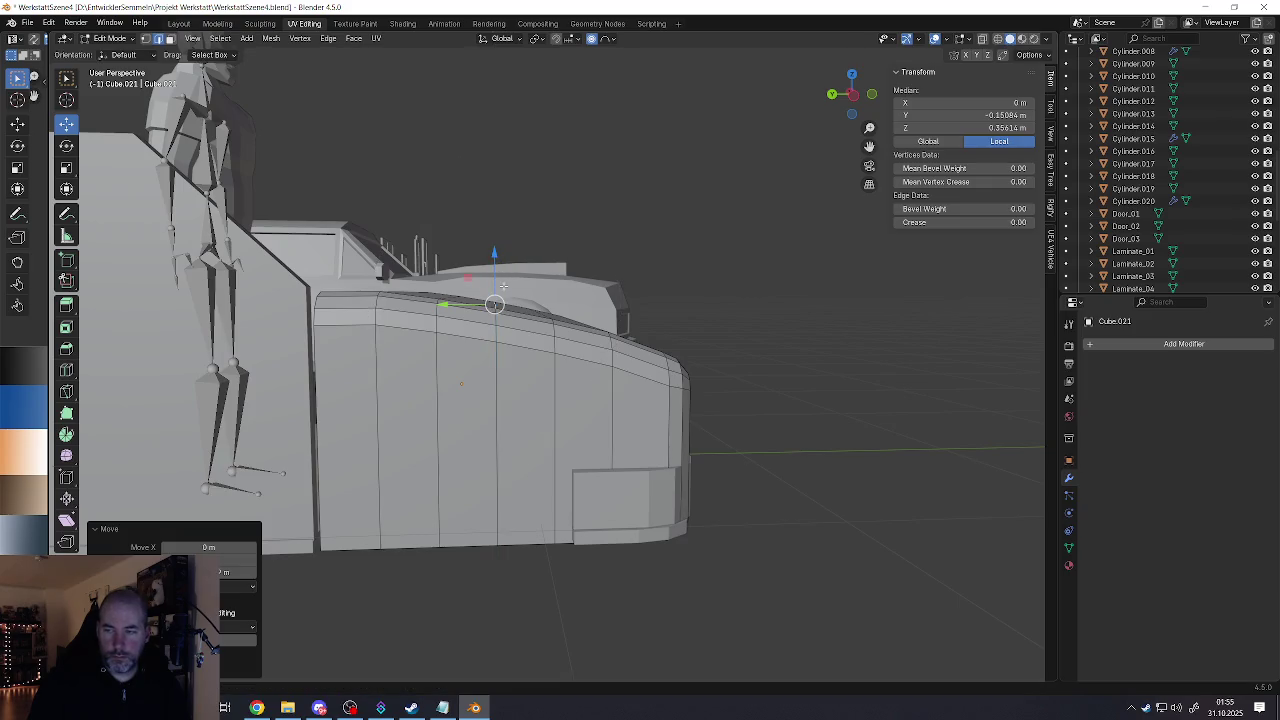
pyautogui.moveTo(503, 286); pyautogui.dragTo(498, 300, button='middle')
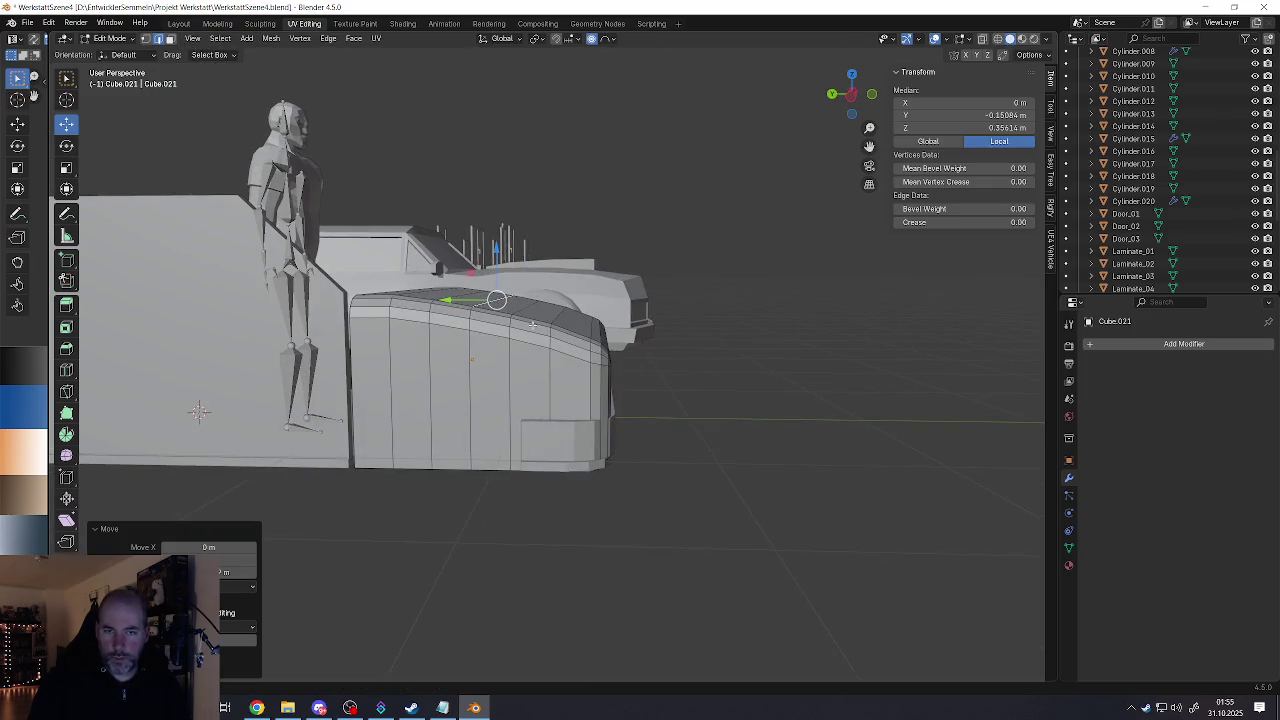
pyautogui.moveTo(565, 335)
pyautogui.mouseDown(button='middle')
pyautogui.moveTo(505, 330)
pyautogui.moveTo(561, 360)
pyautogui.moveTo(570, 424)
pyautogui.mouseUp(button='middle')
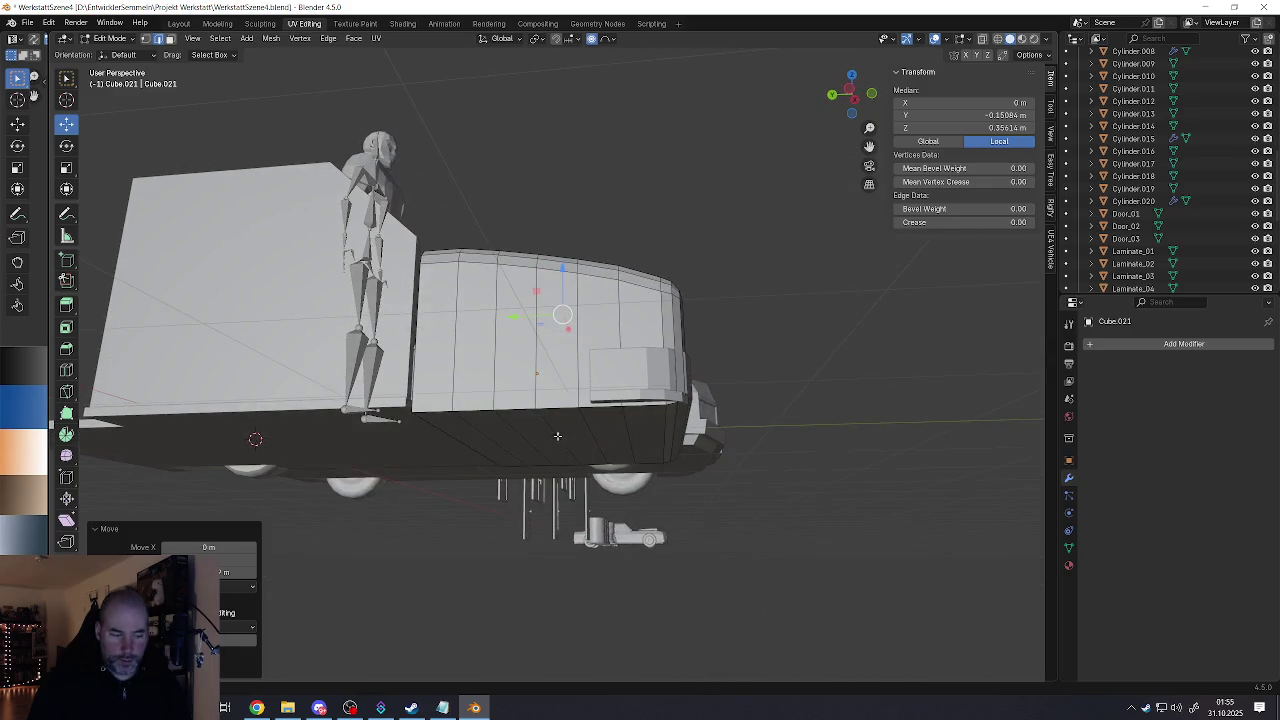
# Step: Select the box's lower side panel, try a soft-falloff raise, then cancel it
pyautogui.hotkey('alt', 'a')
pyautogui.click(472, 443)
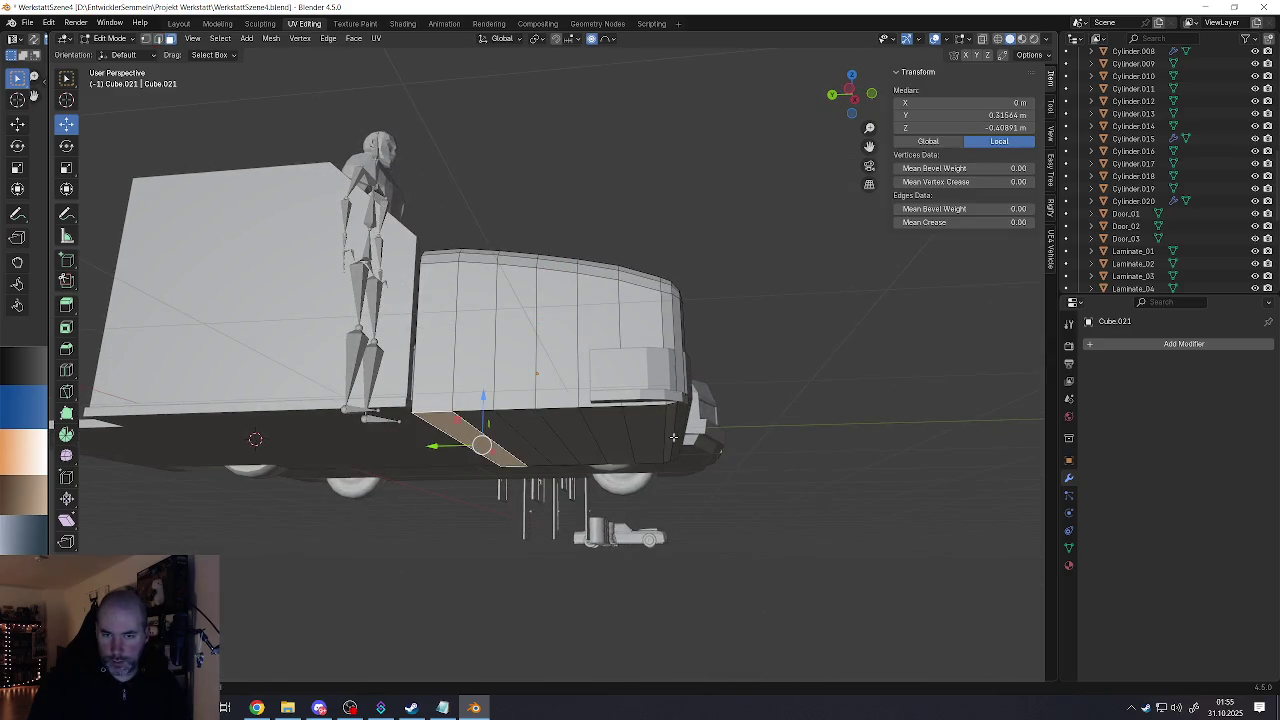
pyautogui.keyDown('ctrl'); pyautogui.click(673, 437); pyautogui.keyUp('ctrl')
pyautogui.moveTo(673, 437)
pyautogui.mouseDown(button='middle')
pyautogui.moveTo(562, 386)
pyautogui.moveTo(598, 395)
pyautogui.mouseUp(button='middle')
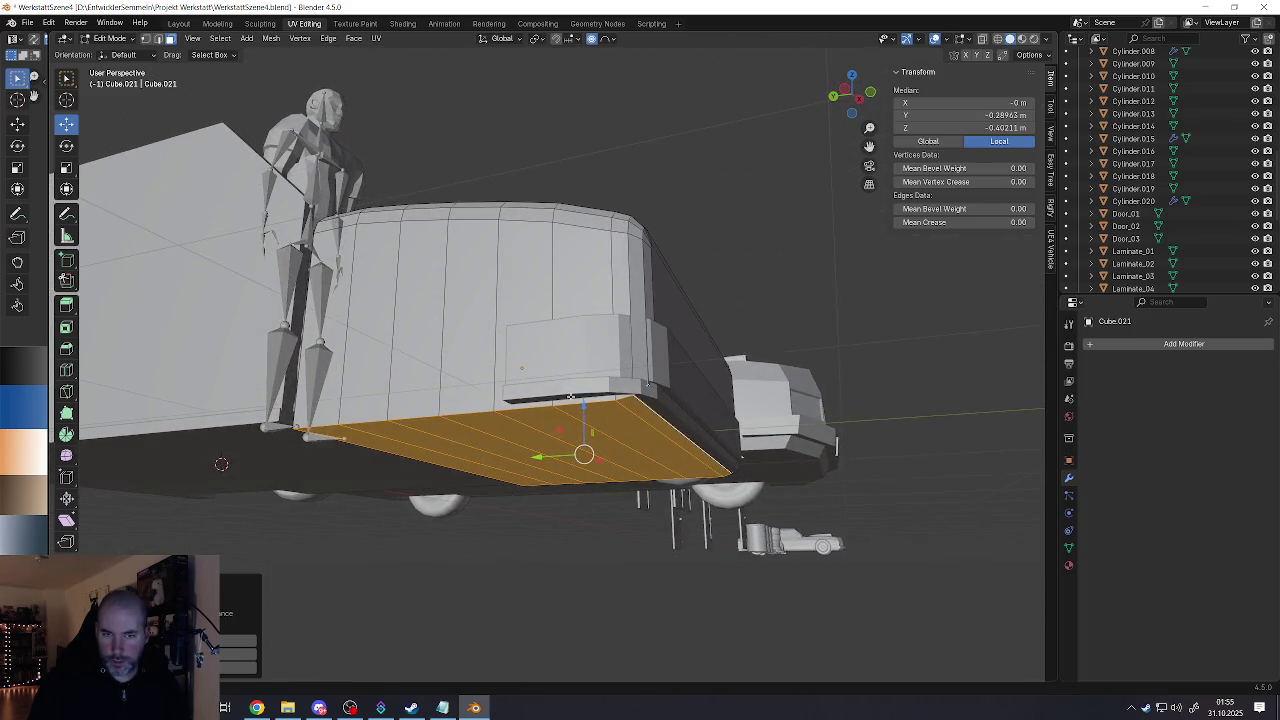
pyautogui.moveTo(587, 405); pyautogui.dragTo(591, 360)
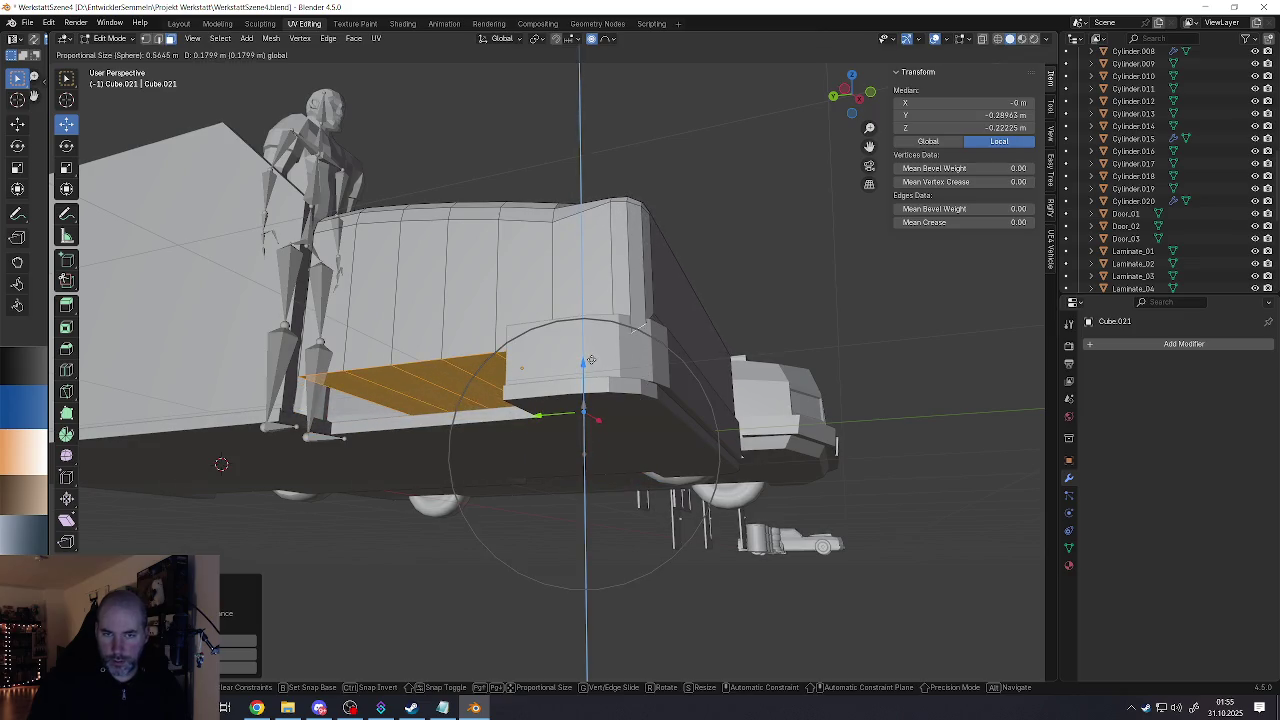
pyautogui.press('Escape')
pyautogui.press('Tab')
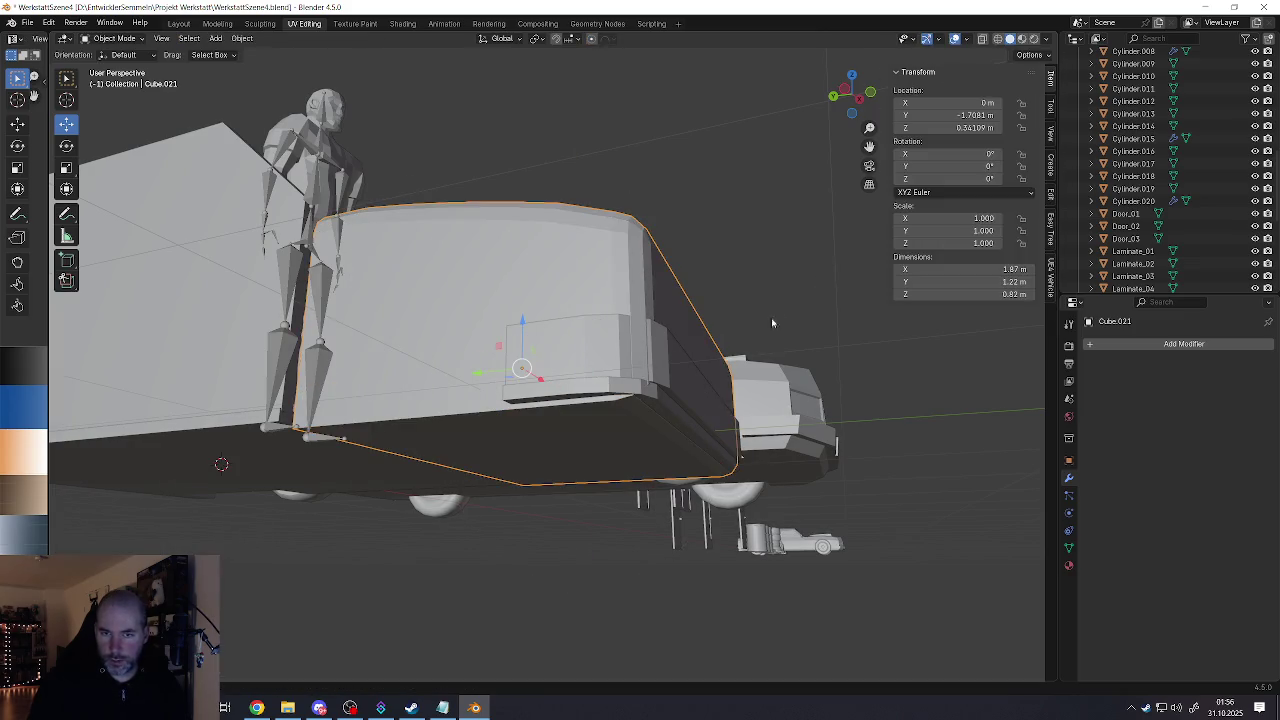
# Step: Isolate the box in local view and go back to editing its bottom faces
pyautogui.press('KP_Divide')
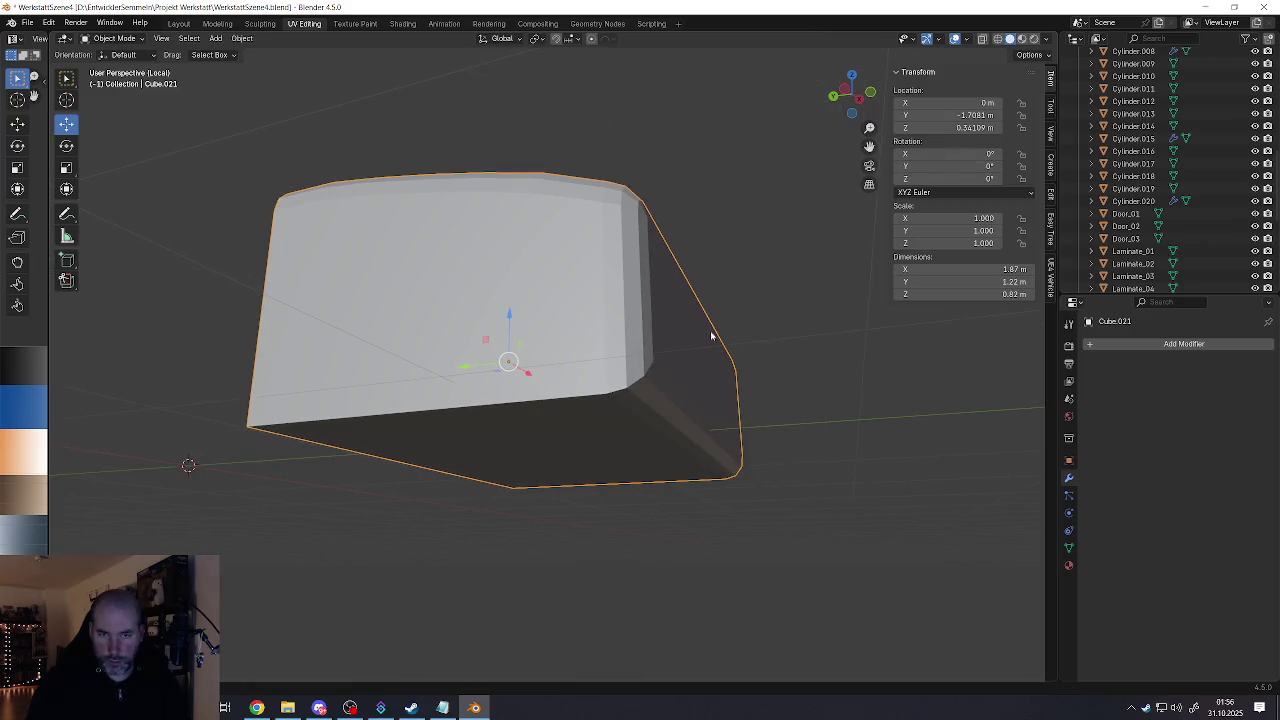
pyautogui.press('Tab')
pyautogui.moveTo(660, 384); pyautogui.dragTo(626, 362, button='middle')
pyautogui.moveTo(707, 353)
pyautogui.mouseDown(button='middle')
pyautogui.moveTo(664, 371)
pyautogui.moveTo(763, 543)
pyautogui.mouseUp(button='middle')
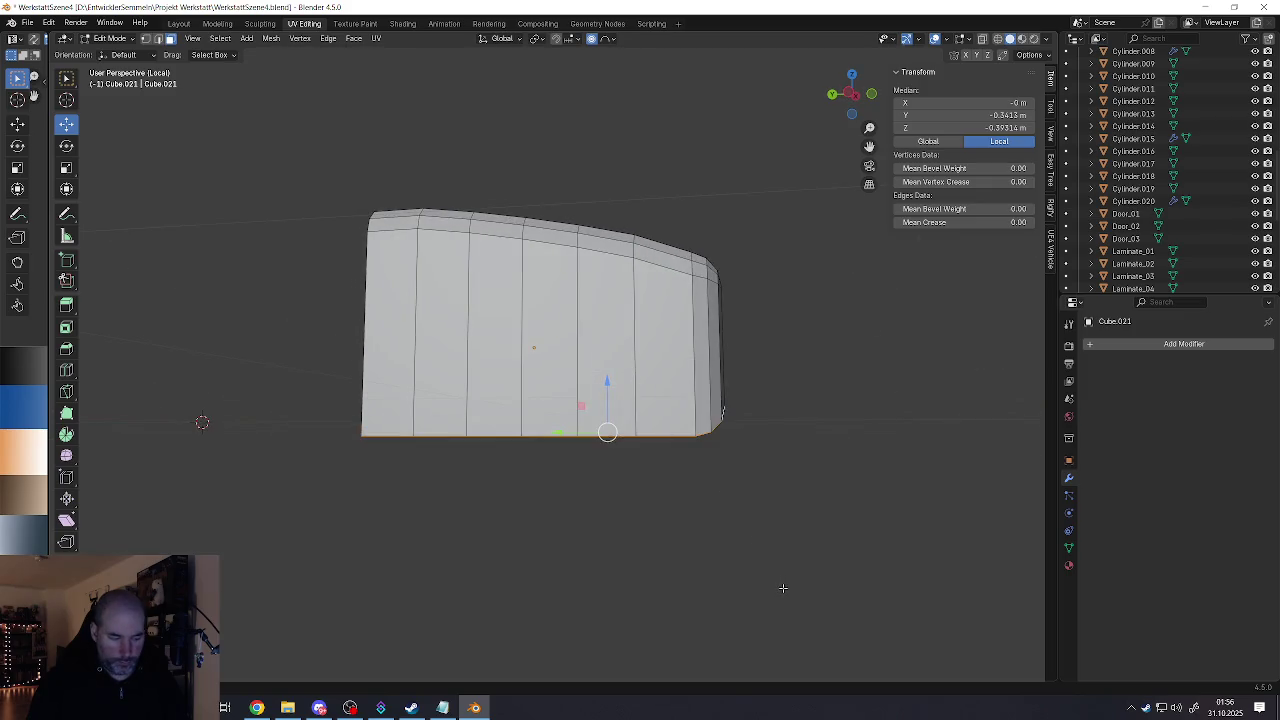
pyautogui.press('r')
pyautogui.press('z')
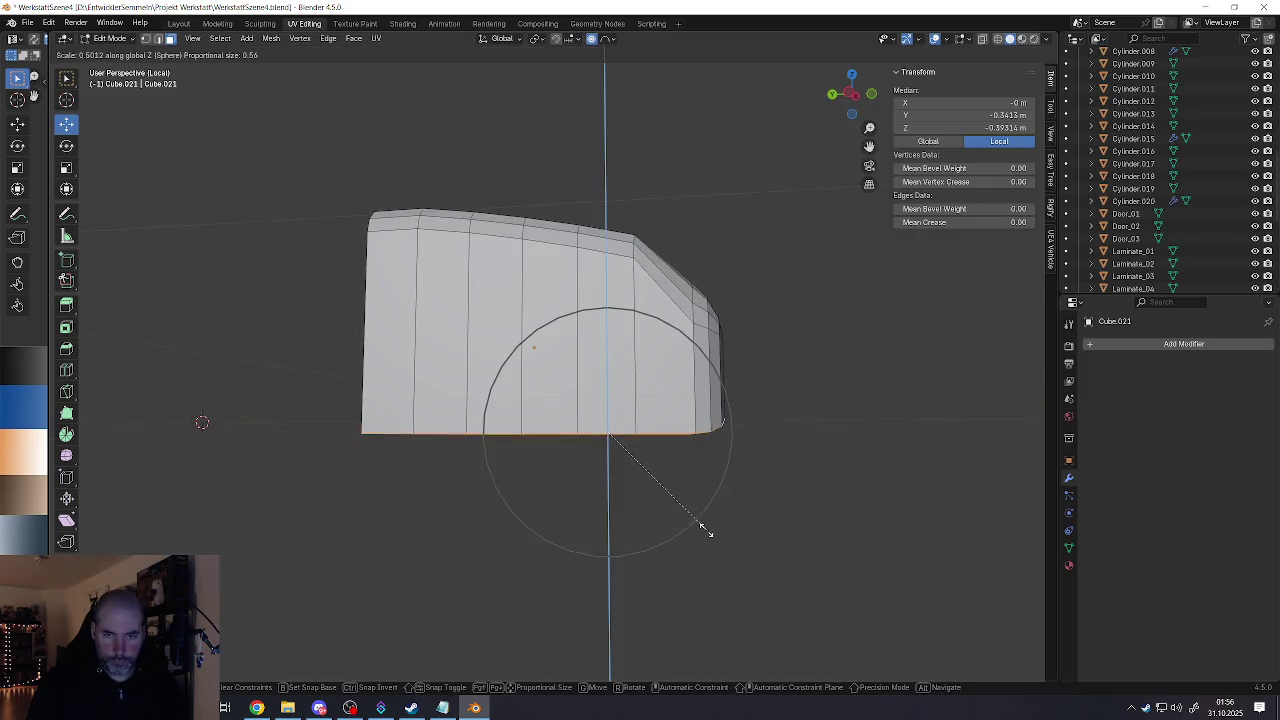
pyautogui.rightClick(700, 528)
# Step: Turn off proportional editing and flatten the bottom edge with a Z scale of 0
pyautogui.click(591, 38)
pyautogui.press('s')
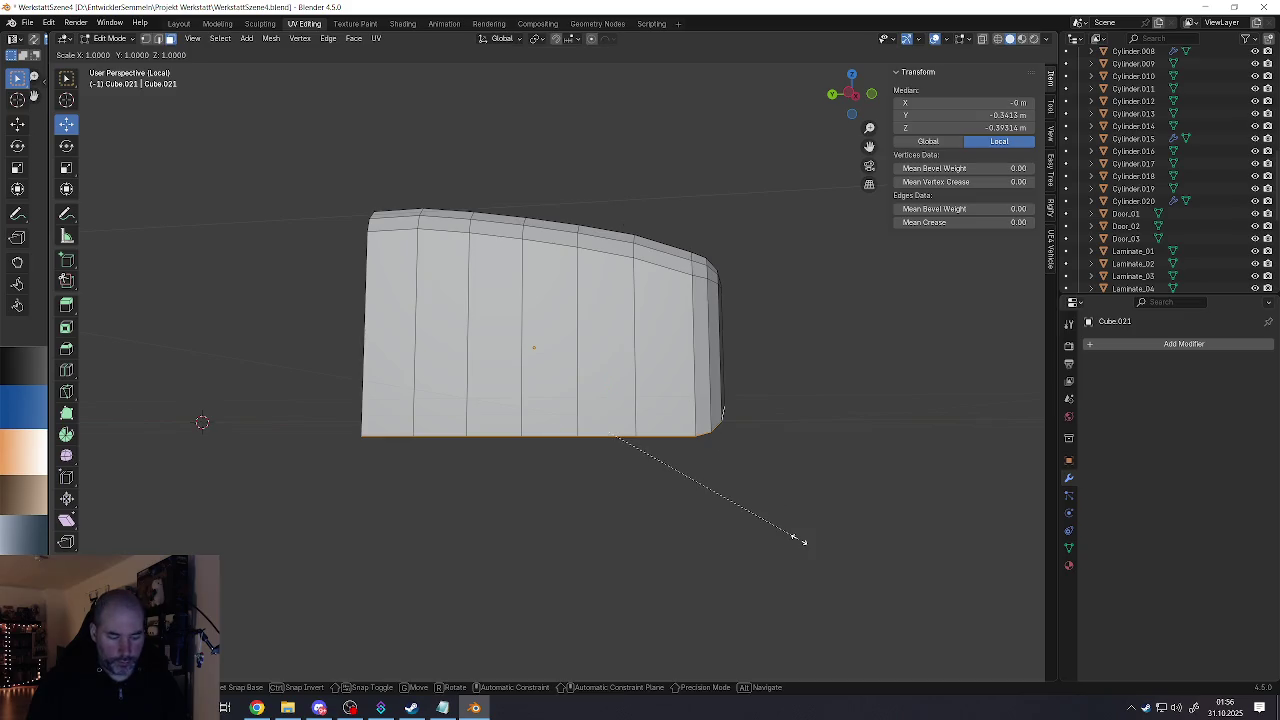
pyautogui.press('z')
pyautogui.press('0')
pyautogui.press('Return')
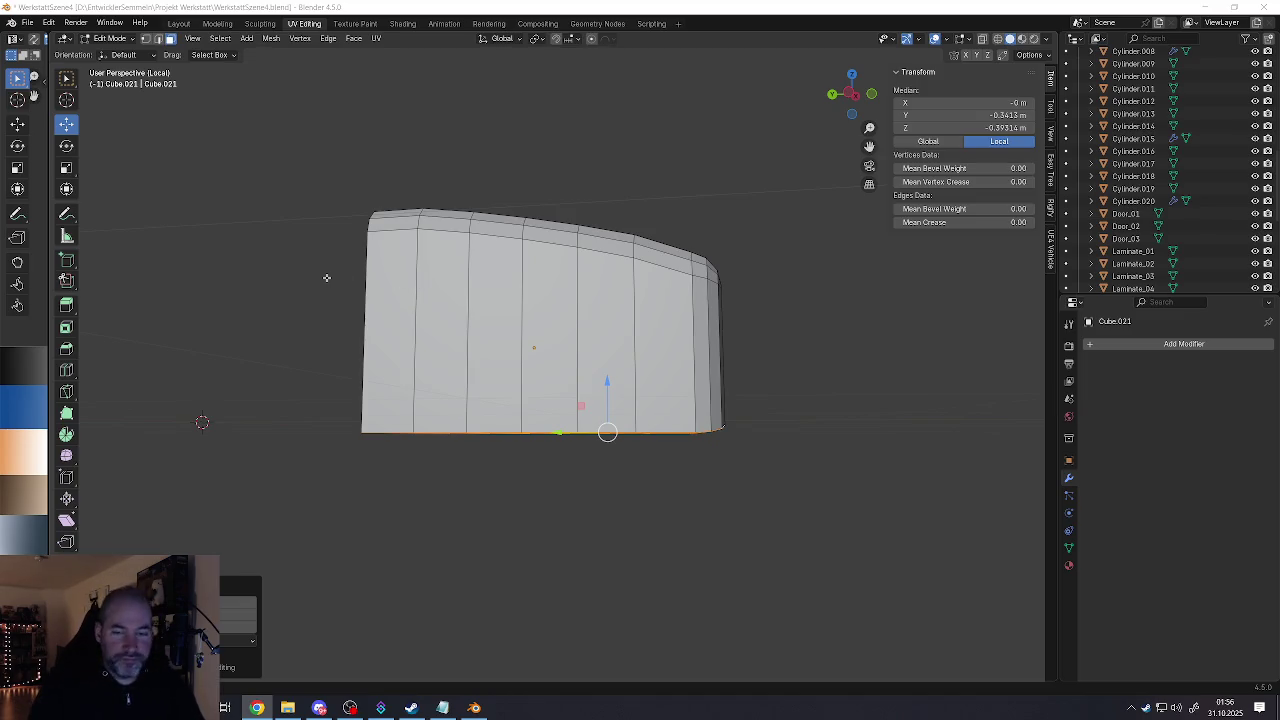
# Step: Raise the flattened bottom edge along Z to shorten the box
pyautogui.keyDown('shift'); pyautogui.moveTo(546, 410); pyautogui.dragTo(496, 421, button='middle'); pyautogui.keyUp('shift')
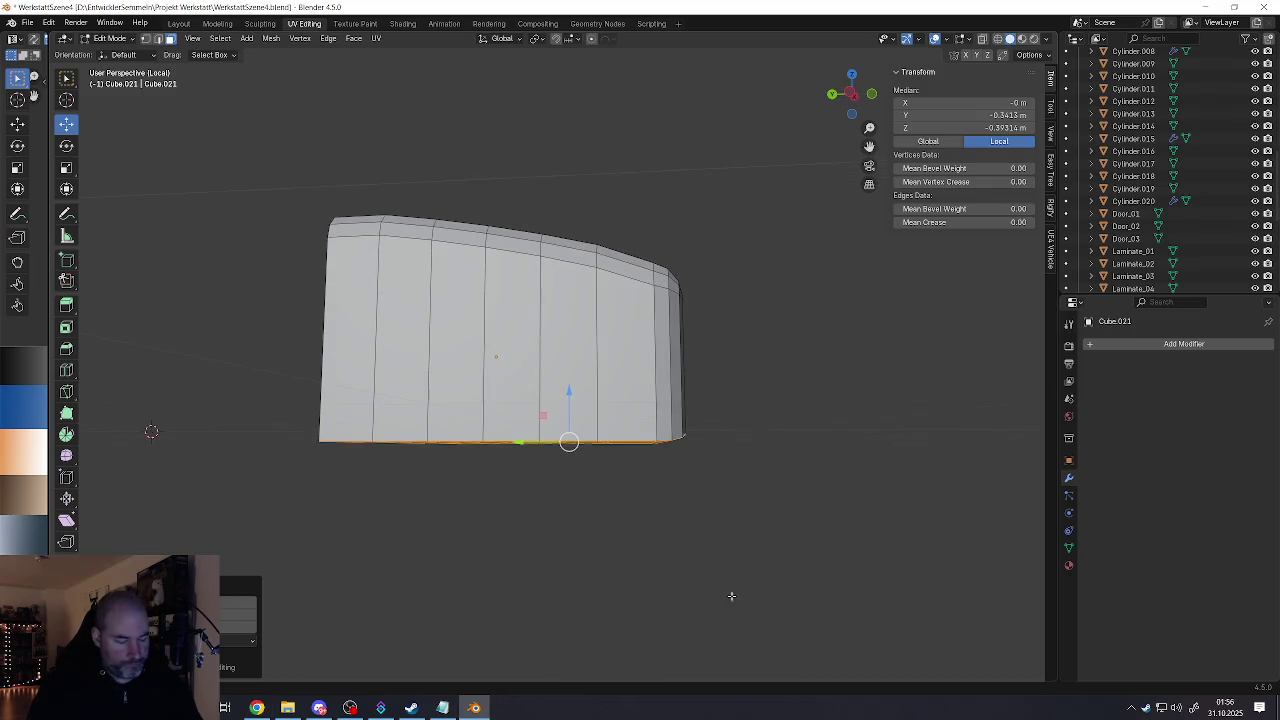
pyautogui.press('s')
pyautogui.press('z')
pyautogui.press('Escape')
pyautogui.press('s')
pyautogui.press('z')
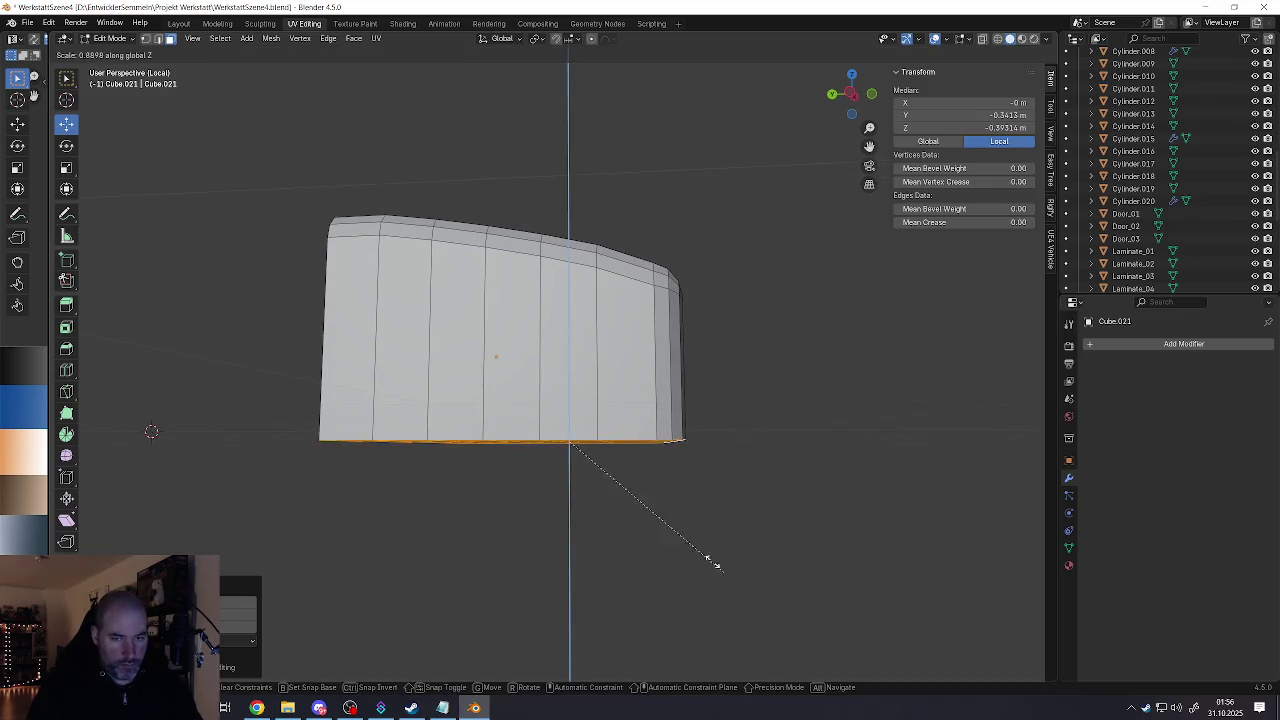
pyautogui.press('Escape')
pyautogui.moveTo(568, 440); pyautogui.dragTo(551, 415, button='middle')
pyautogui.moveTo(569, 393); pyautogui.dragTo(569, 350)
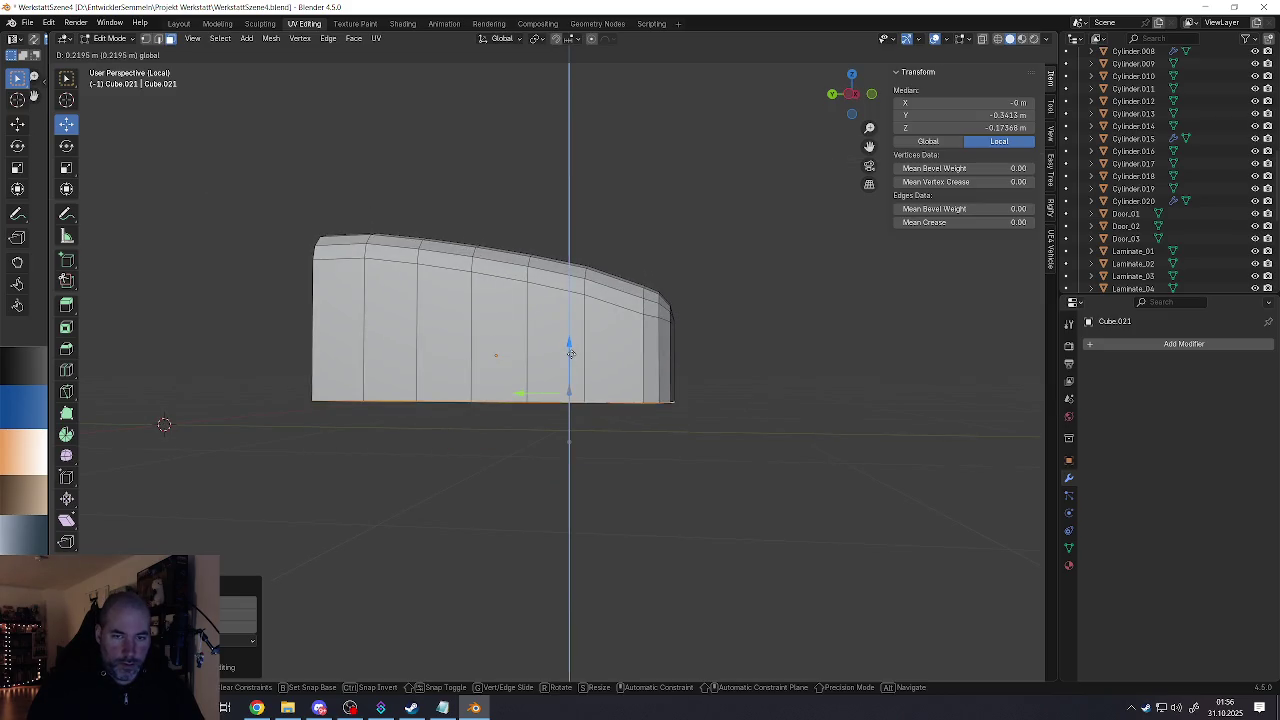
# Step: Exit local view and nudge the bottom edge up to a median Z of −0.17057 m
pyautogui.press('KP_Divide')
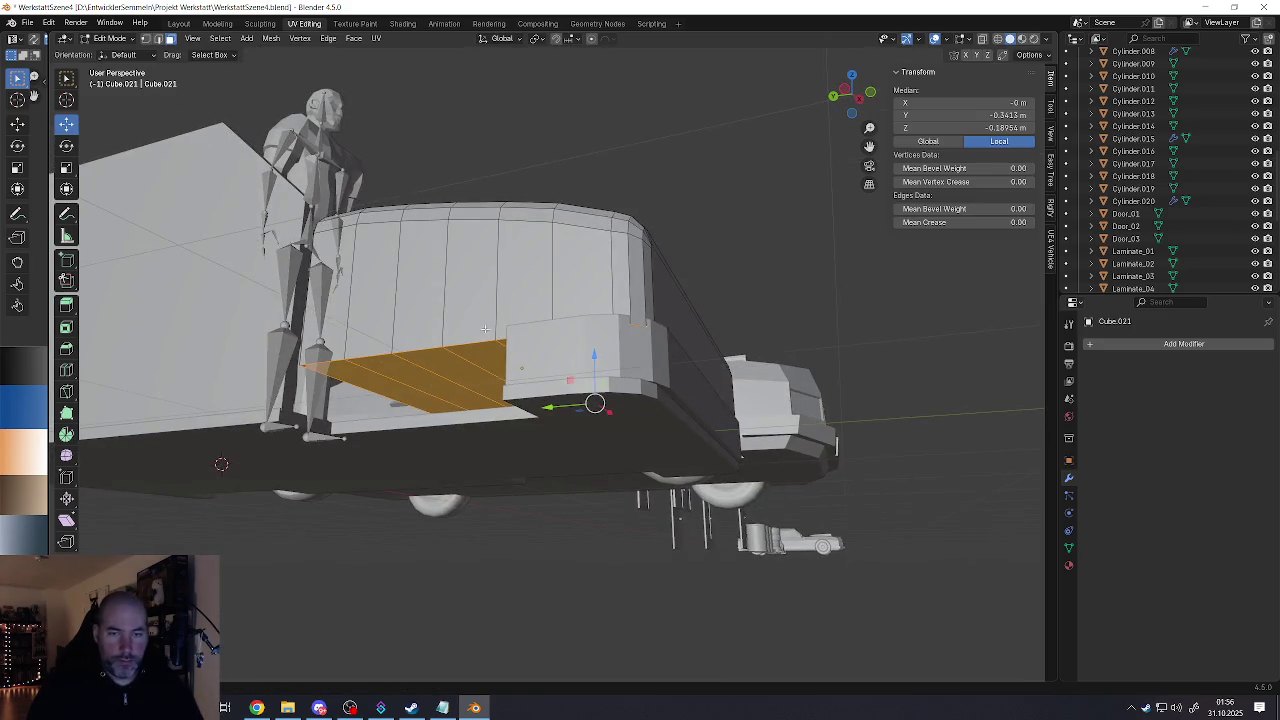
pyautogui.press('KP_Decimal')
pyautogui.moveTo(594, 352); pyautogui.dragTo(595, 348)
pyautogui.moveTo(595, 348); pyautogui.dragTo(418, 456, button='middle')
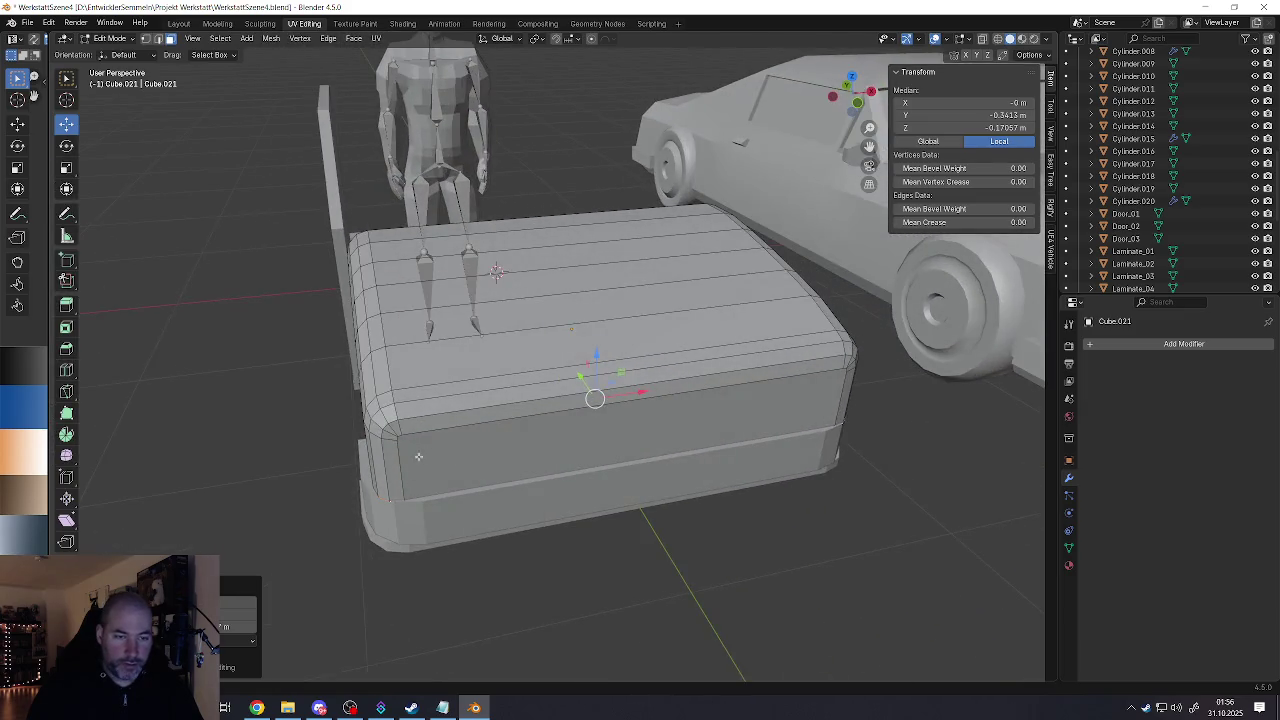
pyautogui.click(400, 460)
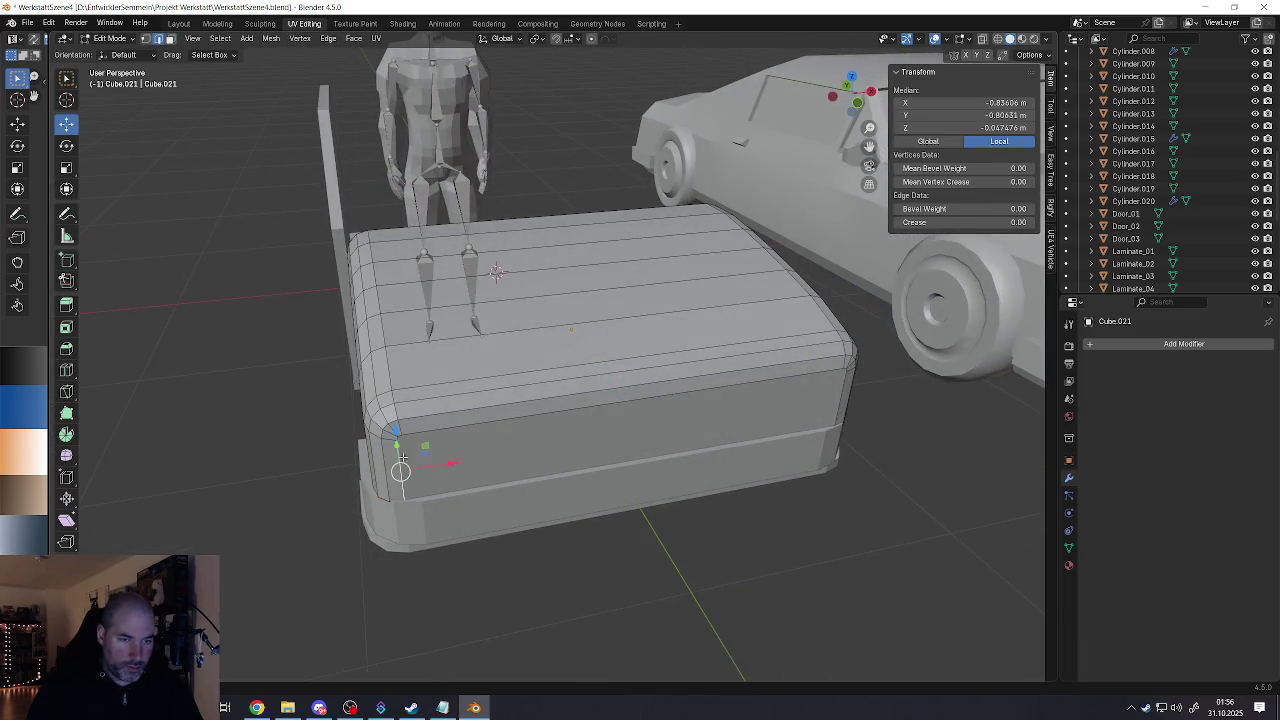
# Step: Select the left and right vertical corner edges and scale them inward along X
pyautogui.moveTo(398, 432); pyautogui.dragTo(398, 412)
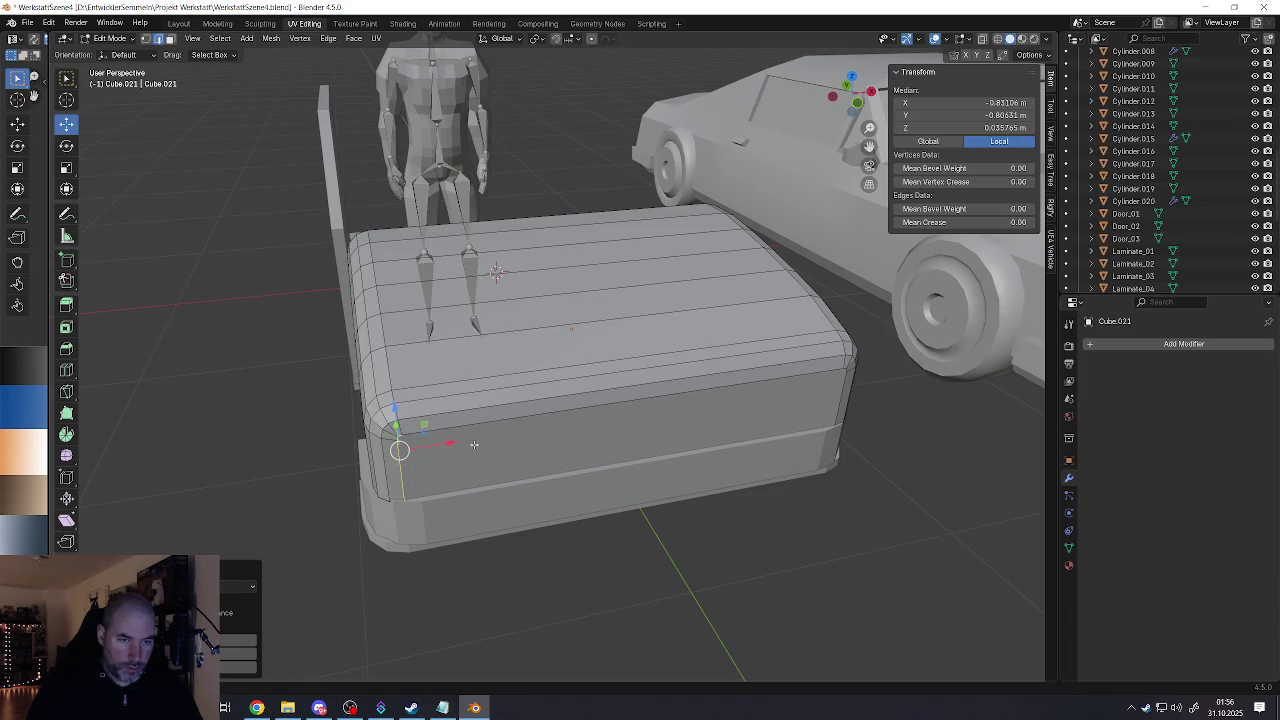
pyautogui.keyDown('shift'); pyautogui.moveTo(474, 444); pyautogui.dragTo(354, 440, button='middle'); pyautogui.keyUp('shift')
pyautogui.scroll(3, 700, 400)
pyautogui.click(726, 387)
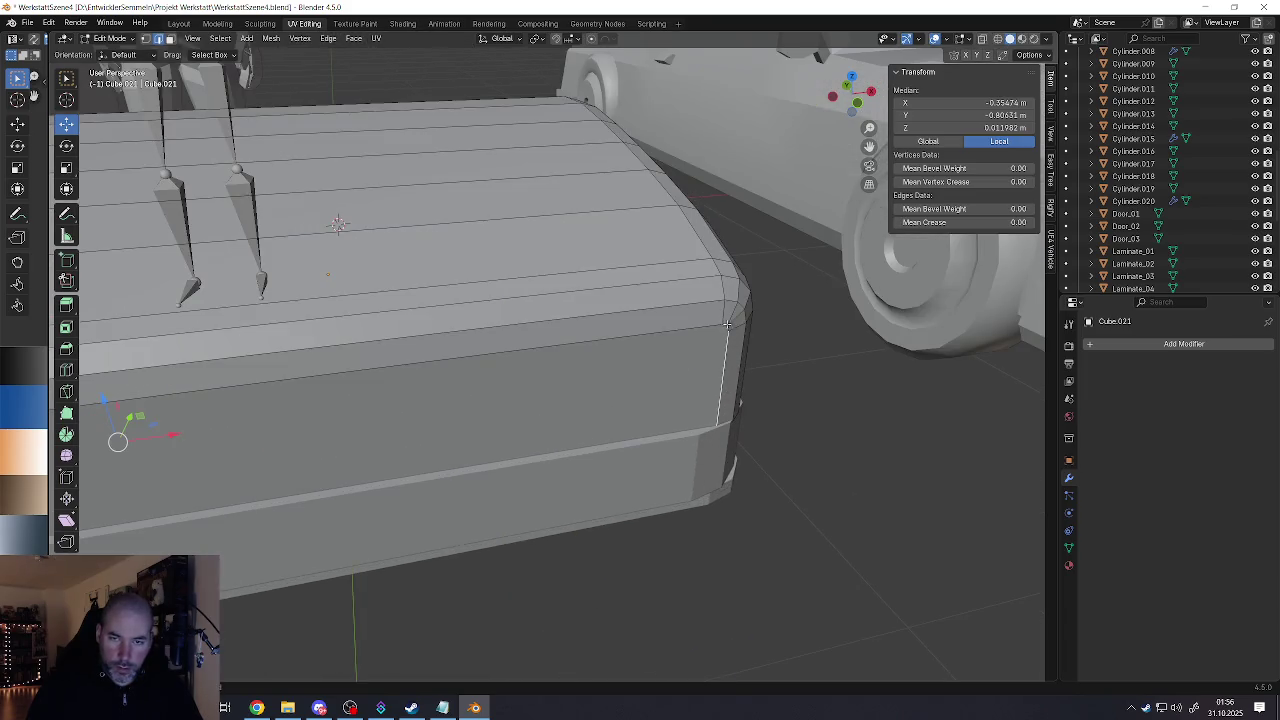
pyautogui.scroll(-3, 727, 325)
pyautogui.moveTo(727, 325); pyautogui.dragTo(848, 440, button='middle')
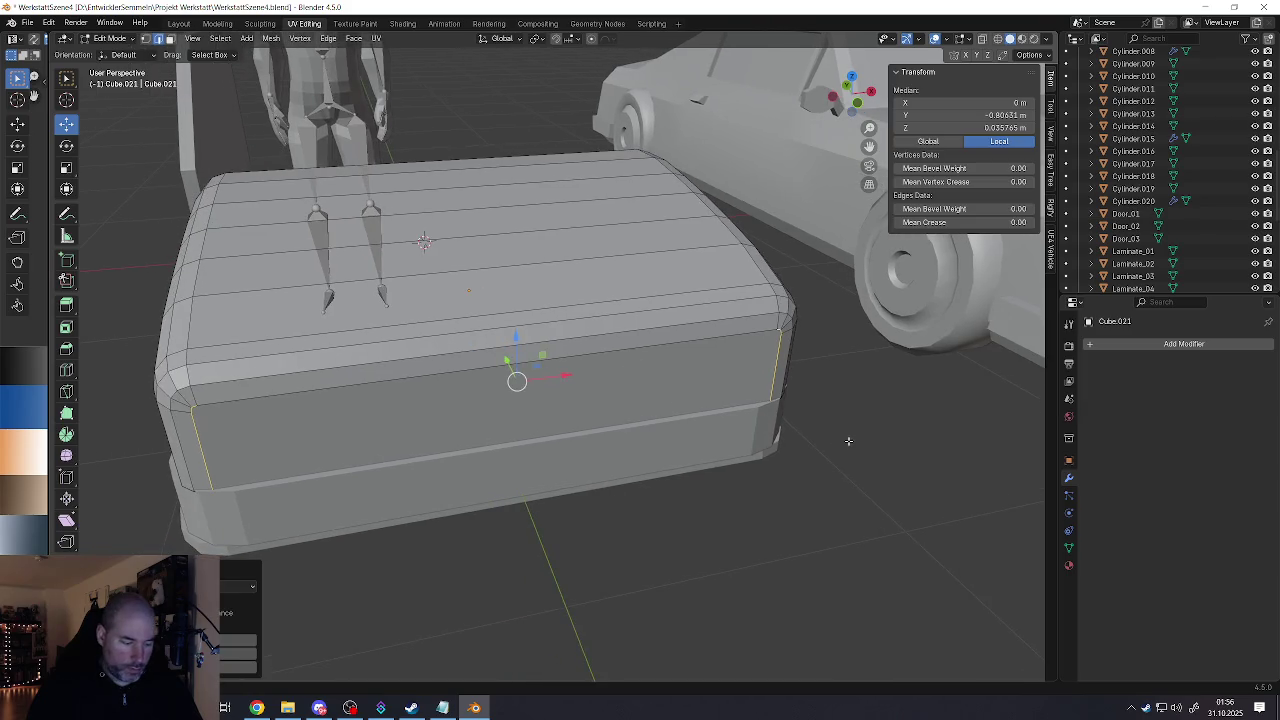
pyautogui.press('s')
pyautogui.press('x')
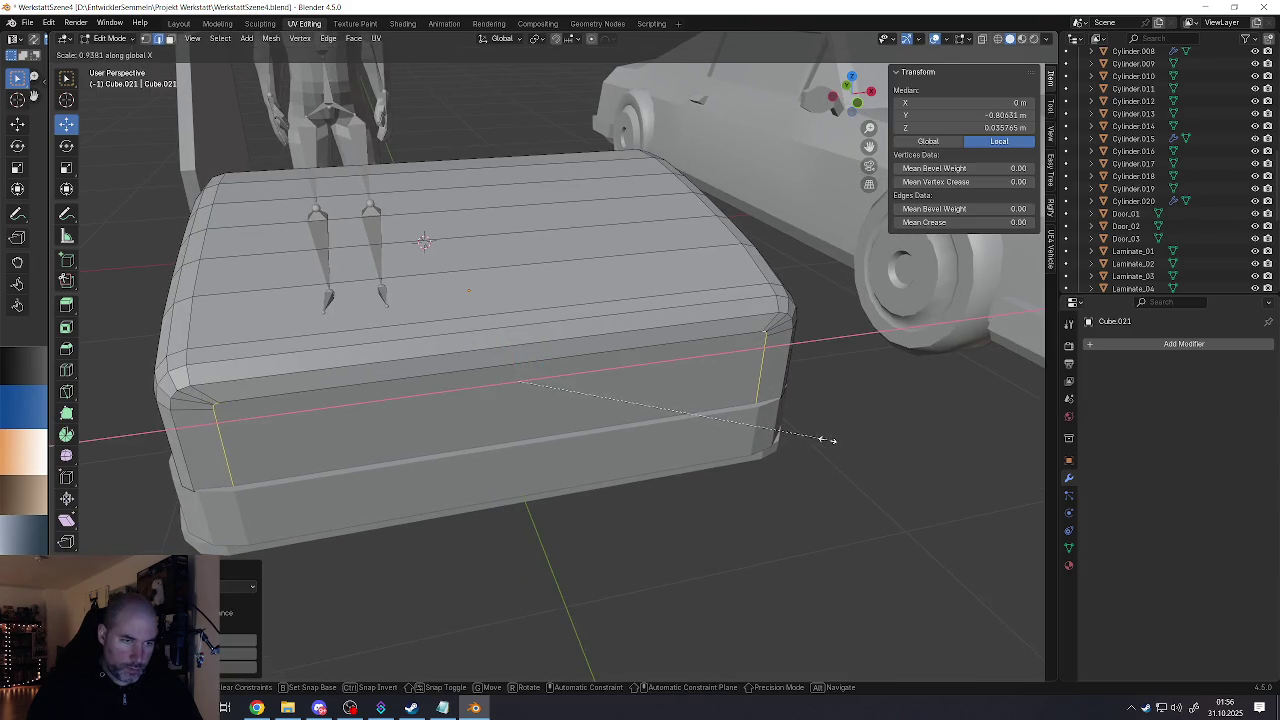
pyautogui.click(827, 440)
# Step: Narrow the top rim edge loop by scaling it along X
pyautogui.moveTo(827, 440); pyautogui.dragTo(281, 438, button='middle')
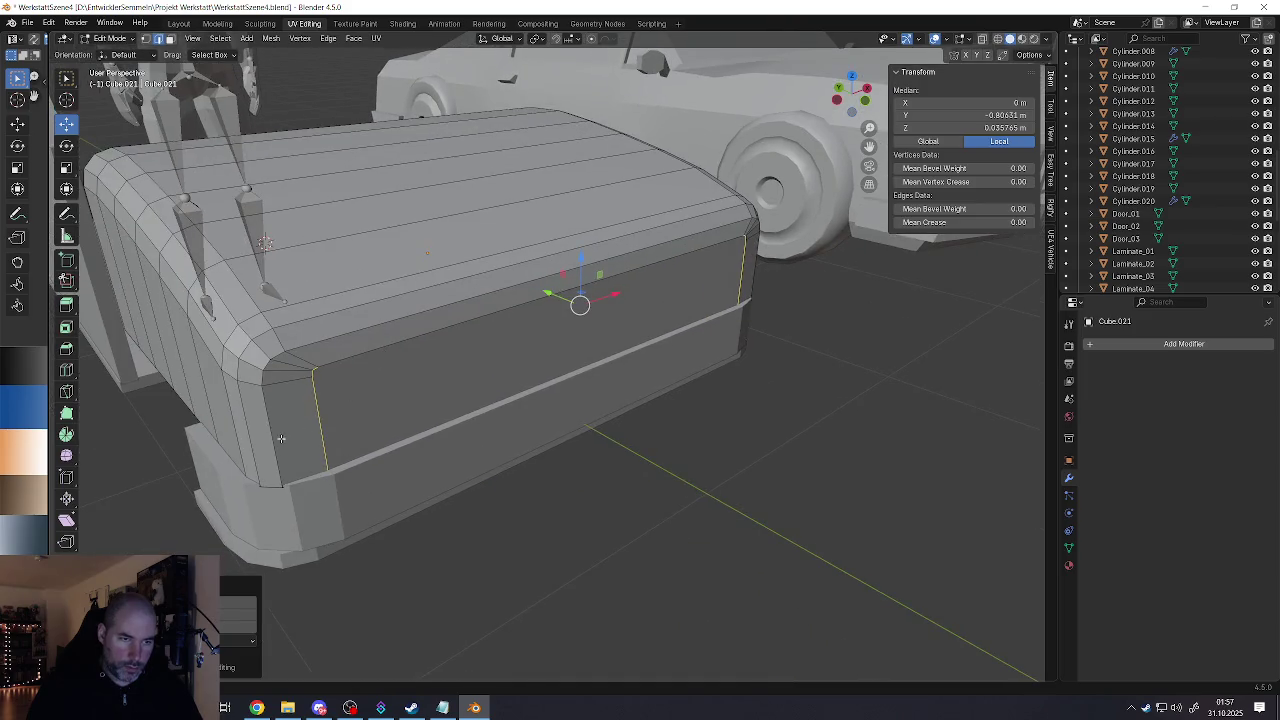
pyautogui.keyDown('alt'); pyautogui.click(275, 438); pyautogui.keyUp('alt')
pyautogui.moveTo(446, 401); pyautogui.dragTo(786, 425, button='middle')
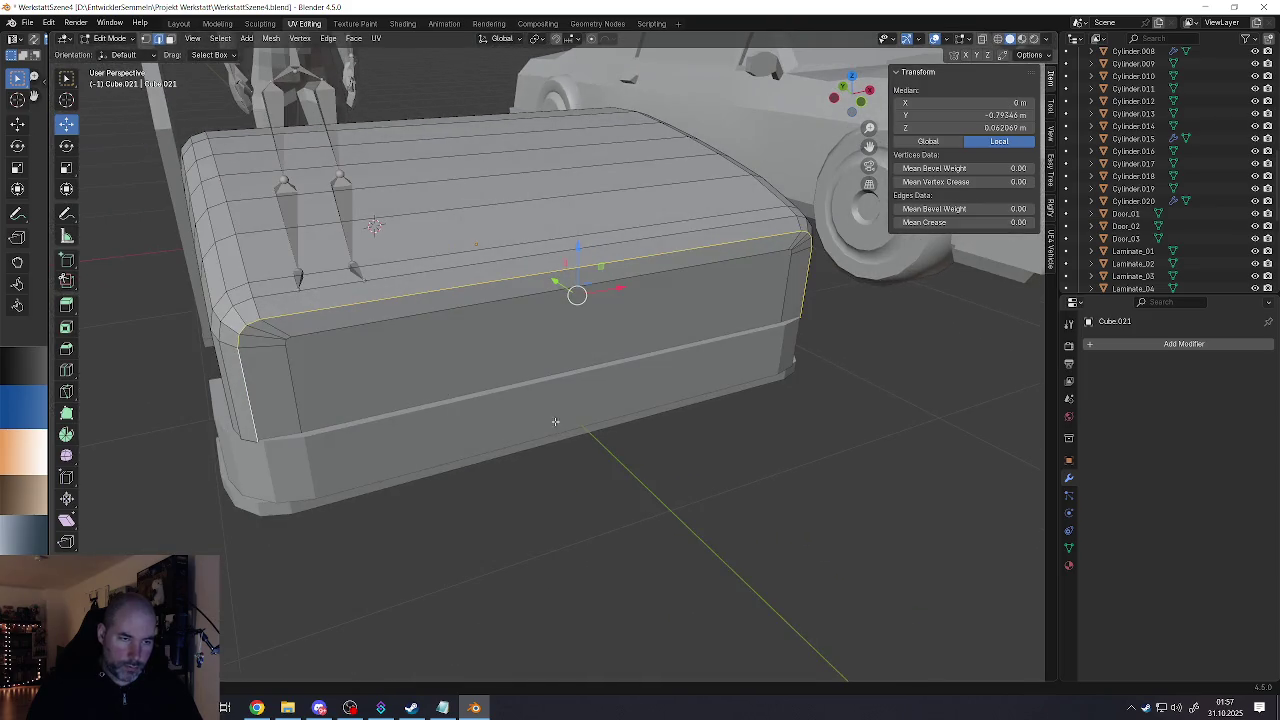
pyautogui.press('s')
pyautogui.press('x')
pyautogui.click(781, 424)
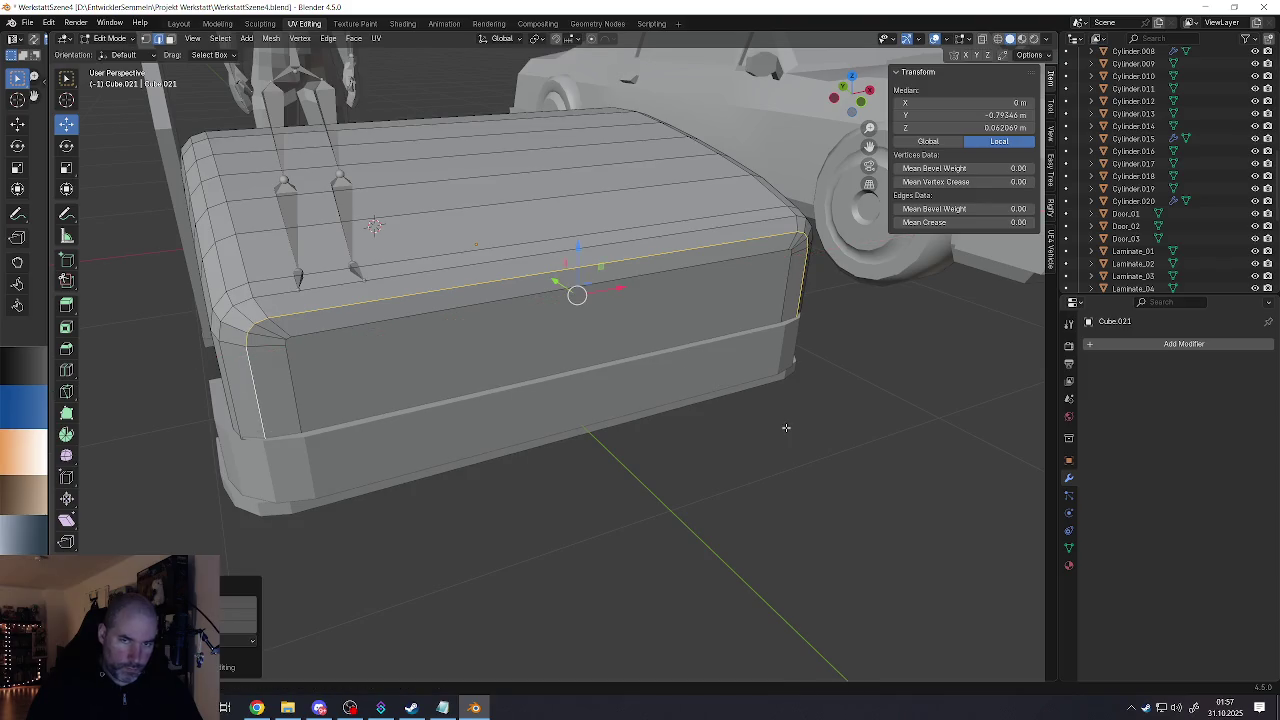
# Step: Scale the linked upper part of the box along X and return to Object Mode
pyautogui.moveTo(781, 424)
pyautogui.mouseDown(button='middle')
pyautogui.moveTo(572, 373)
pyautogui.moveTo(480, 408)
pyautogui.moveTo(711, 434)
pyautogui.mouseUp(button='middle')
pyautogui.hotkey('ctrl', 'l')
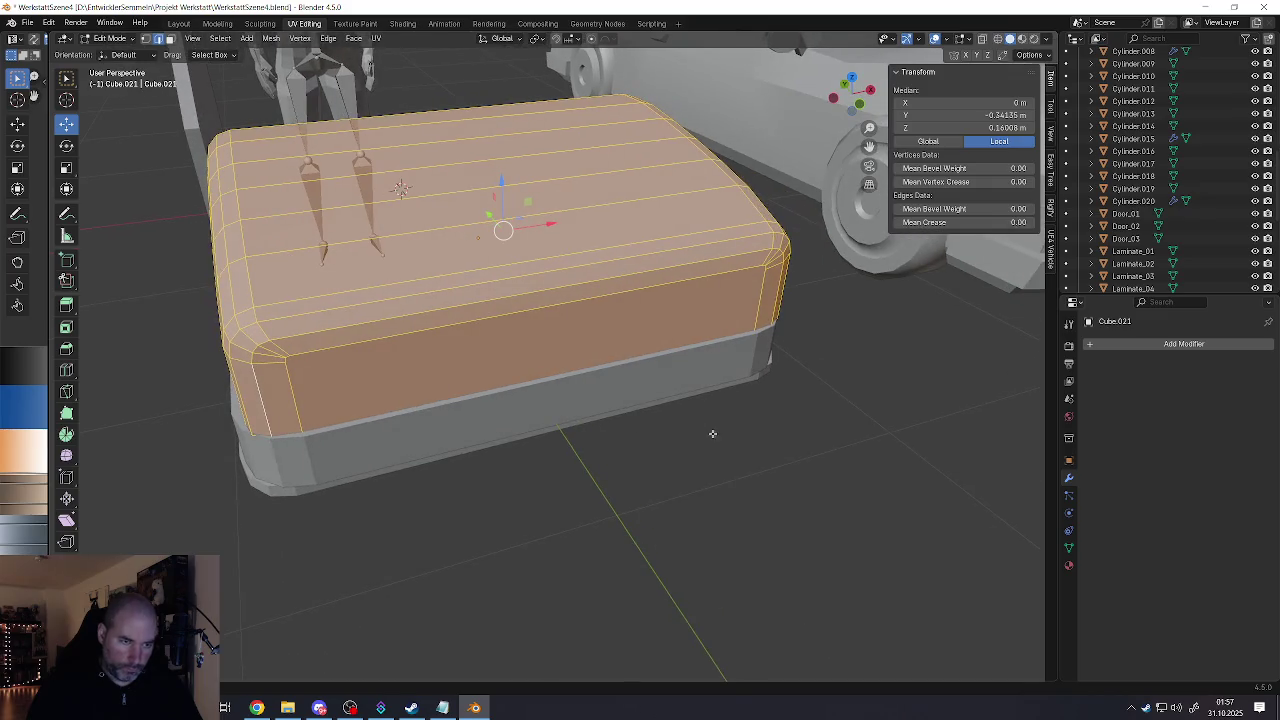
pyautogui.press('s')
pyautogui.press('x')
pyautogui.click(740, 434)
pyautogui.moveTo(740, 434); pyautogui.dragTo(101, 355, button='middle')
pyautogui.press('Tab')
pyautogui.hotkey('alt', 'Tab')
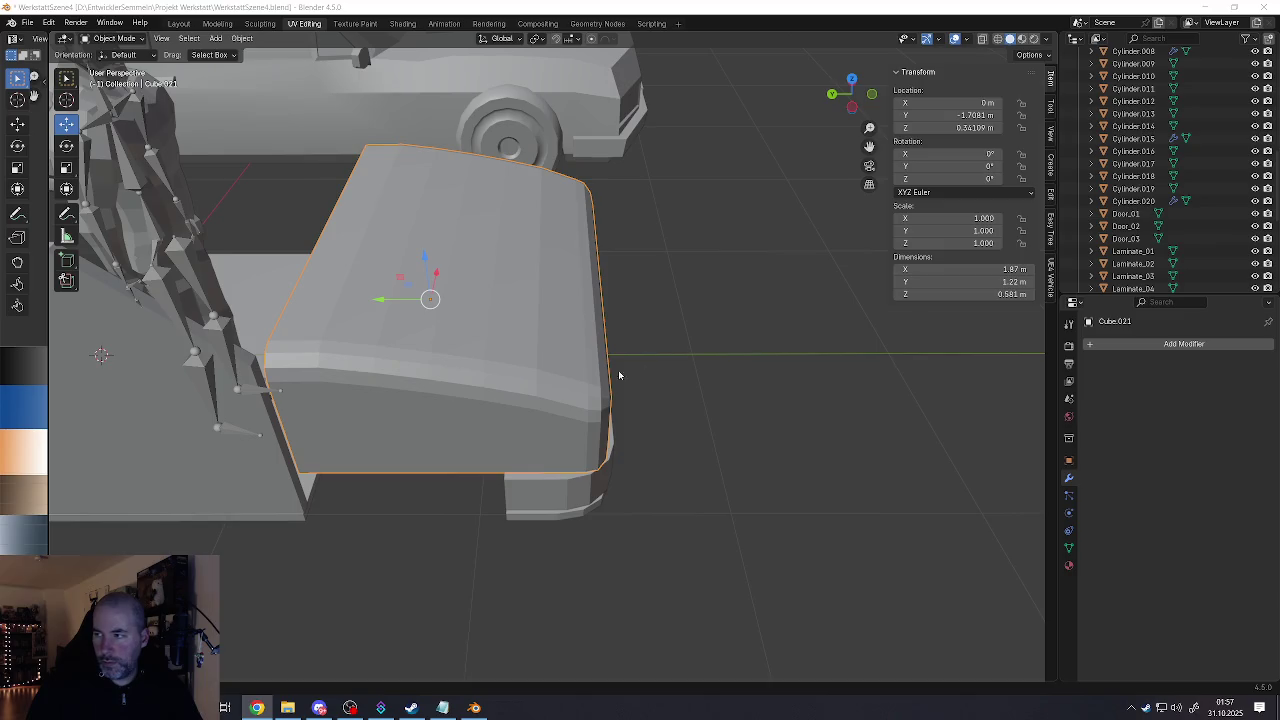
# Step: Enter Edit Mode and select individual edges on the box
pyautogui.moveTo(619, 375)
pyautogui.mouseDown(button='middle')
pyautogui.moveTo(600, 357)
pyautogui.moveTo(628, 349)
pyautogui.moveTo(594, 366)
pyautogui.moveTo(575, 330)
pyautogui.moveTo(542, 345)
pyautogui.moveTo(580, 286)
pyautogui.moveTo(575, 295)
pyautogui.moveTo(581, 240)
pyautogui.moveTo(640, 335)
pyautogui.moveTo(599, 339)
pyautogui.mouseUp(button='middle')
pyautogui.press('Tab')
pyautogui.click(575, 325)
pyautogui.click(572, 300)
pyautogui.click(650, 338)
pyautogui.scroll(-3, 640, 335)
pyautogui.moveTo(473, 314); pyautogui.dragTo(427, 428, button='middle')
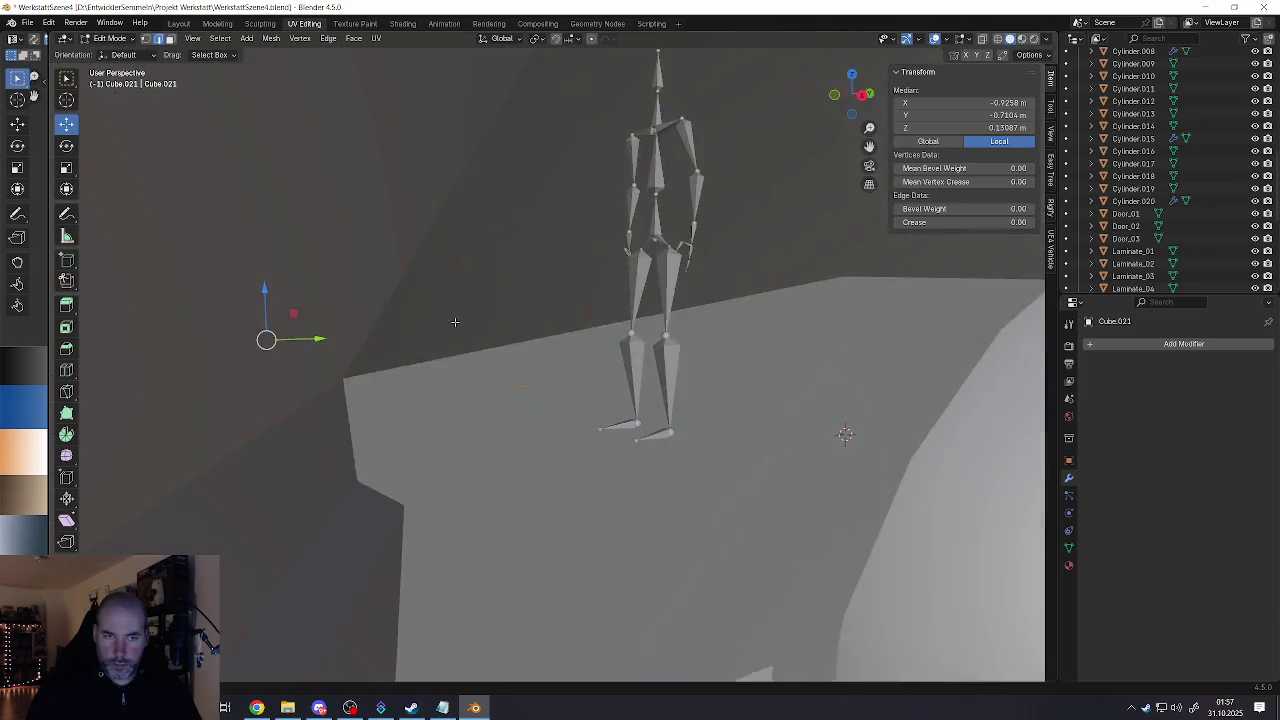
# Step: Select the front corner edge loop and raise it slightly along Z
pyautogui.keyDown('alt'); pyautogui.click(475, 484); pyautogui.keyUp('alt')
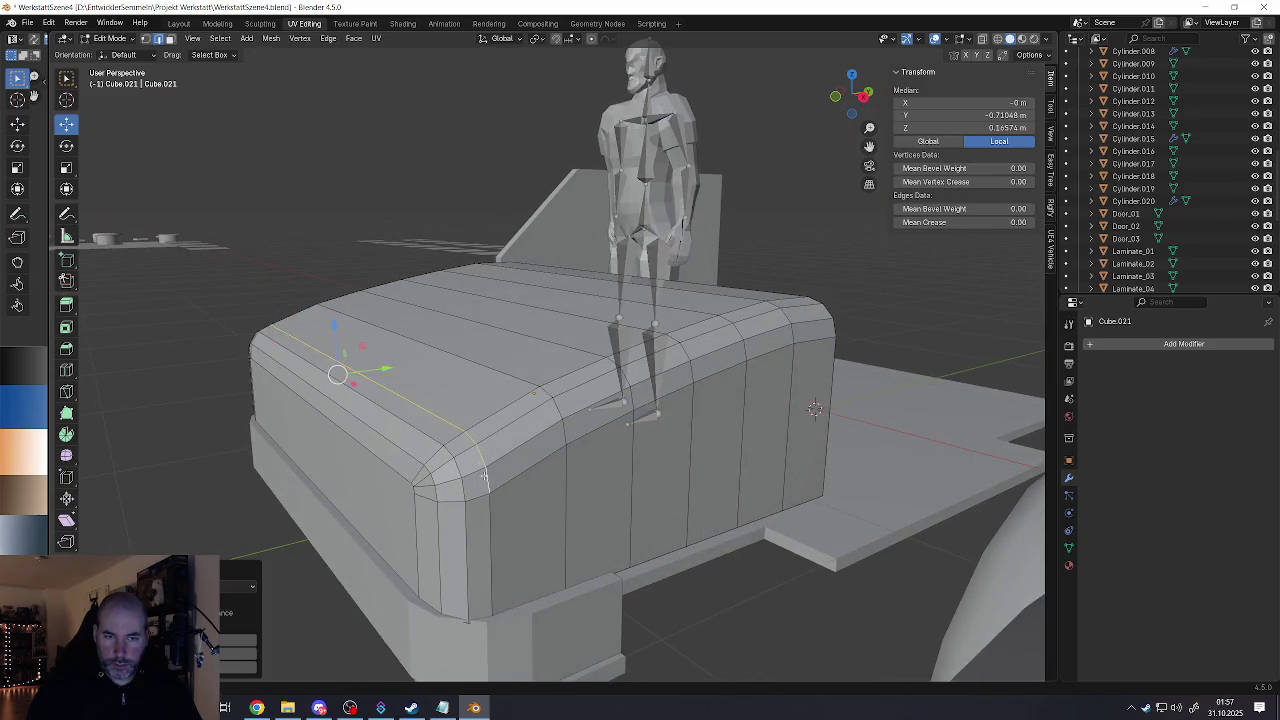
pyautogui.moveTo(475, 484)
pyautogui.mouseDown(button='middle')
pyautogui.moveTo(443, 443)
pyautogui.moveTo(470, 427)
pyautogui.mouseUp(button='middle')
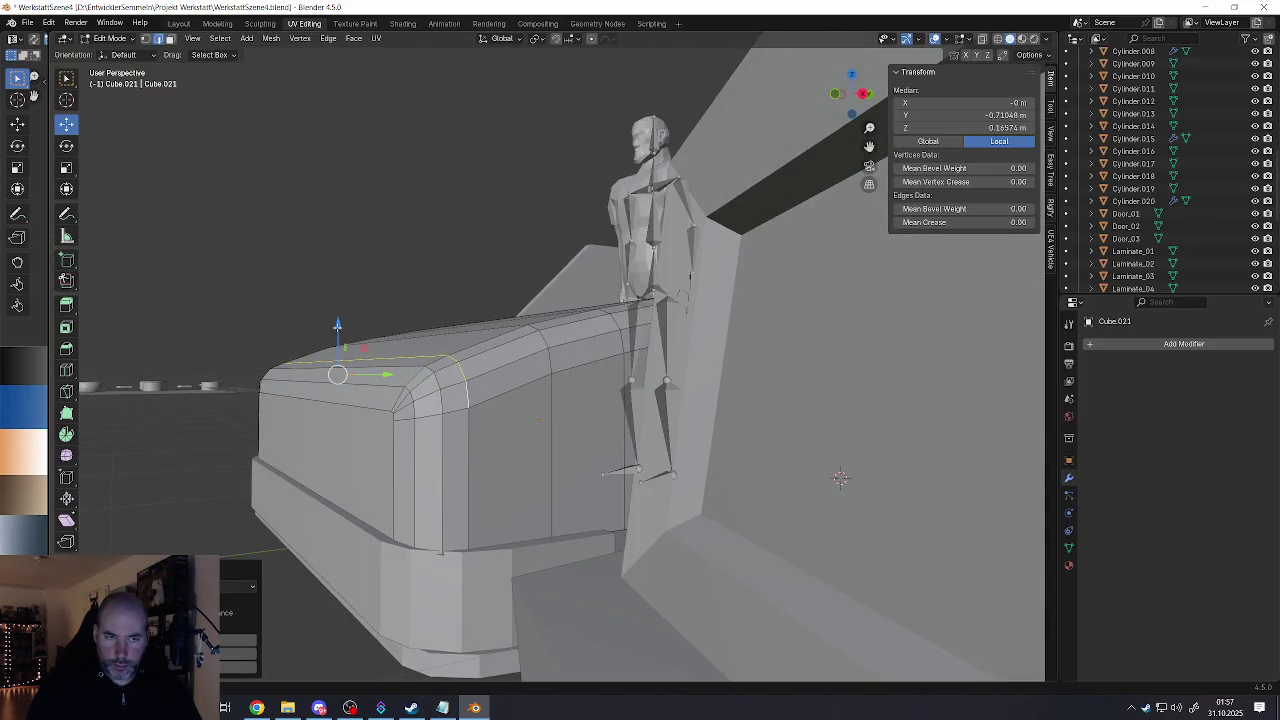
pyautogui.moveTo(337, 325); pyautogui.dragTo(342, 320)
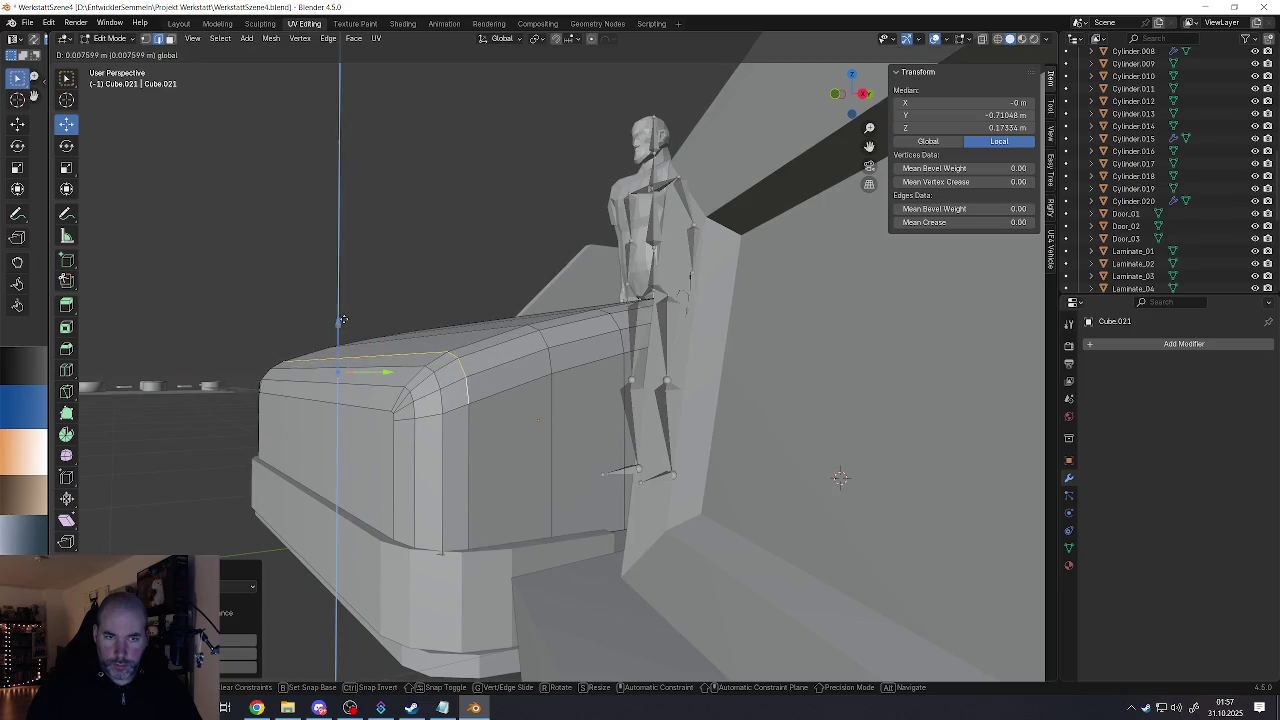
pyautogui.moveTo(341, 320); pyautogui.dragTo(341, 321)
pyautogui.moveTo(341, 321)
pyautogui.mouseDown(button='middle')
pyautogui.moveTo(526, 369)
pyautogui.moveTo(530, 382)
pyautogui.moveTo(471, 404)
pyautogui.moveTo(533, 390)
pyautogui.mouseUp(button='middle')
# Step: Return to Object Mode and orbit around the 1.87 × 1.22 × 0.581 m box
pyautogui.press('Tab')
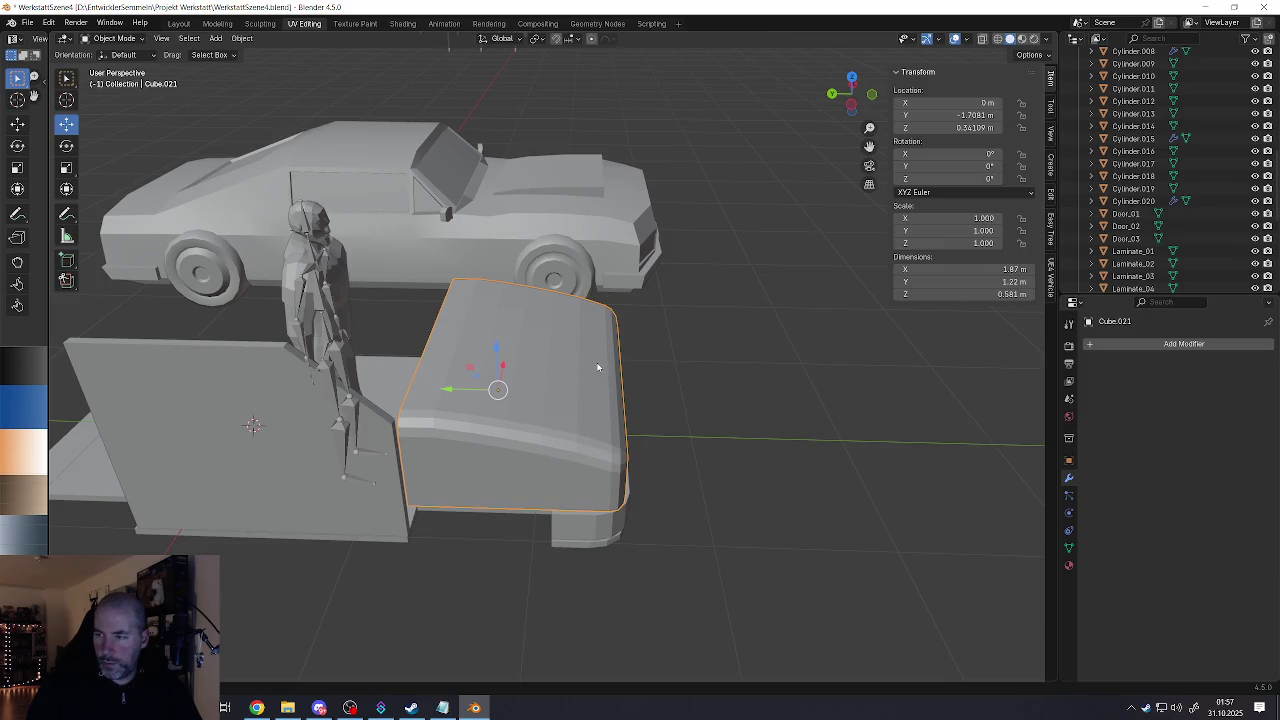
pyautogui.moveTo(597, 367); pyautogui.dragTo(522, 438, button='middle')
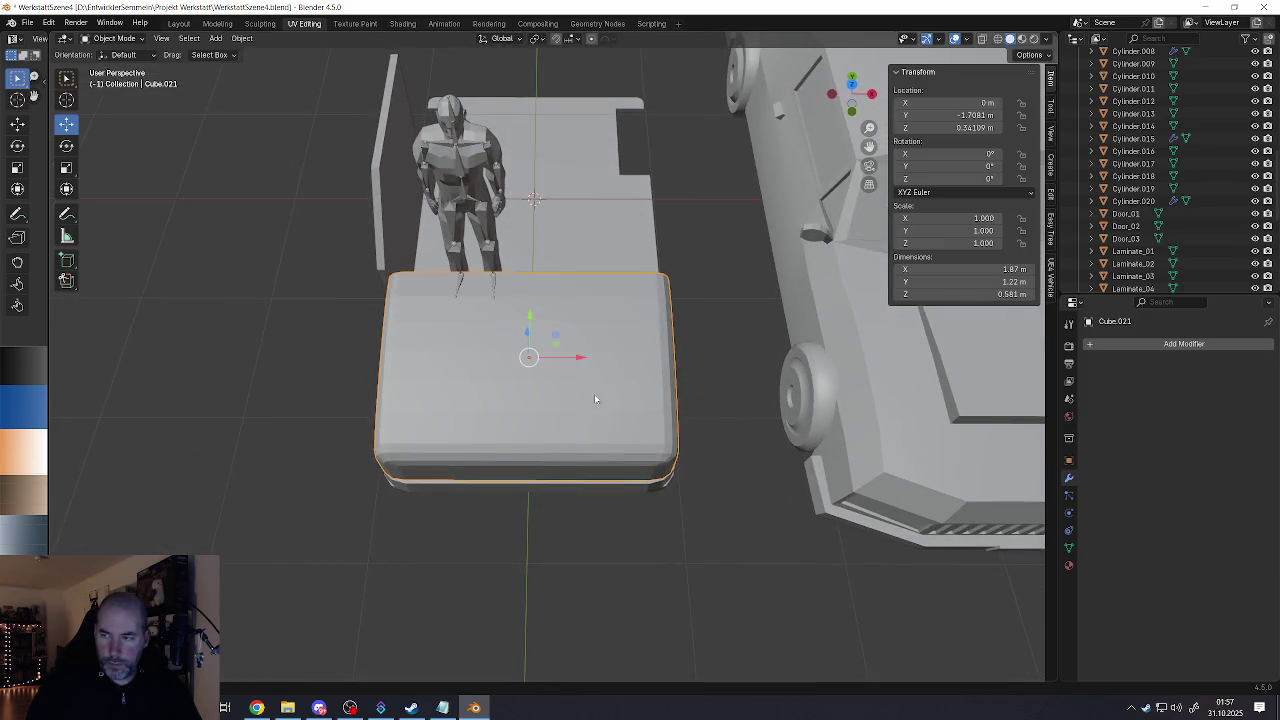
pyautogui.moveTo(594, 398); pyautogui.dragTo(591, 410, button='middle')
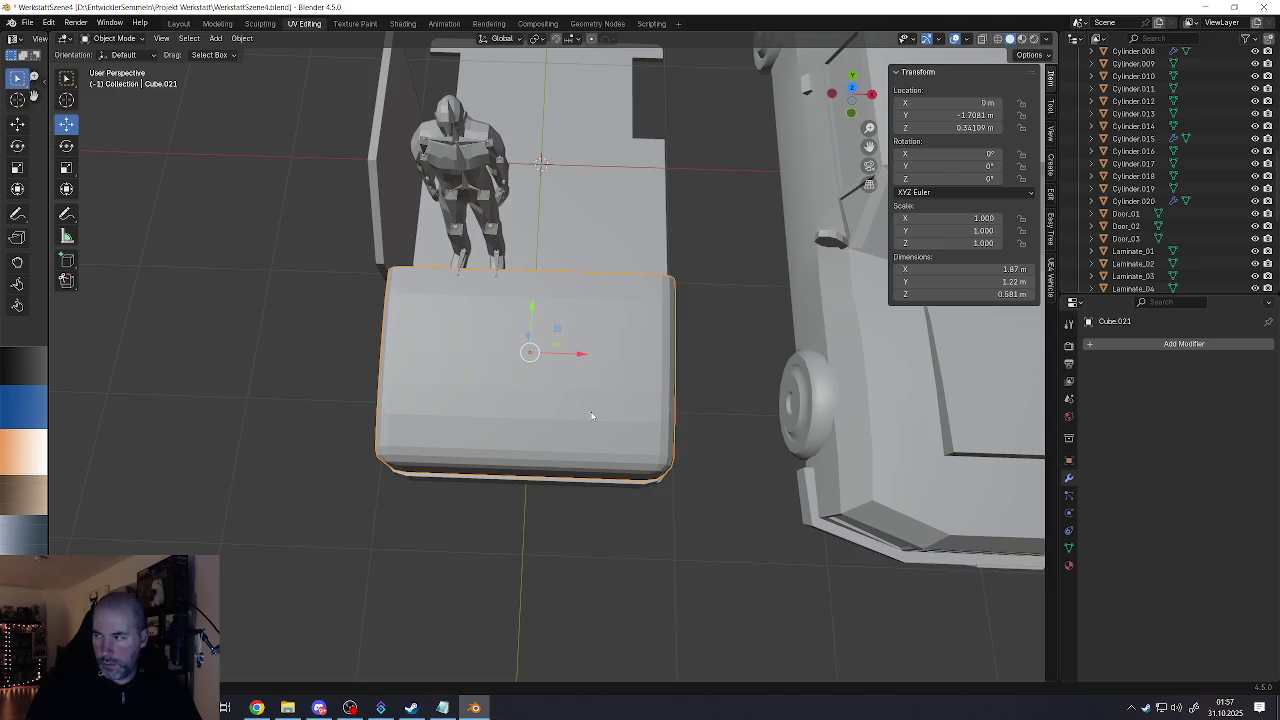
pyautogui.moveTo(580, 431); pyautogui.dragTo(577, 398, button='middle')
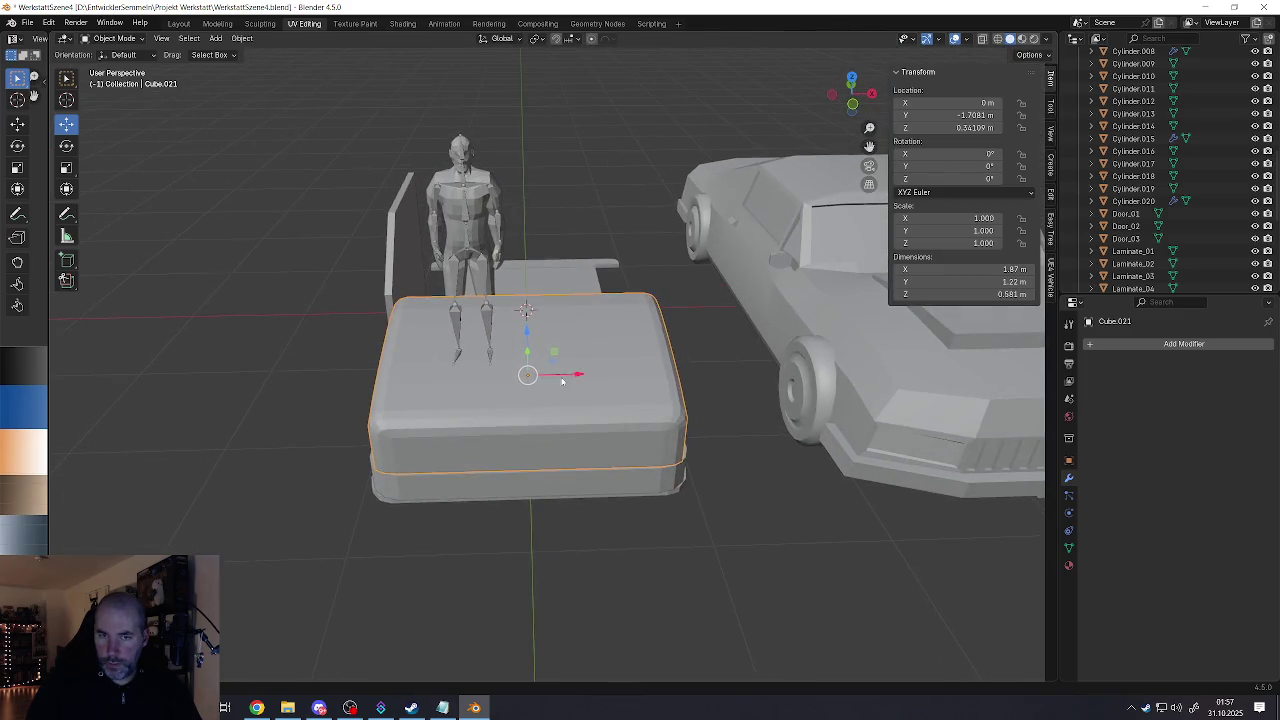
# Step: In Edit Mode, select the box's left and right side edge loops
pyautogui.press('Tab')
pyautogui.keyDown('alt'); pyautogui.click(570, 384); pyautogui.keyUp('alt')
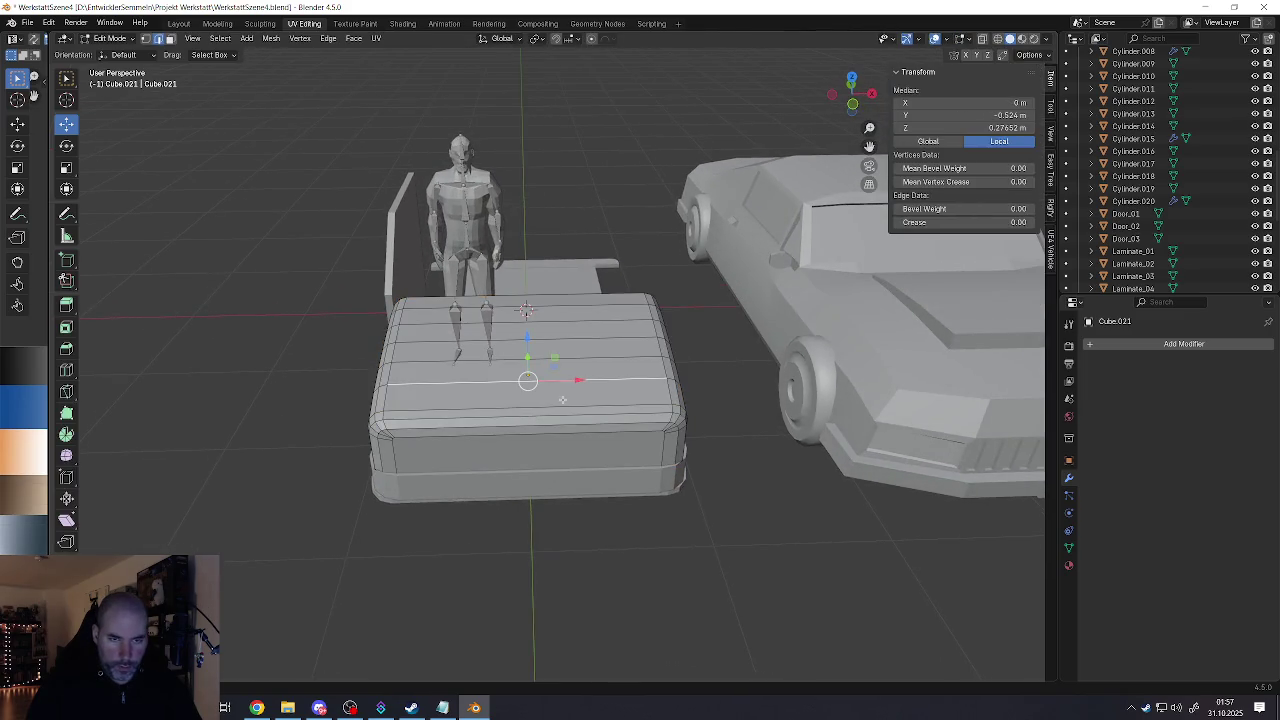
pyautogui.keyDown('alt'); pyautogui.click(395, 376); pyautogui.keyUp('alt')
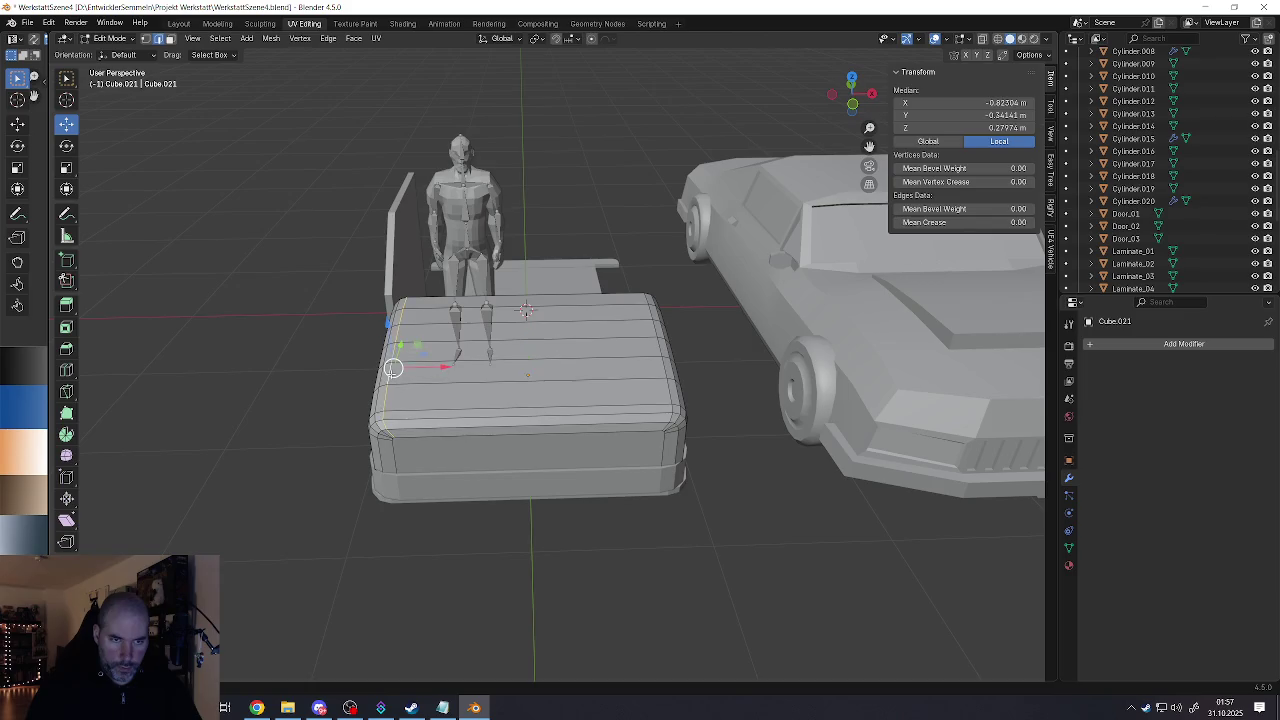
pyautogui.keyDown('alt'); pyautogui.keyDown('shift'); pyautogui.click(662, 370); pyautogui.keyUp('shift'); pyautogui.keyUp('alt')
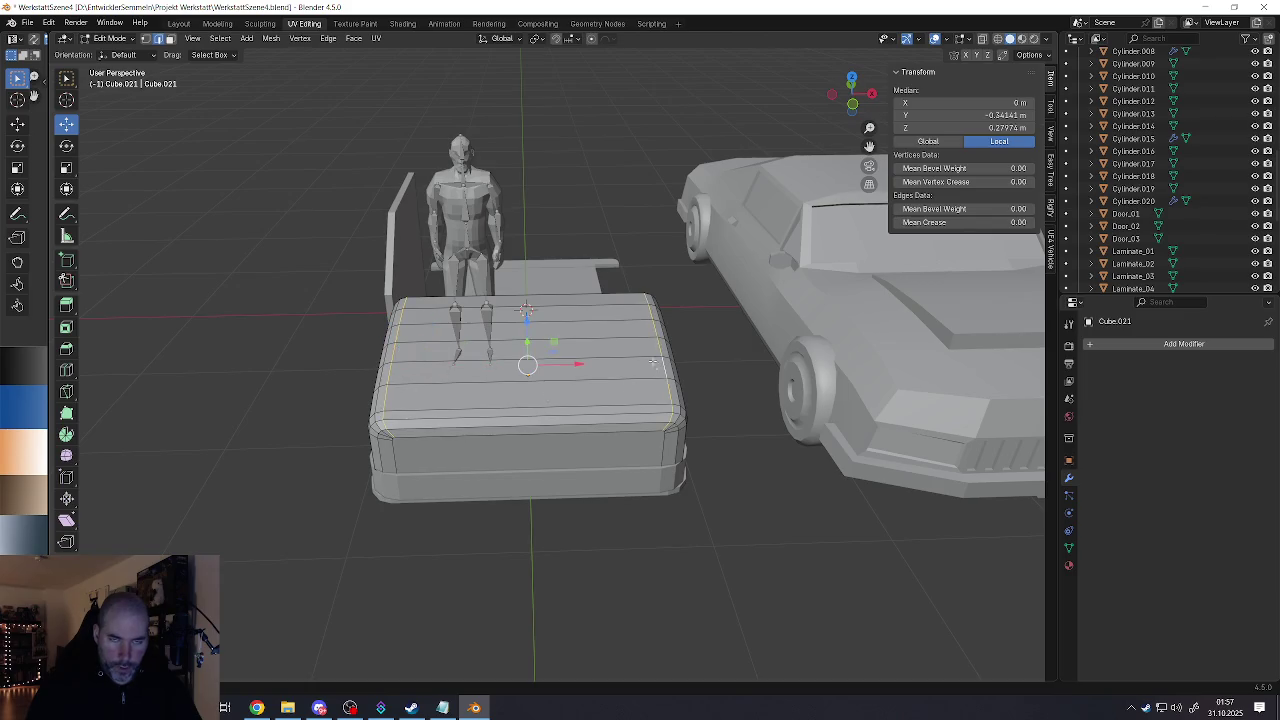
# Step: Scale the side loops along X with Smooth proportional editing
pyautogui.click(591, 38)
pyautogui.click(607, 38)
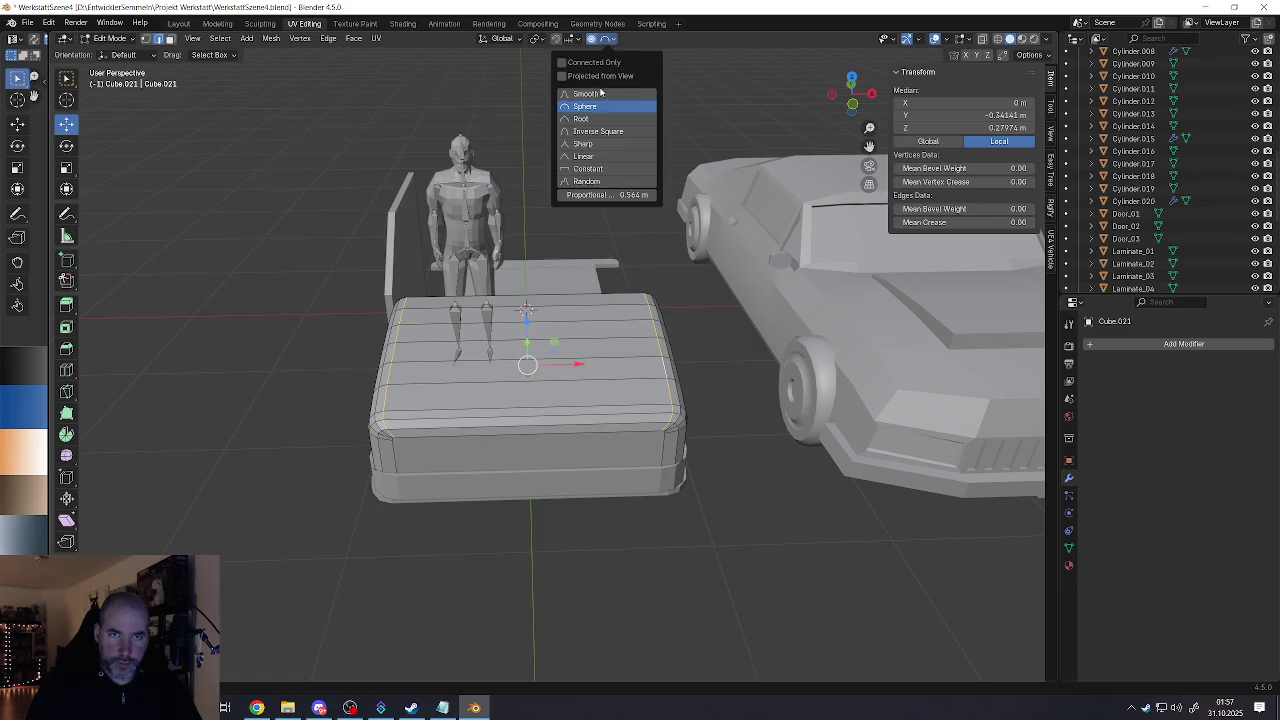
pyautogui.click(587, 93)
pyautogui.press('s')
pyautogui.press('x')
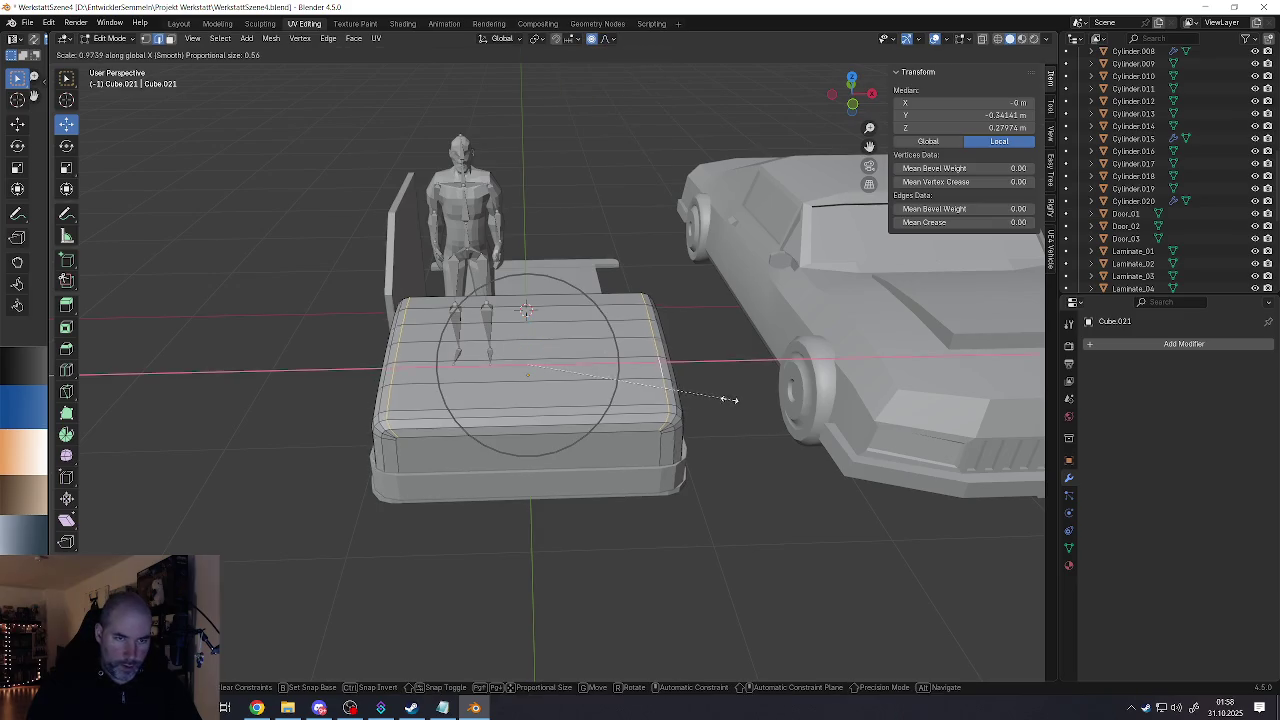
pyautogui.scroll(4, 709, 394)
pyautogui.scroll(5, 710, 394)
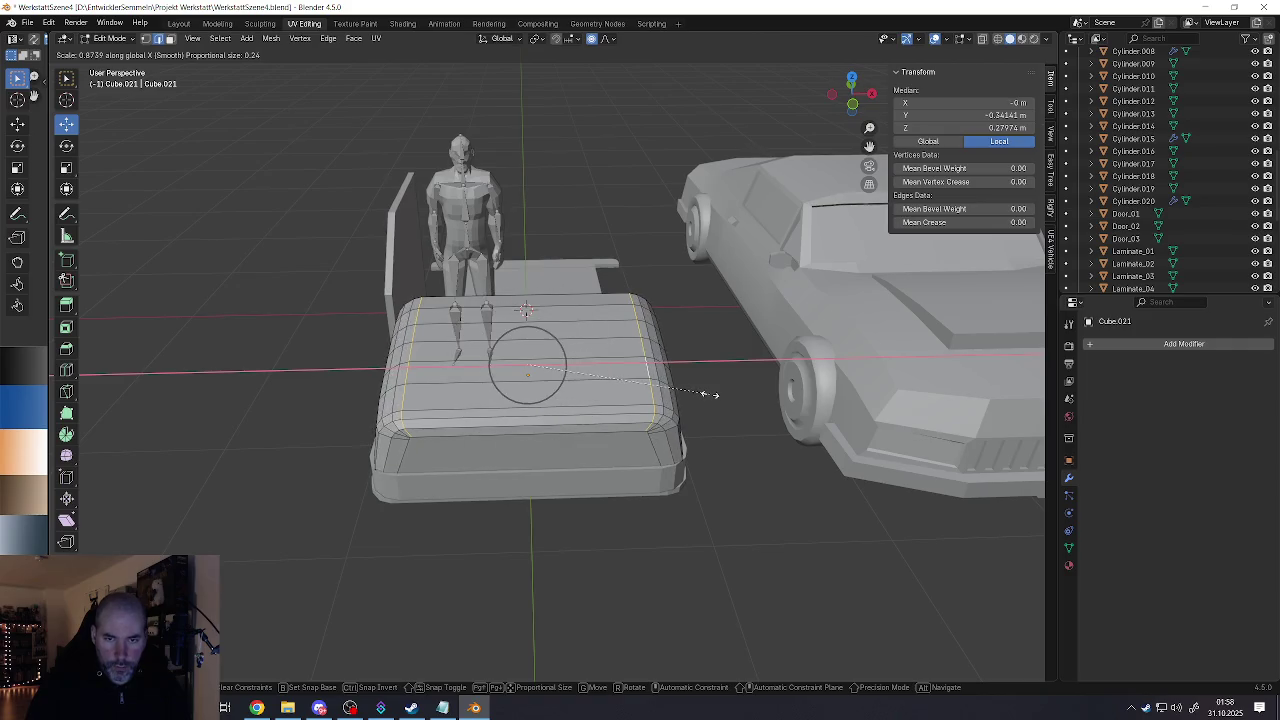
pyautogui.click(686, 386)
# Step: Add five lengthwise loop cuts across the box top
pyautogui.hotkey('ctrl', 'r')
pyautogui.moveTo(686, 386); pyautogui.dragTo(557, 444, button='middle')
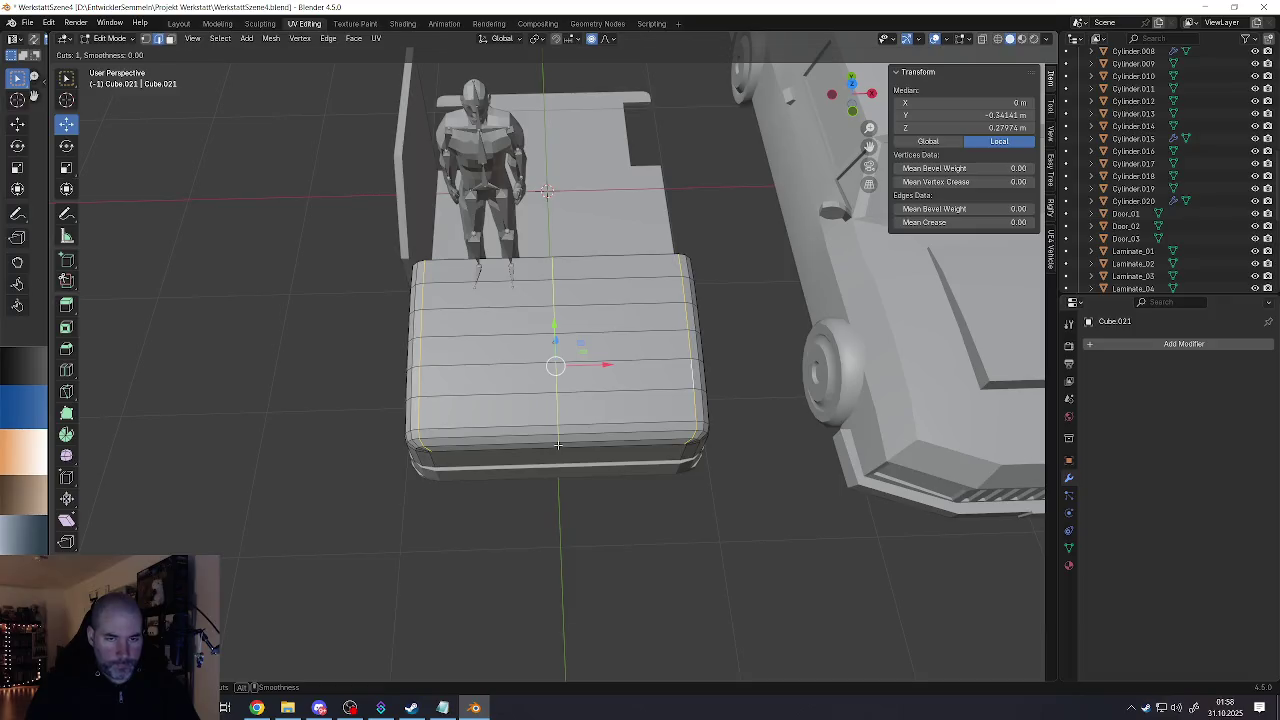
pyautogui.scroll(1, 558, 444)
pyautogui.scroll(3, 558, 444)
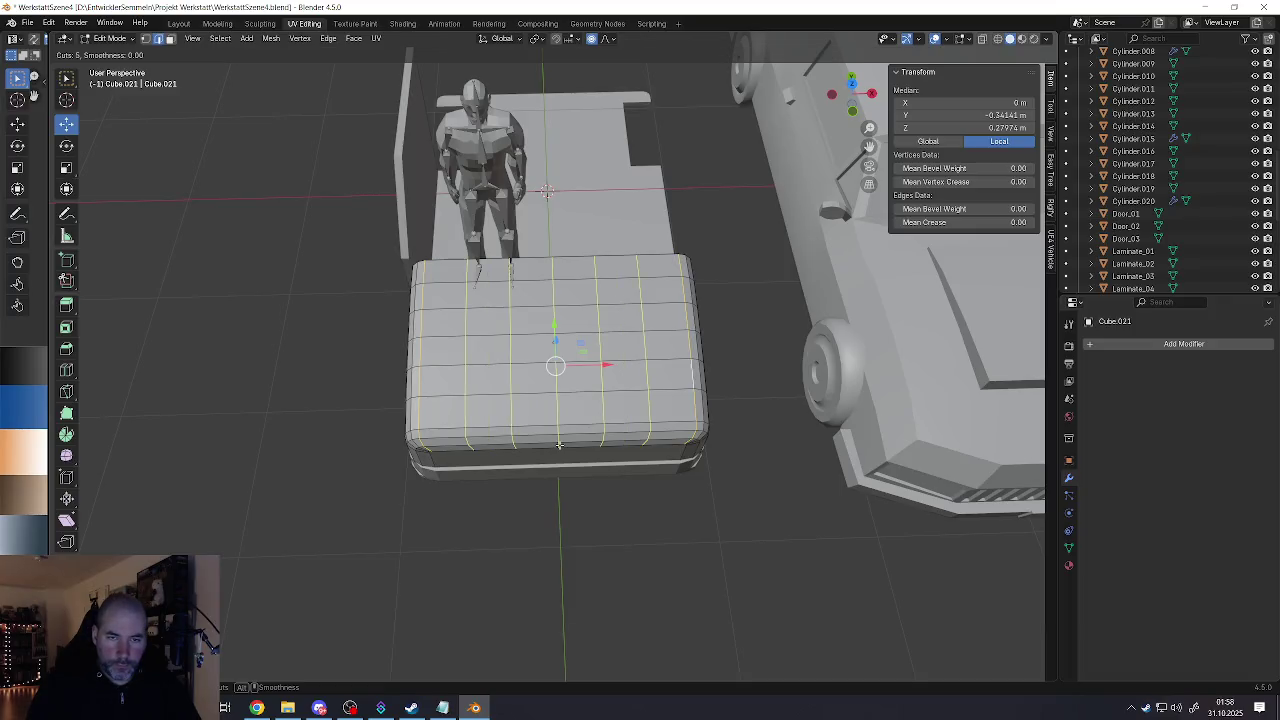
pyautogui.click(557, 444)
pyautogui.moveTo(557, 444)
pyautogui.mouseDown(button='middle')
pyautogui.moveTo(536, 425)
pyautogui.moveTo(559, 440)
pyautogui.moveTo(536, 462)
pyautogui.mouseUp(button='middle')
pyautogui.moveTo(534, 418); pyautogui.dragTo(527, 406, button='middle')
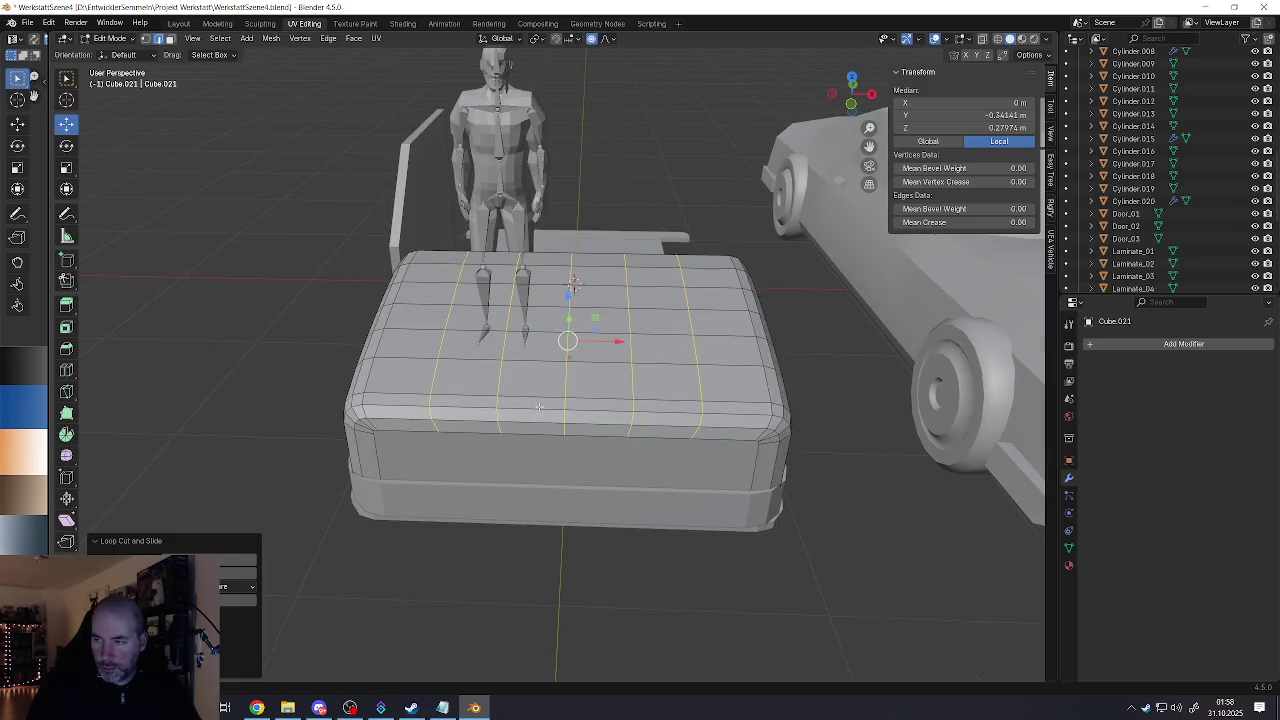
pyautogui.moveTo(511, 411)
pyautogui.mouseDown(button='middle')
pyautogui.moveTo(616, 438)
pyautogui.moveTo(606, 409)
pyautogui.moveTo(543, 430)
pyautogui.moveTo(547, 404)
pyautogui.mouseUp(button='middle')
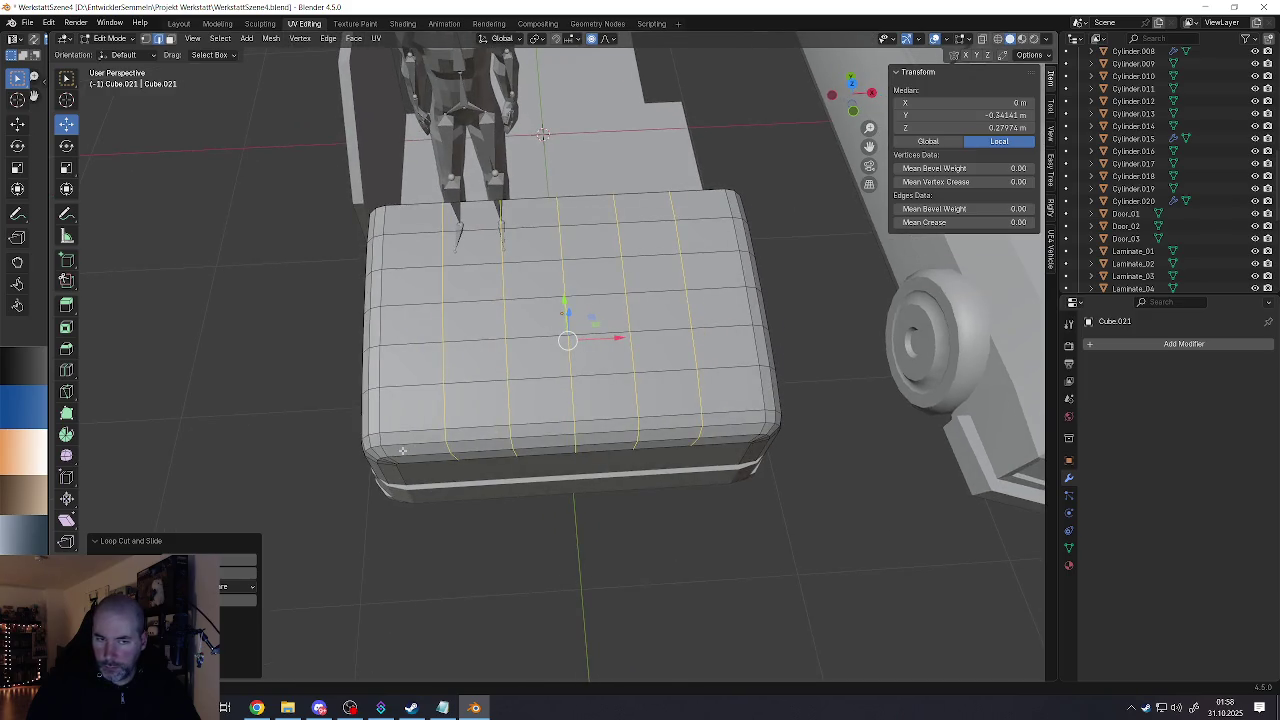
# Step: Select the bottom front edge row and scale it with proportional falloff
pyautogui.click(389, 449)
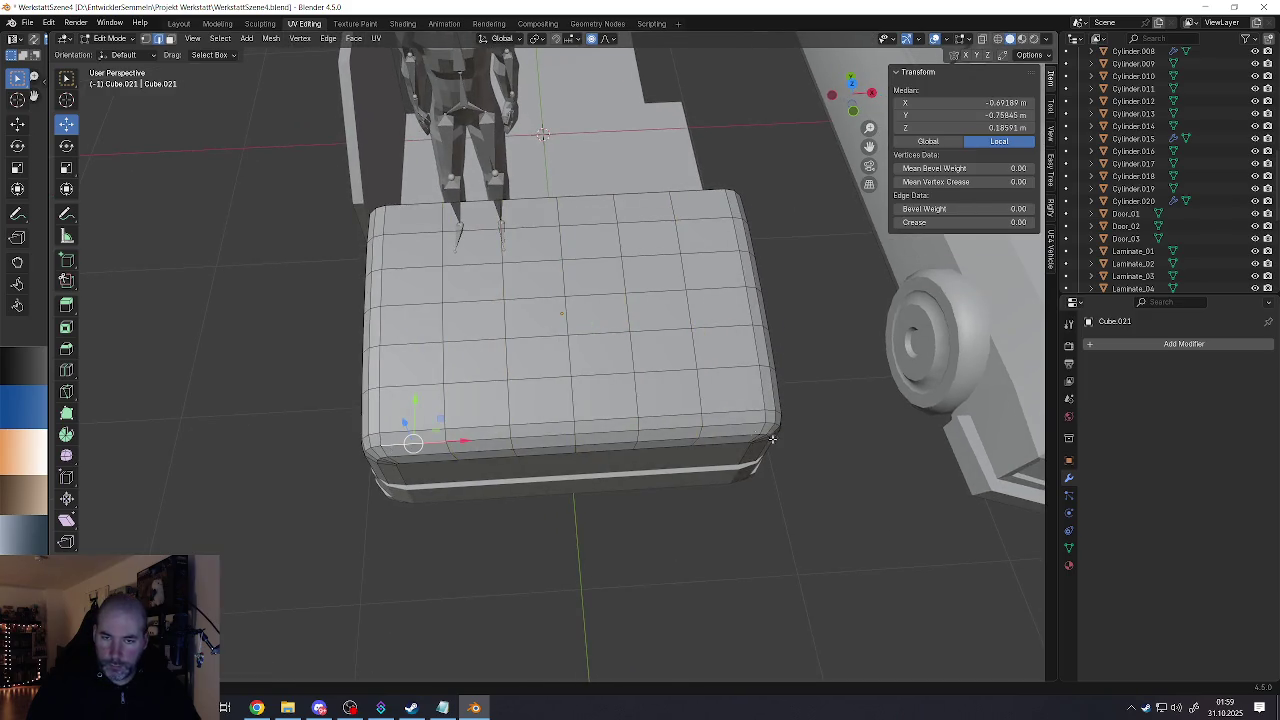
pyautogui.keyDown('ctrl'); pyautogui.click(728, 437); pyautogui.keyUp('ctrl')
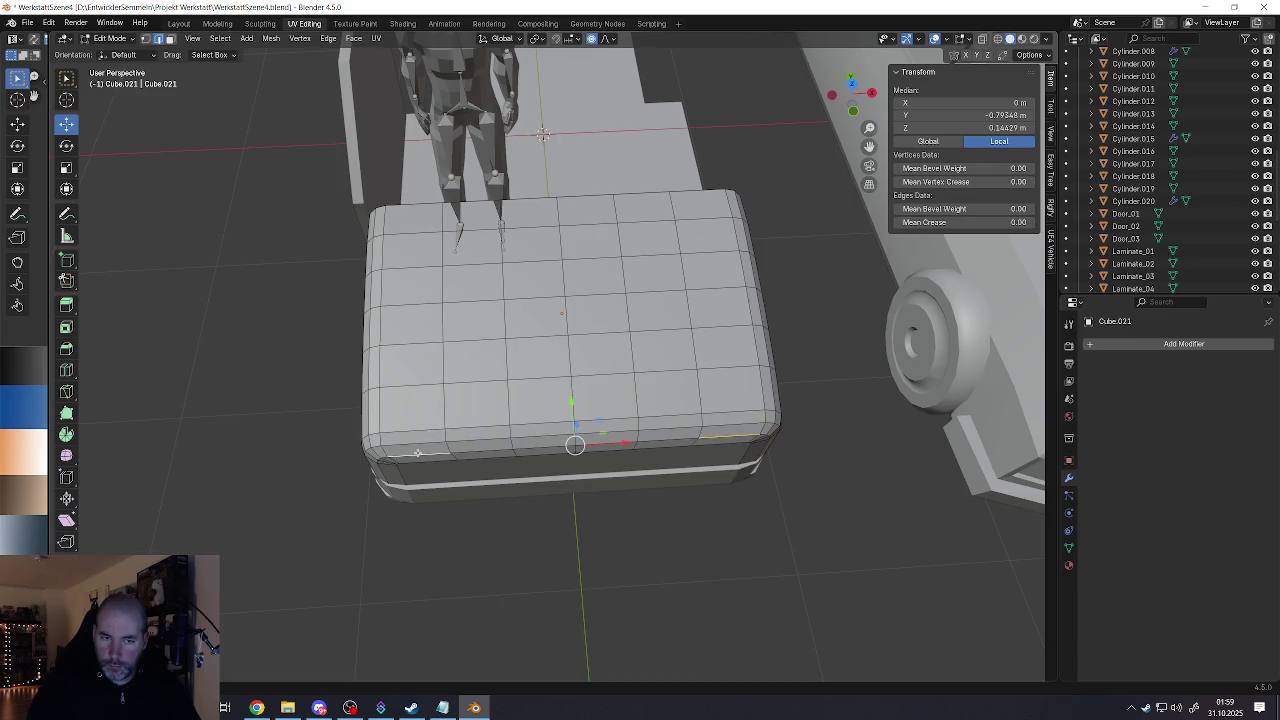
pyautogui.moveTo(730, 440); pyautogui.dragTo(775, 457, button='middle')
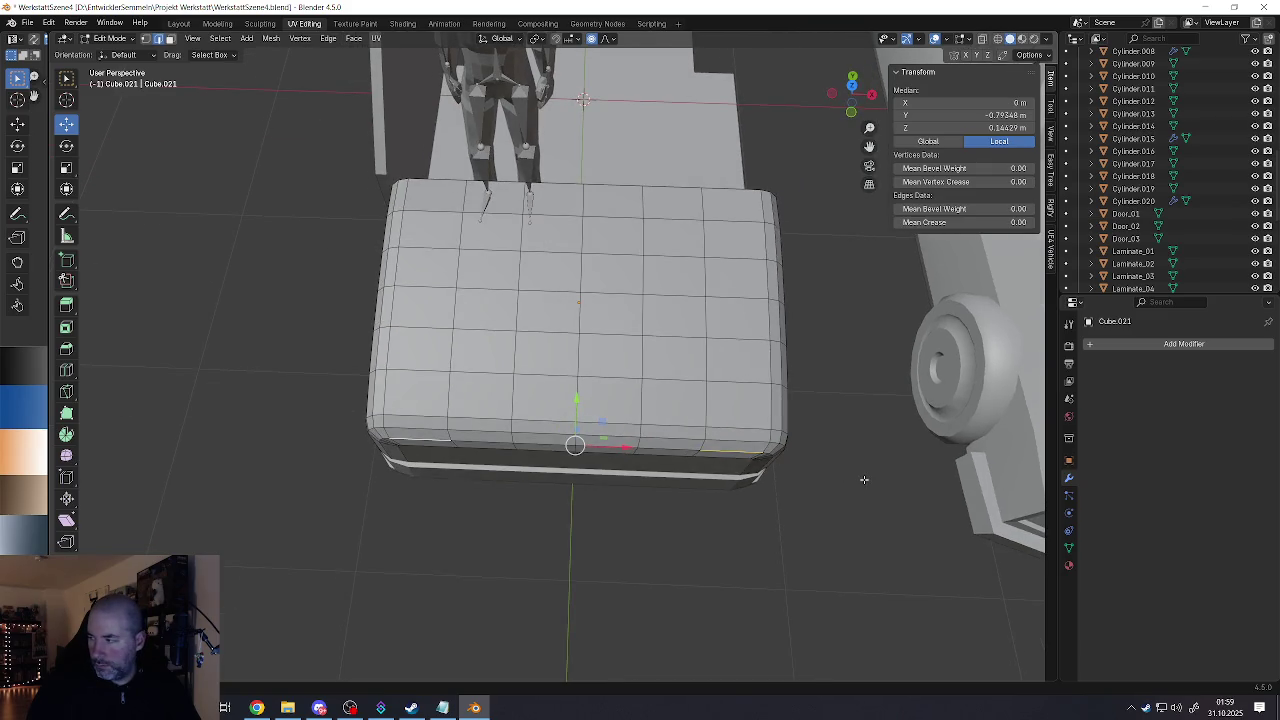
pyautogui.press('s')
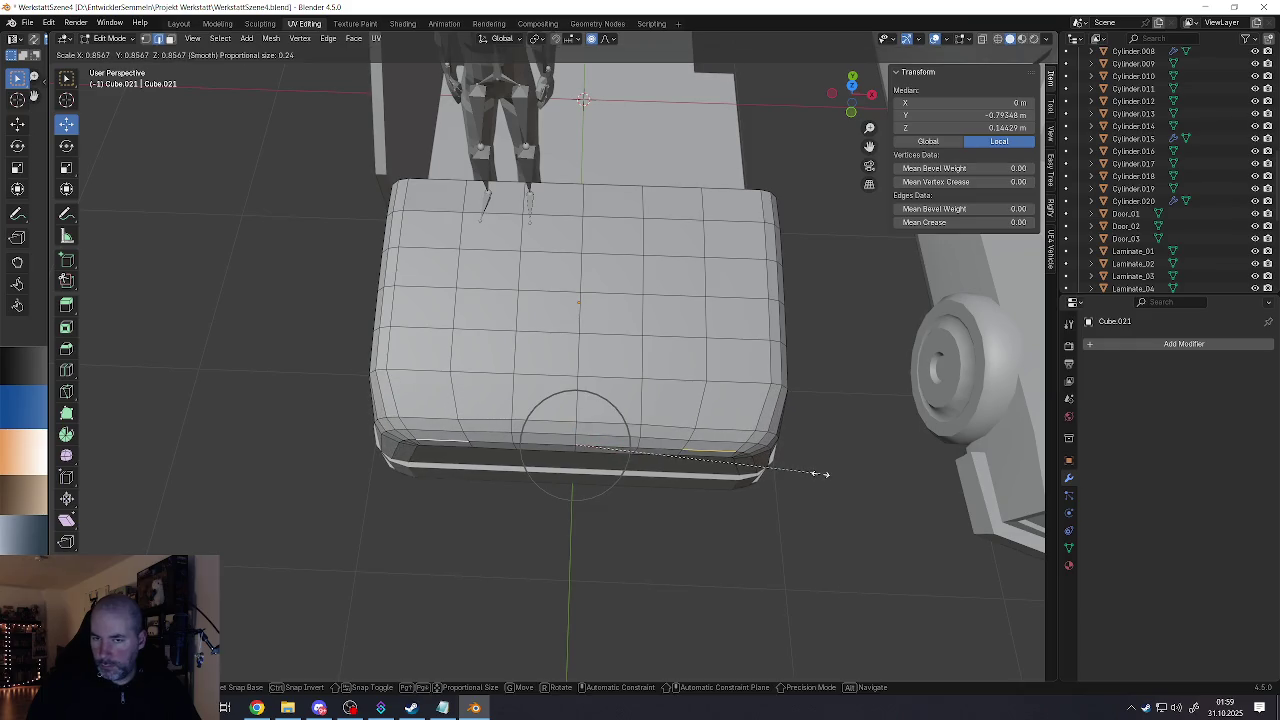
pyautogui.scroll(-2, 818, 474)
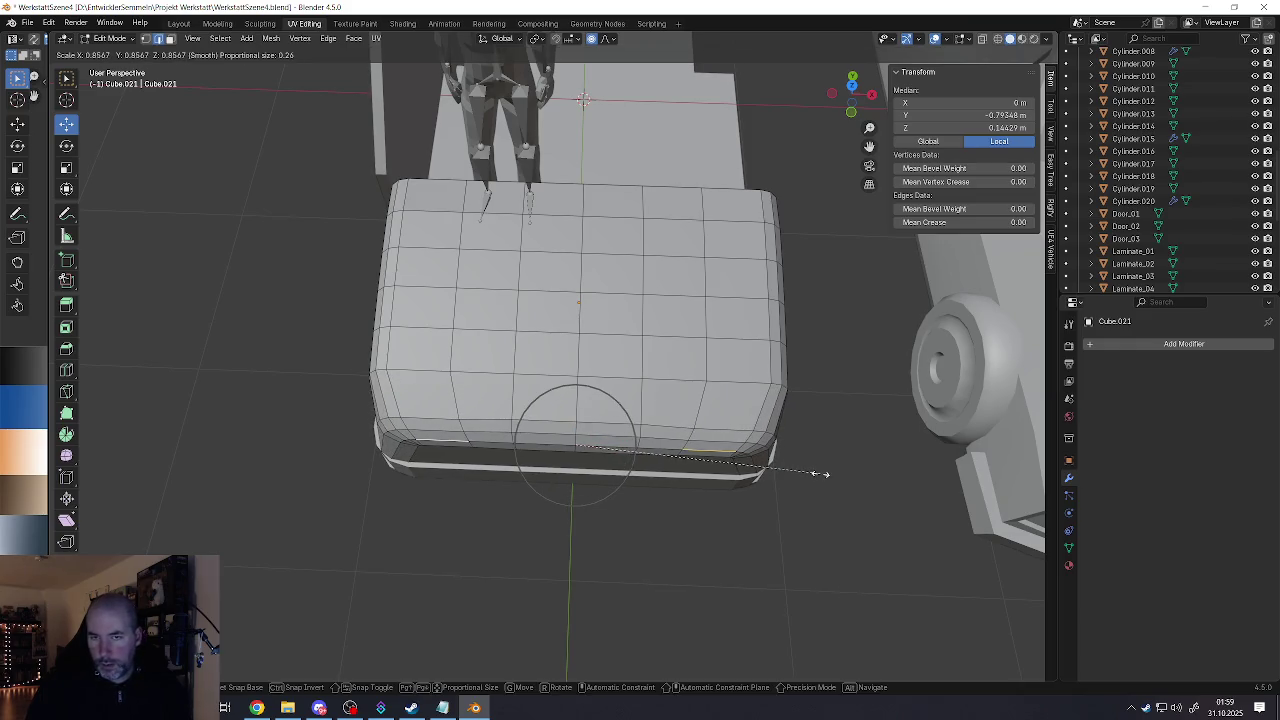
pyautogui.scroll(-3, 814, 474)
pyautogui.scroll(-2, 808, 474)
pyautogui.click(798, 466)
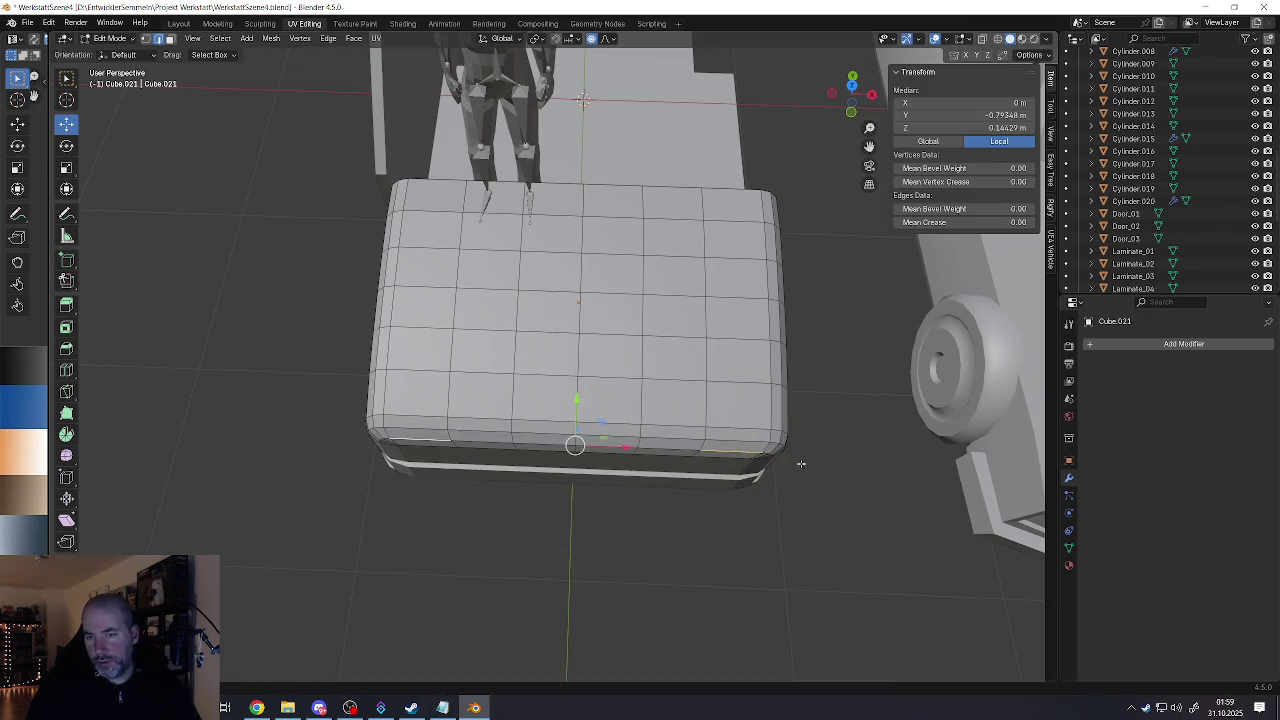
pyautogui.moveTo(794, 463); pyautogui.dragTo(711, 428, button='middle')
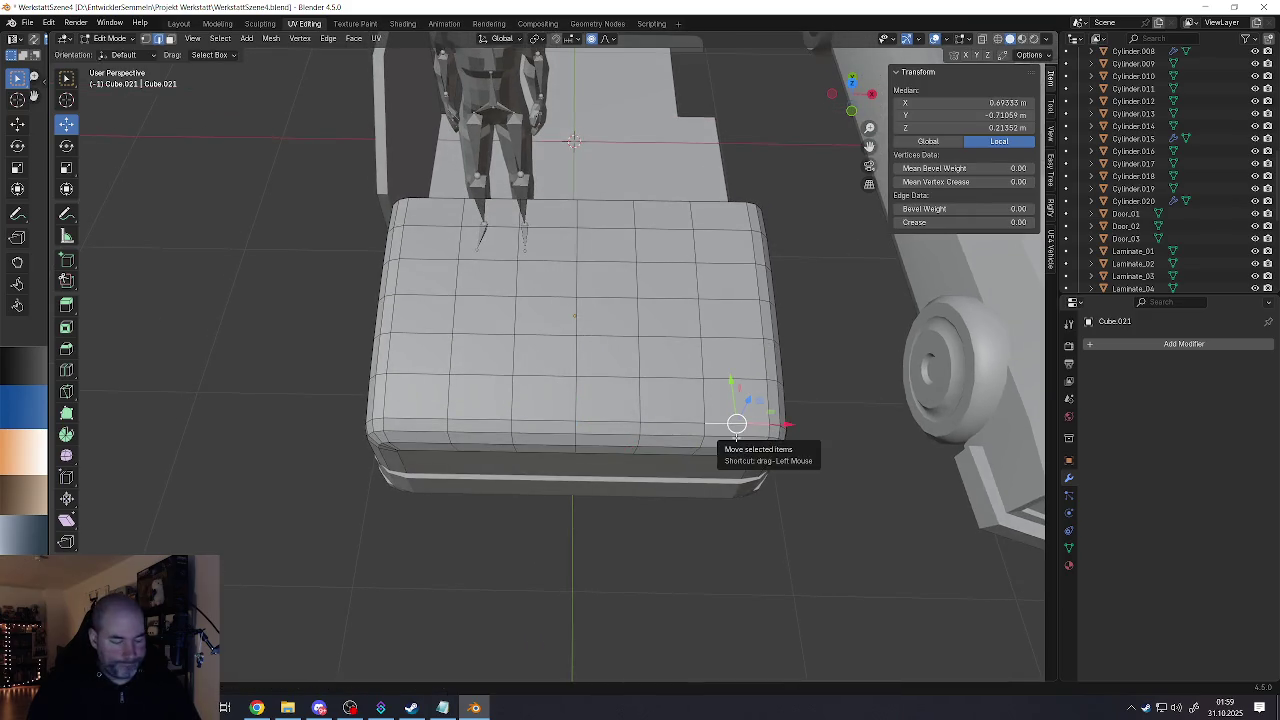
# Step: Reselect just the front-left and front-right corner edges, undoing an extra middle edge
pyautogui.hotkey('alt', 'a')
pyautogui.click(411, 432)
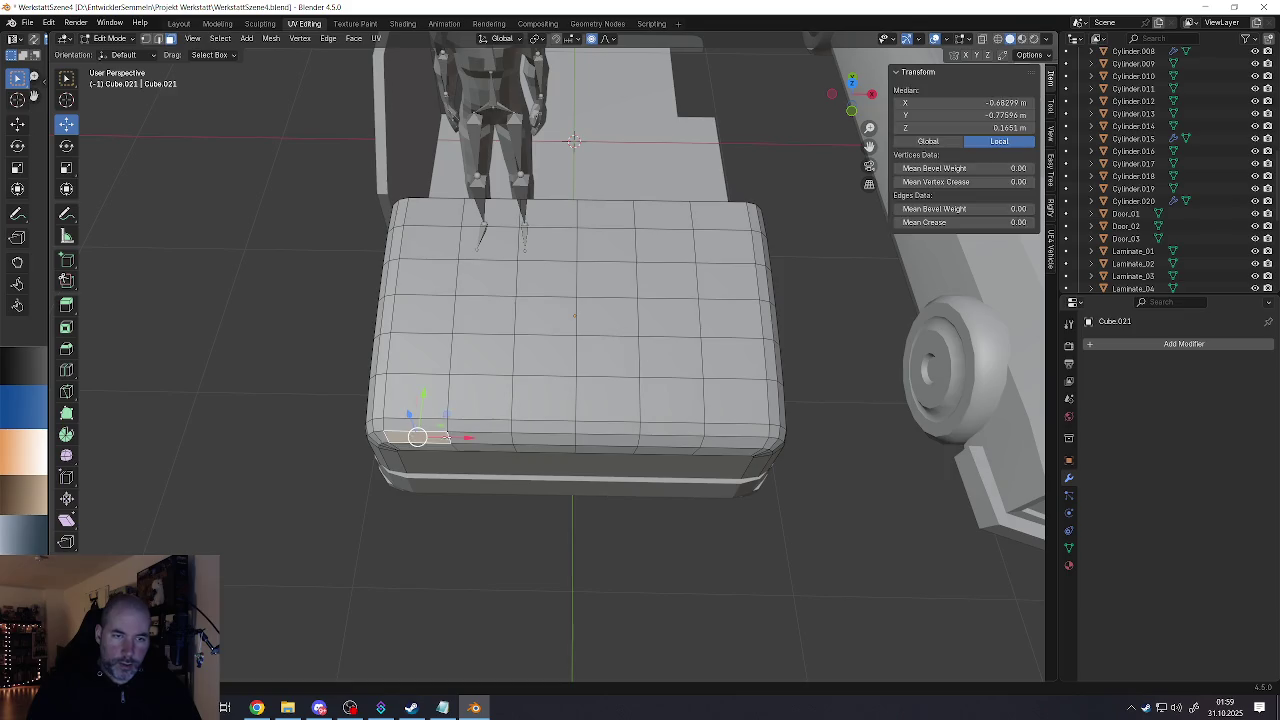
pyautogui.keyDown('alt'); pyautogui.click(728, 442); pyautogui.keyUp('alt')
pyautogui.moveTo(728, 442); pyautogui.dragTo(678, 435, button='middle')
pyautogui.click(720, 444)
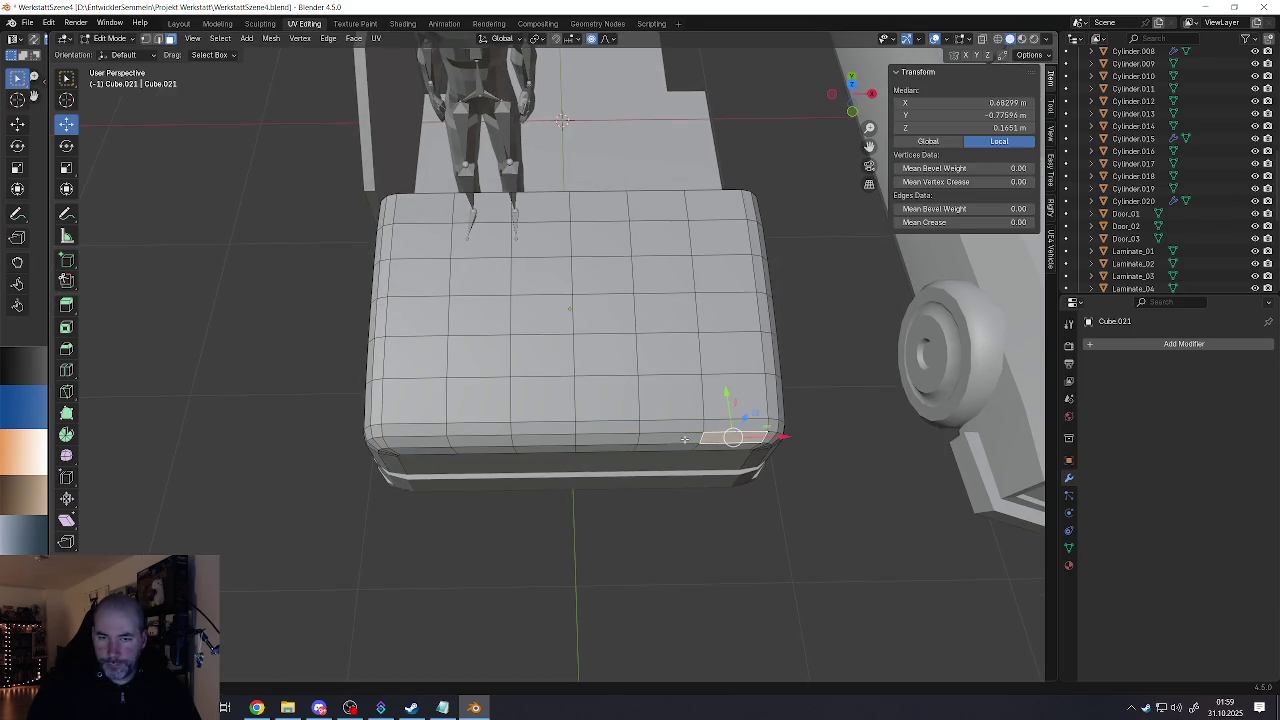
pyautogui.keyDown('ctrl'); pyautogui.click(444, 439); pyautogui.keyUp('ctrl')
pyautogui.click(428, 446)
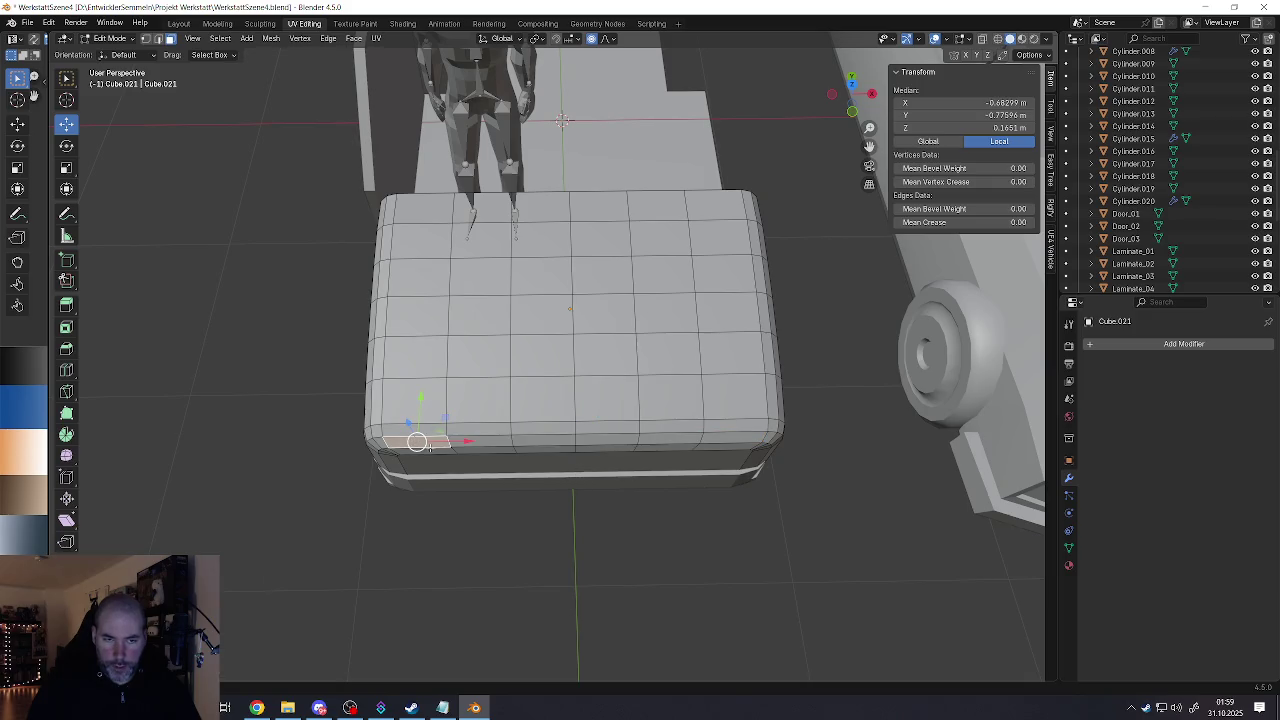
pyautogui.keyDown('shift'); pyautogui.click(721, 443); pyautogui.keyUp('shift')
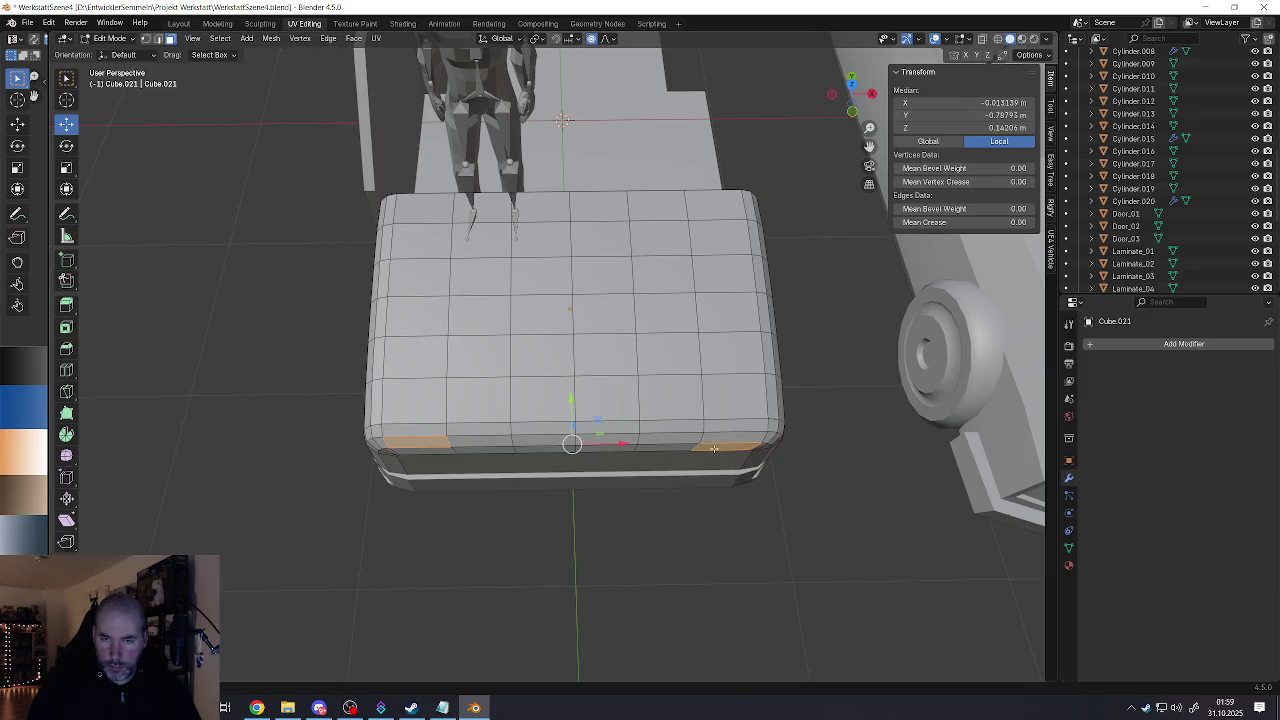
pyautogui.keyDown('shift'); pyautogui.click(716, 442); pyautogui.keyUp('shift')
pyautogui.moveTo(716, 442); pyautogui.dragTo(733, 396, button='middle')
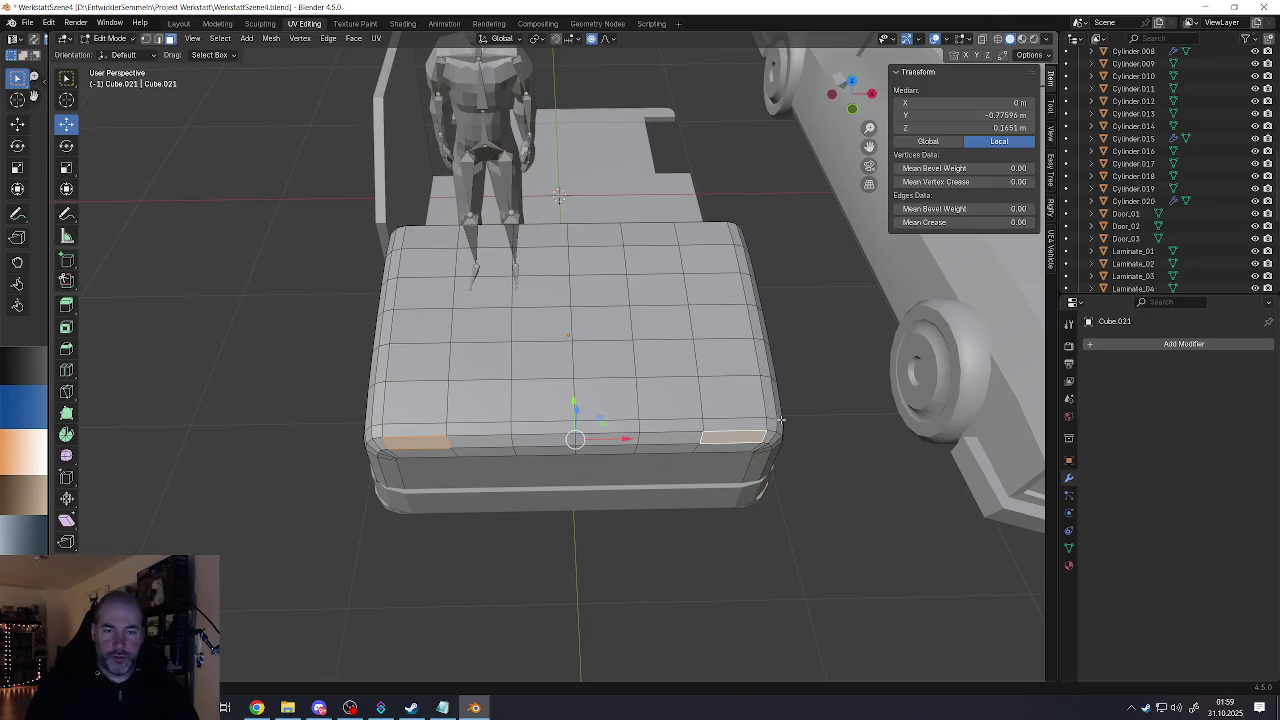
pyautogui.moveTo(733, 396); pyautogui.dragTo(620, 448, button='middle')
pyautogui.keyDown('shift'); pyautogui.click(651, 452); pyautogui.keyUp('shift')
pyautogui.hotkey('ctrl', 'z')
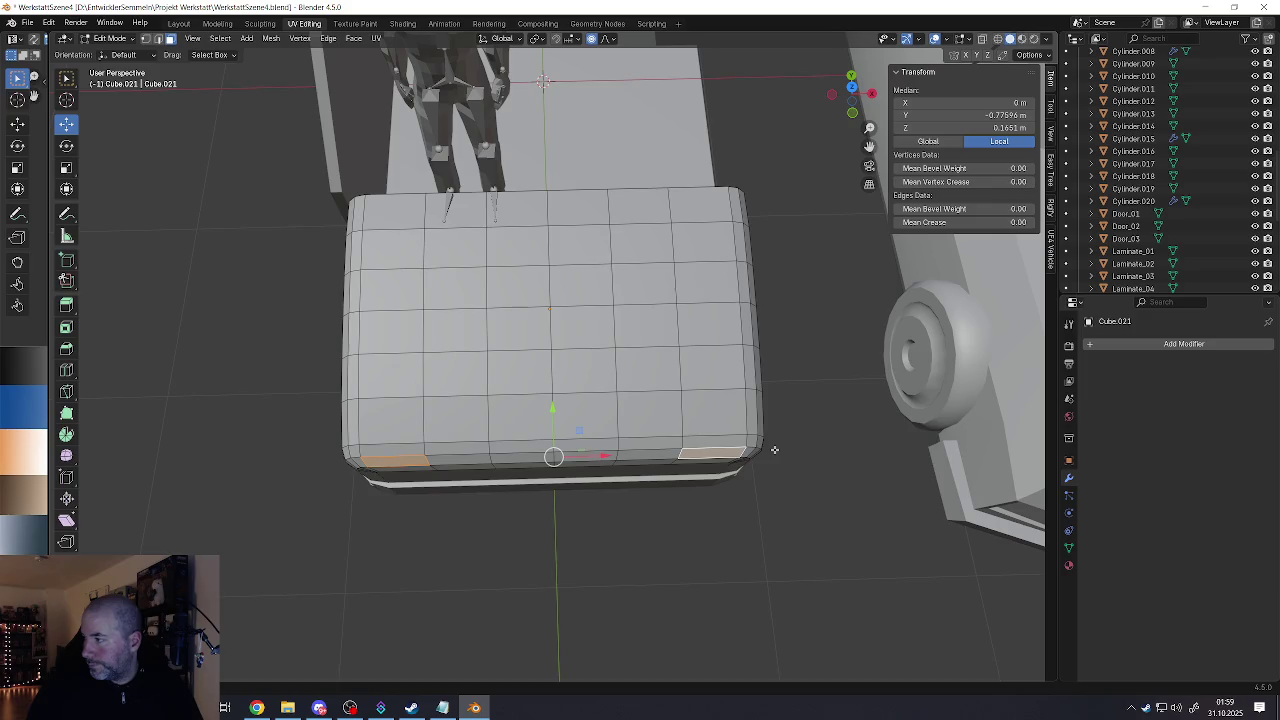
# Step: Isolate Cube.021 in local view and line up a four-cut loop cut across it
pyautogui.moveTo(647, 471)
pyautogui.mouseDown(button='middle')
pyautogui.moveTo(645, 426)
pyautogui.moveTo(617, 475)
pyautogui.mouseUp(button='middle')
pyautogui.scroll(-2, 617, 475)
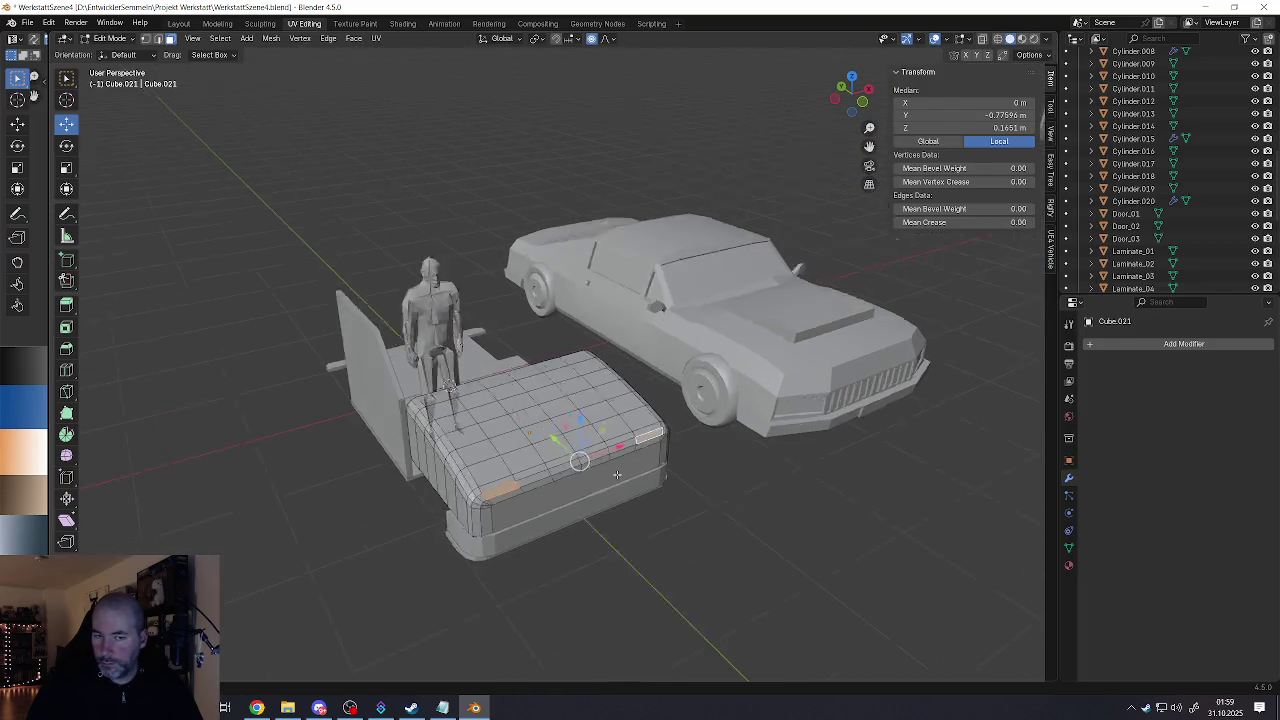
pyautogui.press('/')
pyautogui.scroll(2, 589, 465)
pyautogui.scroll(1, 593, 486)
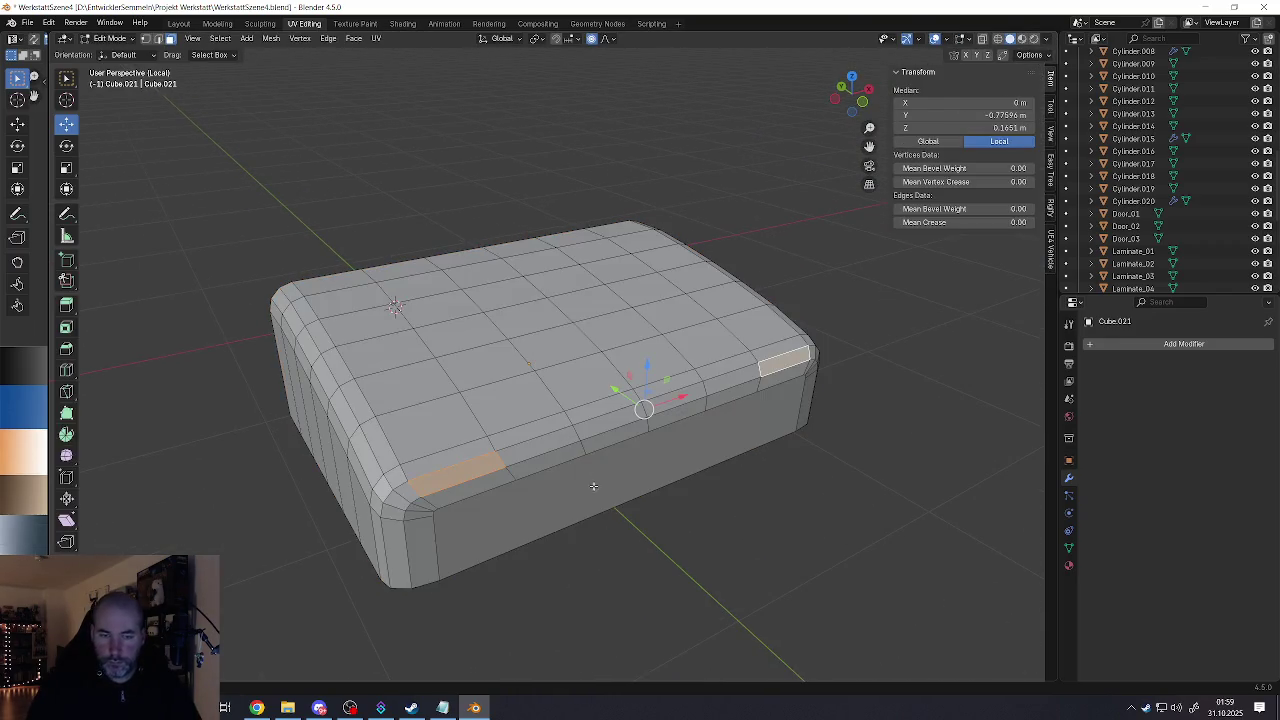
pyautogui.moveTo(593, 486); pyautogui.dragTo(528, 440, button='middle')
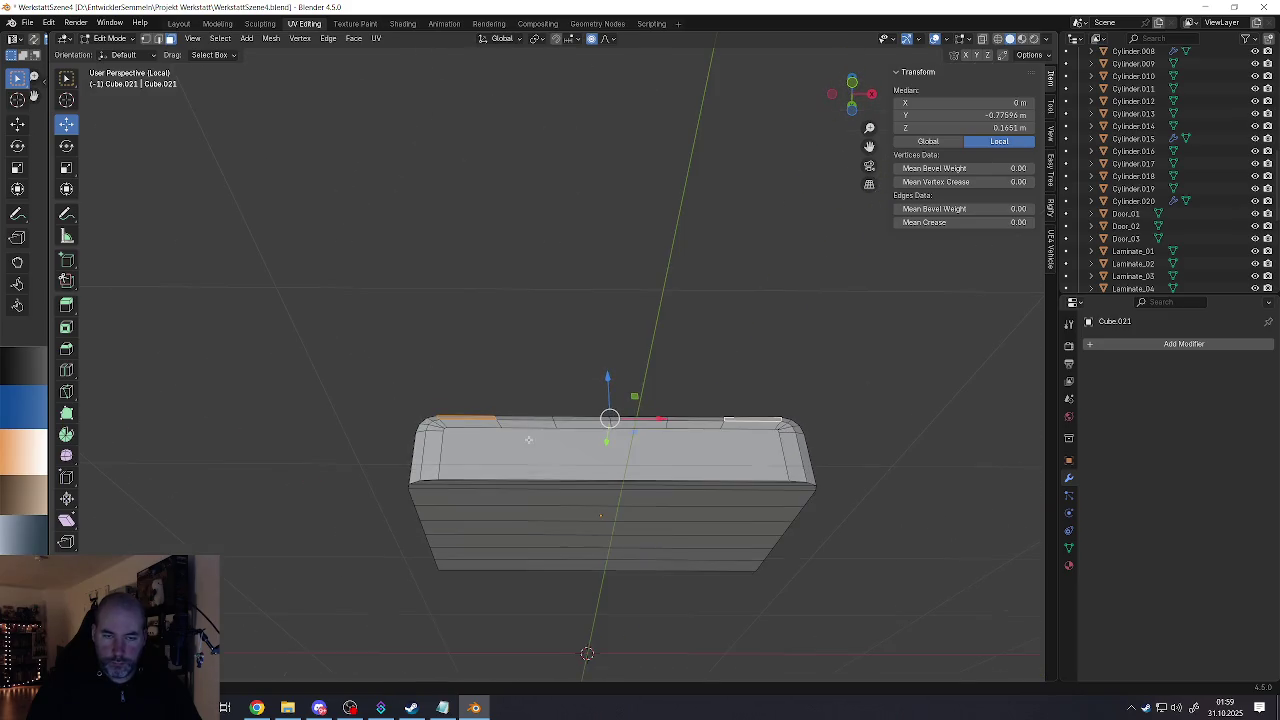
pyautogui.hotkey('ctrl', 'r')
pyautogui.scroll(3, 589, 505)
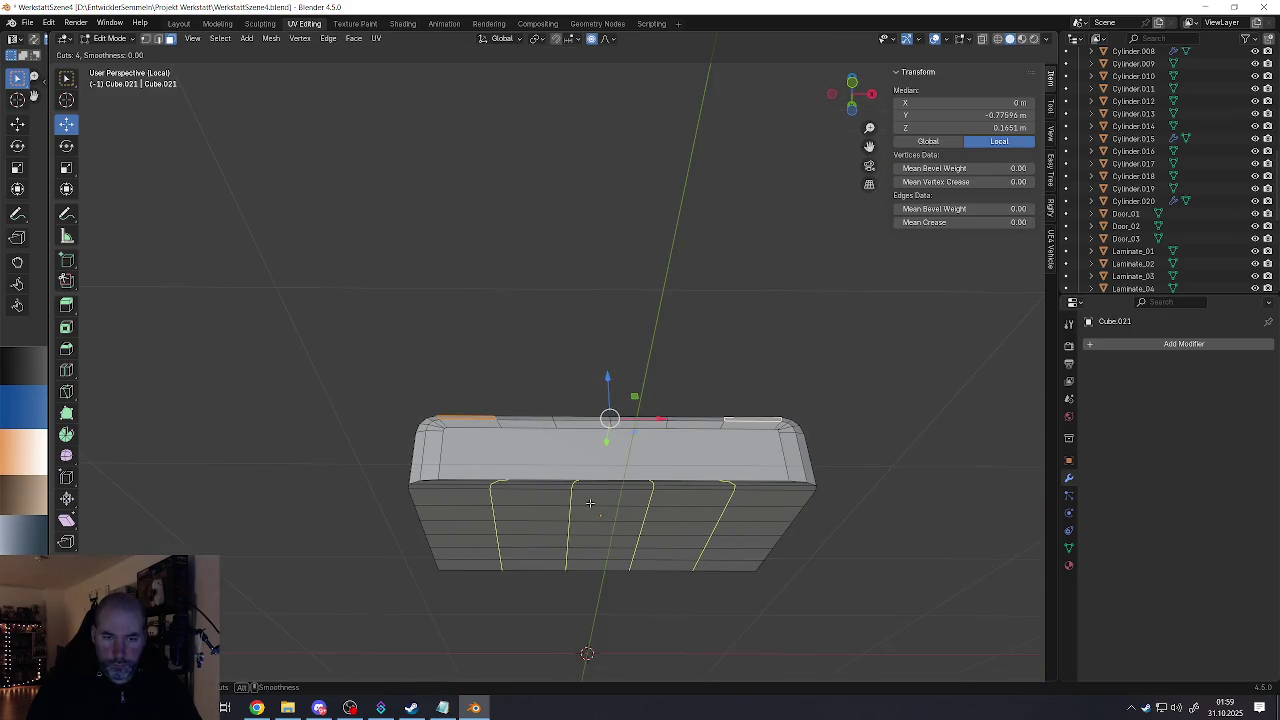
# Step: Commit the four new vertical edge loops at their even default spacing
pyautogui.click(589, 503)
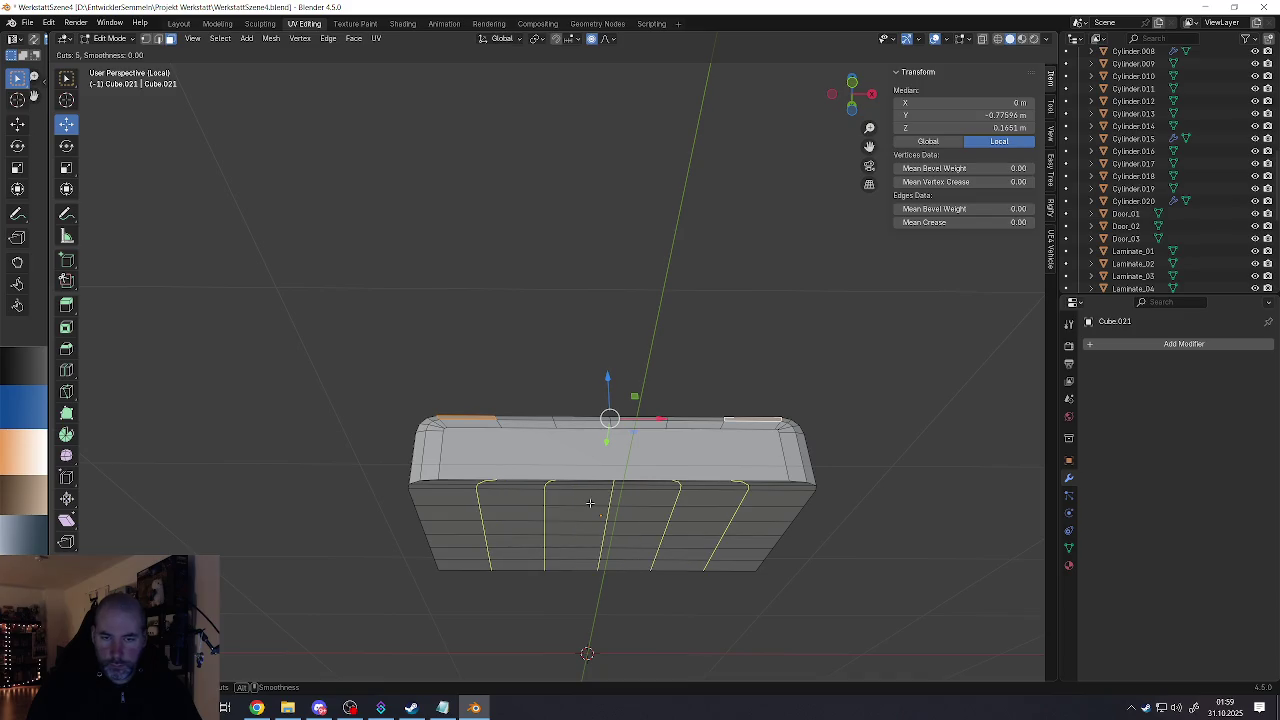
pyautogui.rightClick(589, 503)
pyautogui.moveTo(569, 499); pyautogui.dragTo(512, 506, button='middle')
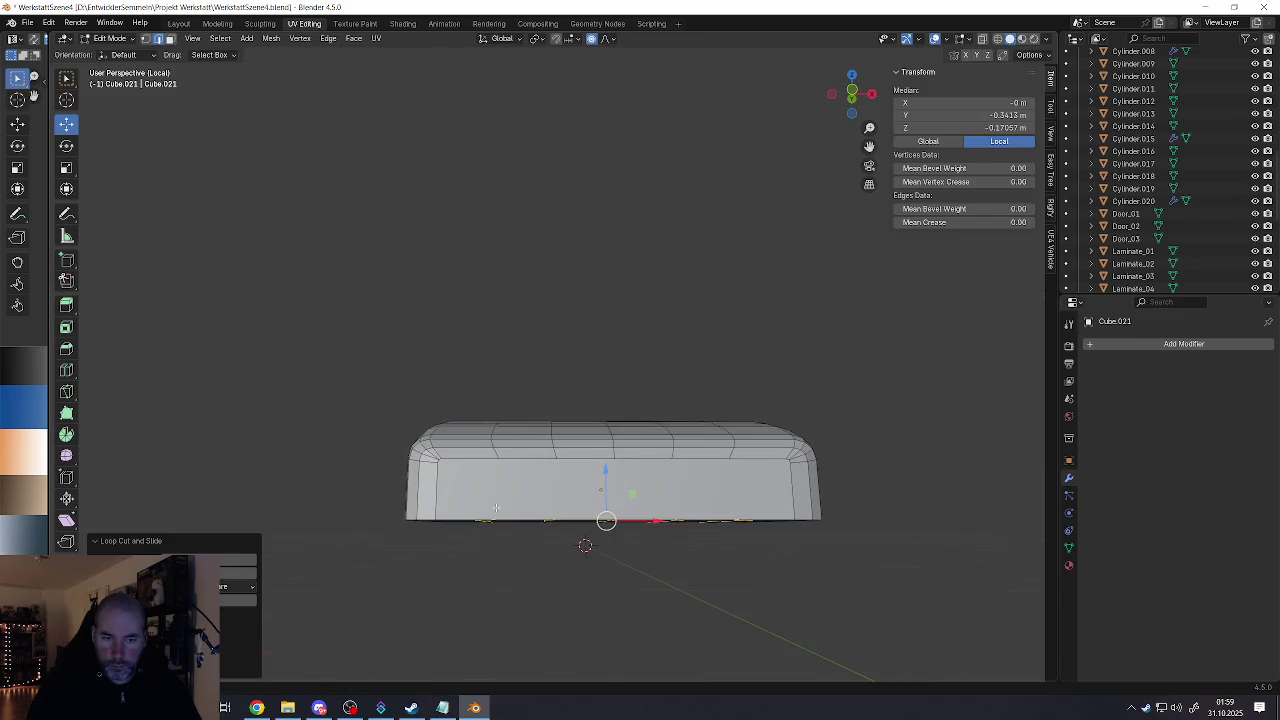
# Step: Select the vertical edges across the box's long front side, left to right
pyautogui.click(496, 508)
pyautogui.keyDown('shift'); pyautogui.click(499, 490); pyautogui.keyUp('shift')
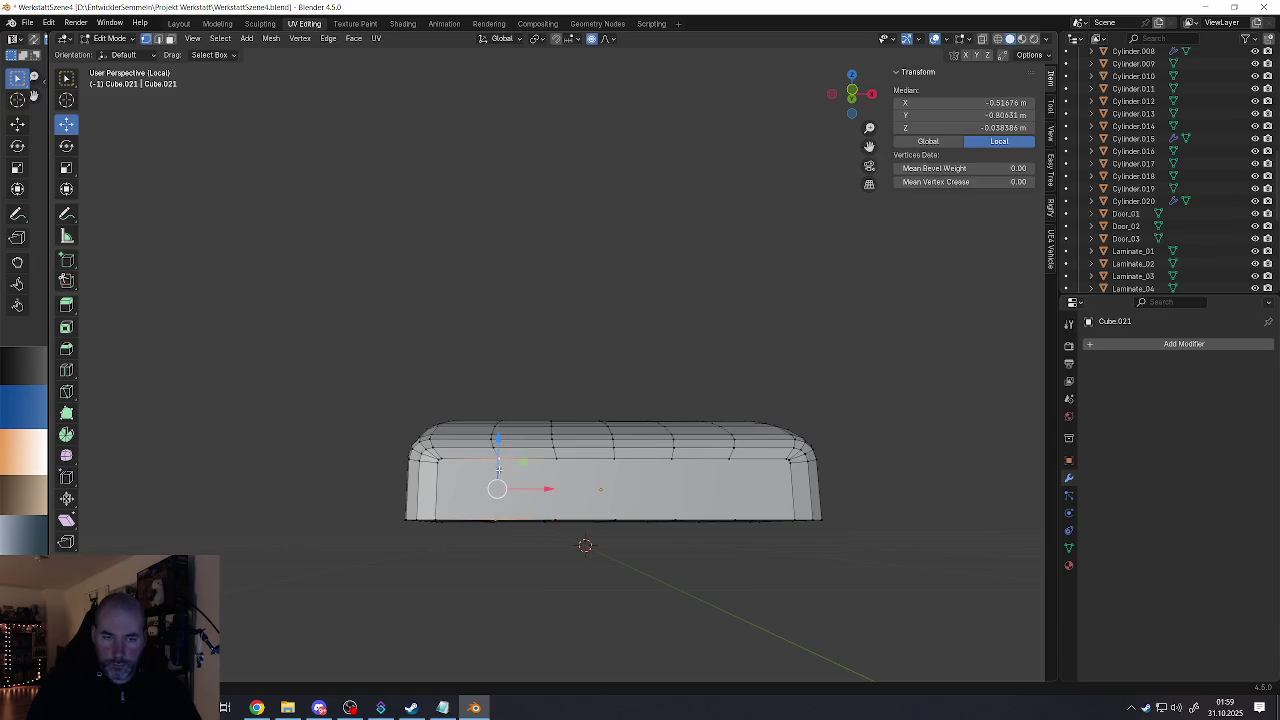
pyautogui.keyDown('shift'); pyautogui.click(562, 508); pyautogui.keyUp('shift')
pyautogui.keyDown('shift'); pyautogui.click(604, 501); pyautogui.keyUp('shift')
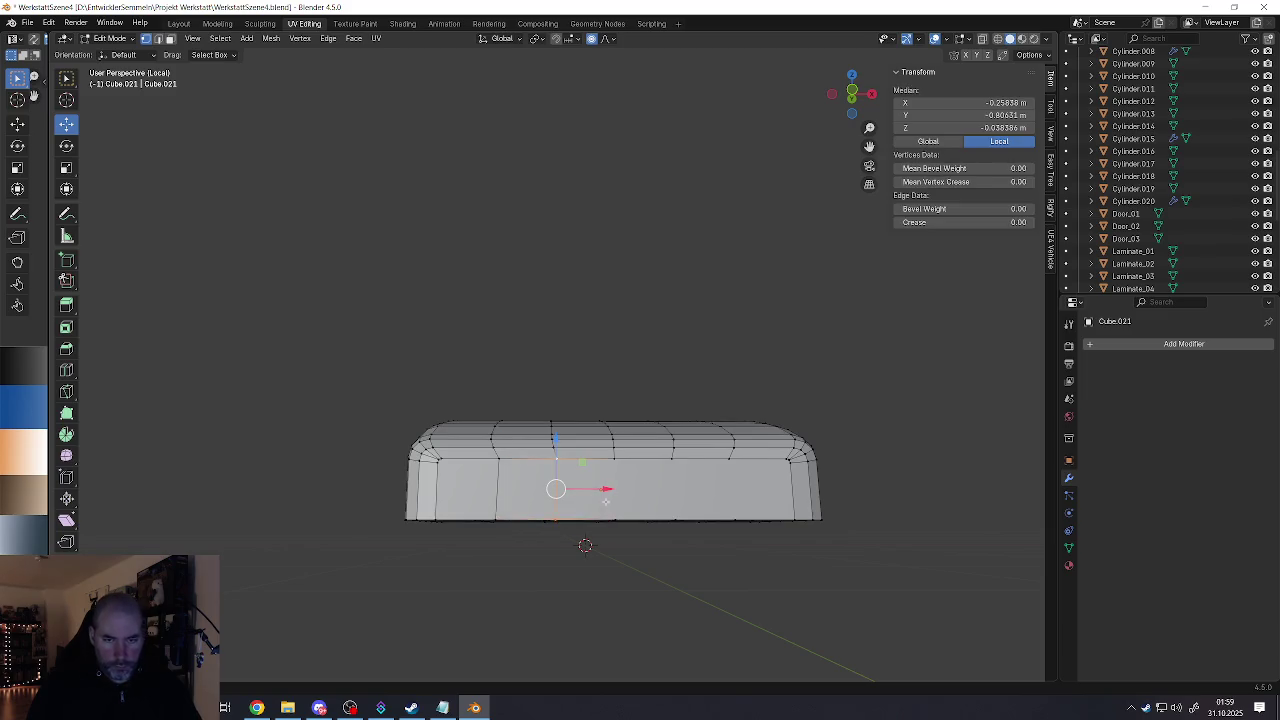
pyautogui.click(612, 502)
pyautogui.keyDown('shift'); pyautogui.click(650, 500); pyautogui.keyUp('shift')
pyautogui.click(666, 501)
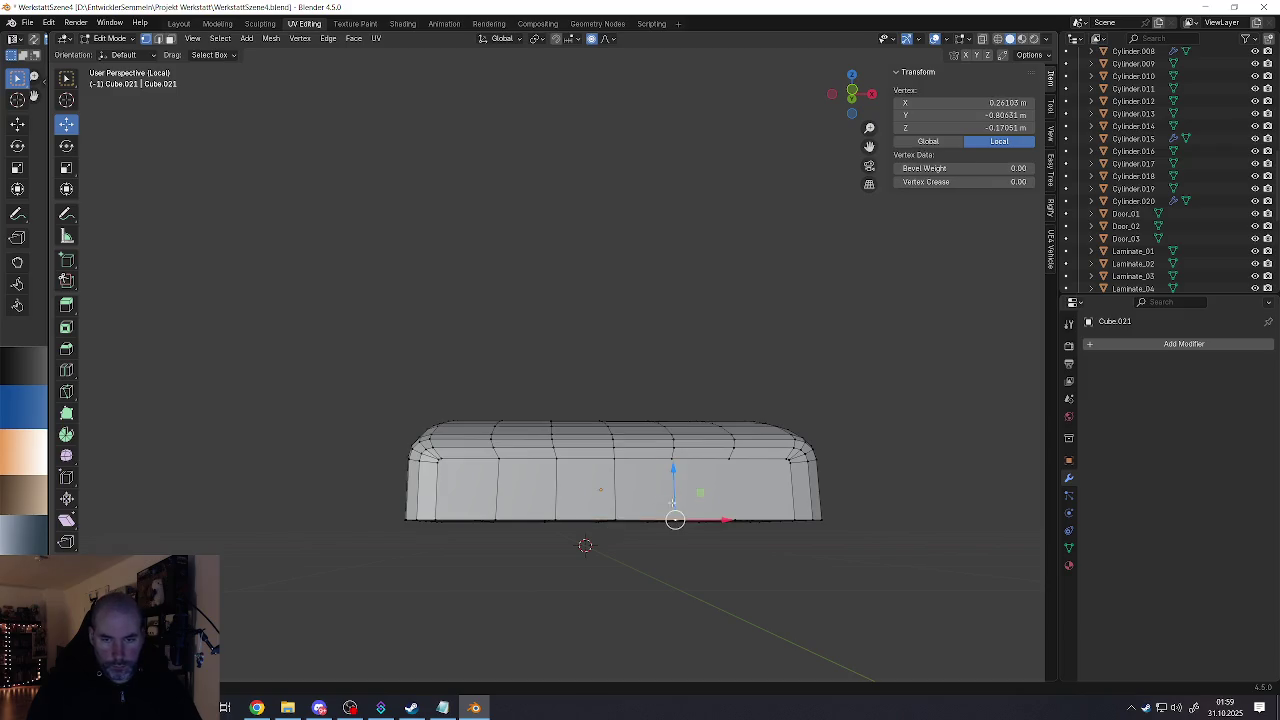
pyautogui.click(727, 498)
# Step: Select the left loop's bottom and top vertices and slide that edge along the side
pyautogui.moveTo(730, 495)
pyautogui.mouseDown(button='middle')
pyautogui.moveTo(862, 484)
pyautogui.moveTo(535, 511)
pyautogui.mouseUp(button='middle')
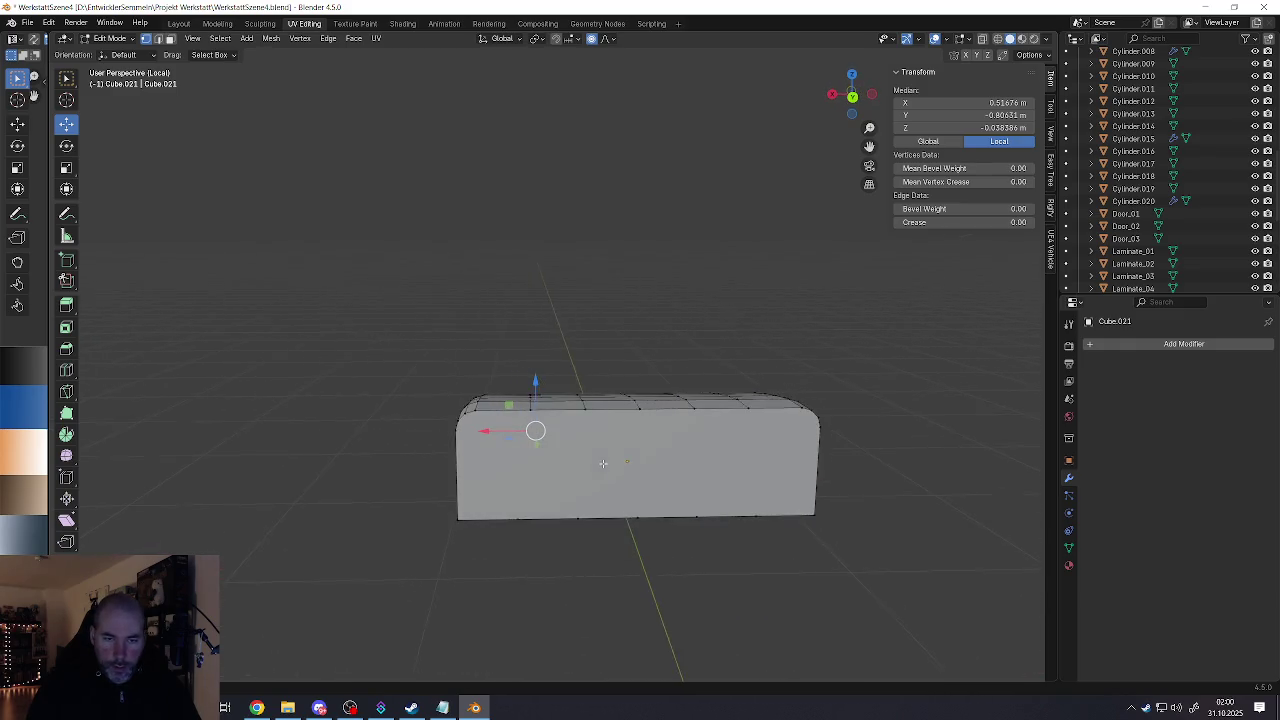
pyautogui.click(519, 504)
pyautogui.keyDown('shift'); pyautogui.click(529, 431); pyautogui.keyUp('shift')
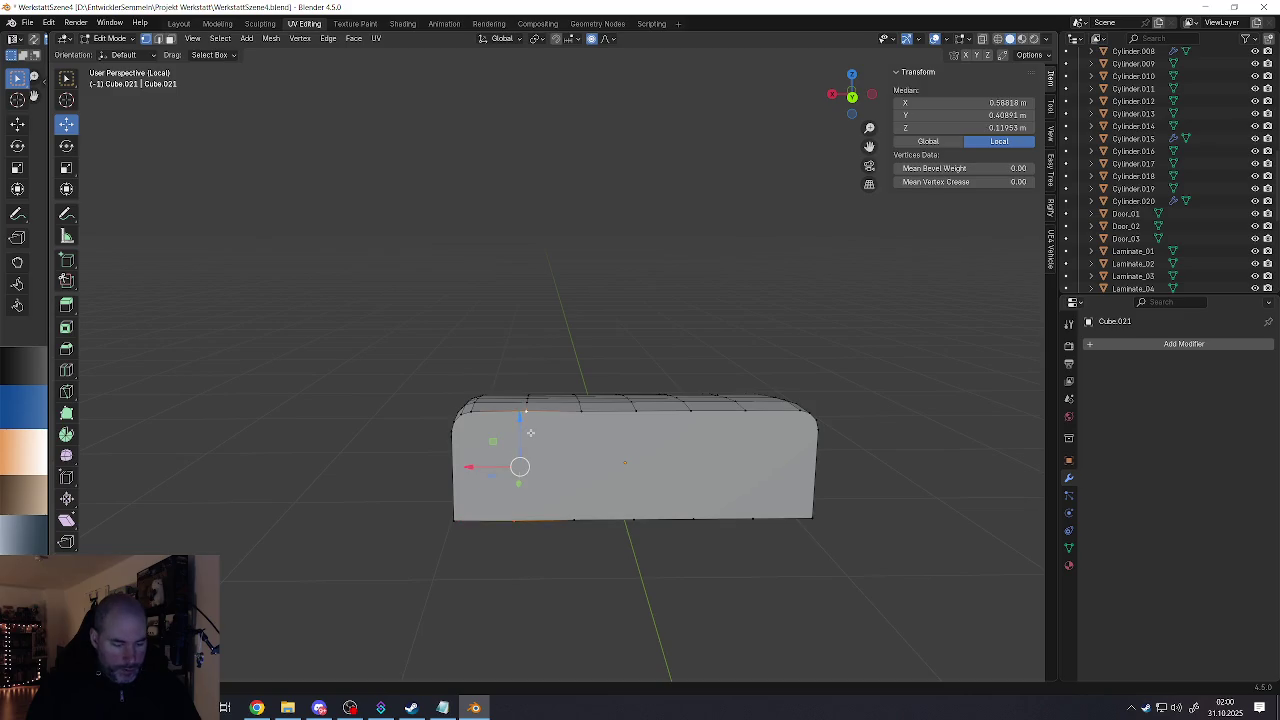
pyautogui.press('g')
pyautogui.press('g')
pyautogui.click(580, 498)
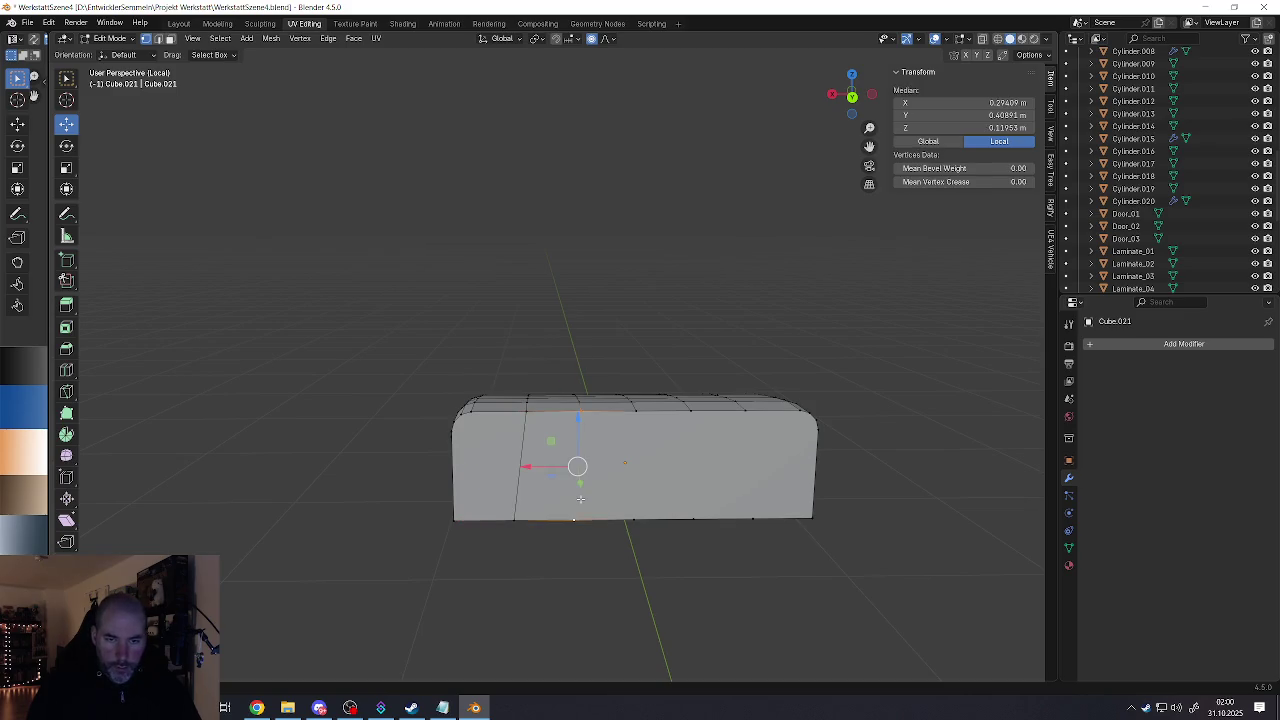
# Step: Select the central and right vertical edges, then the leftmost loop in edge mode
pyautogui.click(635, 410)
pyautogui.keyDown('shift'); pyautogui.click(634, 517); pyautogui.keyUp('shift')
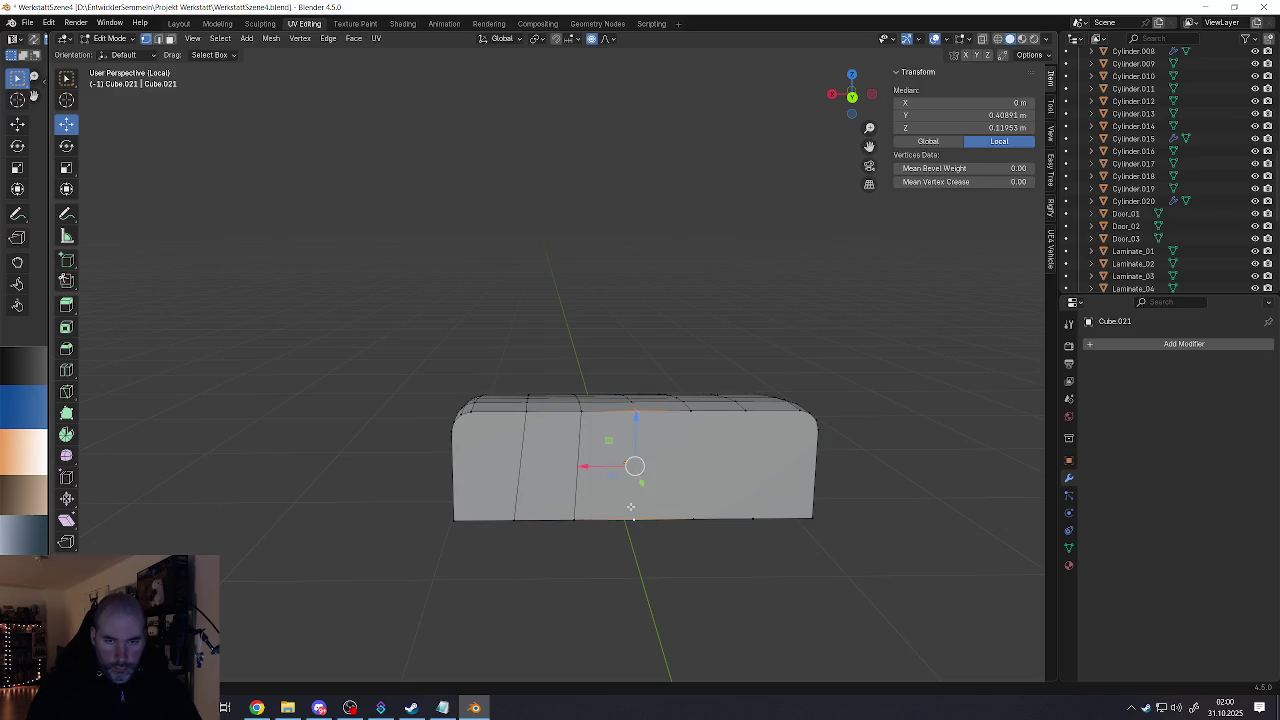
pyautogui.click(698, 437)
pyautogui.keyDown('shift'); pyautogui.click(693, 503); pyautogui.keyUp('shift')
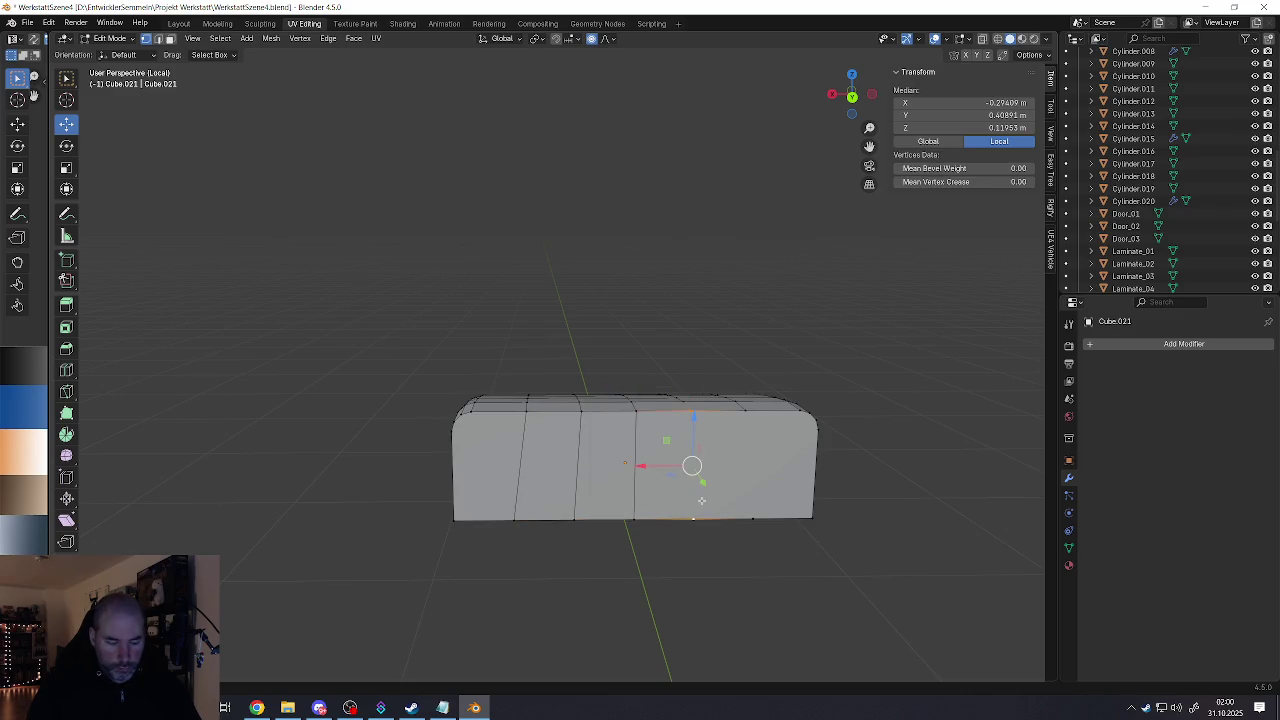
pyautogui.click(742, 445)
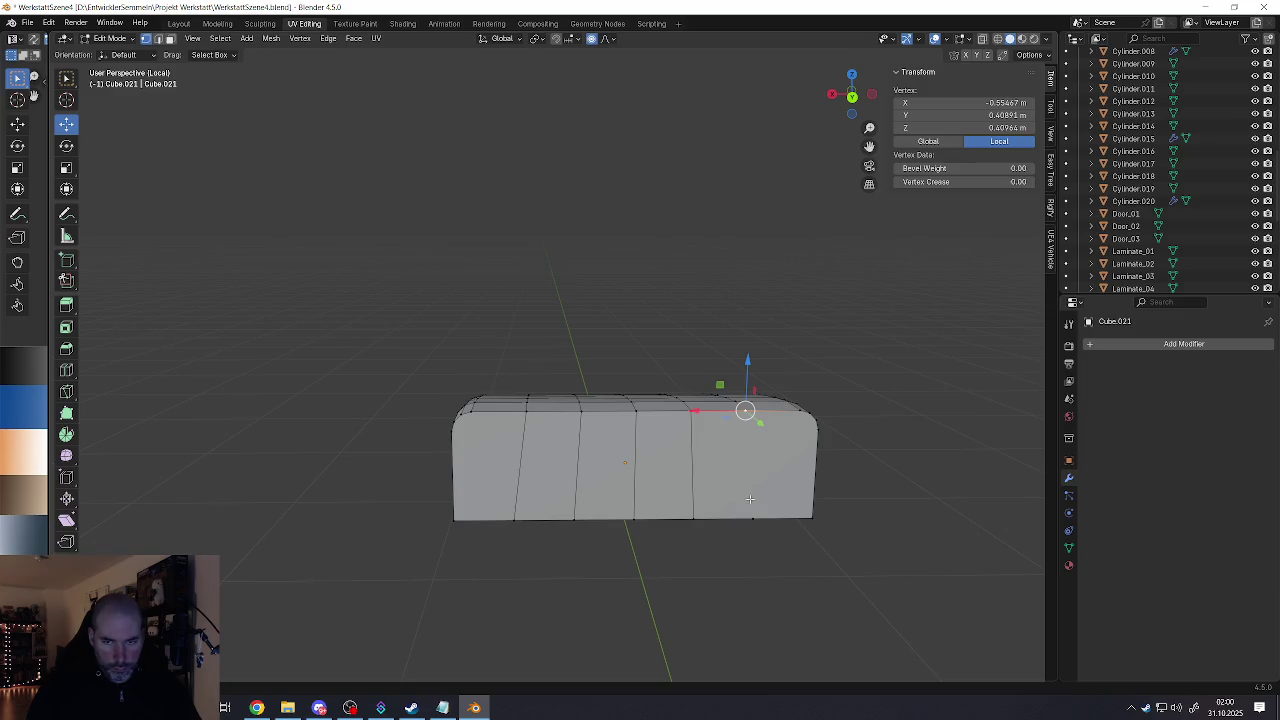
pyautogui.keyDown('shift'); pyautogui.click(752, 514); pyautogui.keyUp('shift')
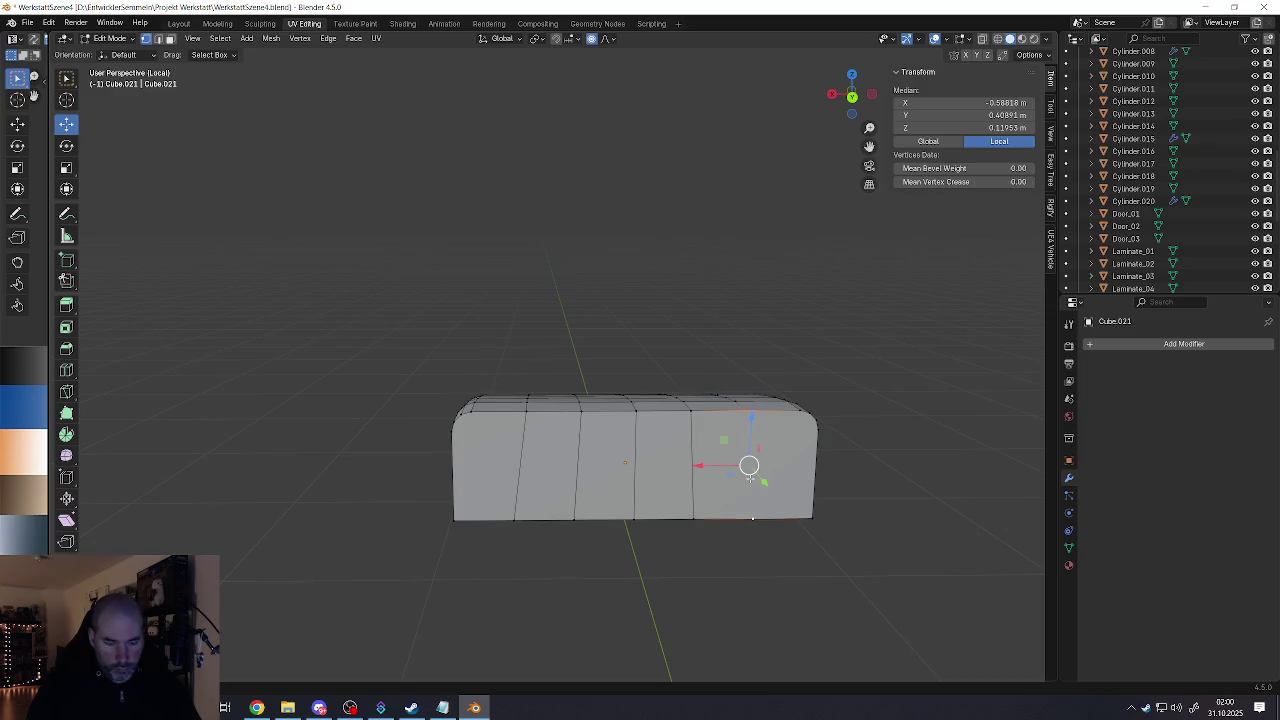
pyautogui.press('2')
pyautogui.keyDown('alt'); pyautogui.click(535, 460); pyautogui.keyUp('alt')
# Step: Straighten the leftmost vertical edge loop by scaling it flat on X
pyautogui.press('s')
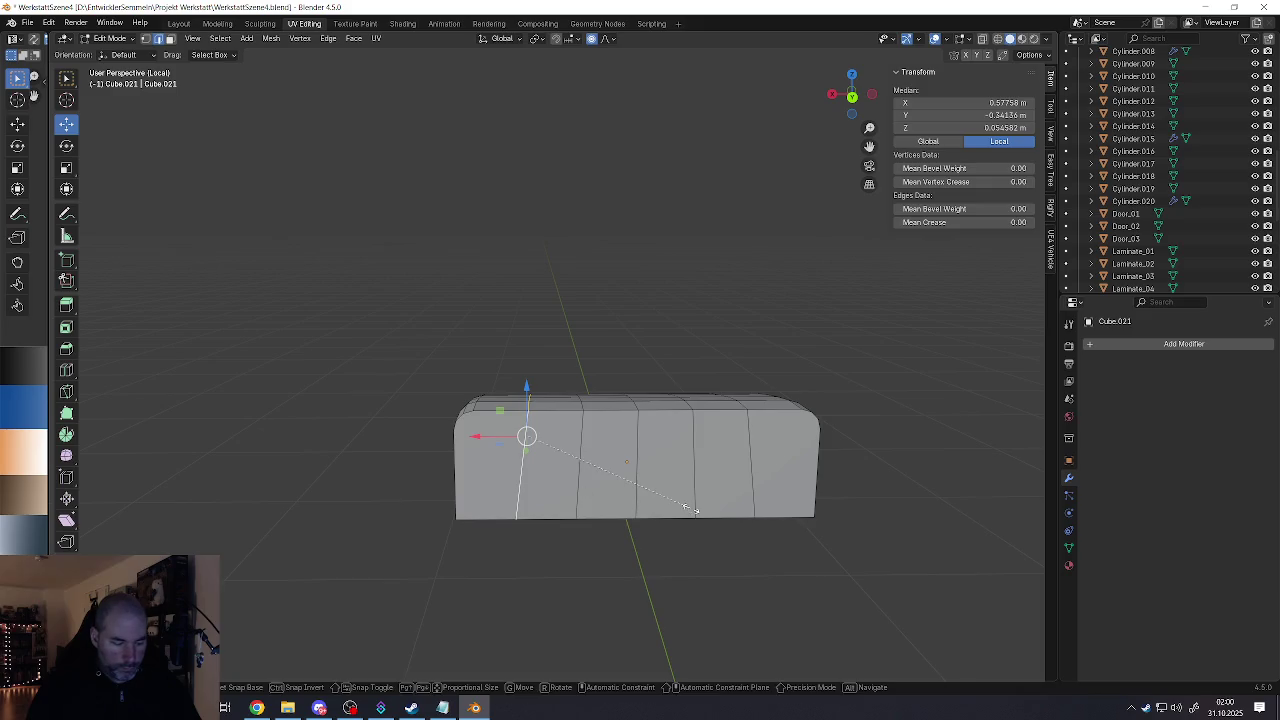
pyautogui.rightClick(579, 451)
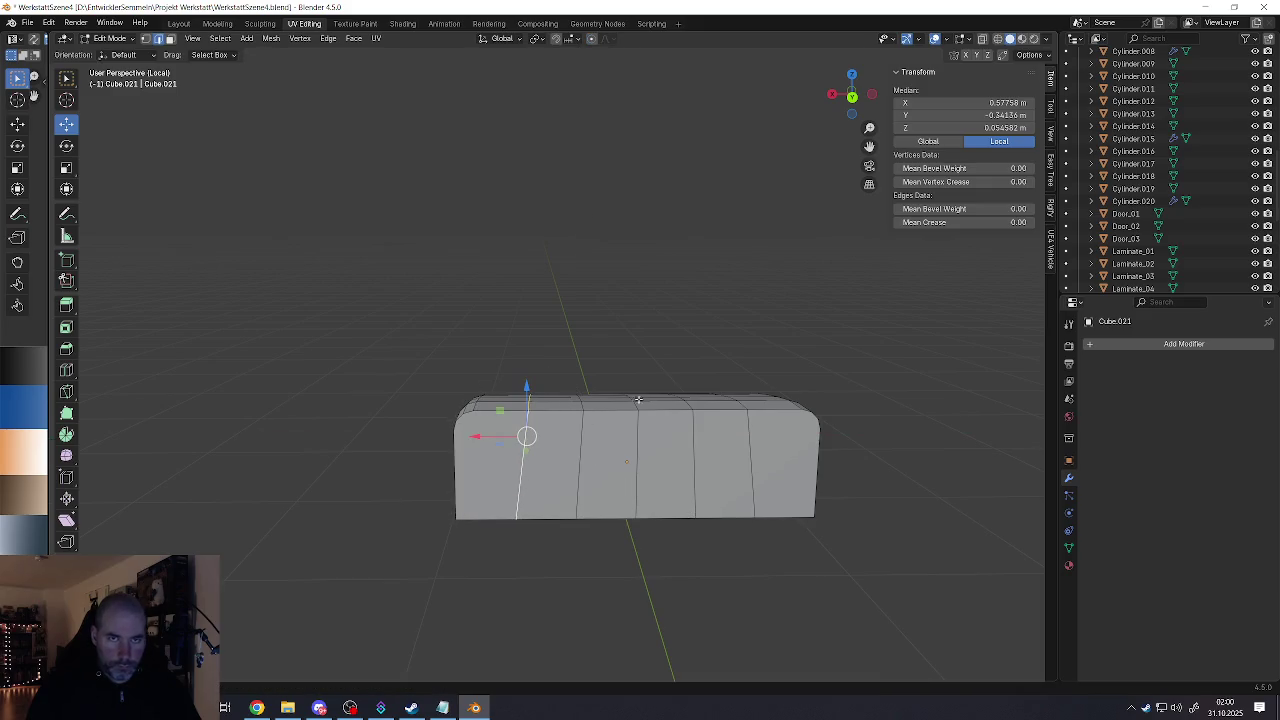
pyautogui.press('s')
pyautogui.press('x')
pyautogui.click(520, 430)
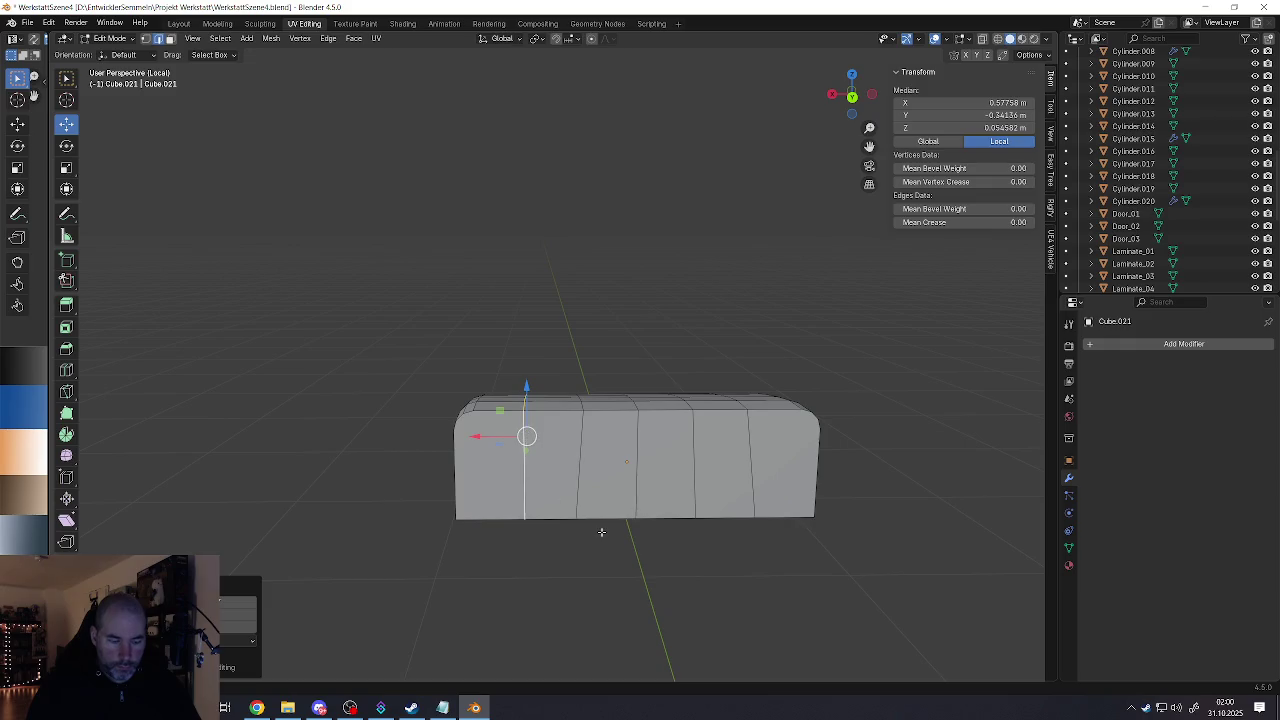
pyautogui.press('s')
pyautogui.press('x')
pyautogui.click(538, 456)
# Step: Straighten the next vertical loop on X and shift the centre loop along X
pyautogui.keyDown('alt'); pyautogui.click(581, 477); pyautogui.keyUp('alt')
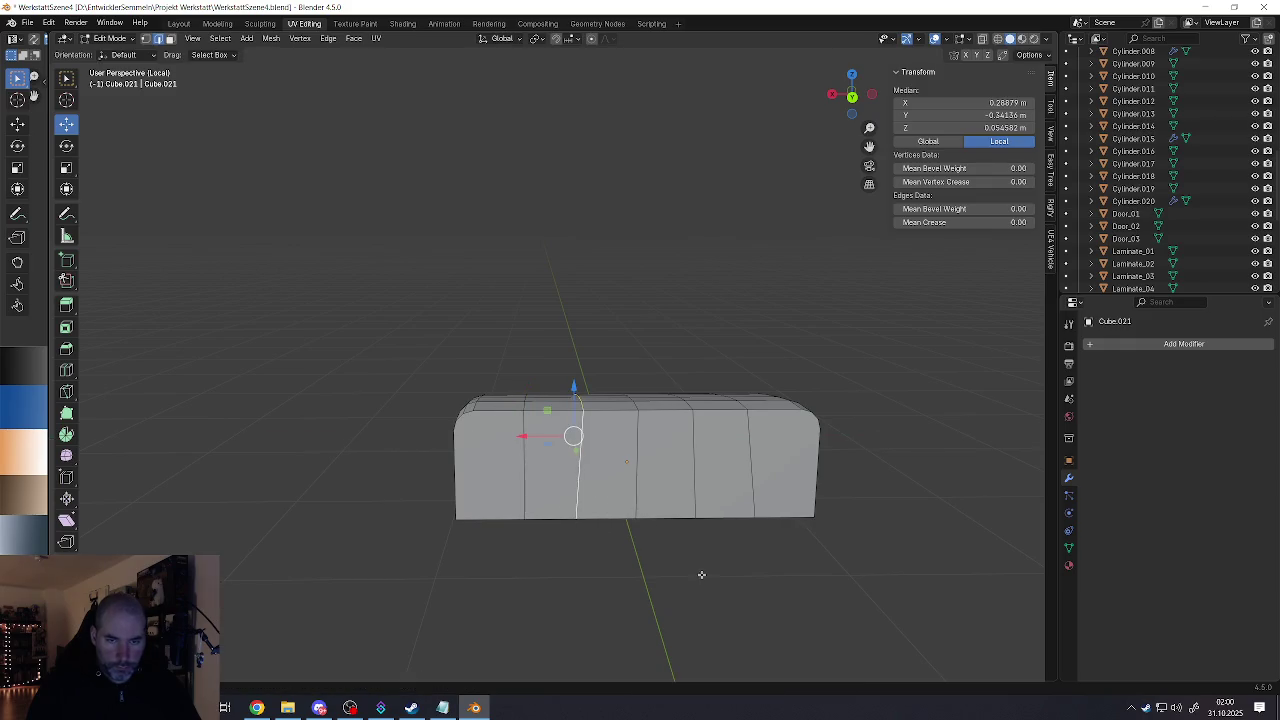
pyautogui.press('s')
pyautogui.press('x')
pyautogui.click(591, 456)
pyautogui.press('s')
pyautogui.press('x')
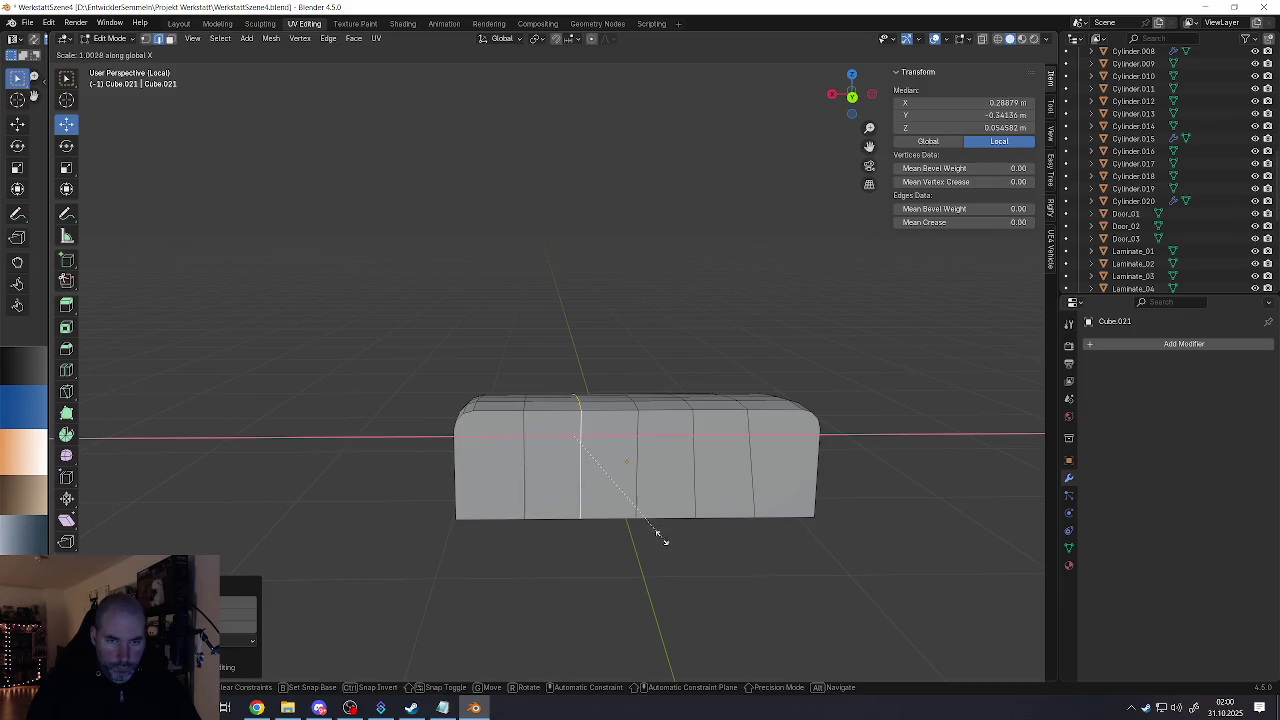
pyautogui.press('Escape')
pyautogui.press('g')
pyautogui.press('x')
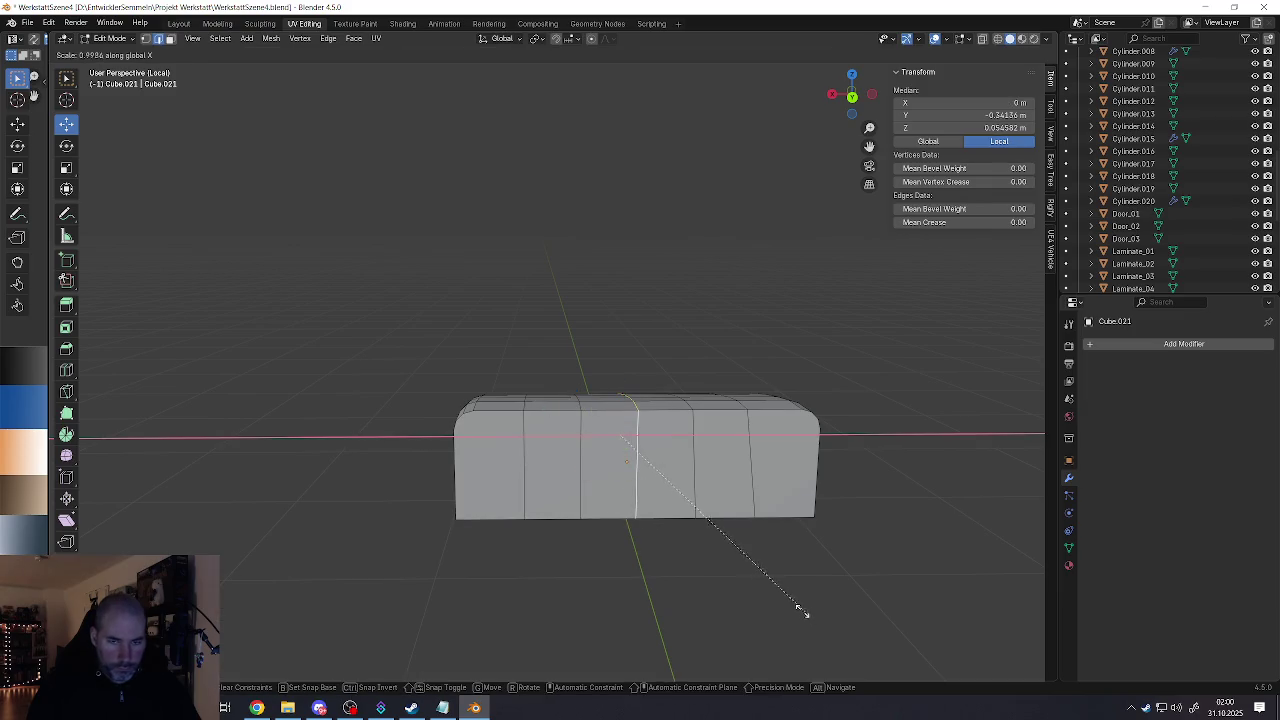
pyautogui.click(798, 608)
# Step: Retry transforming the edge loop, then undo a pinched scale
pyautogui.moveTo(748, 596); pyautogui.dragTo(600, 517, button='middle')
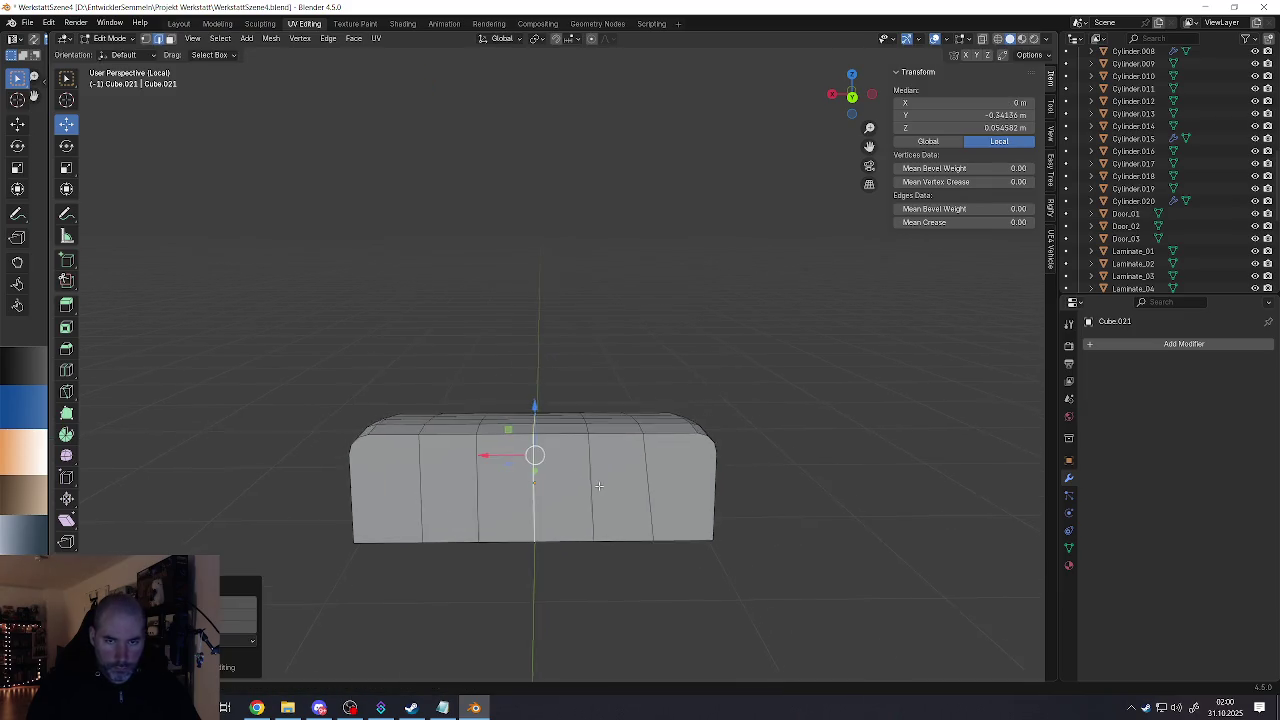
pyautogui.hotkey('ctrl', 'z')
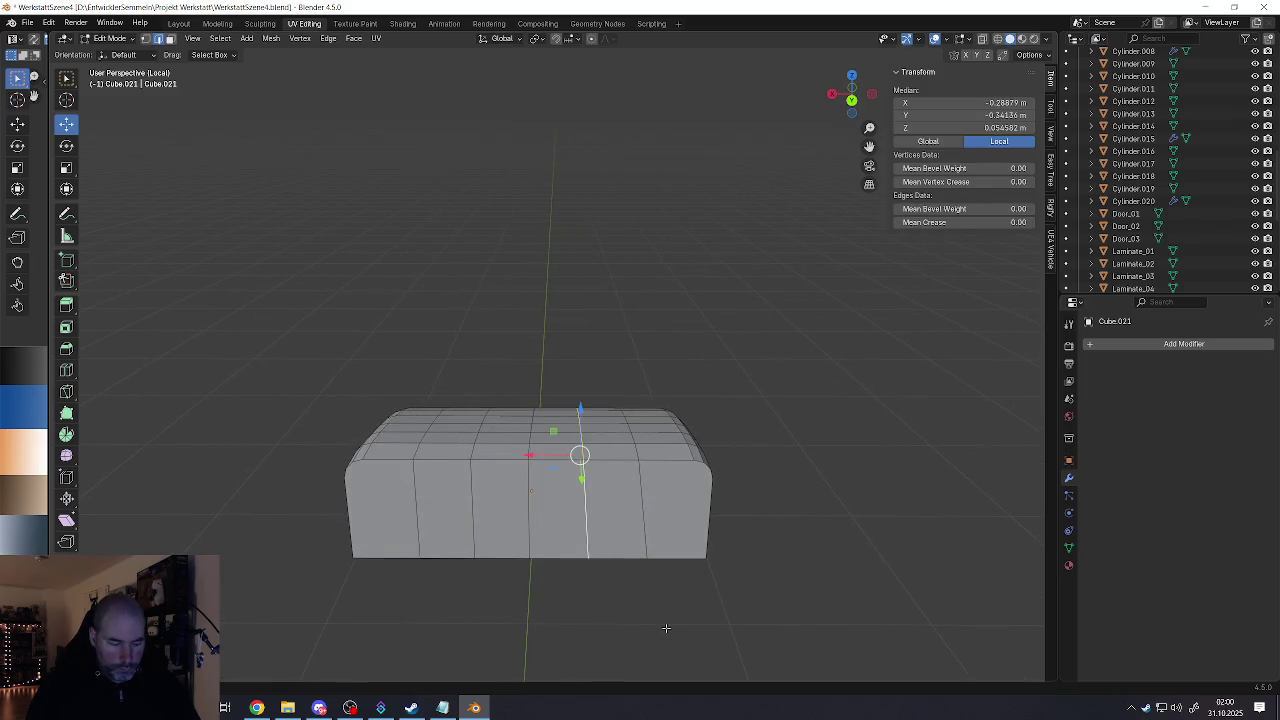
pyautogui.press('g')
pyautogui.press('x')
pyautogui.press('Escape')
pyautogui.press('g')
pyautogui.press('x')
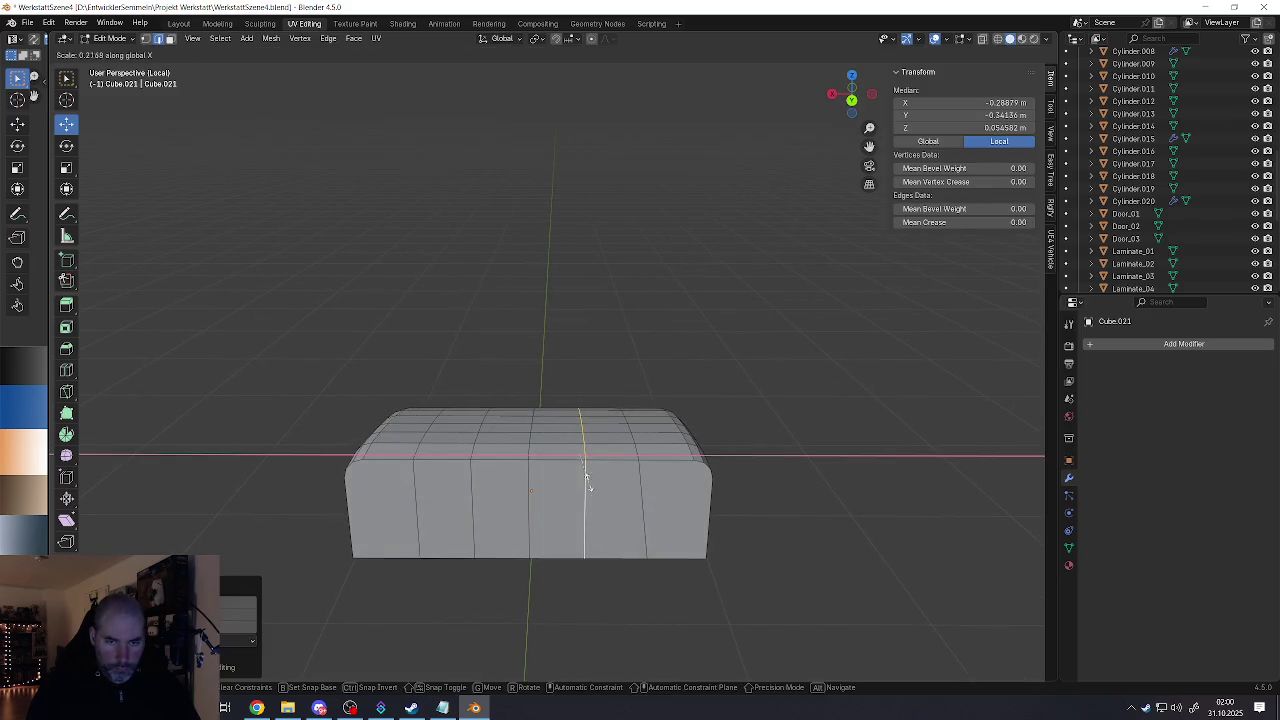
pyautogui.press('Escape')
pyautogui.press('s')
pyautogui.click(584, 490)
pyautogui.hotkey('ctrl', 'z')
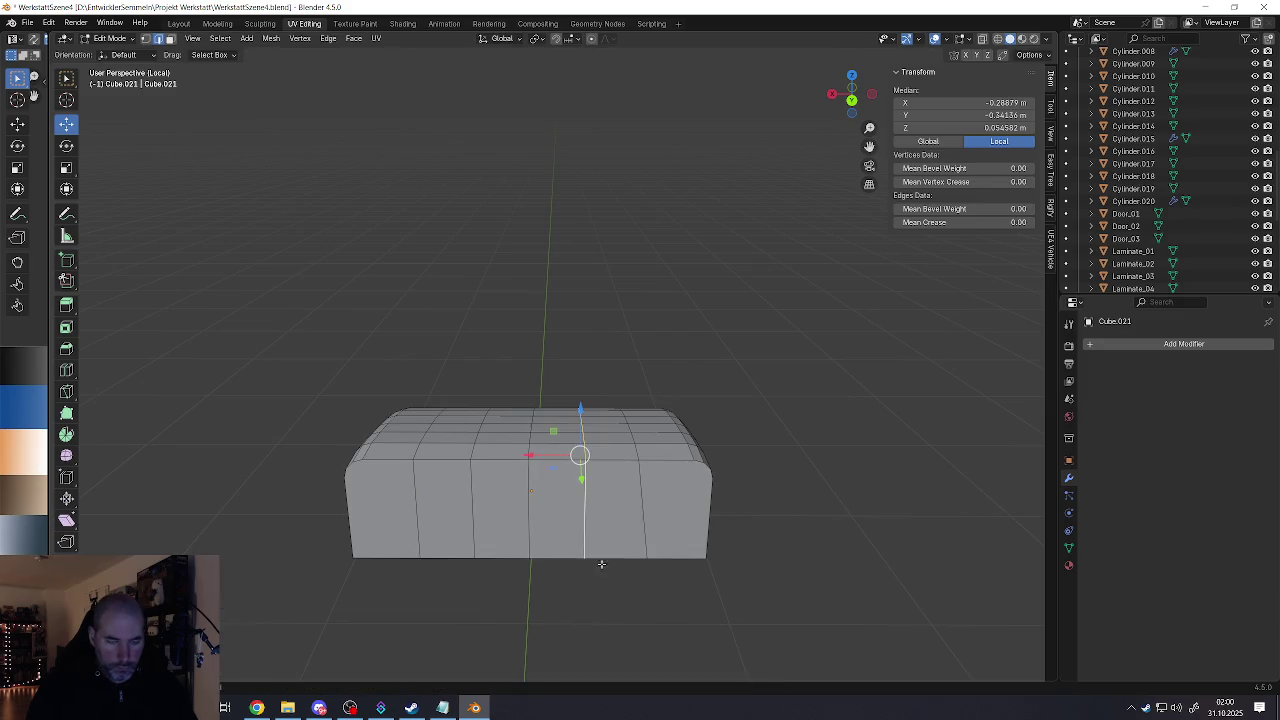
# Step: Re-straighten the loop on X and move it to median X −0.57758 m
pyautogui.press('s')
pyautogui.press('x')
pyautogui.click(617, 598)
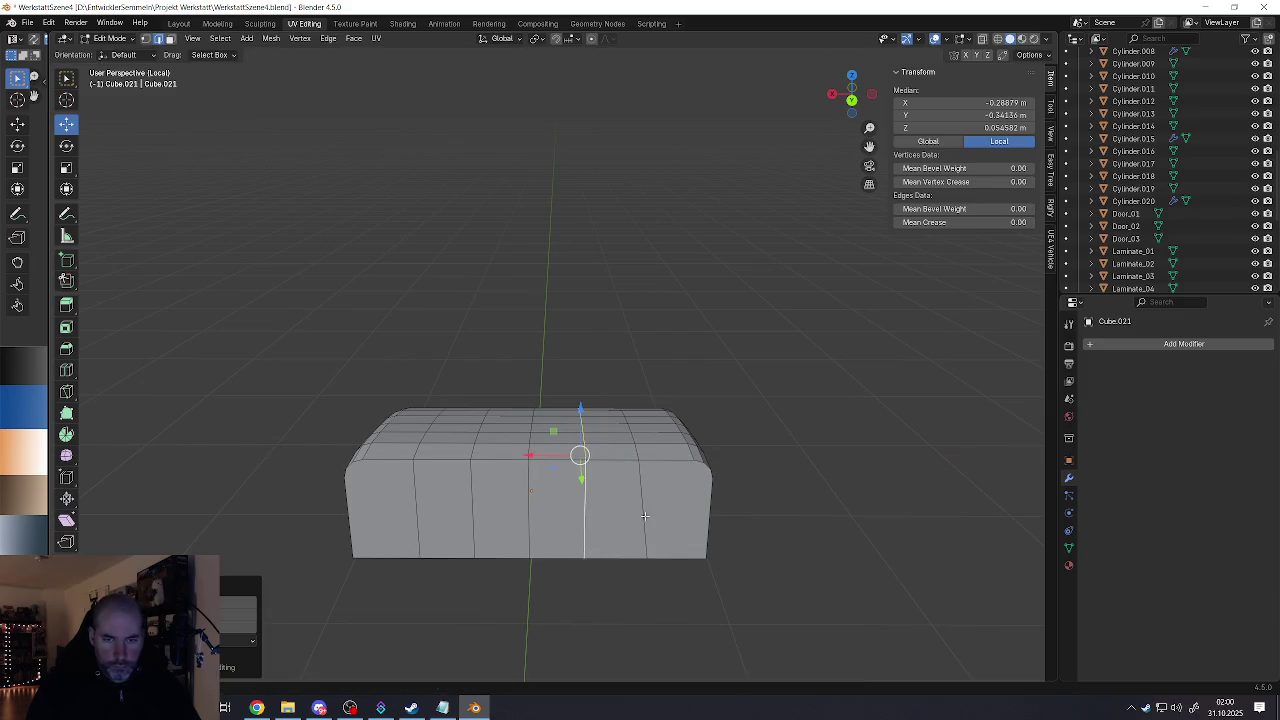
pyautogui.press('g')
pyautogui.press('x')
pyautogui.click(676, 628)
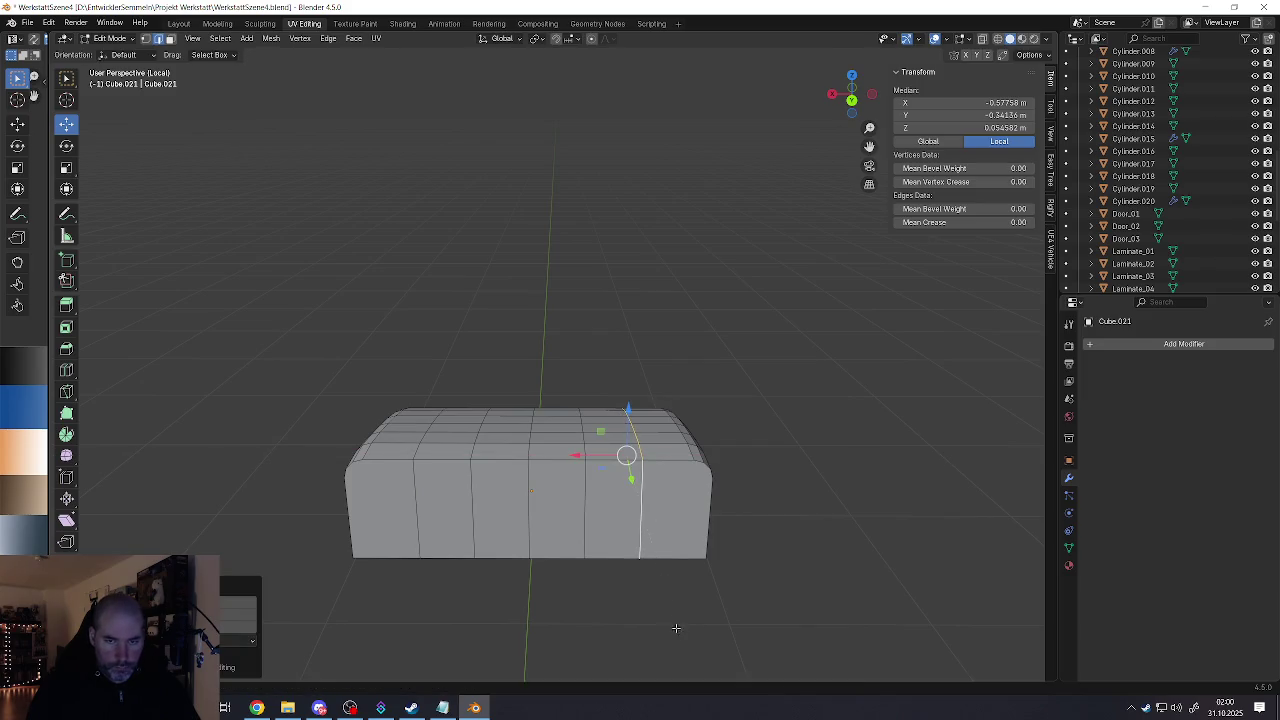
pyautogui.press('g')
pyautogui.press('x')
pyautogui.press('Escape')
pyautogui.moveTo(676, 628)
pyautogui.mouseDown(button='middle')
pyautogui.moveTo(704, 524)
pyautogui.moveTo(632, 497)
pyautogui.mouseUp(button='middle')
# Step: Zoom and orbit to the box's front-left corner and select two of its edges
pyautogui.scroll(3, 632, 497)
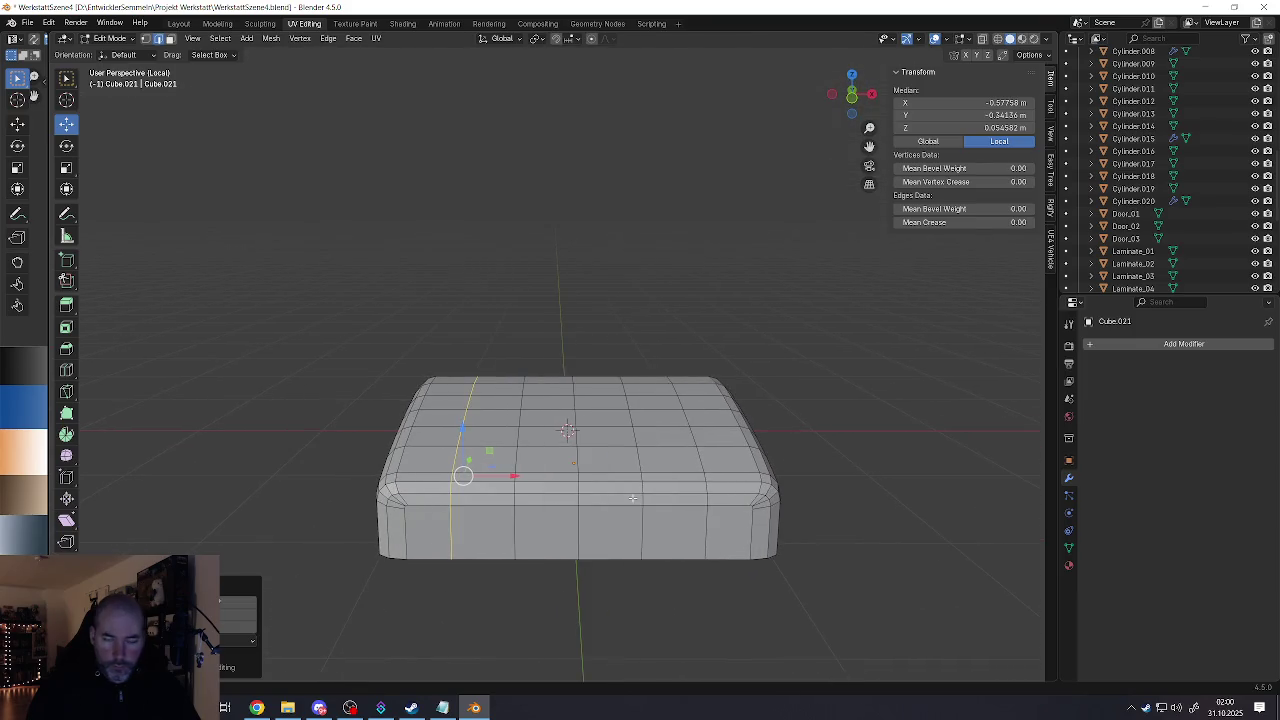
pyautogui.moveTo(646, 509); pyautogui.dragTo(468, 493, button='middle')
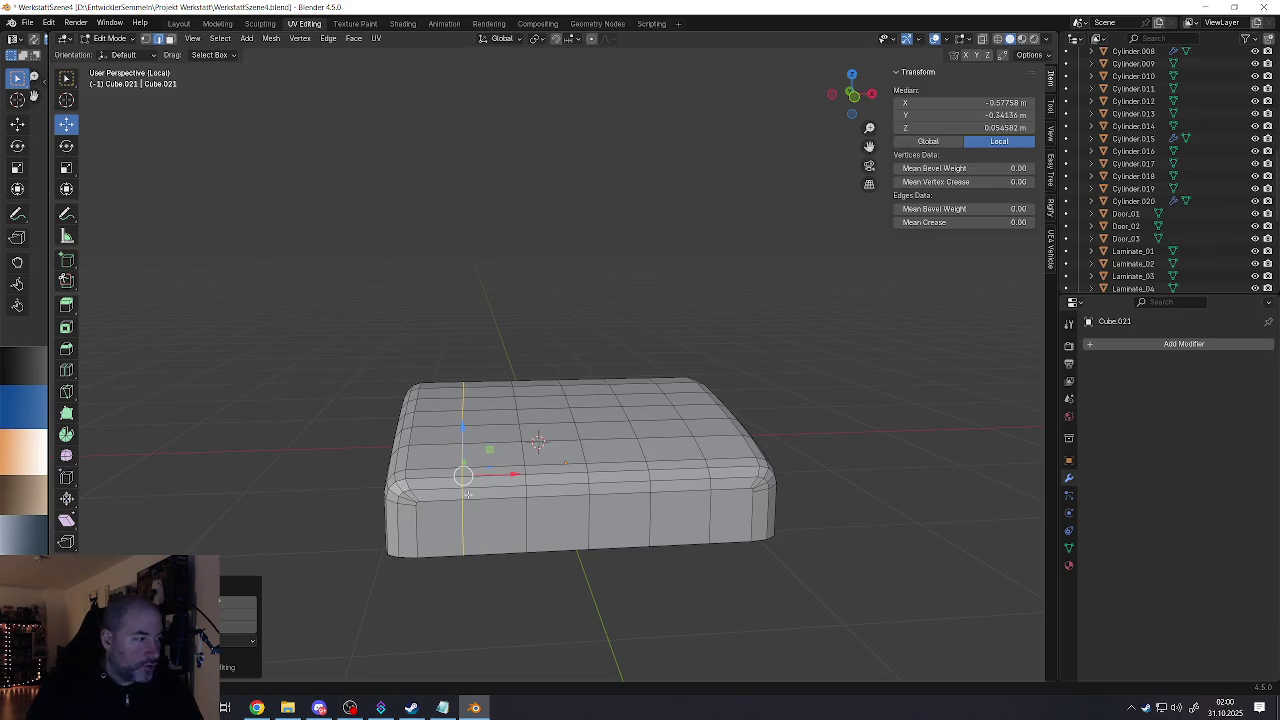
pyautogui.scroll(2, 440, 492)
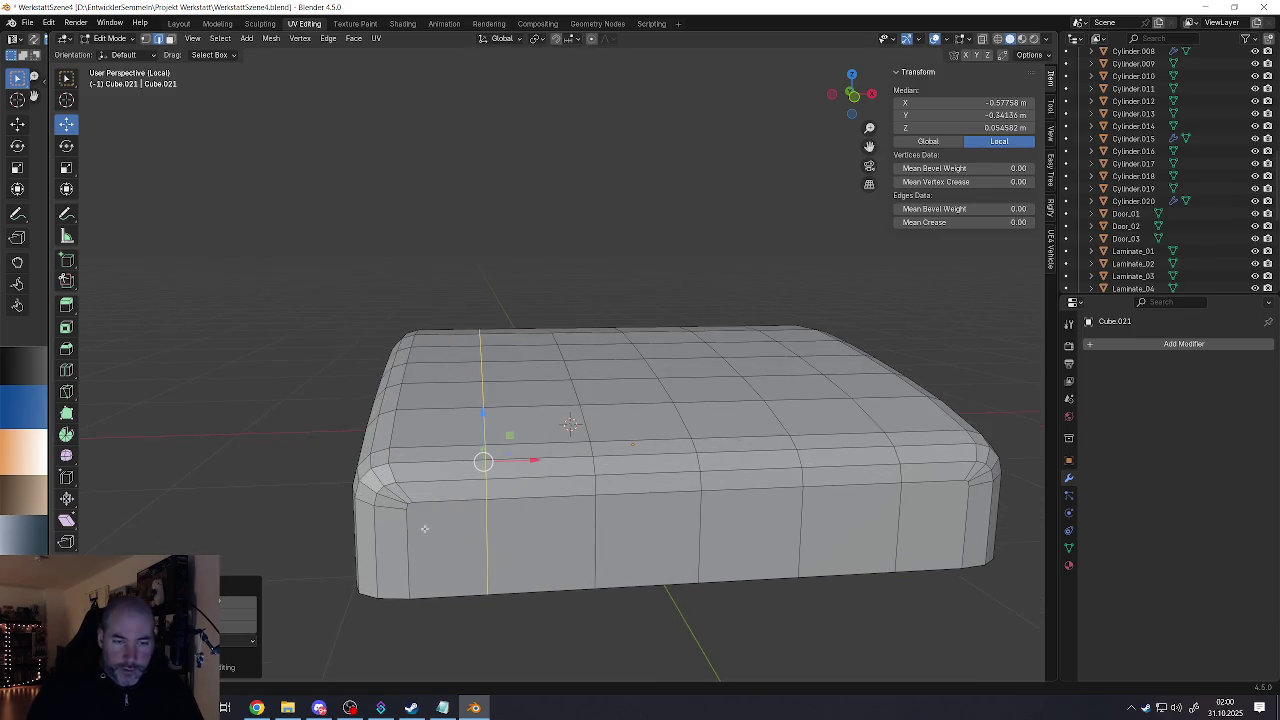
pyautogui.moveTo(424, 529)
pyautogui.mouseDown(button='middle')
pyautogui.moveTo(451, 476)
pyautogui.moveTo(500, 451)
pyautogui.mouseUp(button='middle')
pyautogui.scroll(1, 405, 423)
pyautogui.click(432, 458)
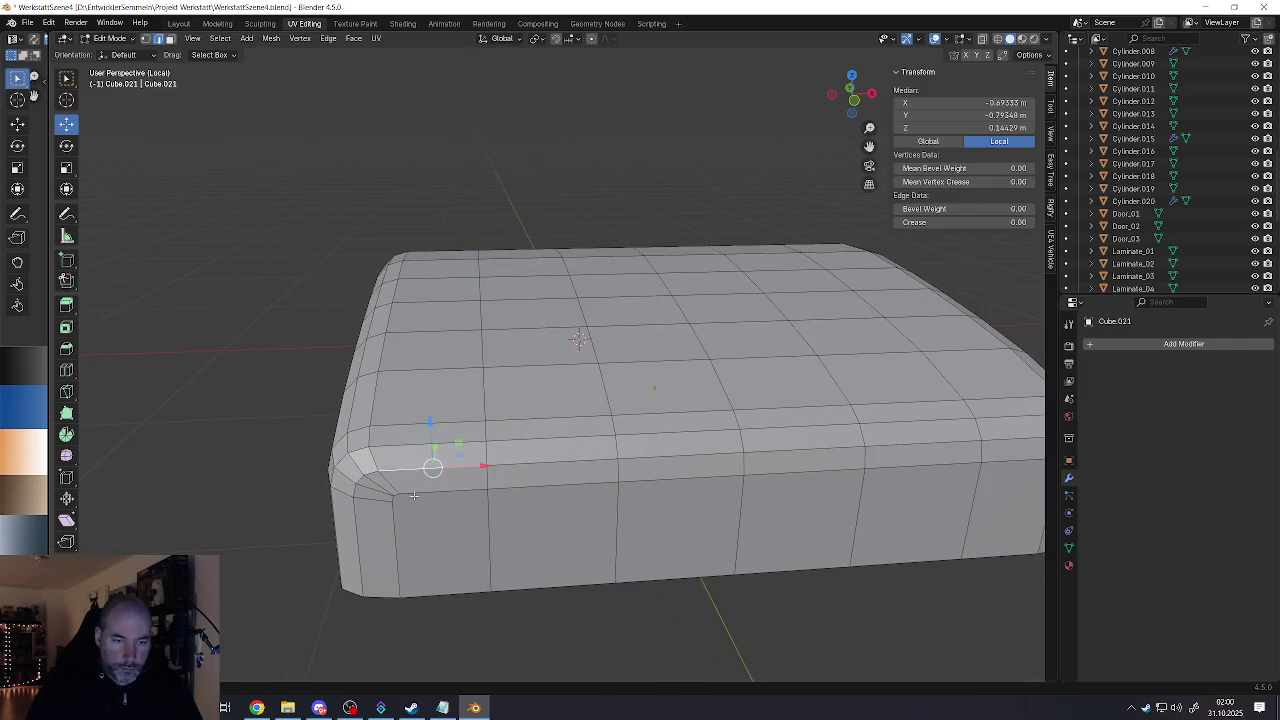
pyautogui.click(392, 494)
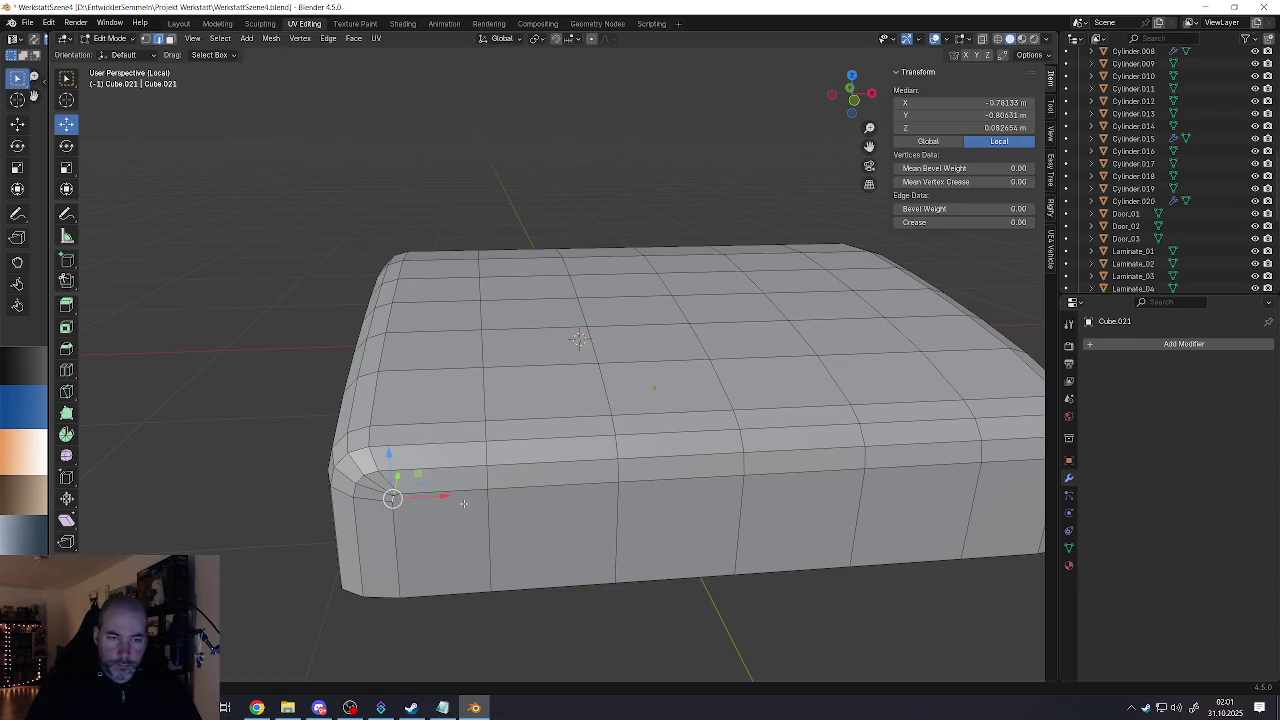
# Step: Extend the front-left corner edge selection, then switch over to the web browser
pyautogui.scroll(-2, 432, 465)
pyautogui.scroll(-1, 432, 465)
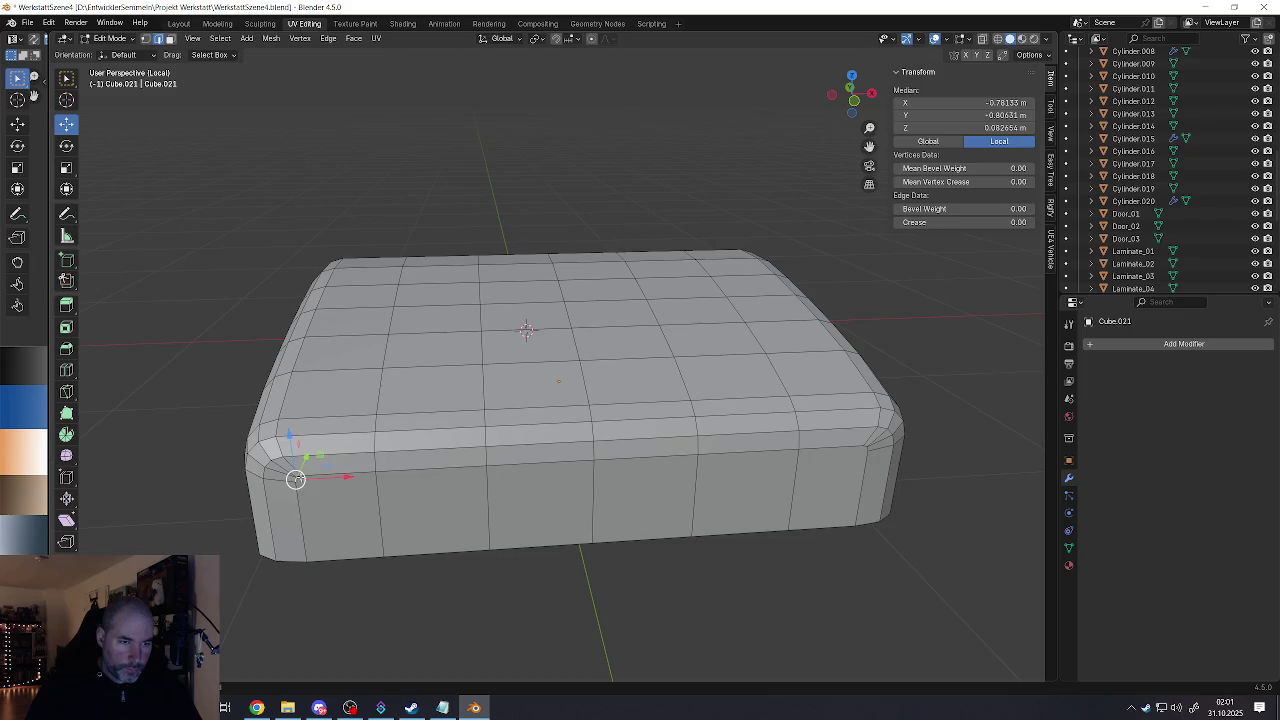
pyautogui.keyDown('shift'); pyautogui.click(300, 476); pyautogui.keyUp('shift')
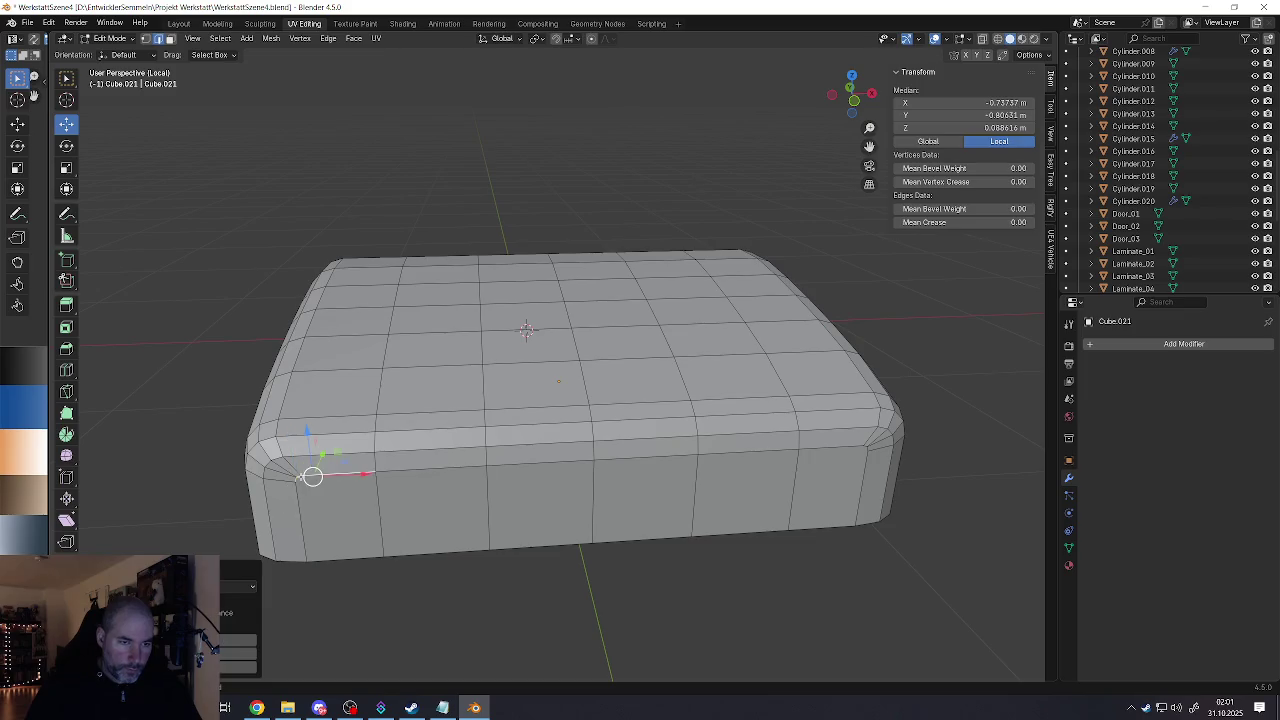
pyautogui.keyDown('shift'); pyautogui.click(300, 476); pyautogui.keyUp('shift')
pyautogui.scroll(2, 300, 476)
pyautogui.hotkey('alt', 'Tab')
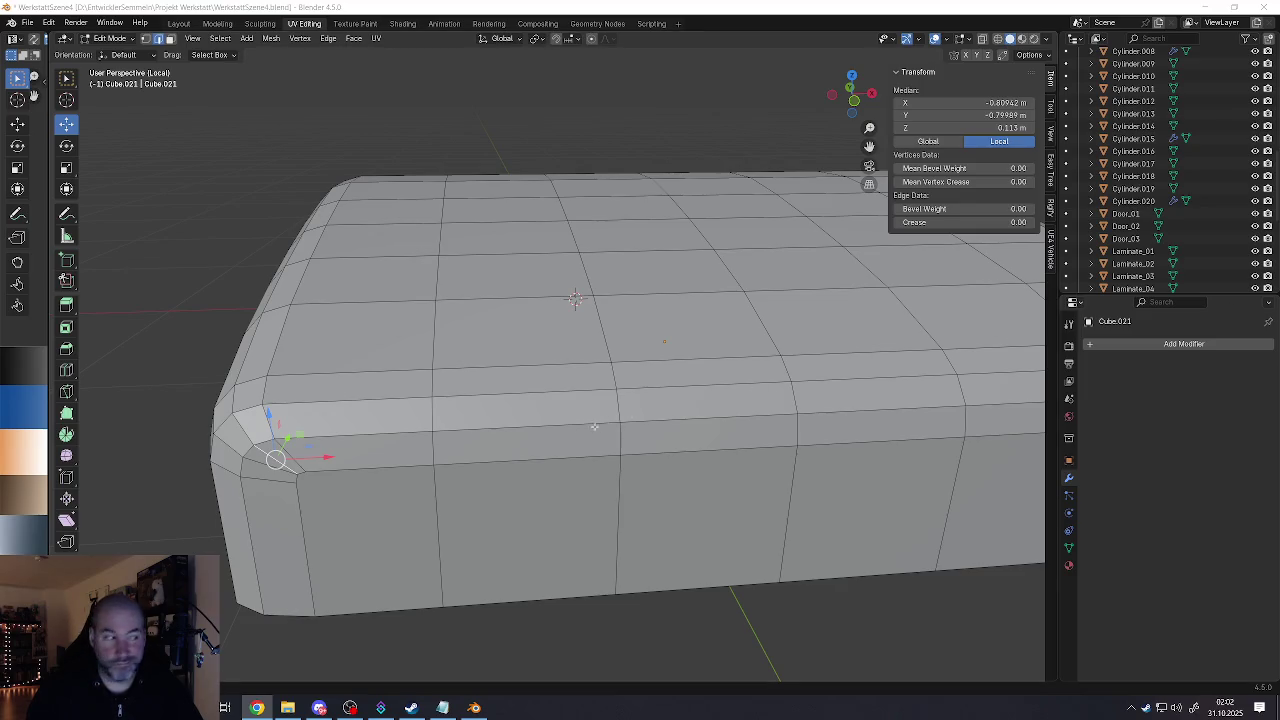
# Step: Select the front-left and front-right corner vertices and frame them in view
pyautogui.scroll(-4, 517, 457)
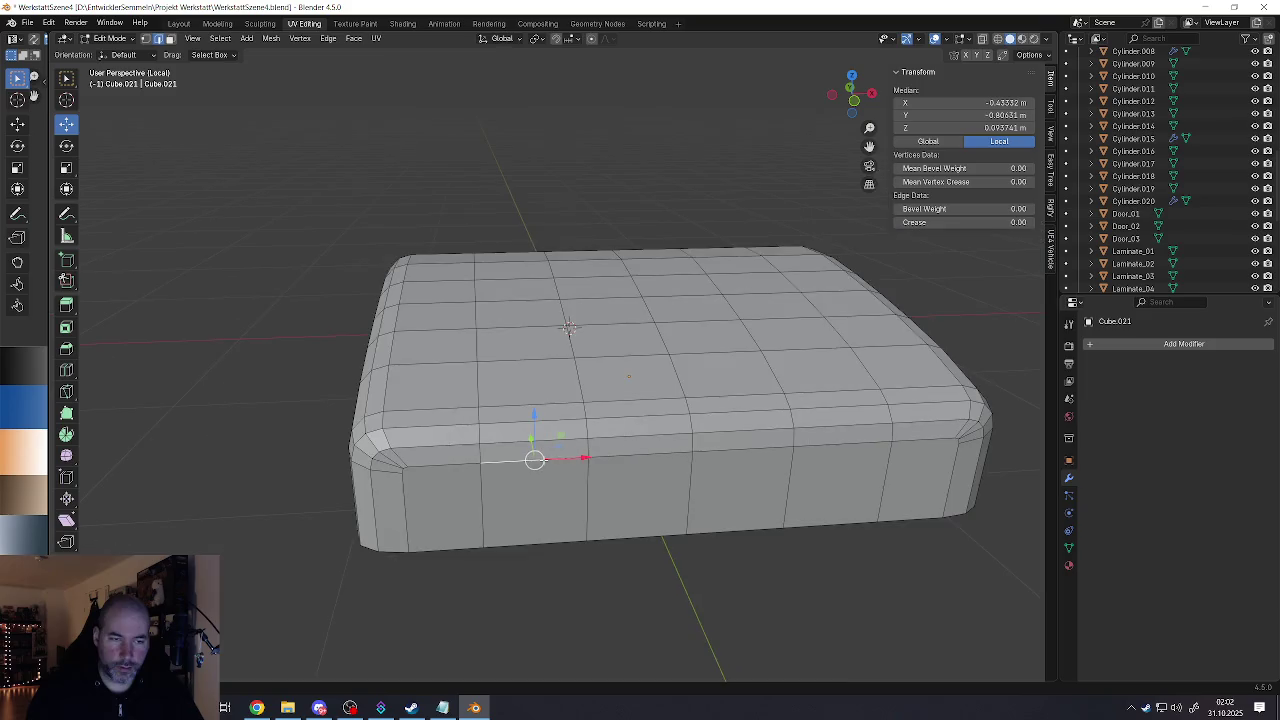
pyautogui.moveTo(517, 457); pyautogui.dragTo(497, 437, button='middle')
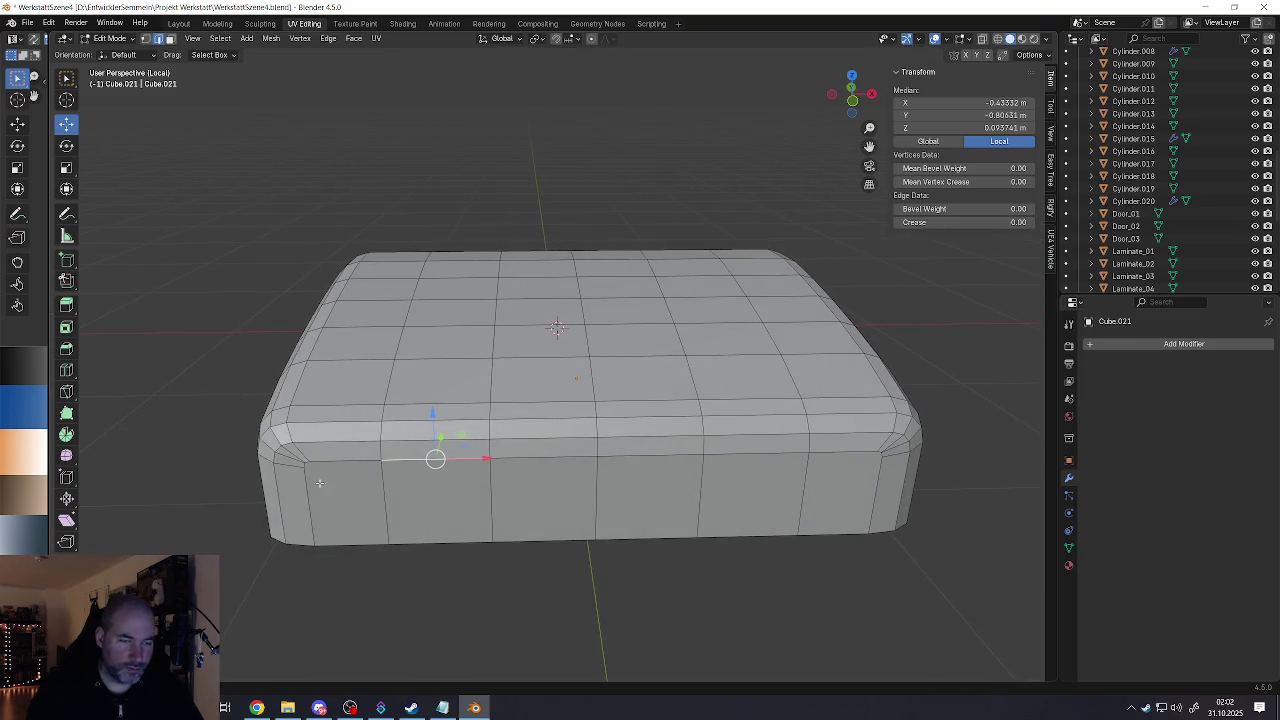
pyautogui.click(292, 458)
pyautogui.keyDown('shift'); pyautogui.click(290, 457); pyautogui.keyUp('shift')
pyautogui.keyDown('shift'); pyautogui.click(290, 457); pyautogui.keyUp('shift')
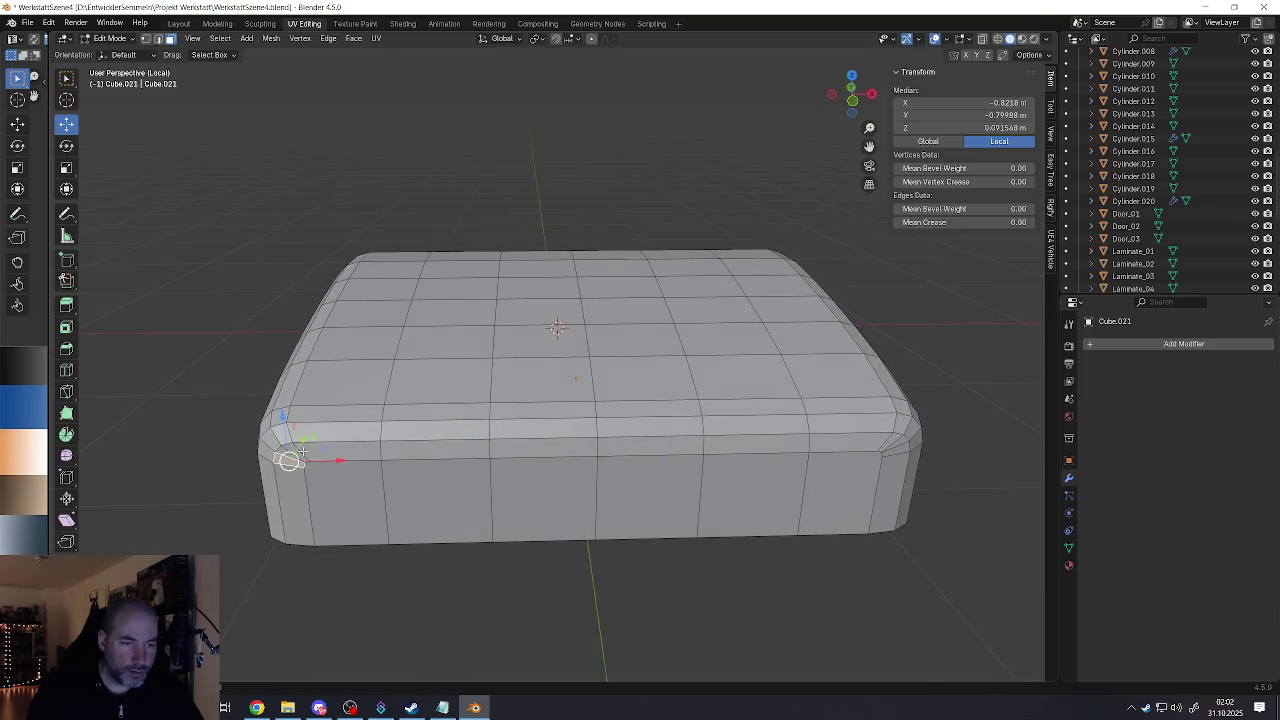
pyautogui.keyDown('ctrl'); pyautogui.click(294, 455); pyautogui.keyUp('ctrl')
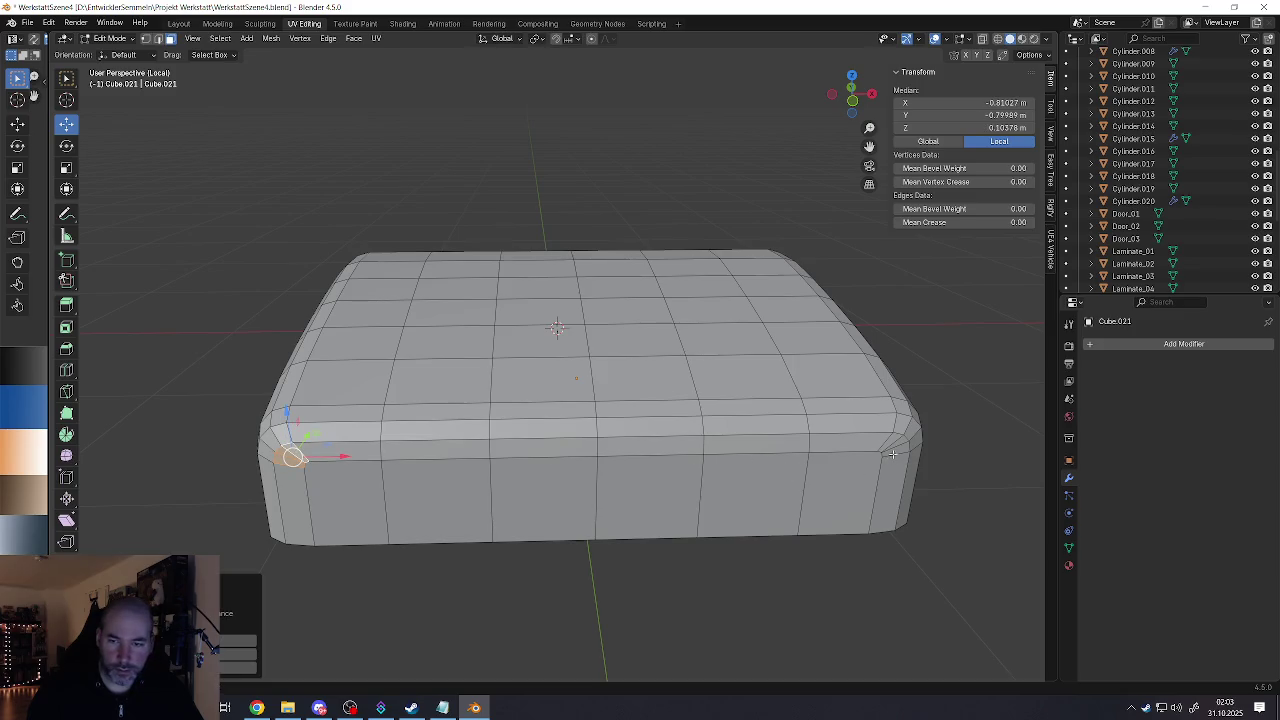
pyautogui.keyDown('shift'); pyautogui.click(893, 453); pyautogui.keyUp('shift')
pyautogui.press('KP_Decimal')
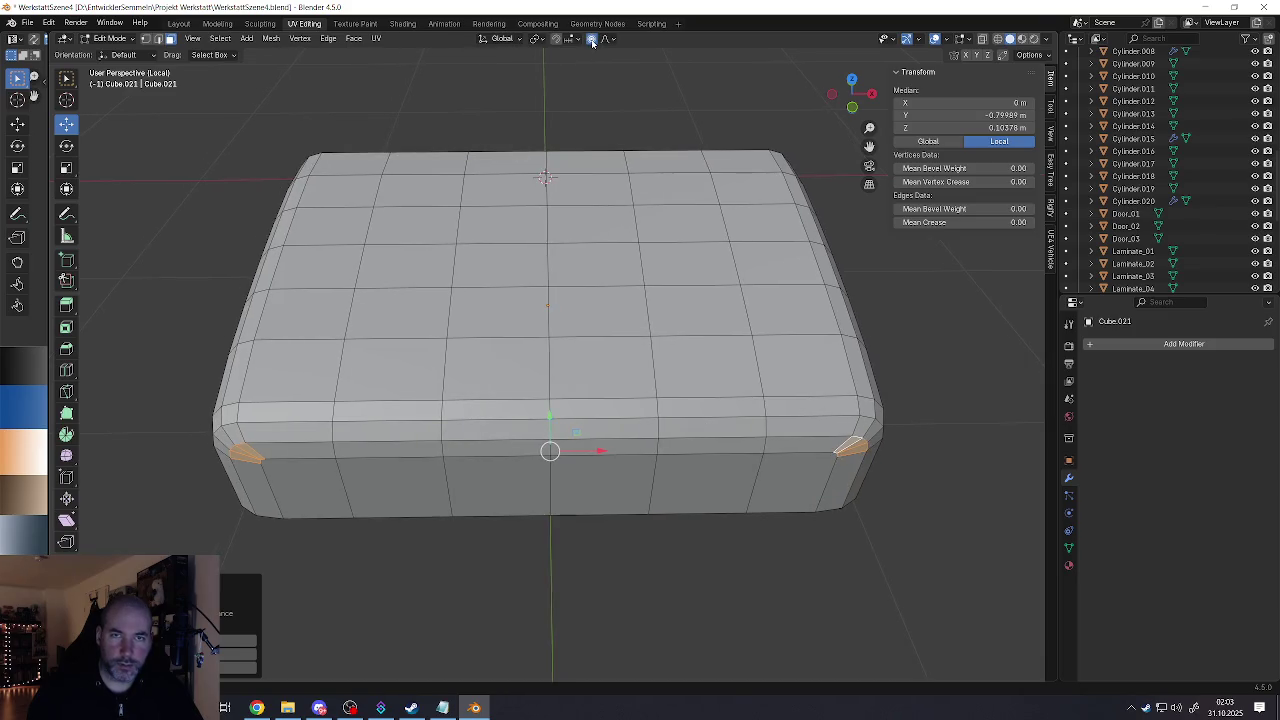
# Step: Scale the front corners inward on X to 0.893 with Sharp proportional falloff
pyautogui.click(66, 167)
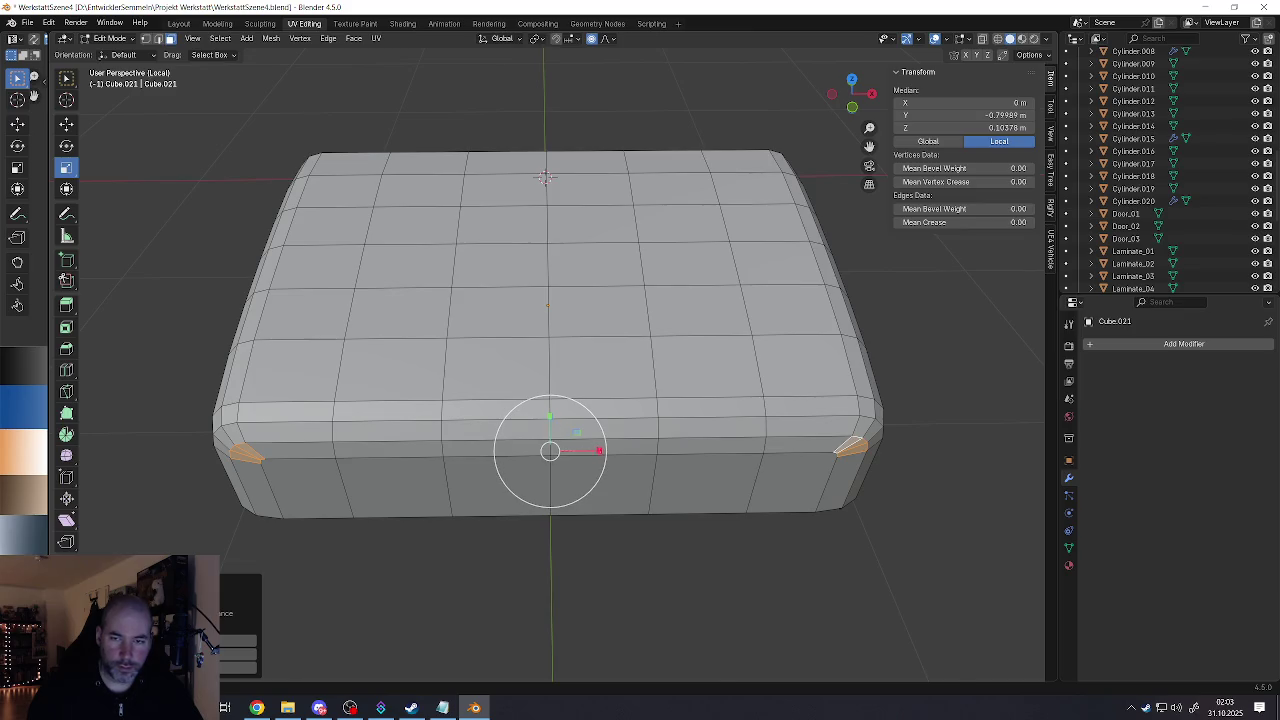
pyautogui.moveTo(599, 451); pyautogui.dragTo(591, 452)
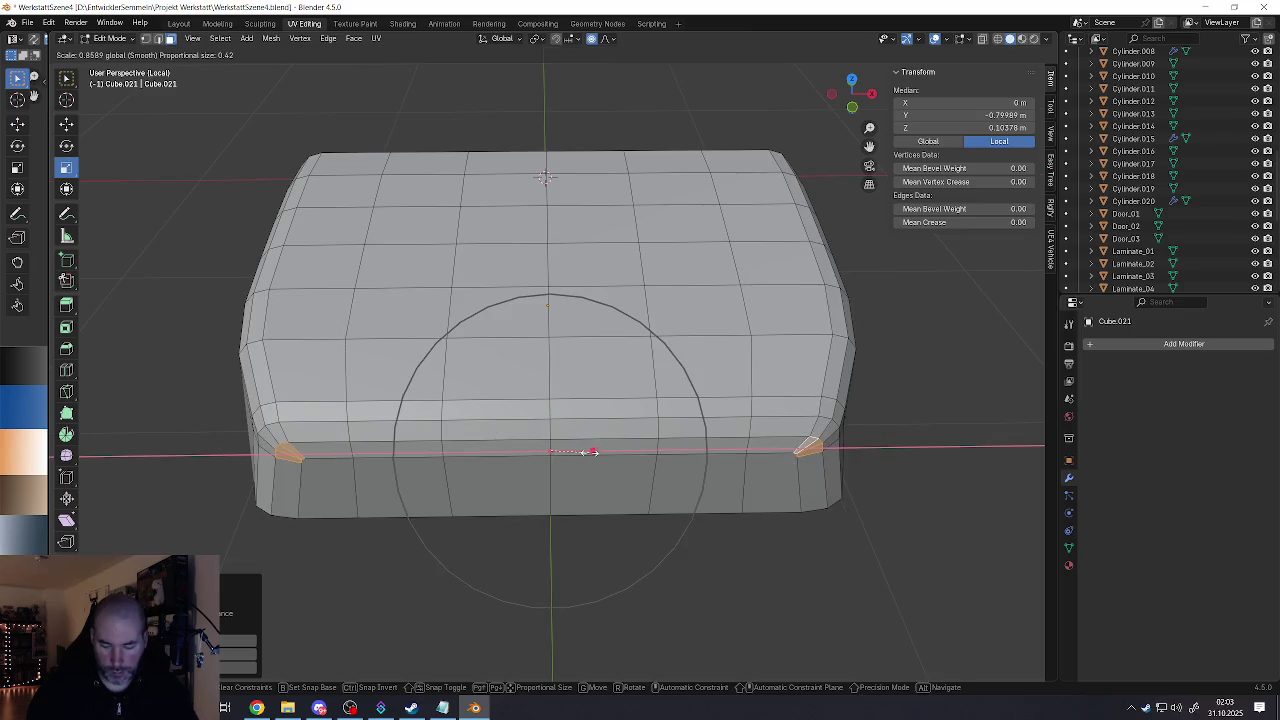
pyautogui.scroll(-4, 591, 452)
pyautogui.moveTo(591, 452); pyautogui.dragTo(577, 452)
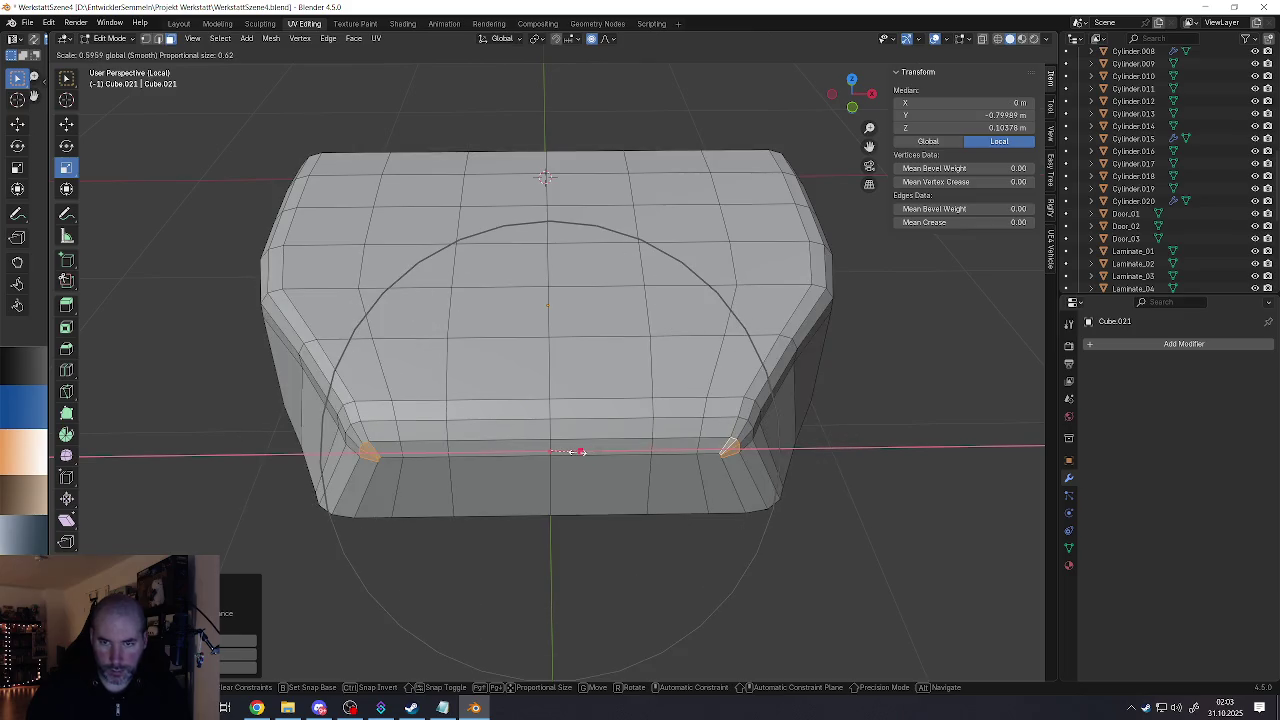
pyautogui.rightClick(577, 452)
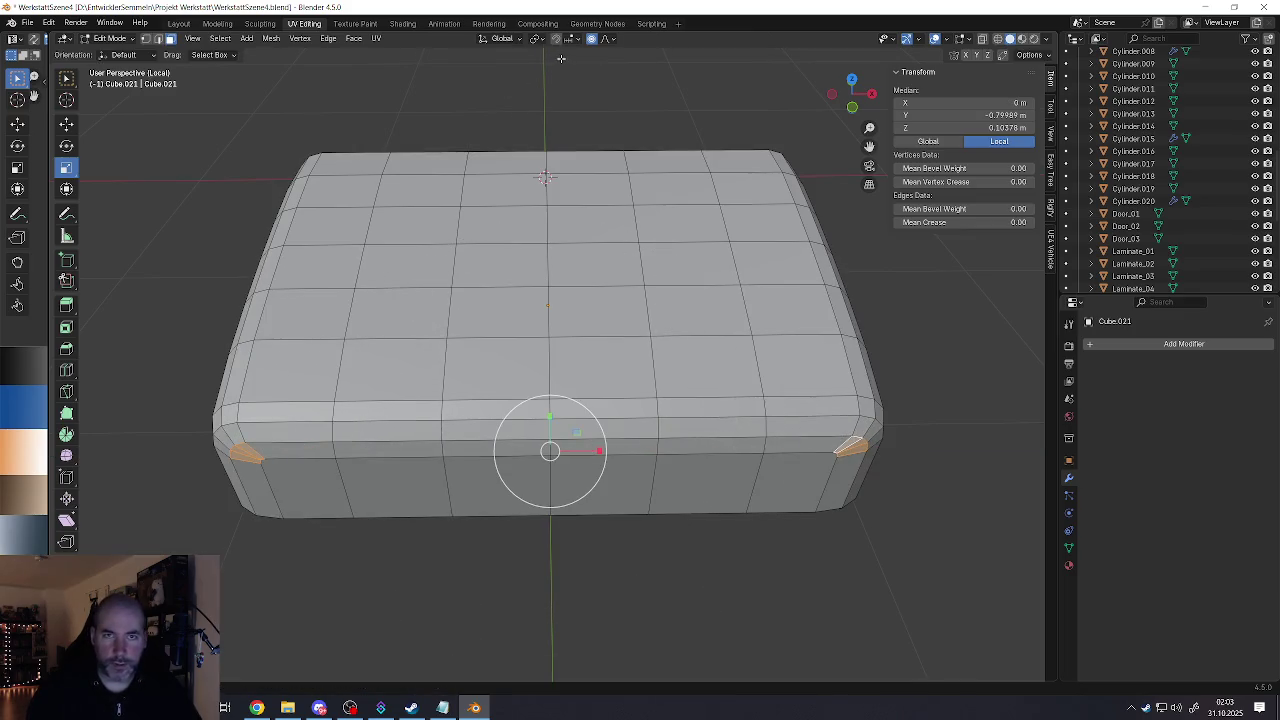
pyautogui.click(604, 38)
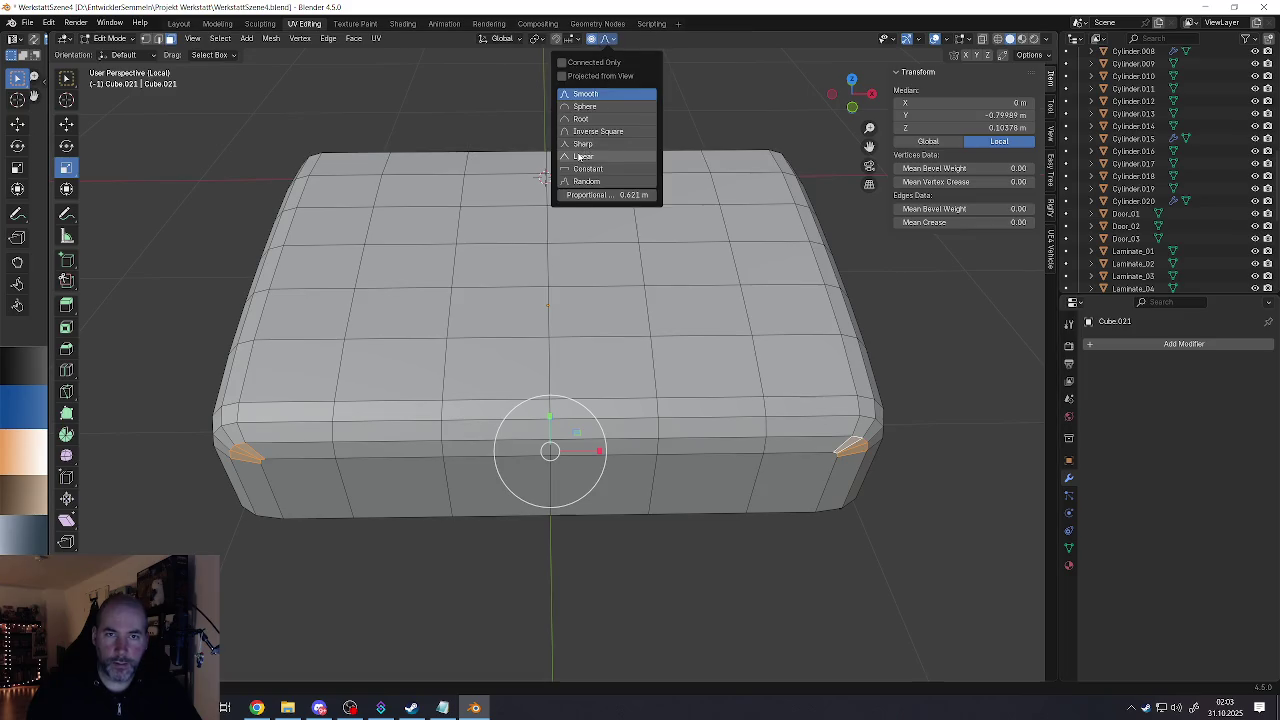
pyautogui.click(595, 141)
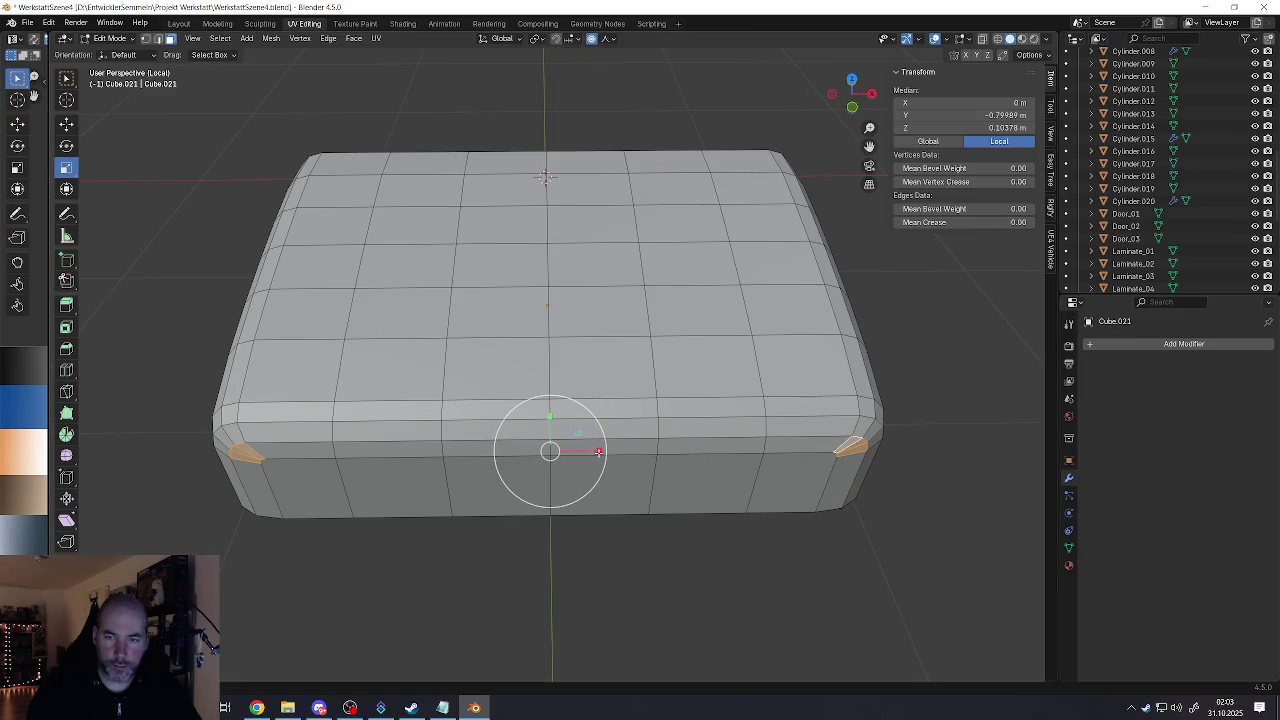
pyautogui.moveTo(598, 451); pyautogui.dragTo(590, 452)
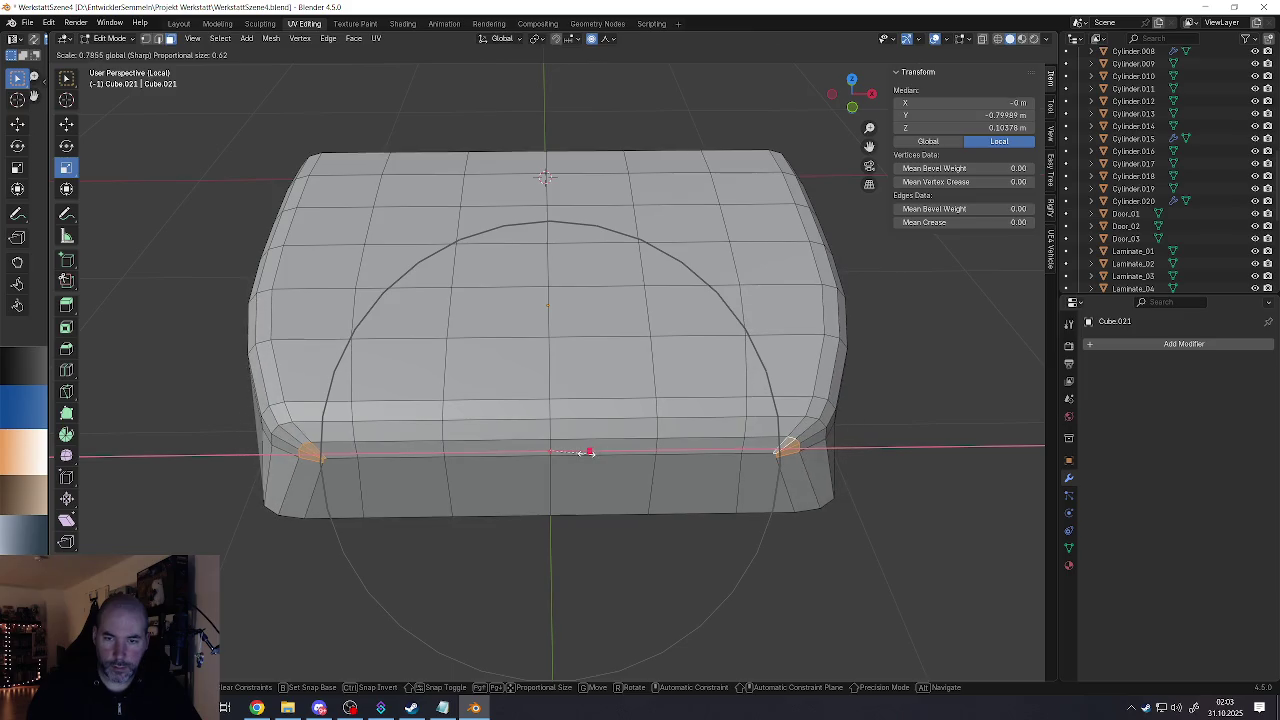
pyautogui.moveTo(590, 452); pyautogui.dragTo(594, 449)
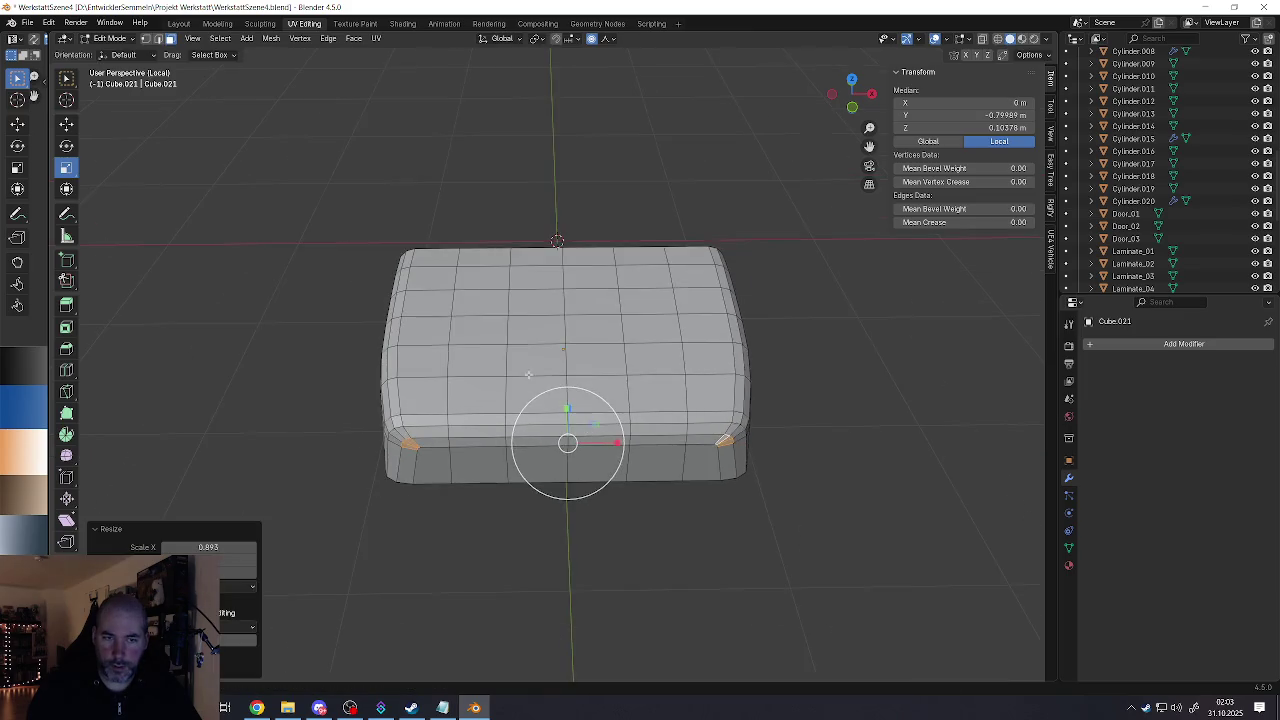
# Step: Narrow the two lower front faces along X to 0.921
pyautogui.moveTo(594, 449)
pyautogui.mouseDown(button='middle')
pyautogui.moveTo(561, 416)
pyautogui.moveTo(561, 275)
pyautogui.mouseUp(button='middle')
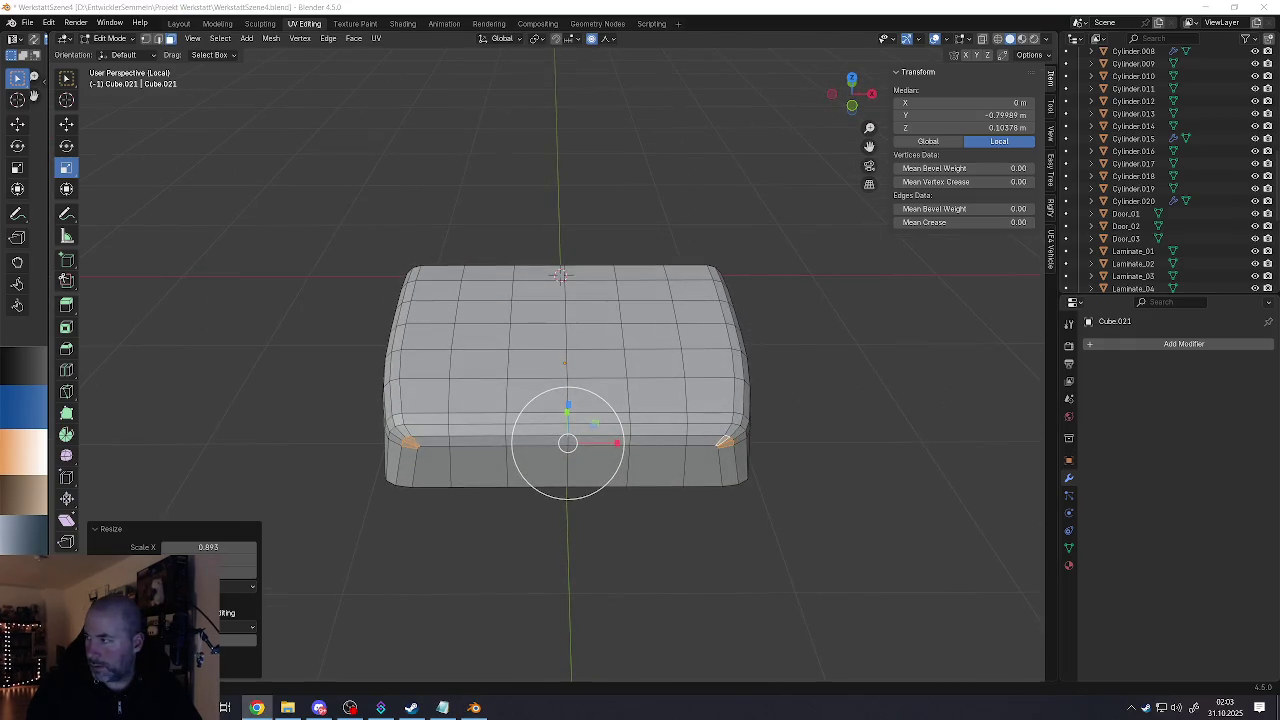
pyautogui.moveTo(757, 360)
pyautogui.mouseDown(button='middle')
pyautogui.moveTo(703, 311)
pyautogui.moveTo(755, 316)
pyautogui.moveTo(750, 295)
pyautogui.mouseUp(button='middle')
pyautogui.click(736, 408)
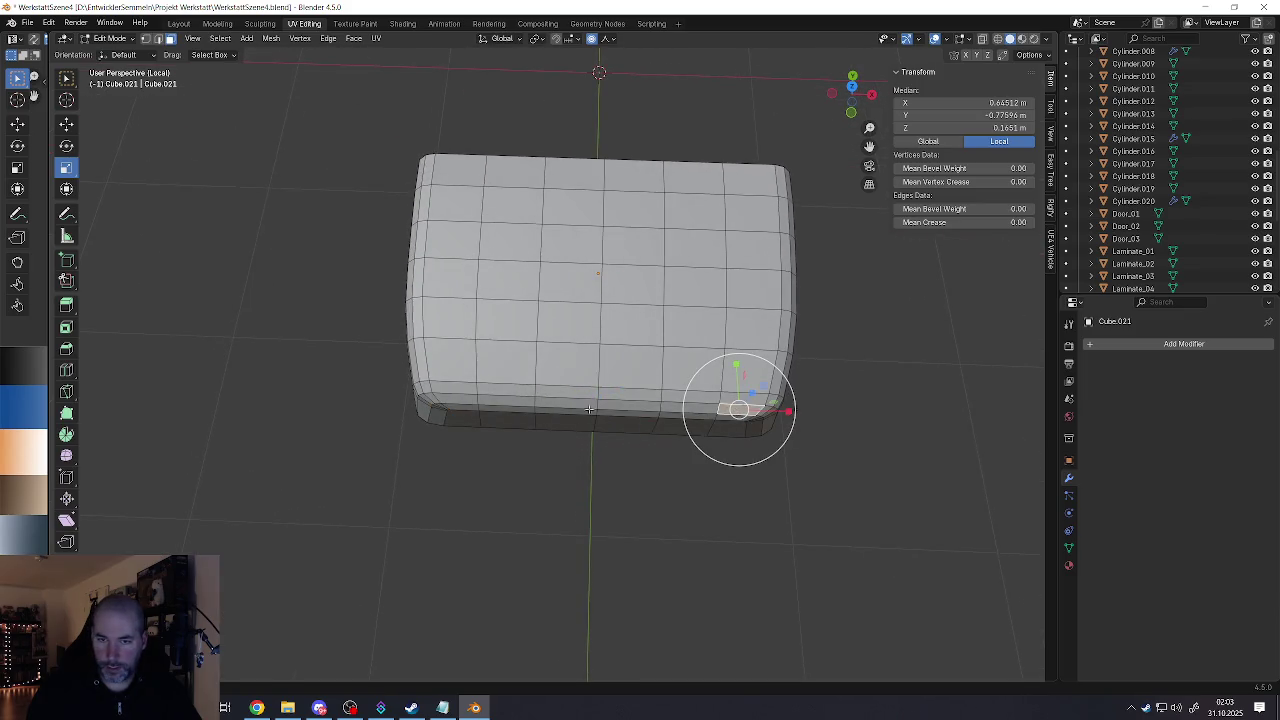
pyautogui.keyDown('shift'); pyautogui.click(479, 402); pyautogui.keyUp('shift')
pyautogui.moveTo(479, 402); pyautogui.dragTo(605, 397, button='middle')
pyautogui.press('s')
pyautogui.press('x')
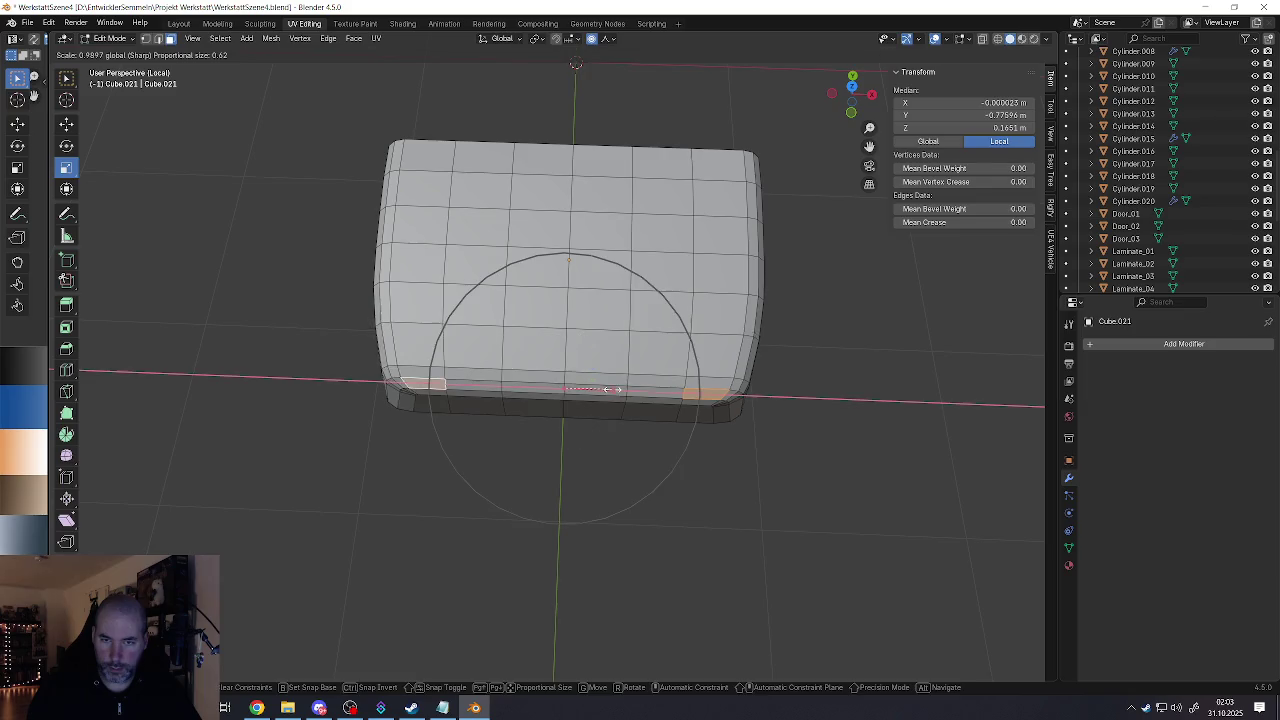
pyautogui.click(610, 390)
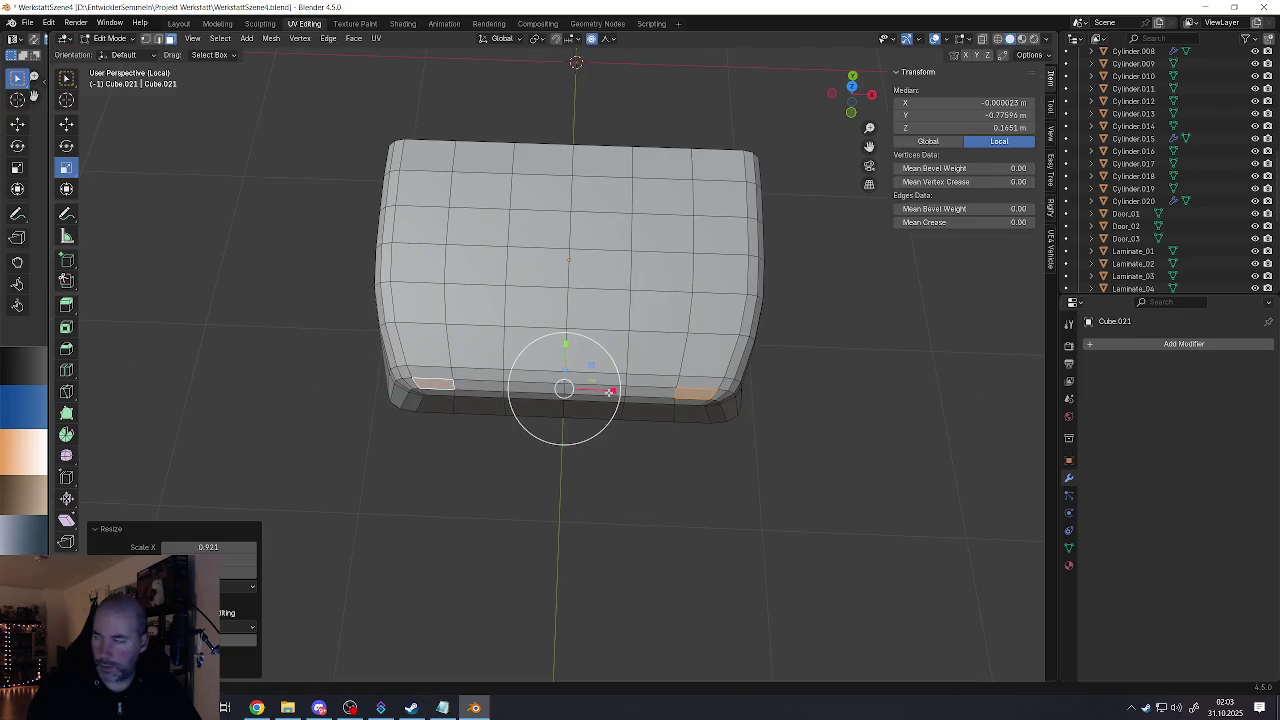
# Step: Select the top-left and top-right faces, then return to Object Mode
pyautogui.click(718, 165)
pyautogui.keyDown('shift'); pyautogui.click(438, 160); pyautogui.keyUp('shift')
pyautogui.moveTo(438, 160)
pyautogui.mouseDown(button='middle')
pyautogui.moveTo(476, 129)
pyautogui.moveTo(477, 195)
pyautogui.moveTo(540, 170)
pyautogui.mouseUp(button='middle')
pyautogui.press('Tab')
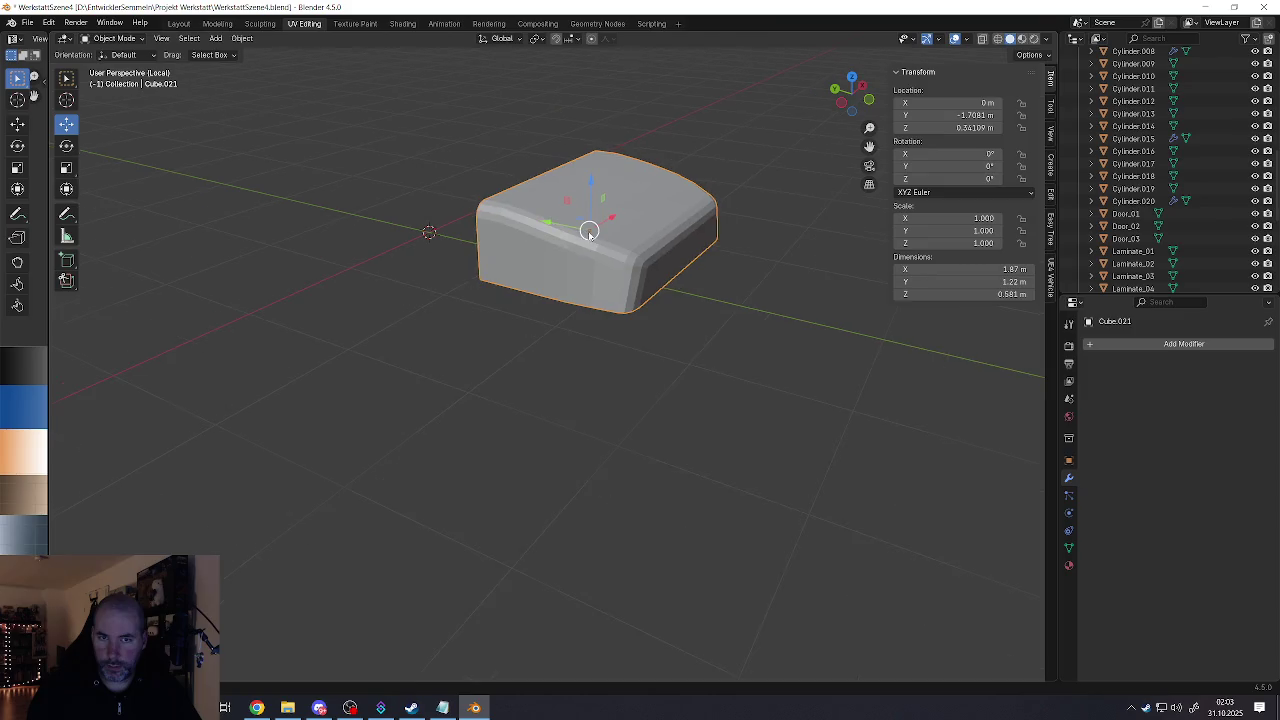
# Step: Deselect the reshaped box with Alt+A and bring up the Shift+A mesh add menu
pyautogui.moveTo(586, 229)
pyautogui.mouseDown(button='middle')
pyautogui.moveTo(619, 209)
pyautogui.moveTo(500, 251)
pyautogui.moveTo(471, 300)
pyautogui.moveTo(506, 313)
pyautogui.moveTo(422, 353)
pyautogui.mouseUp(button='middle')
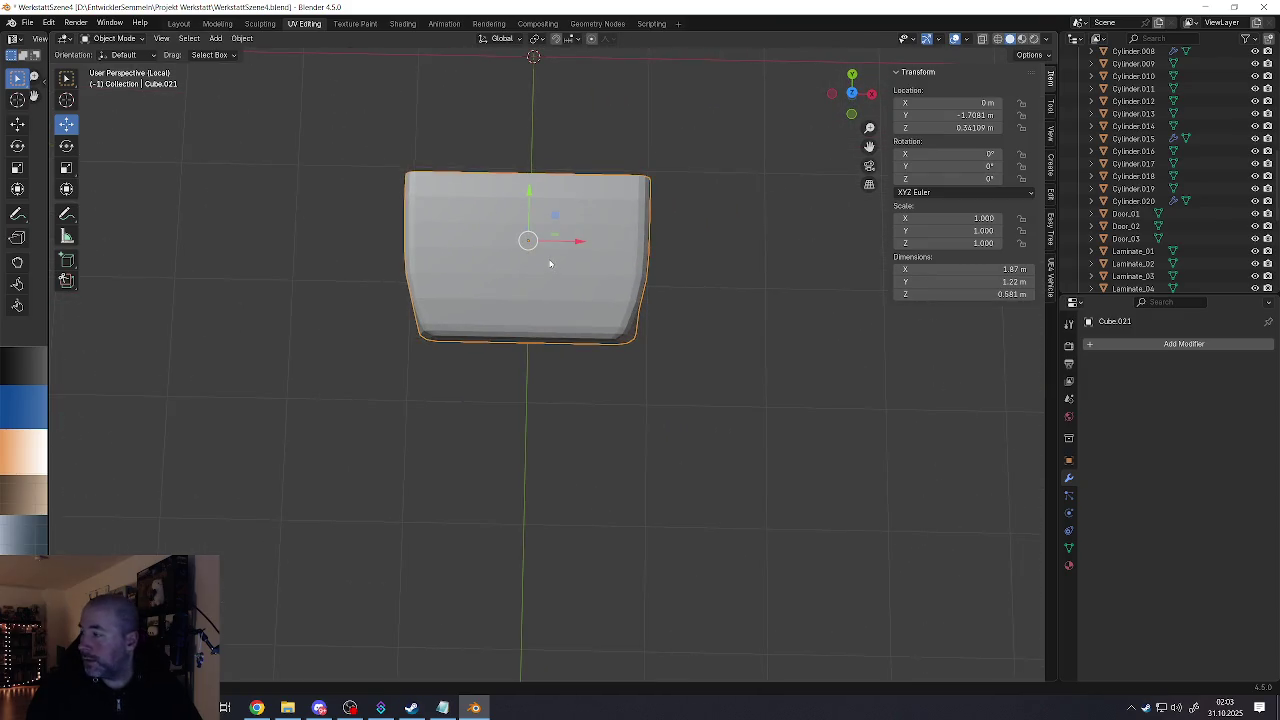
pyautogui.scroll(2, 555, 286)
pyautogui.moveTo(528, 274)
pyautogui.mouseDown(button='middle')
pyautogui.moveTo(607, 321)
pyautogui.moveTo(608, 303)
pyautogui.moveTo(601, 319)
pyautogui.moveTo(517, 313)
pyautogui.moveTo(561, 335)
pyautogui.mouseUp(button='middle')
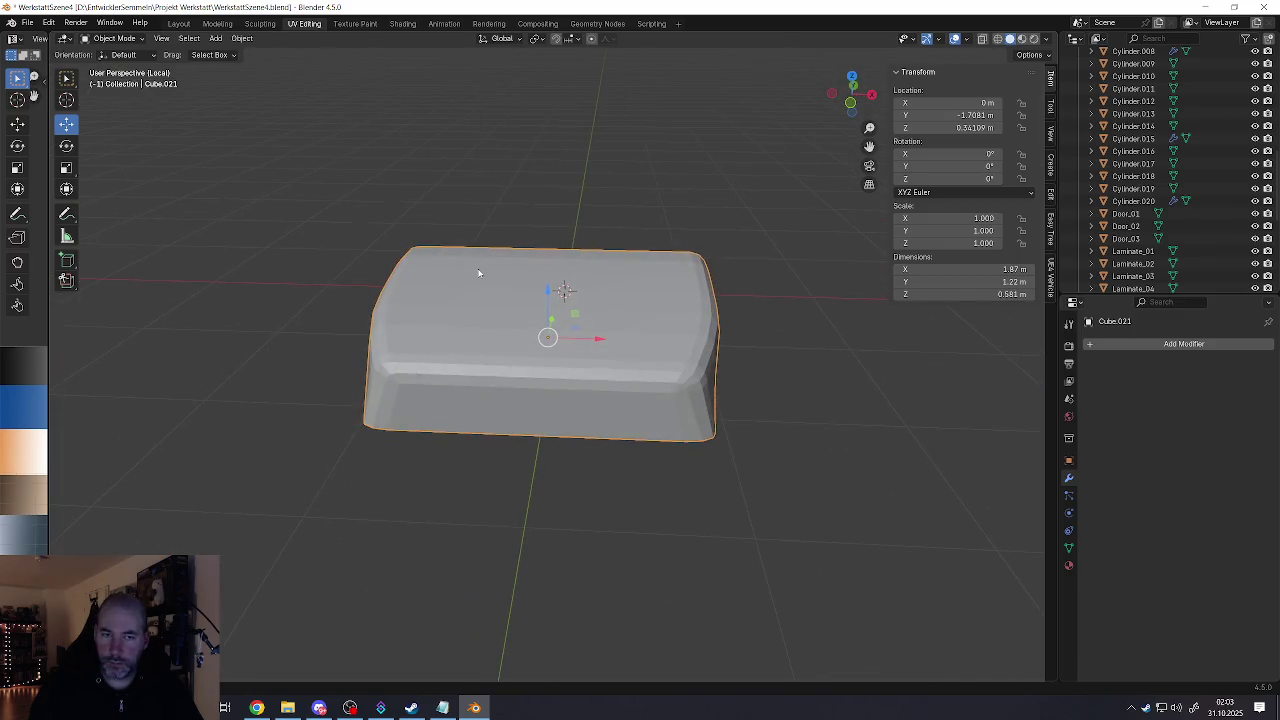
pyautogui.hotkey('alt', 'a')
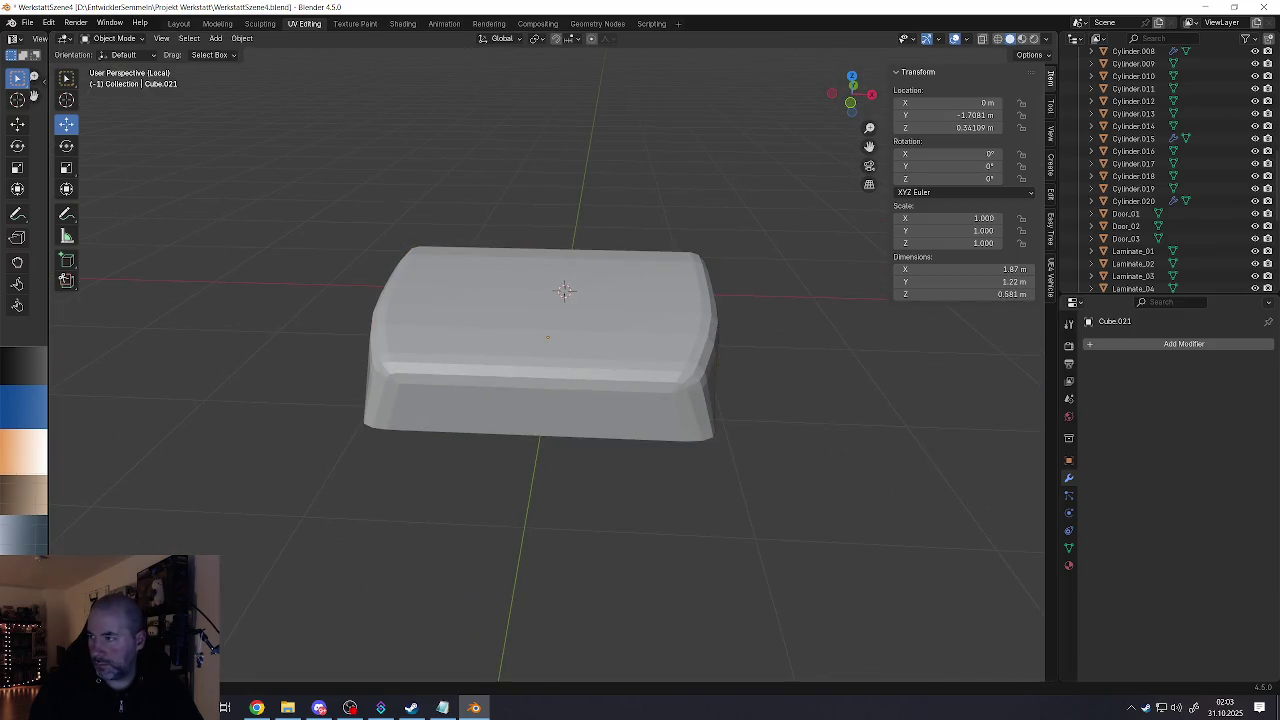
pyautogui.moveTo(826, 340); pyautogui.dragTo(805, 325, button='middle')
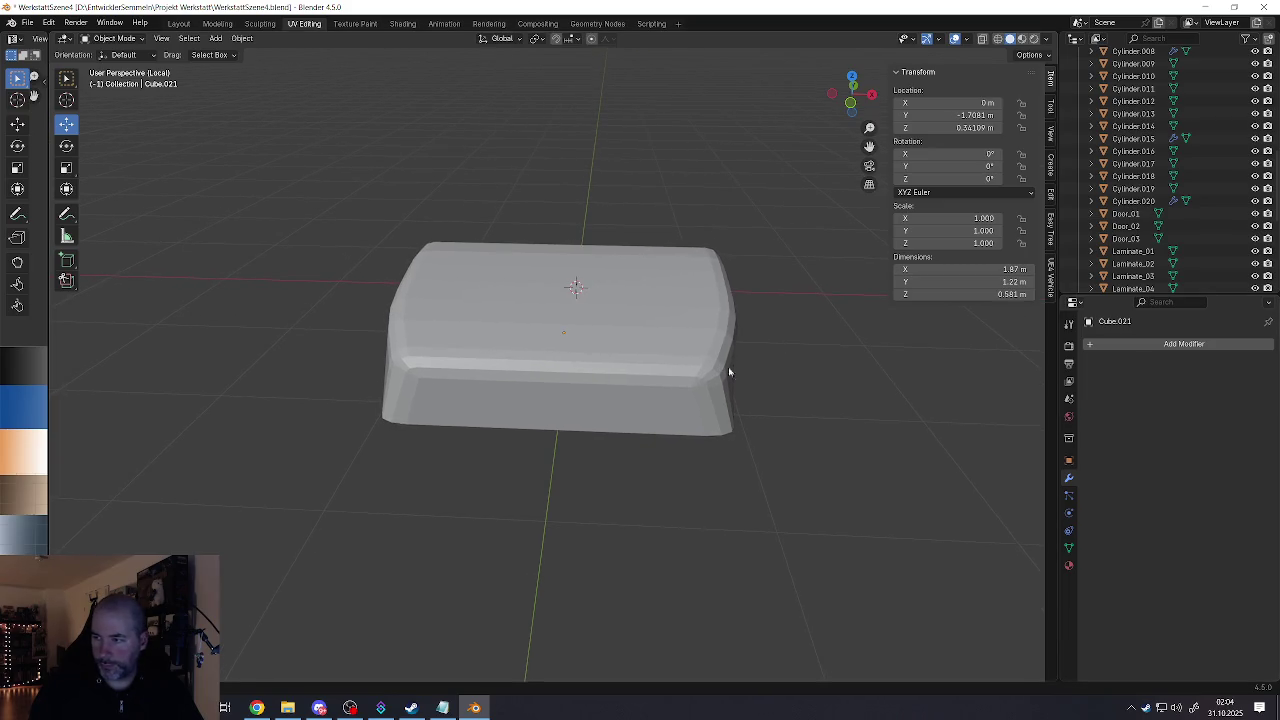
pyautogui.hotkey('shift', 'a')
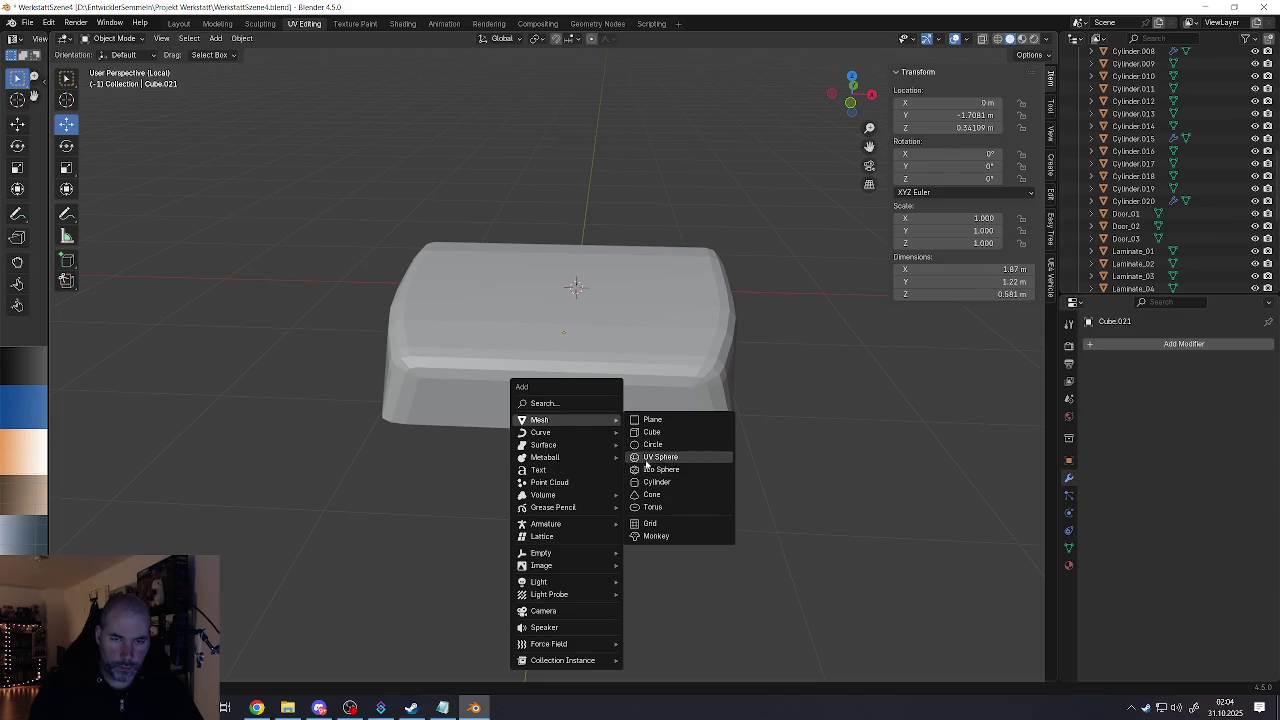
# Step: Add a UV sphere with 4 segments and 8 rings, moved along Y toward the box
pyautogui.click(650, 457)
pyautogui.moveTo(208, 536)
pyautogui.mouseDown()
pyautogui.moveTo(170, 536)
pyautogui.moveTo(253, 553)
pyautogui.mouseUp()
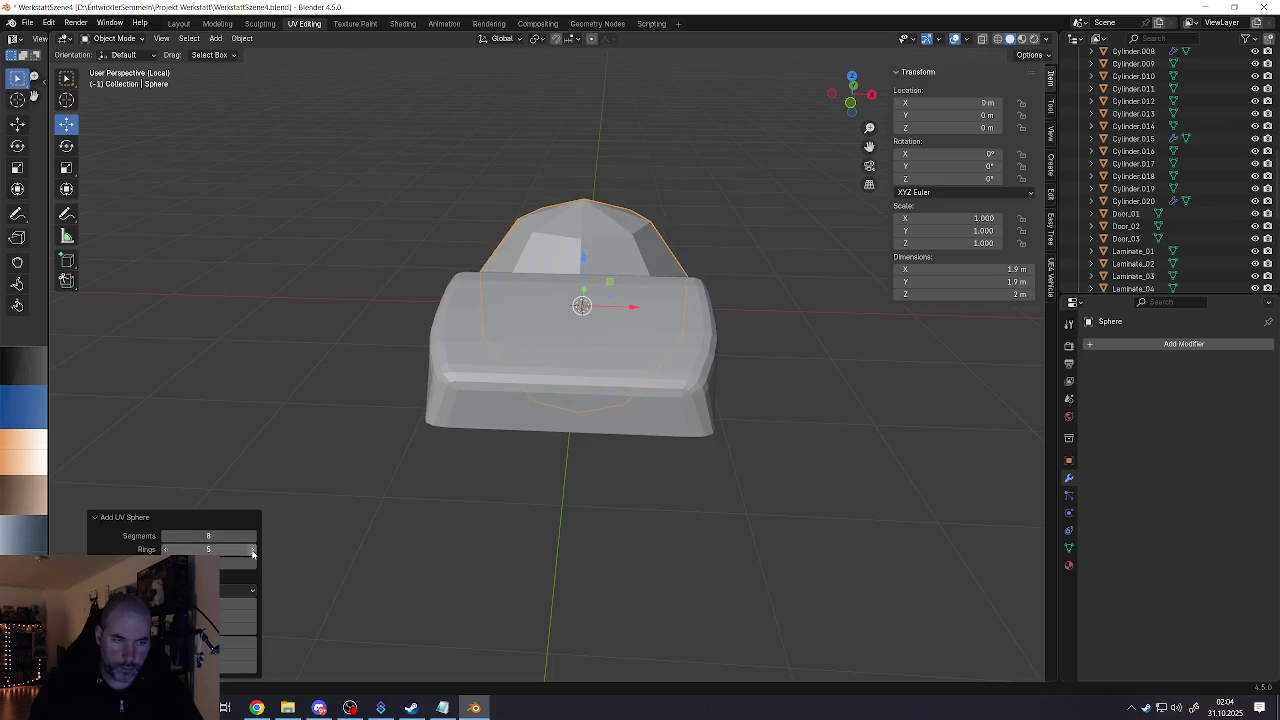
pyautogui.click(253, 552)
pyautogui.moveTo(460, 340); pyautogui.dragTo(600, 340, button='middle')
pyautogui.moveTo(551, 292); pyautogui.dragTo(800, 395)
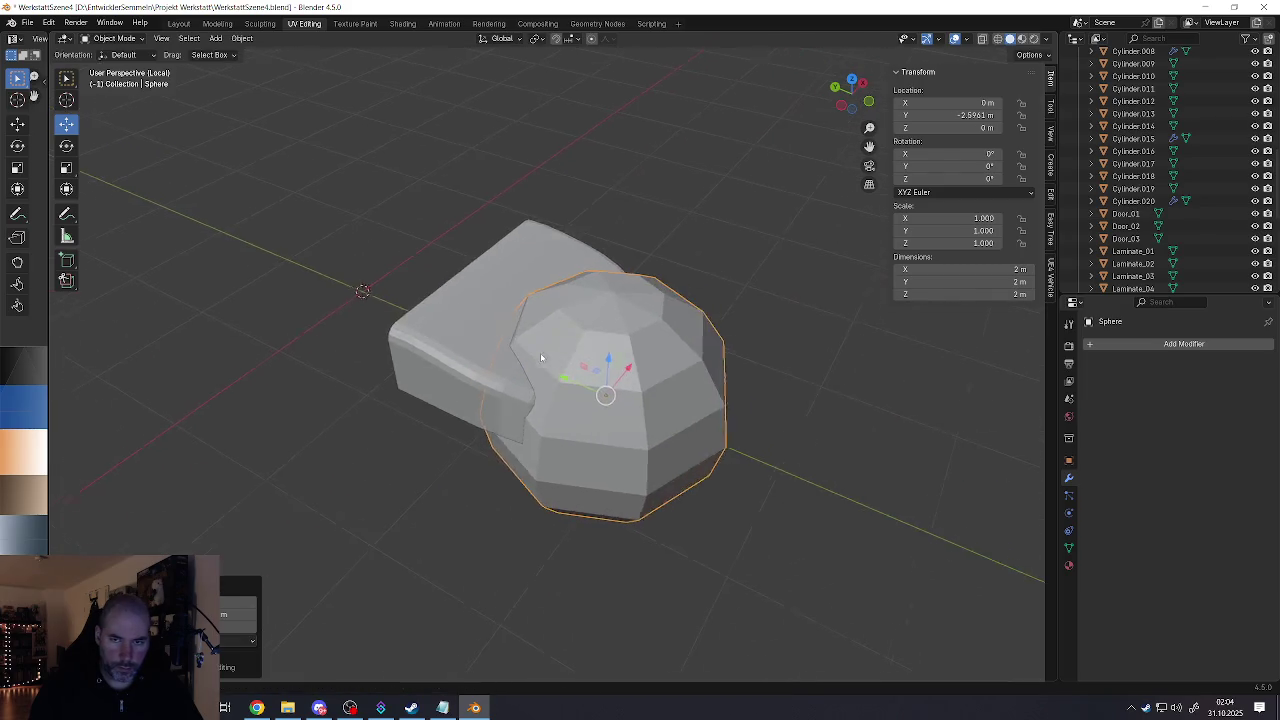
pyautogui.moveTo(800, 395); pyautogui.dragTo(559, 343, button='middle')
# Step: Shrink the sphere and stretch it on Z into a 0.766 × 0.766 × 0.926 m egg
pyautogui.press('s')
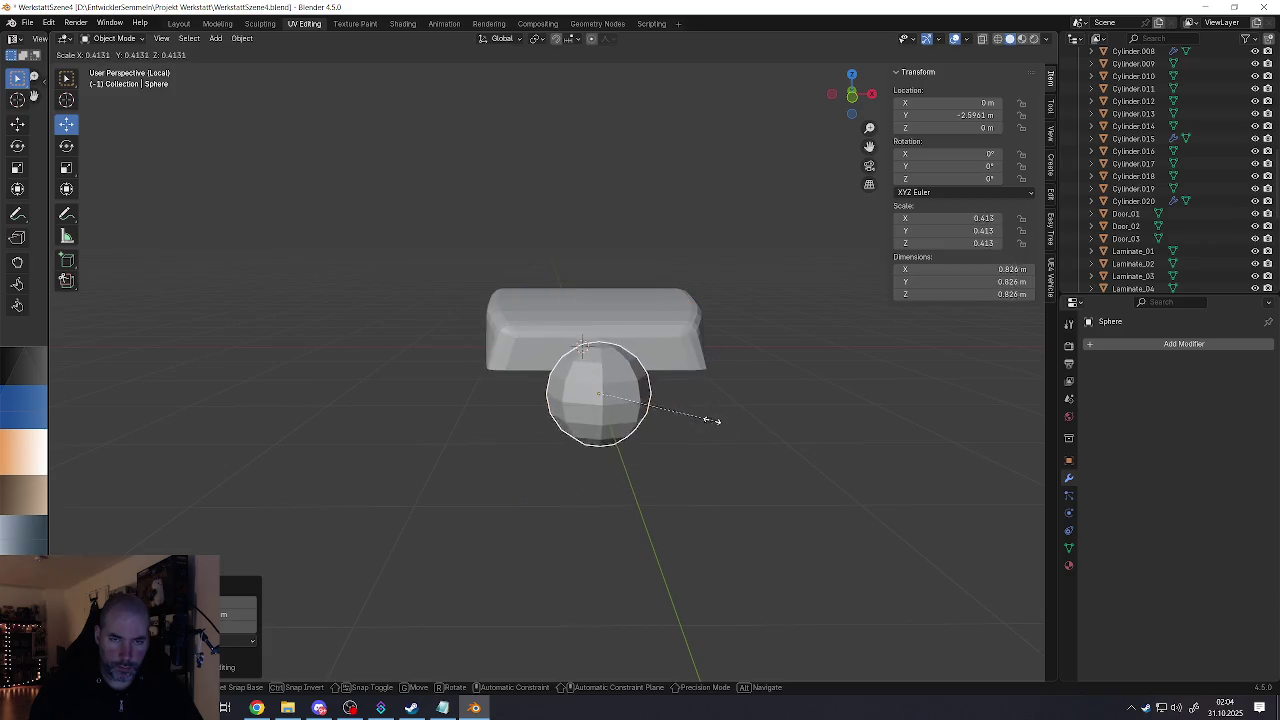
pyautogui.click(714, 423)
pyautogui.press('s')
pyautogui.press('z')
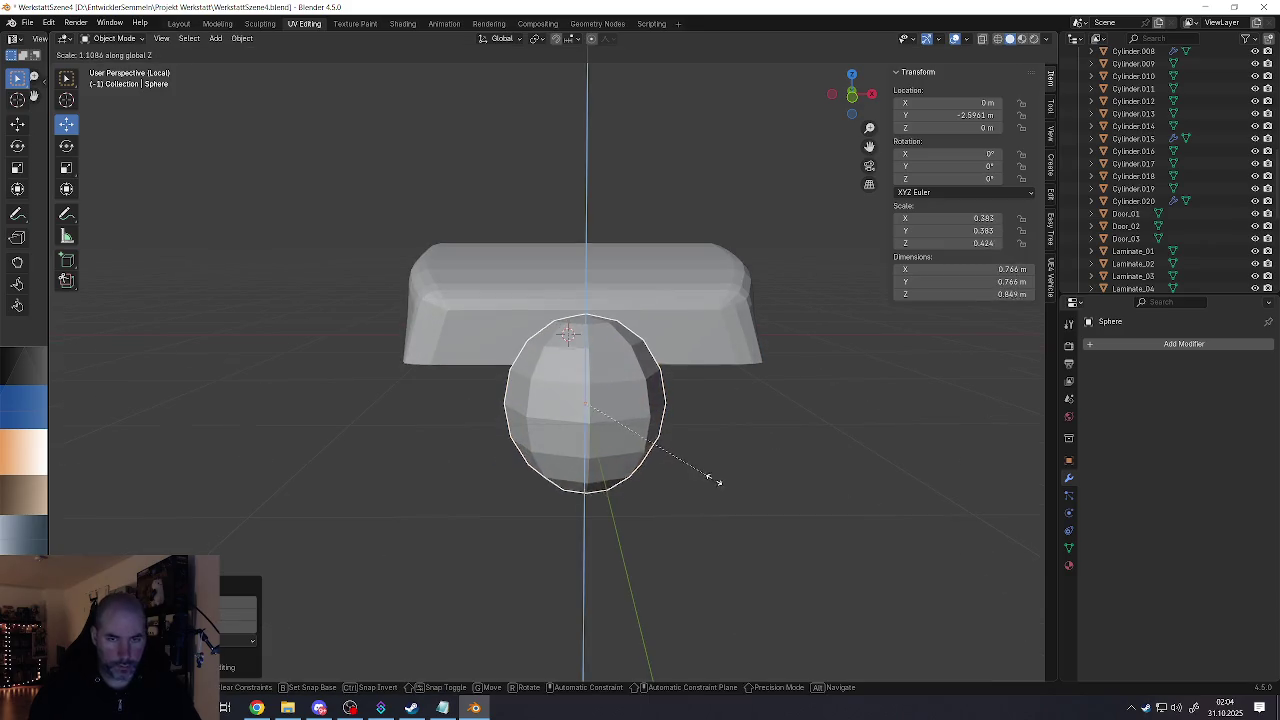
pyautogui.click(722, 486)
pyautogui.moveTo(677, 430); pyautogui.dragTo(640, 408, button='middle')
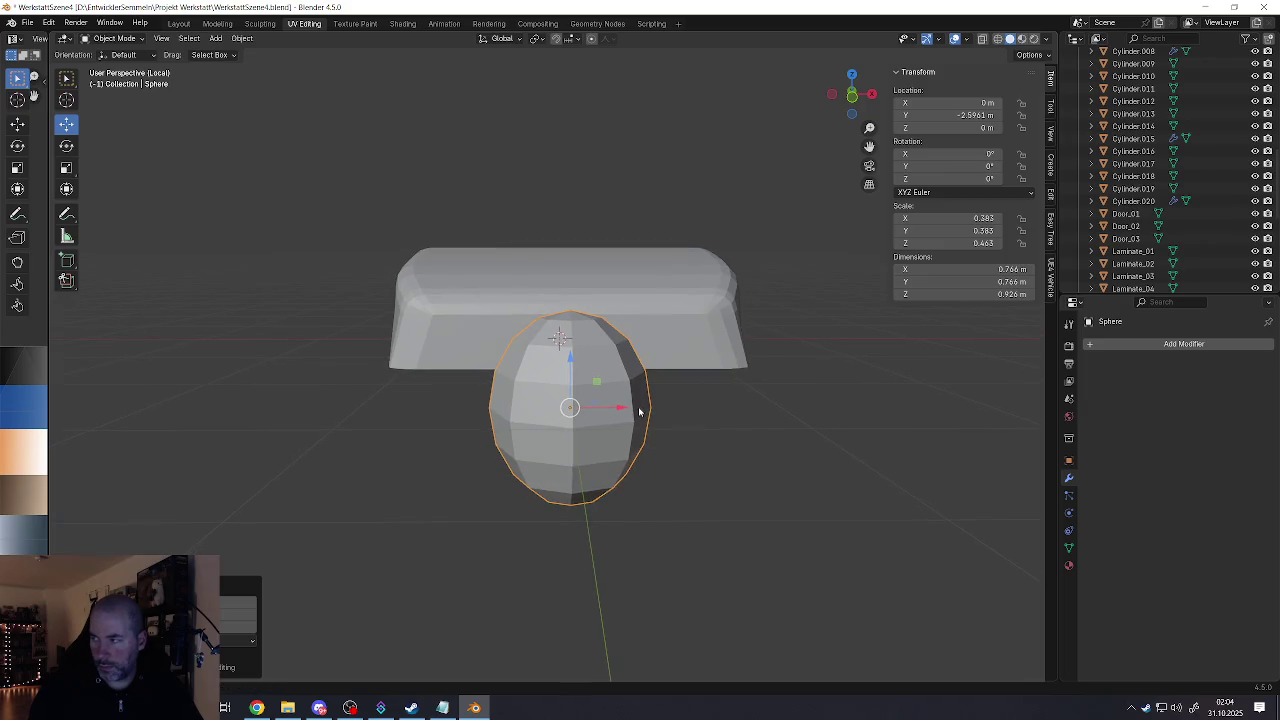
pyautogui.press('Tab')
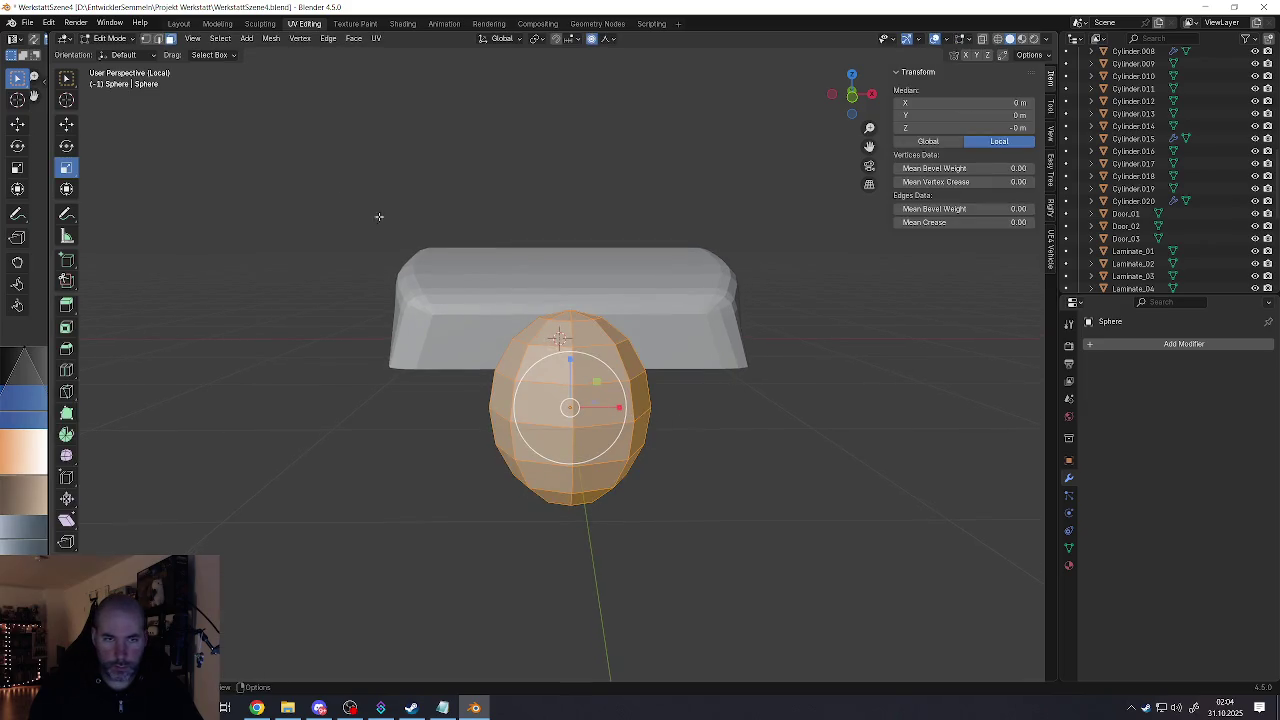
pyautogui.press('Tab')
# Step: Rotate the sphere −90° on Y, then select its left-end vertex in Edit Mode
pyautogui.click(66, 145)
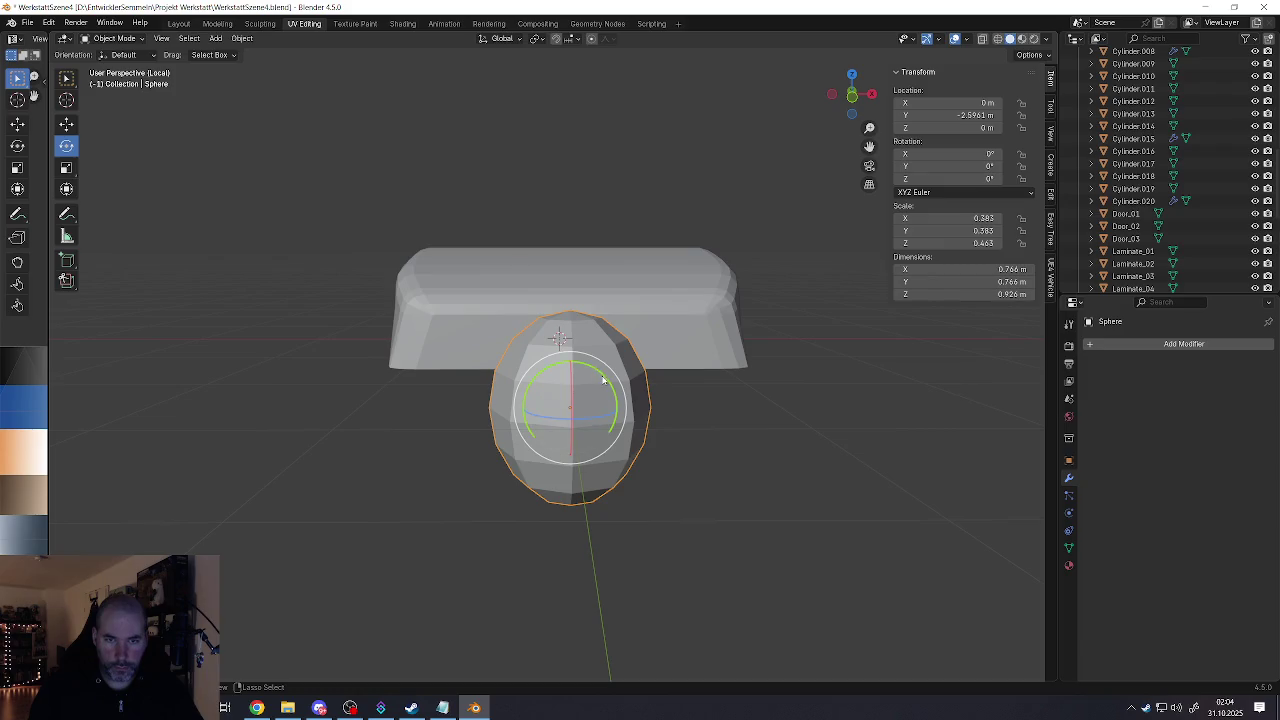
pyautogui.moveTo(603, 380); pyautogui.dragTo(533, 372)
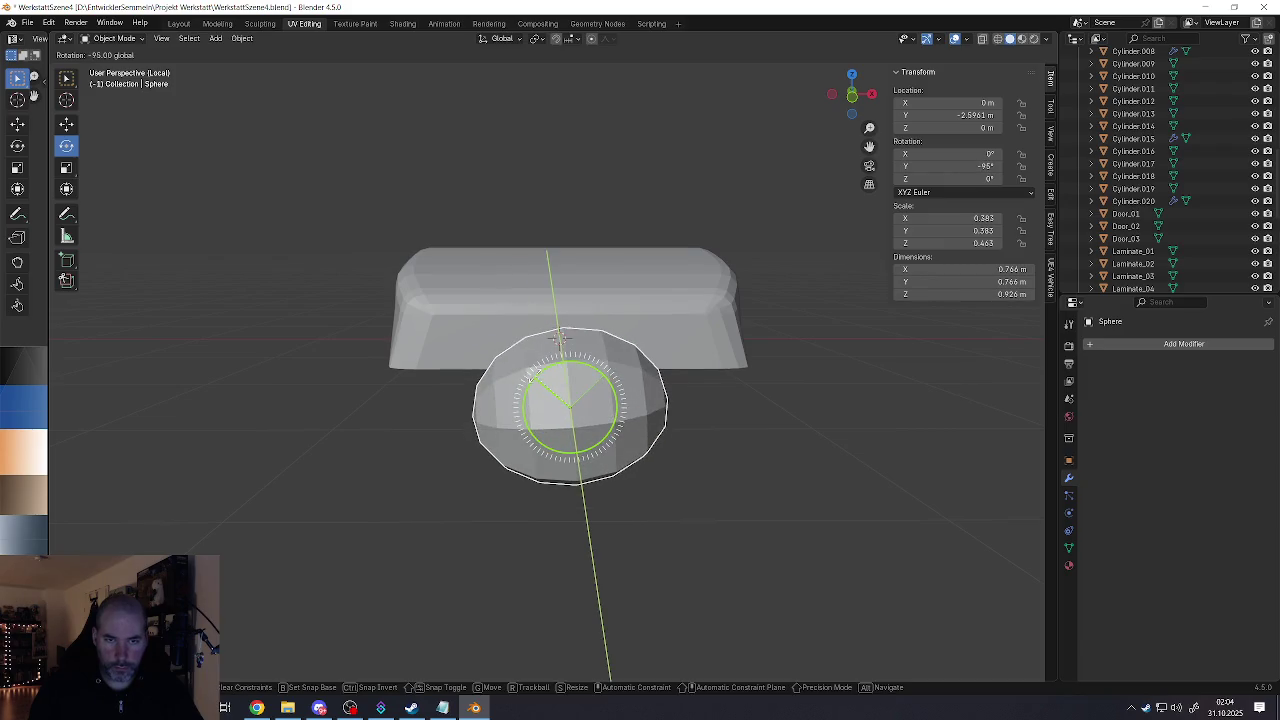
pyautogui.moveTo(534, 375); pyautogui.dragTo(539, 384)
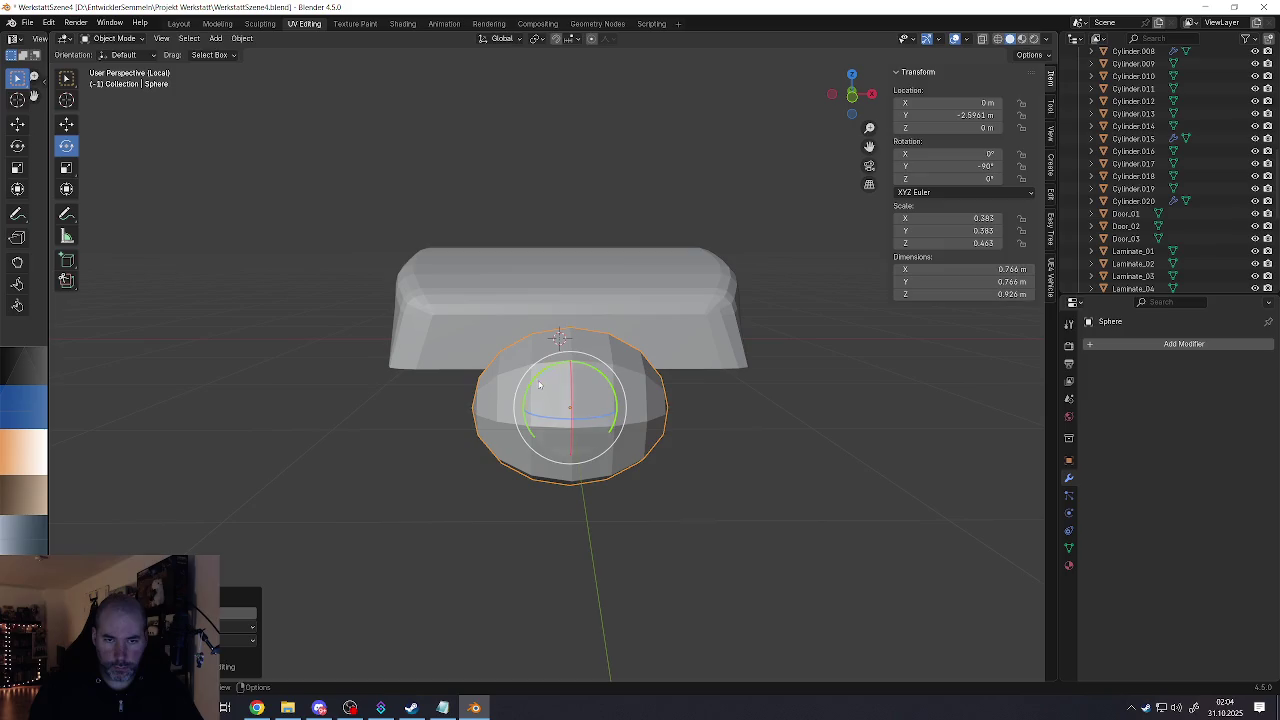
pyautogui.moveTo(539, 384)
pyautogui.mouseDown(button='middle')
pyautogui.moveTo(493, 441)
pyautogui.moveTo(99, 166)
pyautogui.mouseUp(button='middle')
pyautogui.press('Tab')
pyautogui.press('1')
pyautogui.click(493, 441)
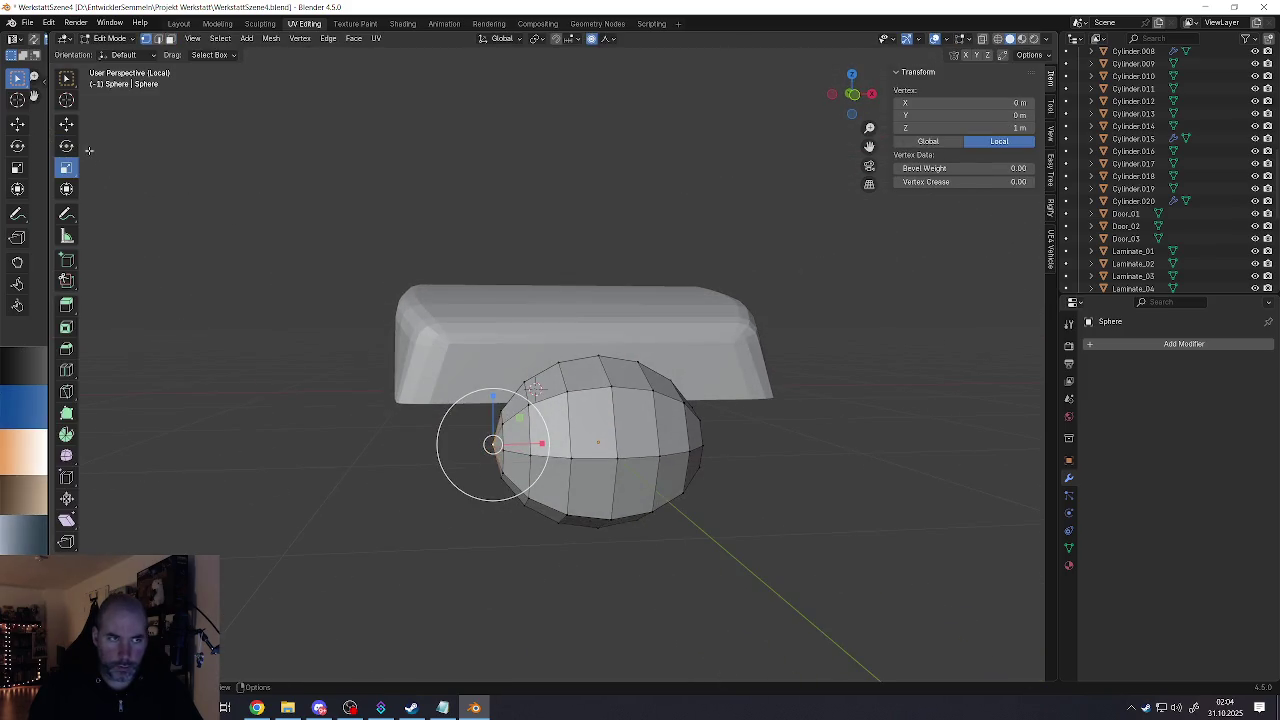
# Step: Pull the sphere's left and right ends out into points, raising the right tip with wider falloff
pyautogui.click(66, 123)
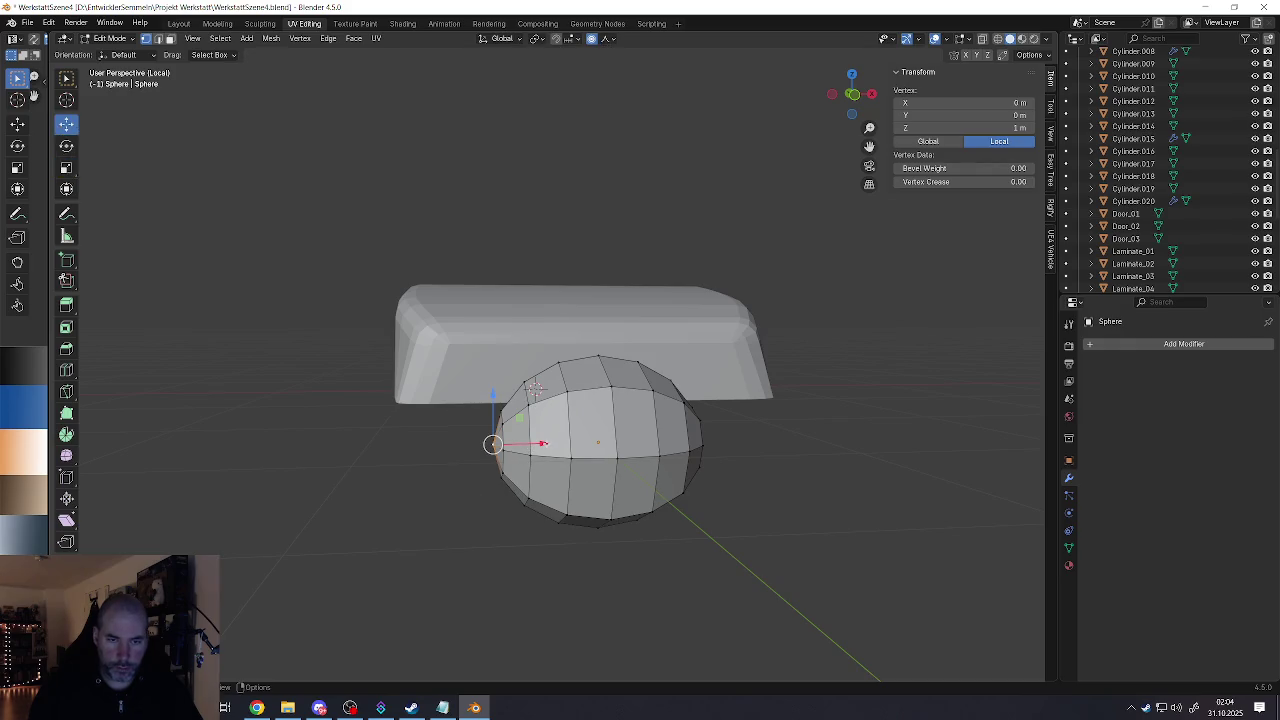
pyautogui.moveTo(542, 443); pyautogui.dragTo(495, 441)
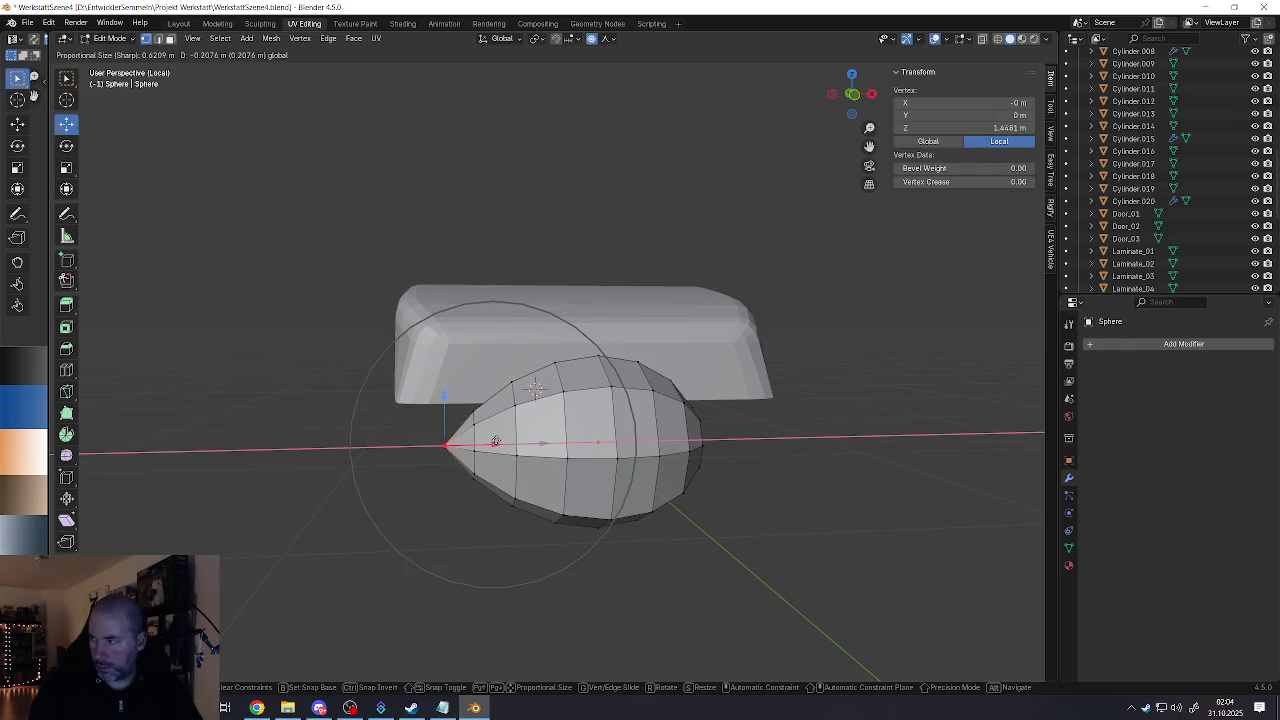
pyautogui.moveTo(495, 441); pyautogui.dragTo(586, 429, button='middle')
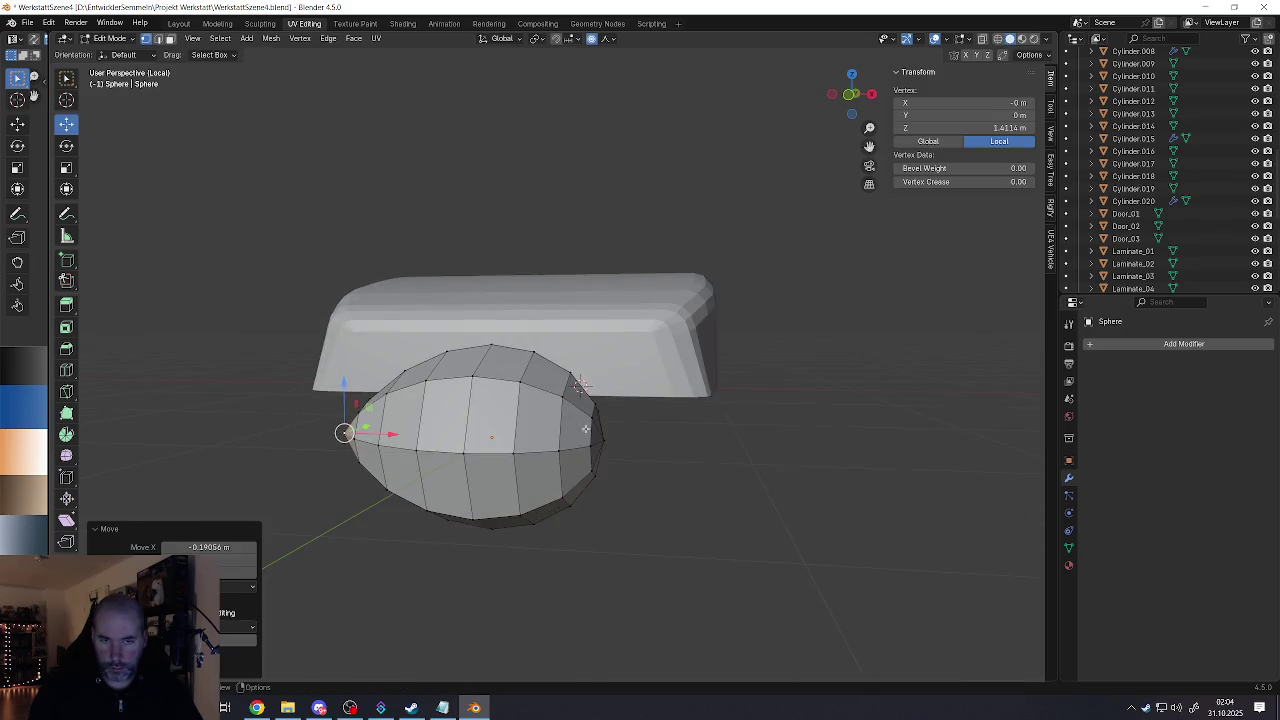
pyautogui.click(599, 441)
pyautogui.moveTo(625, 445); pyautogui.dragTo(688, 446)
pyautogui.moveTo(659, 402); pyautogui.dragTo(659, 341)
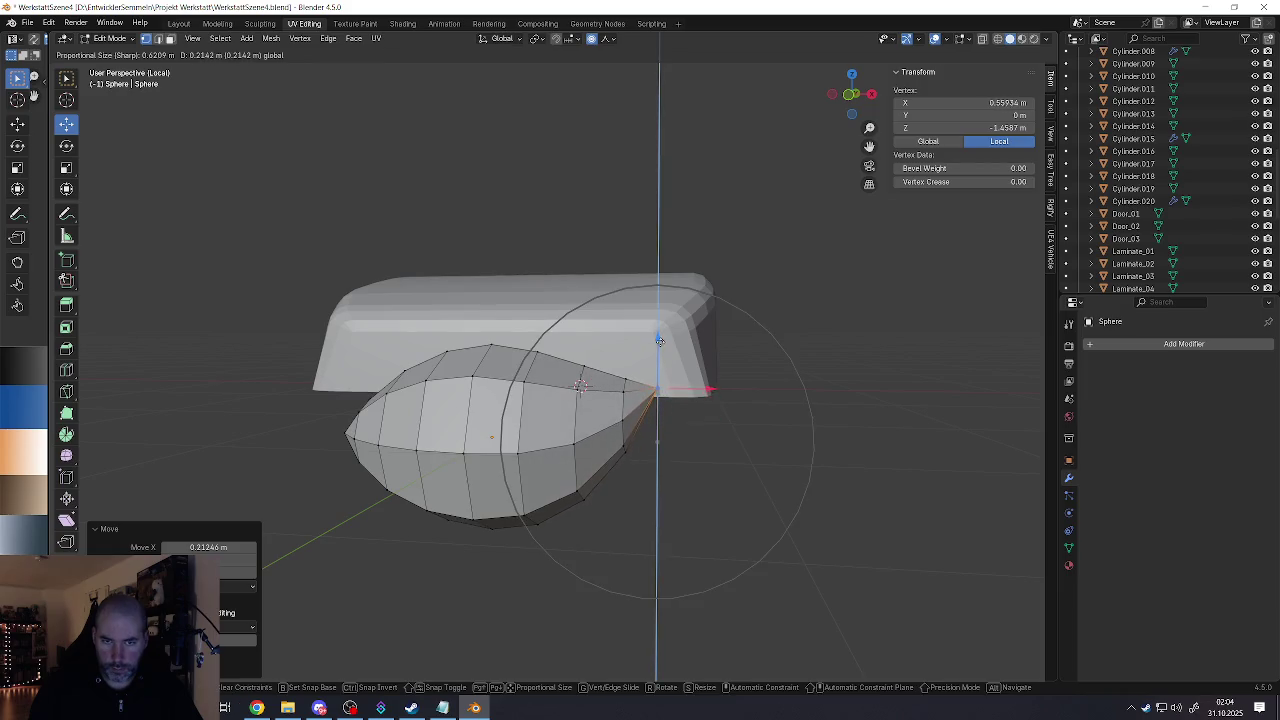
pyautogui.scroll(-3, 659, 335)
pyautogui.moveTo(659, 341); pyautogui.dragTo(668, 322)
pyautogui.scroll(-2, 667, 322)
pyautogui.rightClick(668, 322)
# Step: Lower the left tip vertically, leaving a 0.809 × 0.766 × 1.33 m leaf, and return to object mode
pyautogui.moveTo(668, 322)
pyautogui.mouseDown(button='middle')
pyautogui.moveTo(393, 403)
pyautogui.moveTo(390, 388)
pyautogui.mouseUp(button='middle')
pyautogui.click(394, 400)
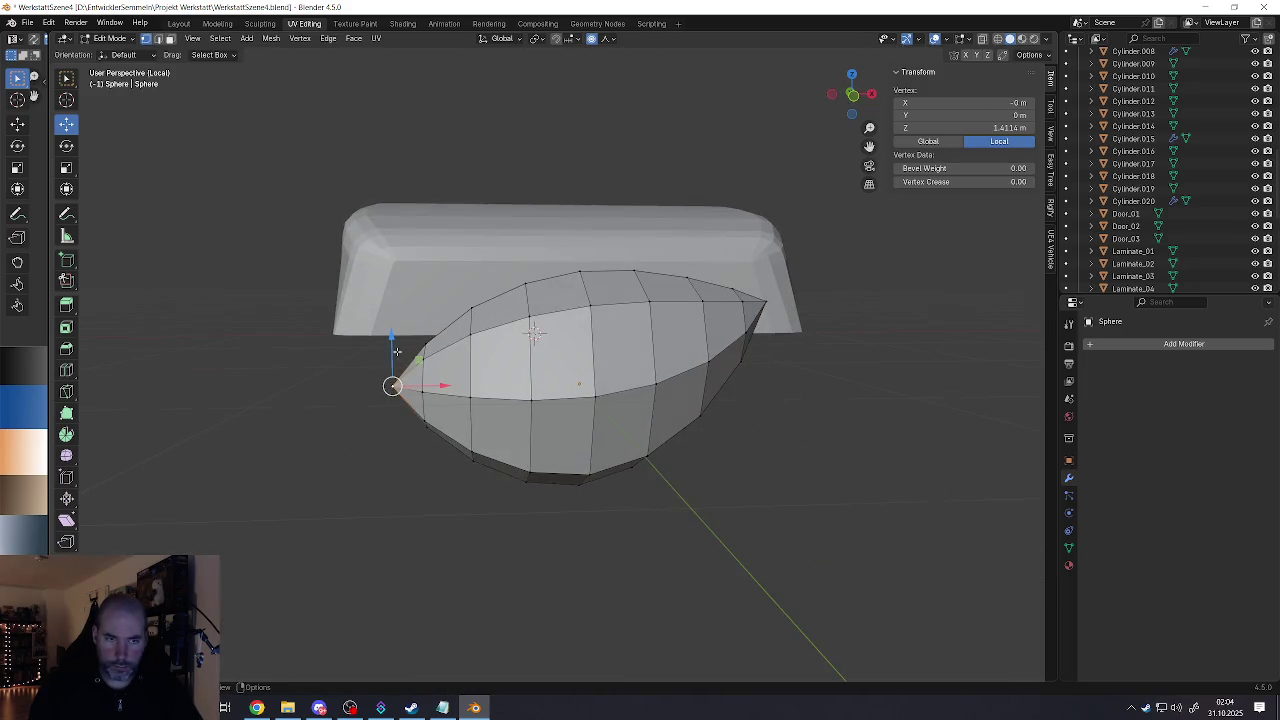
pyautogui.press('g')
pyautogui.press('z')
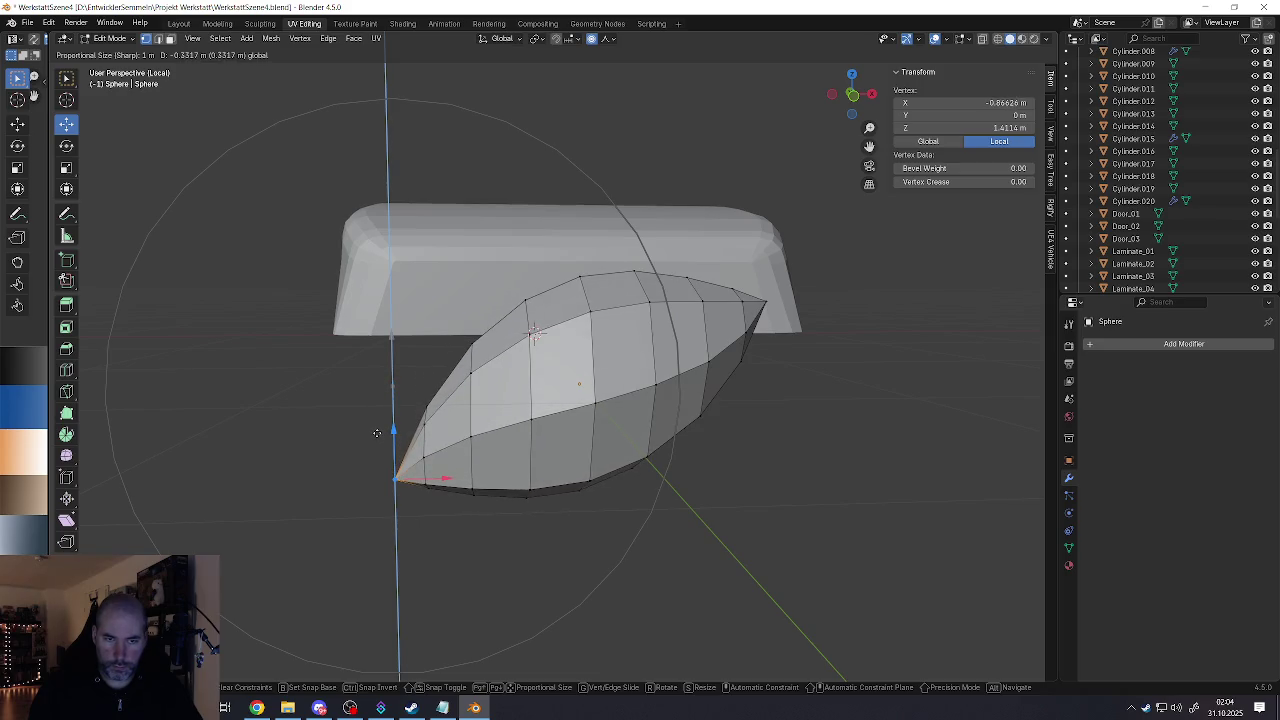
pyautogui.click(377, 432)
pyautogui.scroll(-4, 377, 432)
pyautogui.moveTo(480, 400)
pyautogui.mouseDown(button='middle')
pyautogui.moveTo(493, 388)
pyautogui.moveTo(462, 400)
pyautogui.mouseUp(button='middle')
pyautogui.scroll(2, 493, 388)
pyautogui.press('Tab')
pyautogui.rightClick(455, 420)
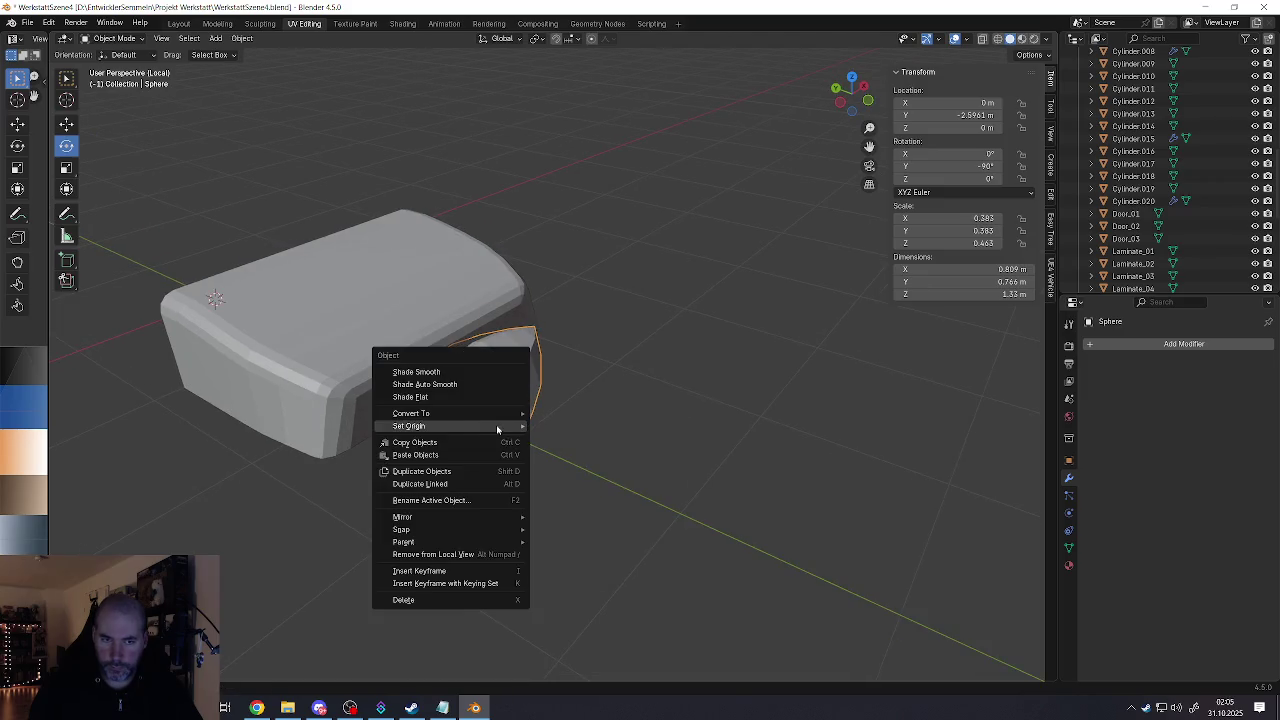
# Step: Shade the leaf smooth and scale it down to 0.154
pyautogui.click(432, 372)
pyautogui.click(74, 130)
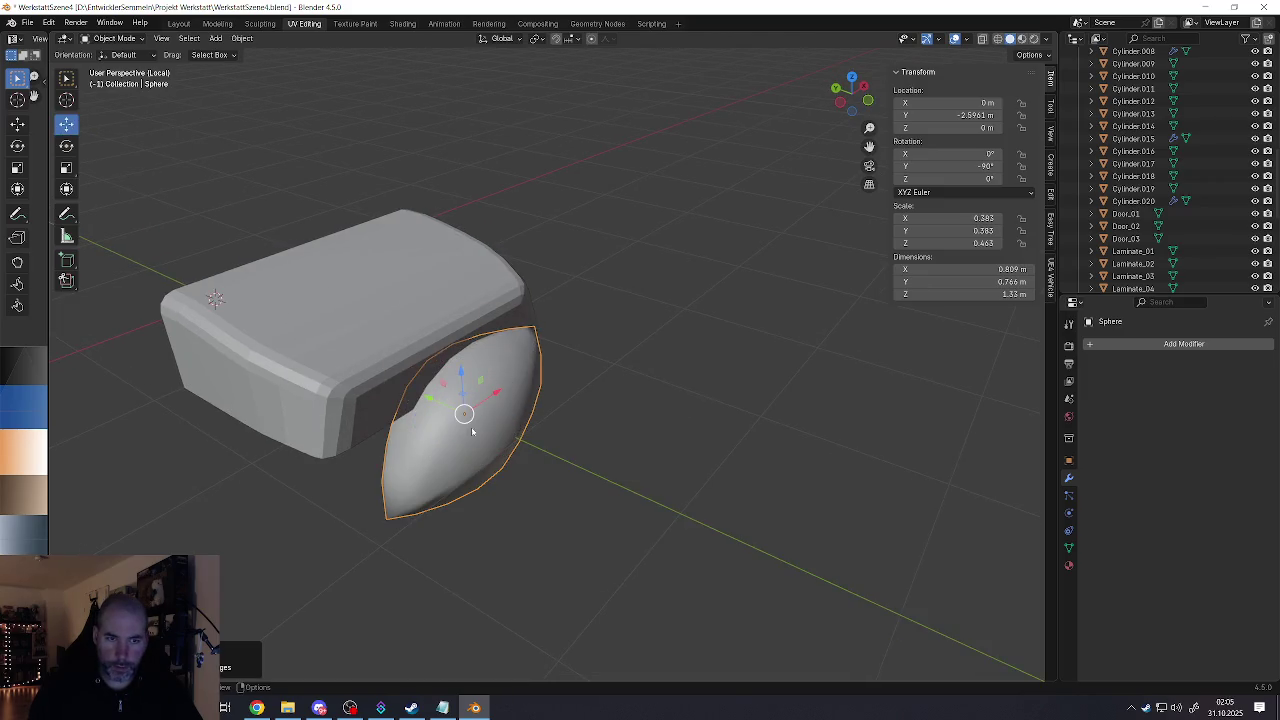
pyautogui.press('s')
pyautogui.click(571, 443)
pyautogui.moveTo(571, 443); pyautogui.dragTo(443, 366, button='middle')
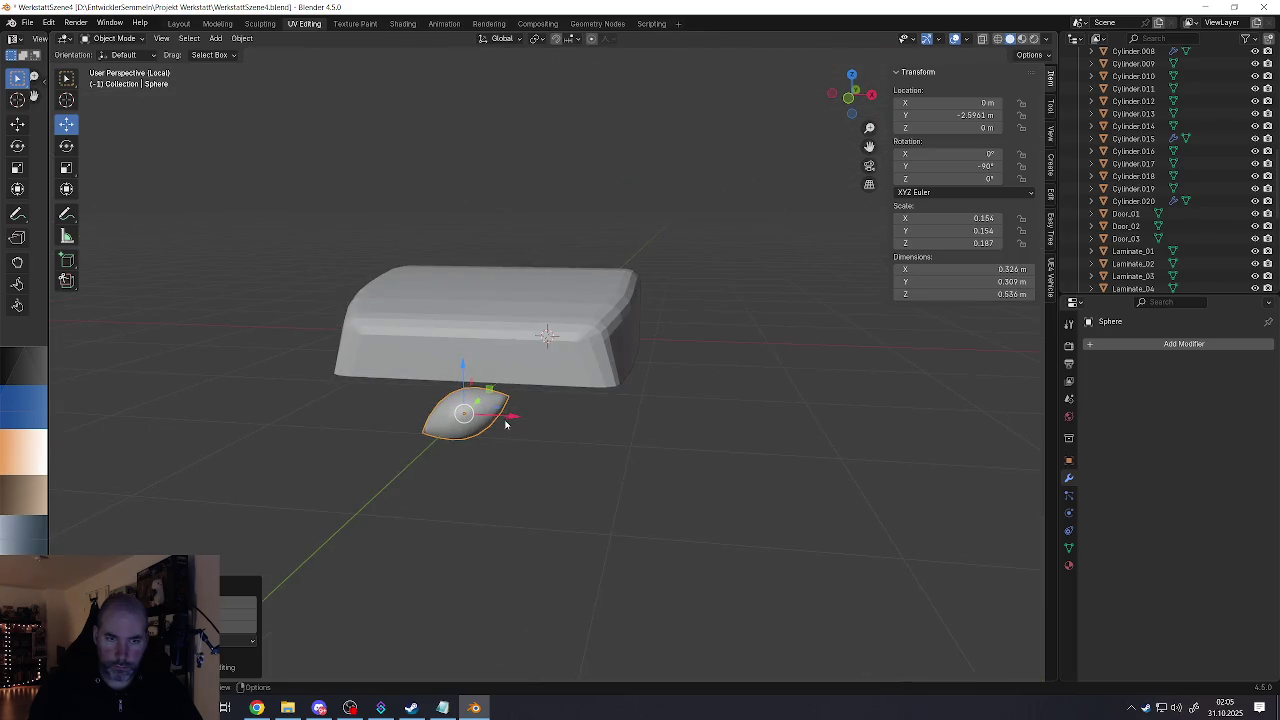
# Step: Move the leaf along X, Z and Y so it sits against the box's top corner
pyautogui.moveTo(510, 416); pyautogui.dragTo(621, 421)
pyautogui.moveTo(576, 385); pyautogui.dragTo(576, 315)
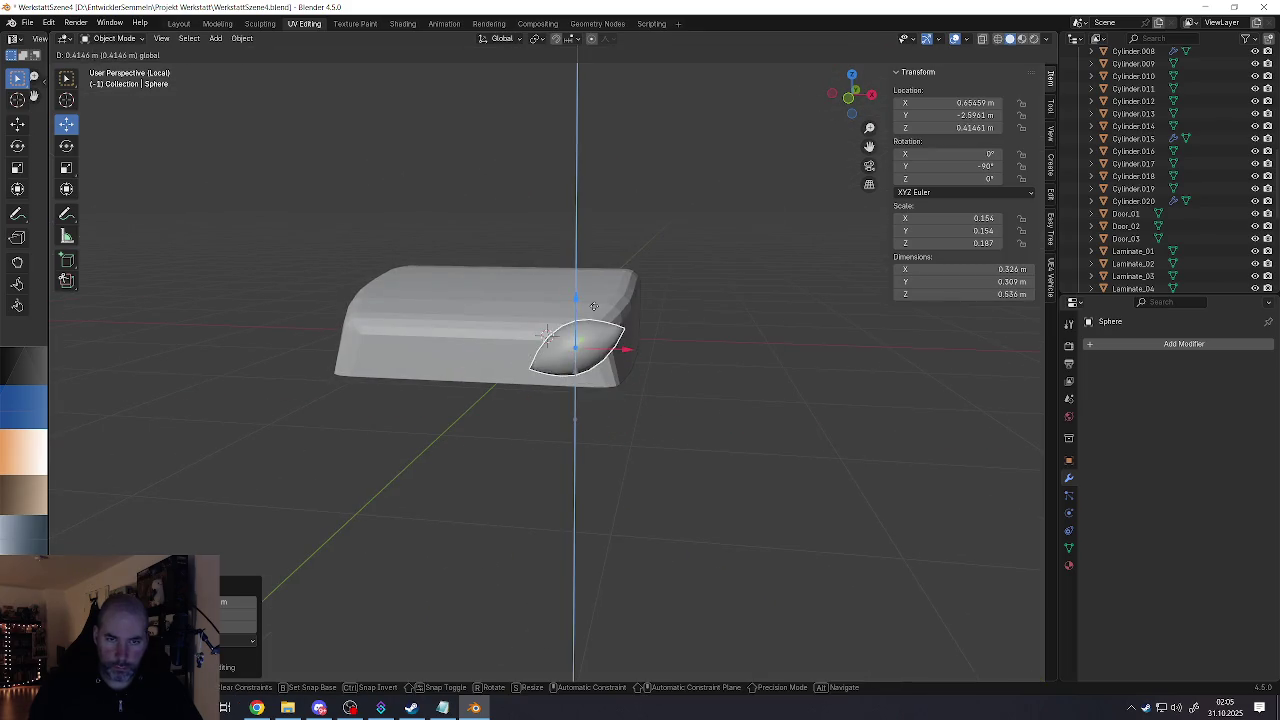
pyautogui.moveTo(576, 315); pyautogui.dragTo(555, 353, button='middle')
pyautogui.moveTo(541, 342); pyautogui.dragTo(520, 342)
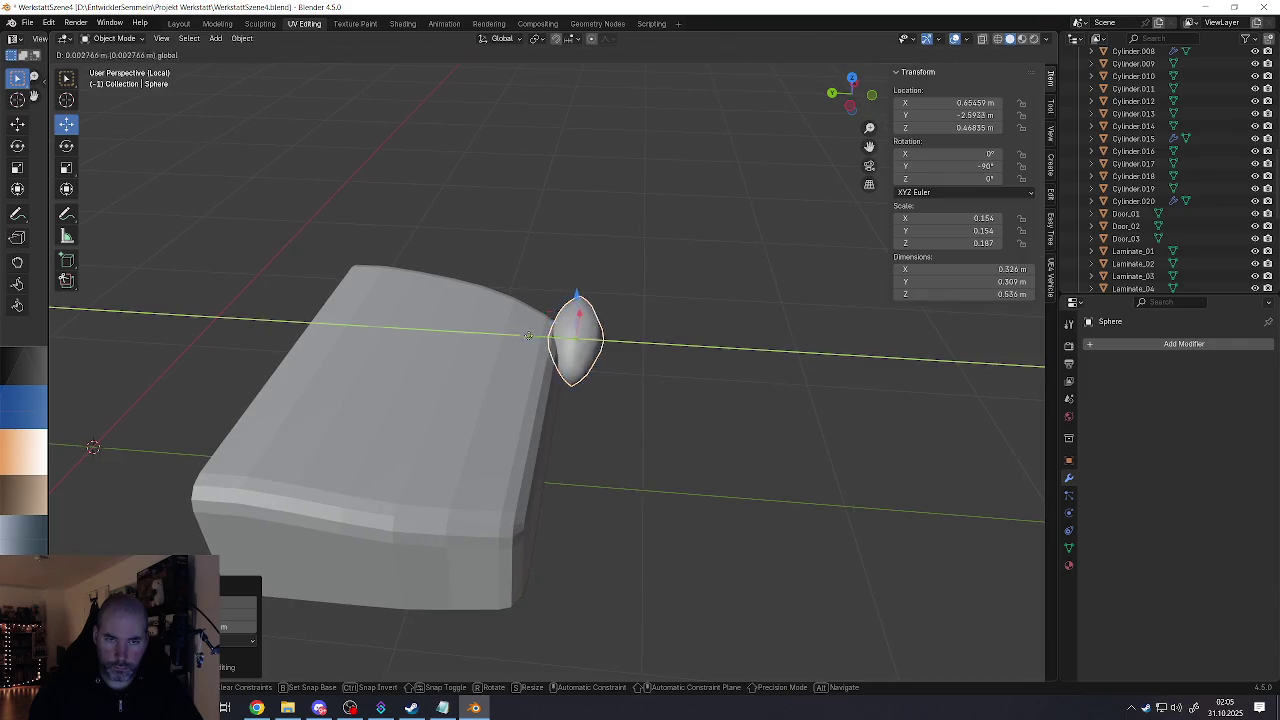
pyautogui.moveTo(520, 342)
pyautogui.mouseDown(button='middle')
pyautogui.moveTo(526, 387)
pyautogui.moveTo(555, 340)
pyautogui.mouseUp(button='middle')
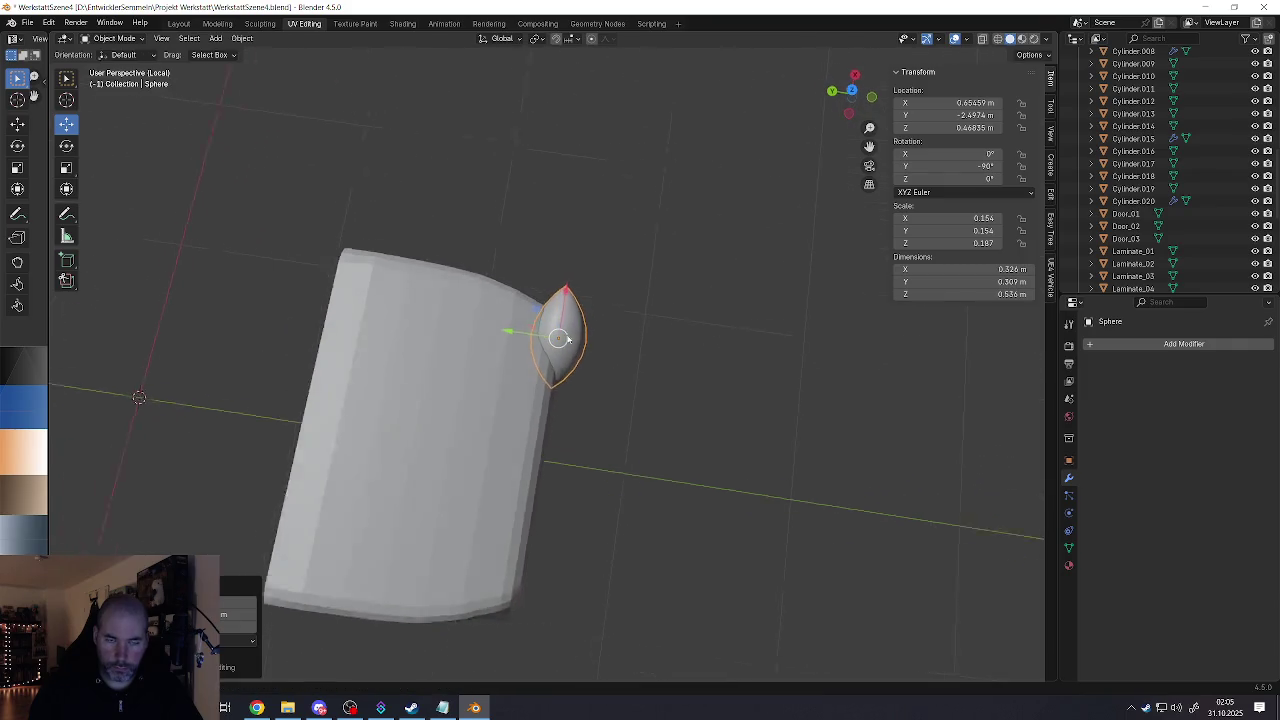
pyautogui.scroll(3, 555, 340)
pyautogui.press('Tab')
# Step: Slide the leaf's top tip along Y with soft proportional falloff to bend it along the box's top edge
pyautogui.moveTo(577, 285); pyautogui.dragTo(535, 285, button='middle')
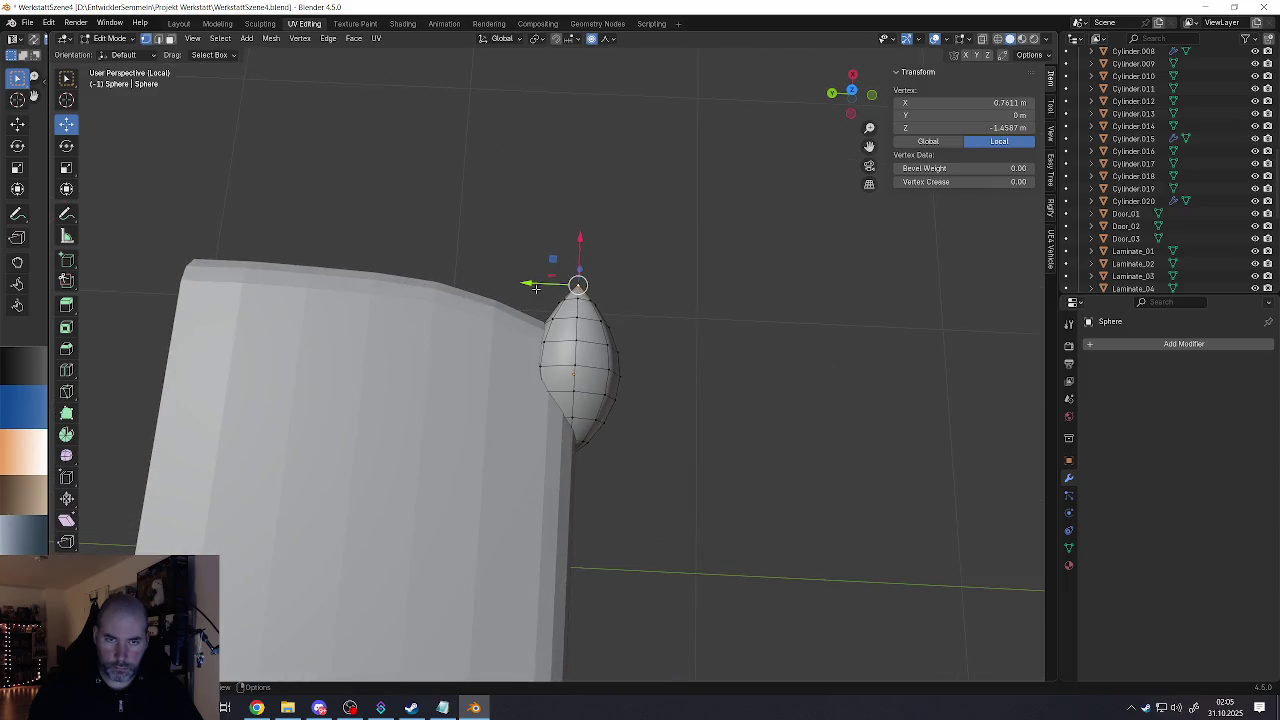
pyautogui.moveTo(530, 285); pyautogui.dragTo(514, 283)
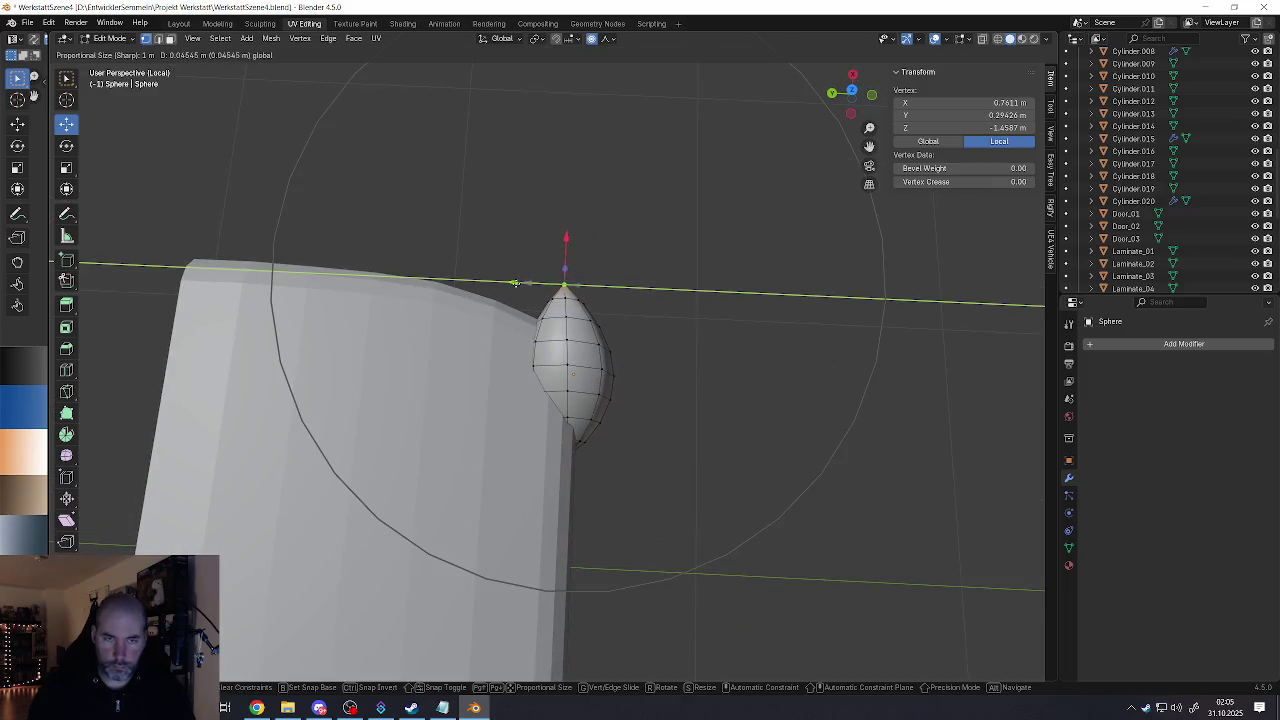
pyautogui.scroll(4, 514, 283)
pyautogui.scroll(3, 500, 285)
pyautogui.moveTo(496, 285); pyautogui.dragTo(466, 291)
pyautogui.scroll(6, 490, 286)
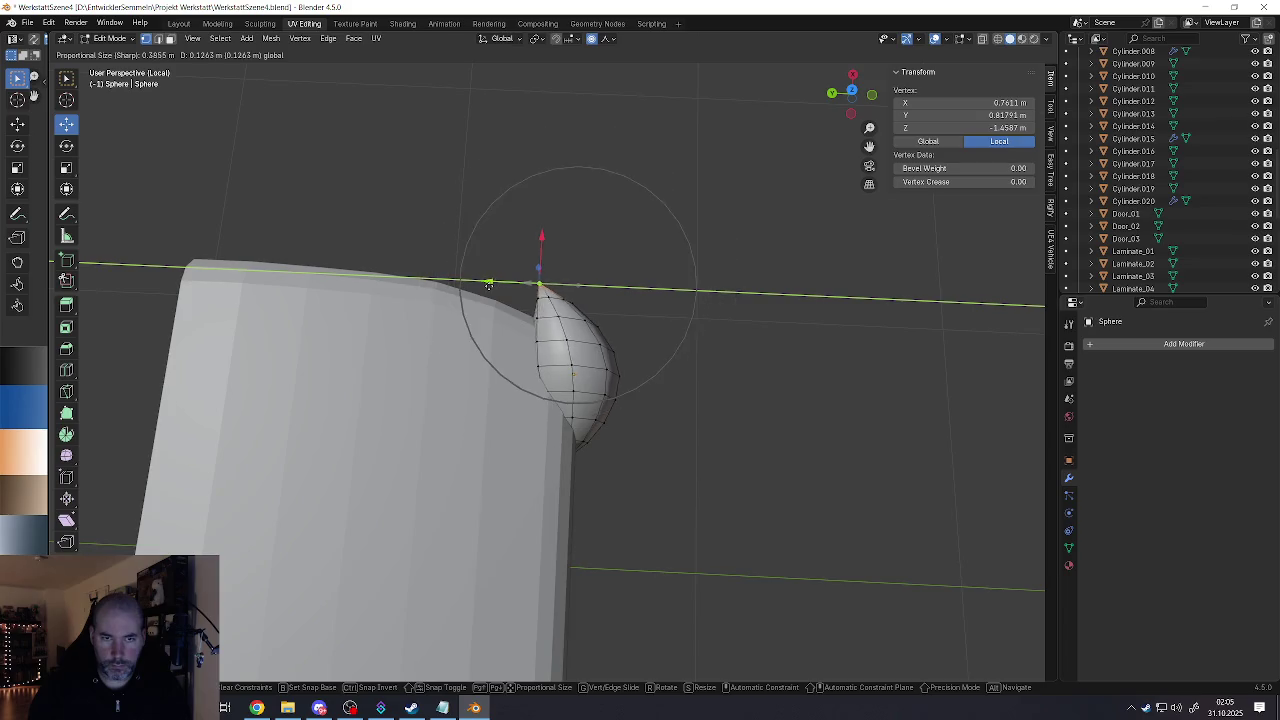
pyautogui.scroll(-3, 470, 289)
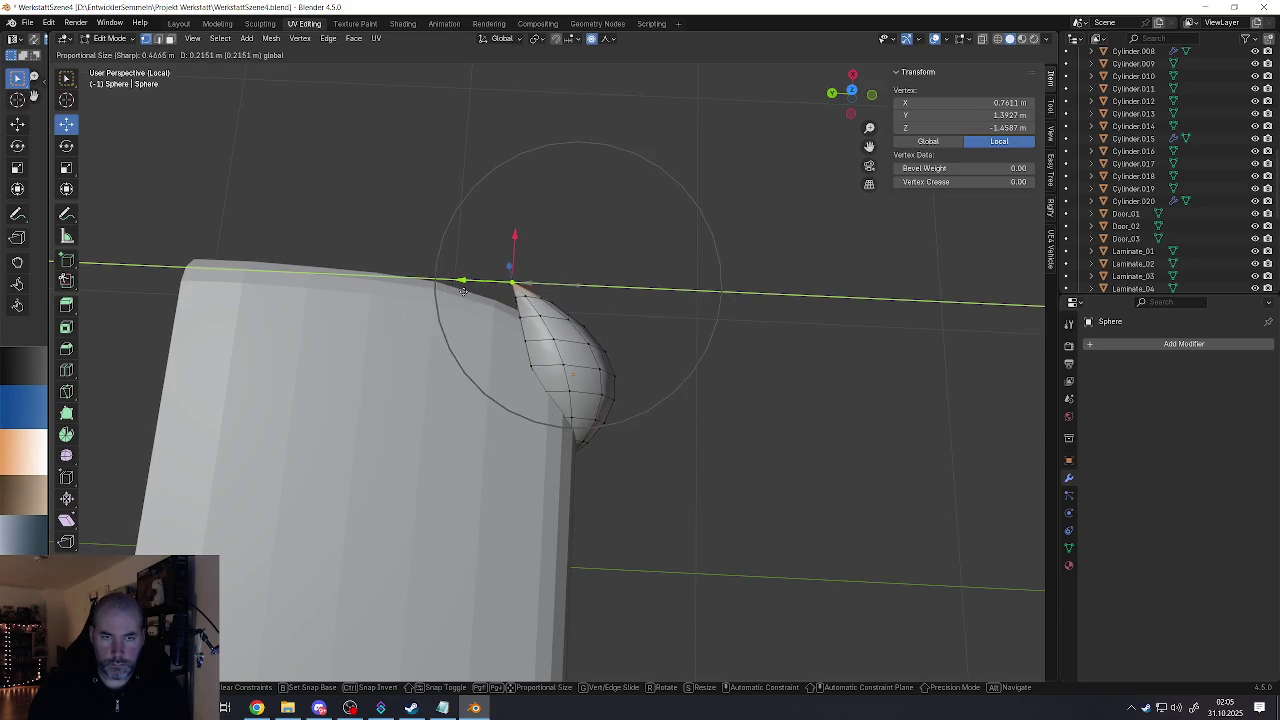
pyautogui.moveTo(466, 291)
pyautogui.mouseDown()
pyautogui.moveTo(497, 283)
pyautogui.moveTo(501, 252)
pyautogui.mouseUp()
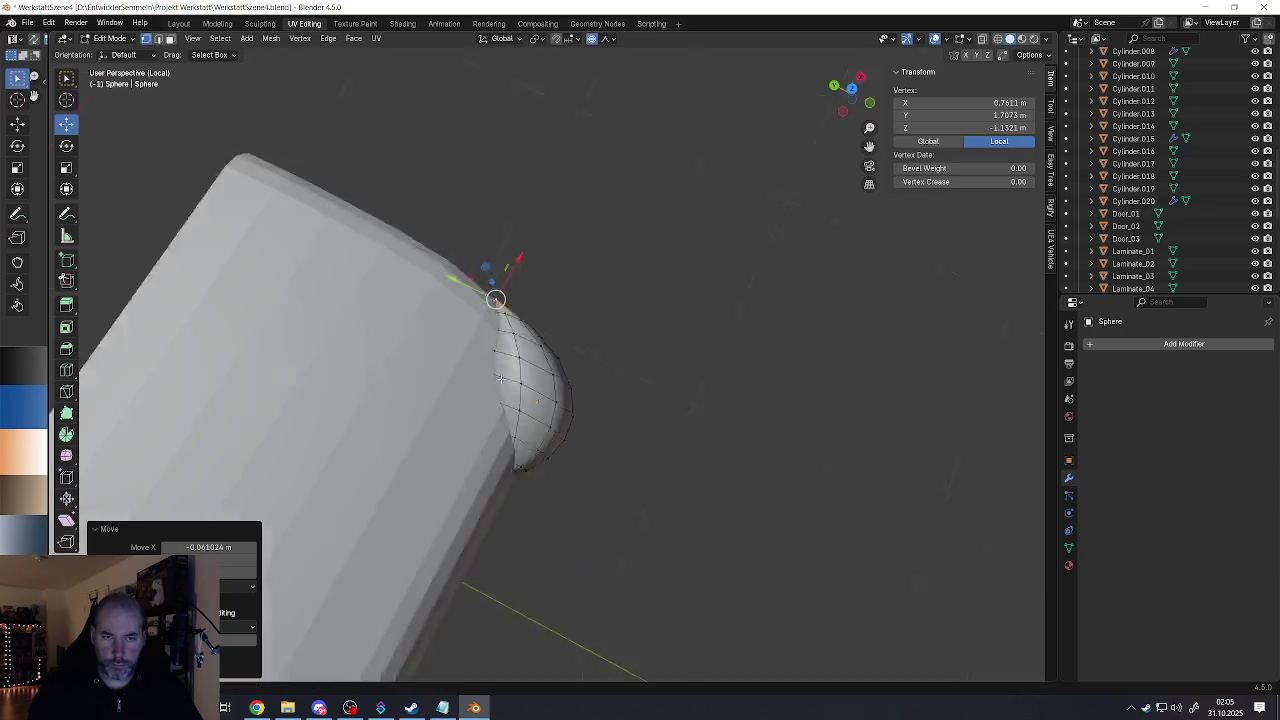
pyautogui.moveTo(501, 252); pyautogui.dragTo(584, 308, button='middle')
pyautogui.moveTo(507, 342); pyautogui.dragTo(528, 349, button='middle')
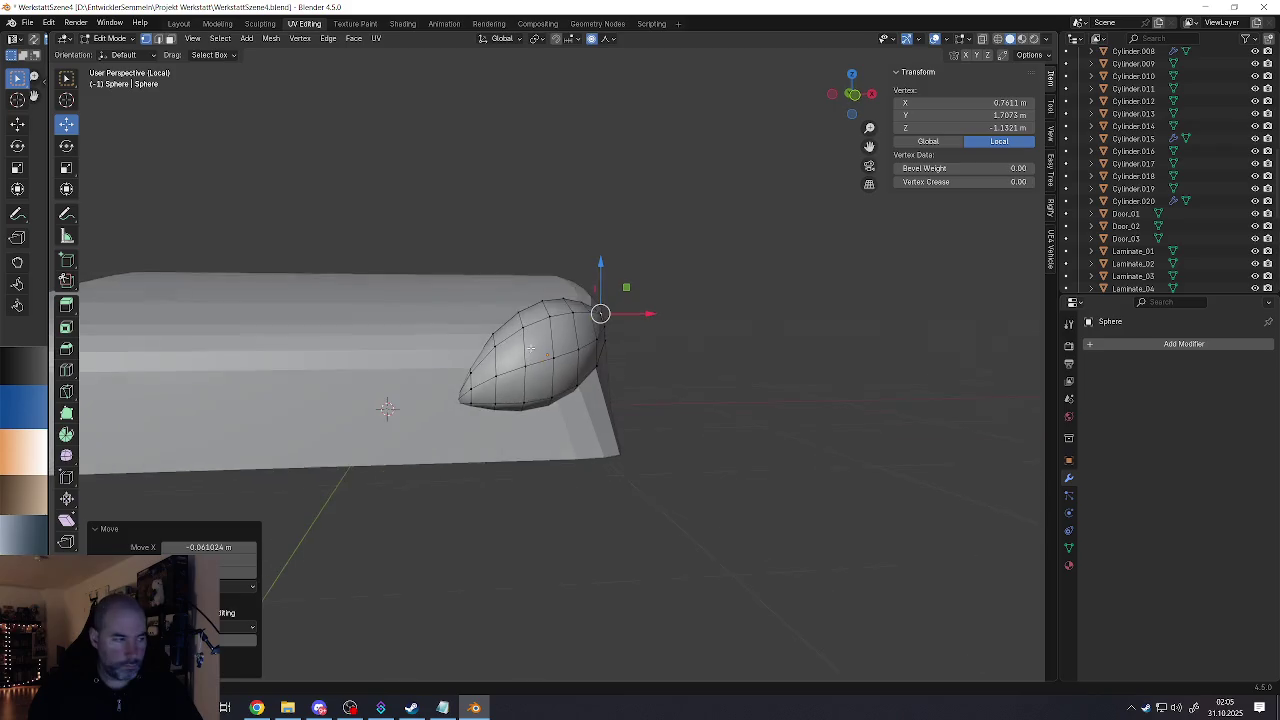
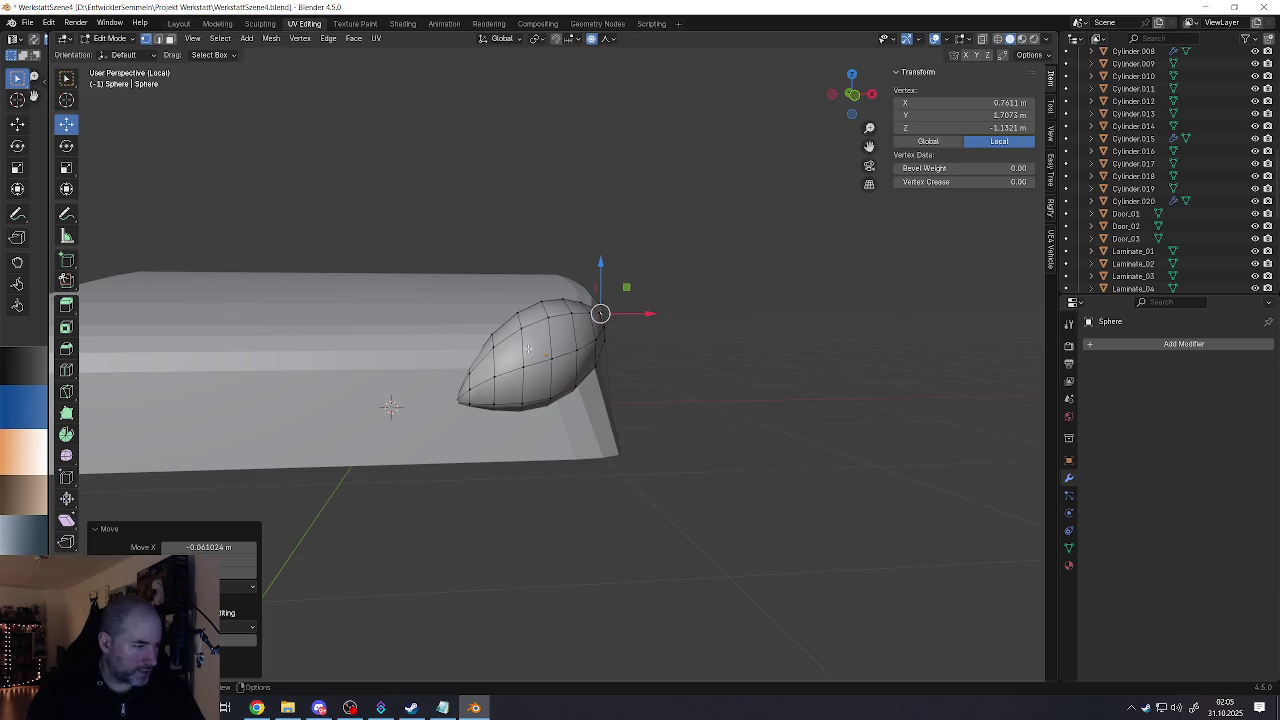
# Step: Back in Object Mode, scale the sphere fender piece down to 0.132
pyautogui.keyDown('shift'); pyautogui.moveTo(600, 375); pyautogui.dragTo(640, 393, button='middle'); pyautogui.keyUp('shift')
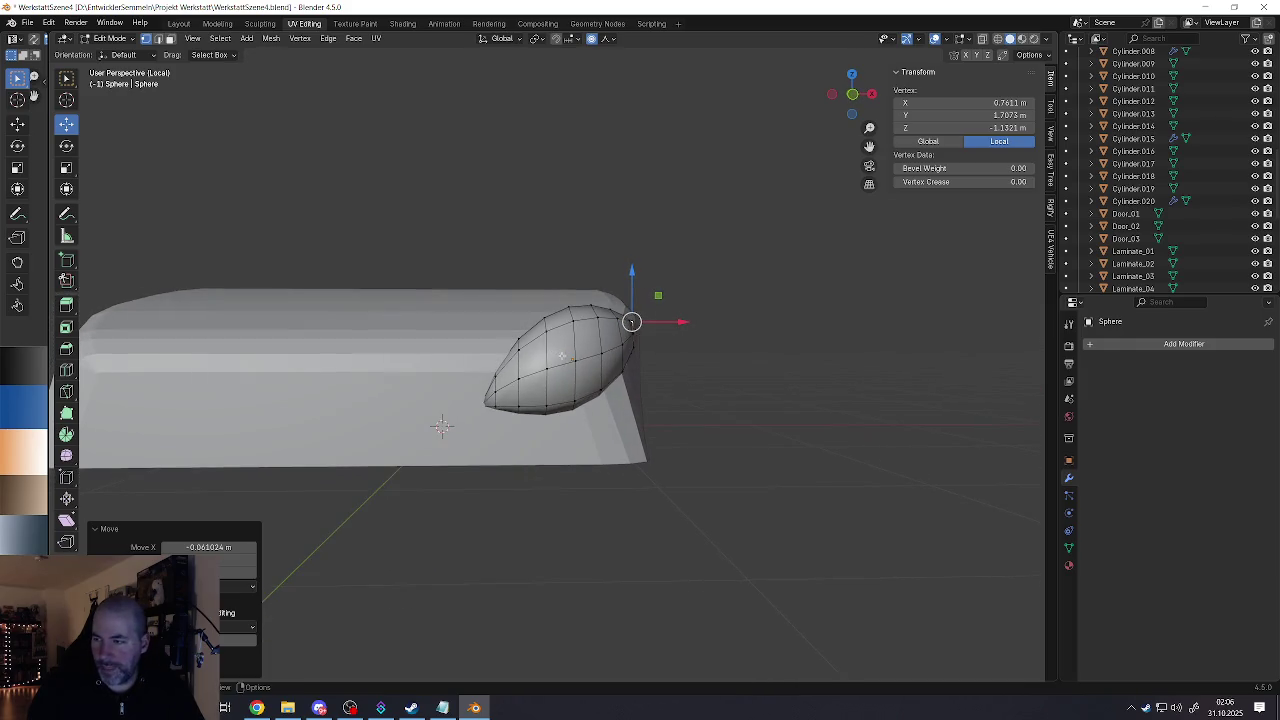
pyautogui.scroll(3, 562, 356)
pyautogui.scroll(-2, 581, 350)
pyautogui.scroll(-2, 581, 350)
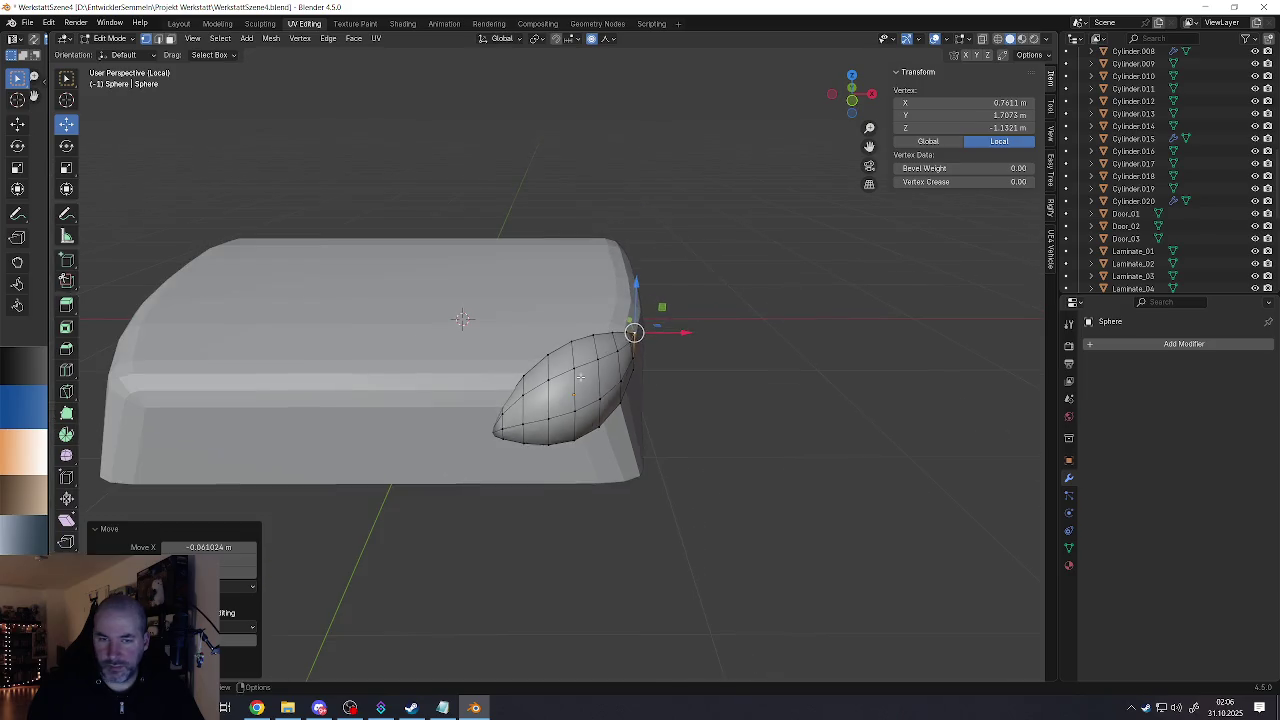
pyautogui.press('Tab')
pyautogui.press('s')
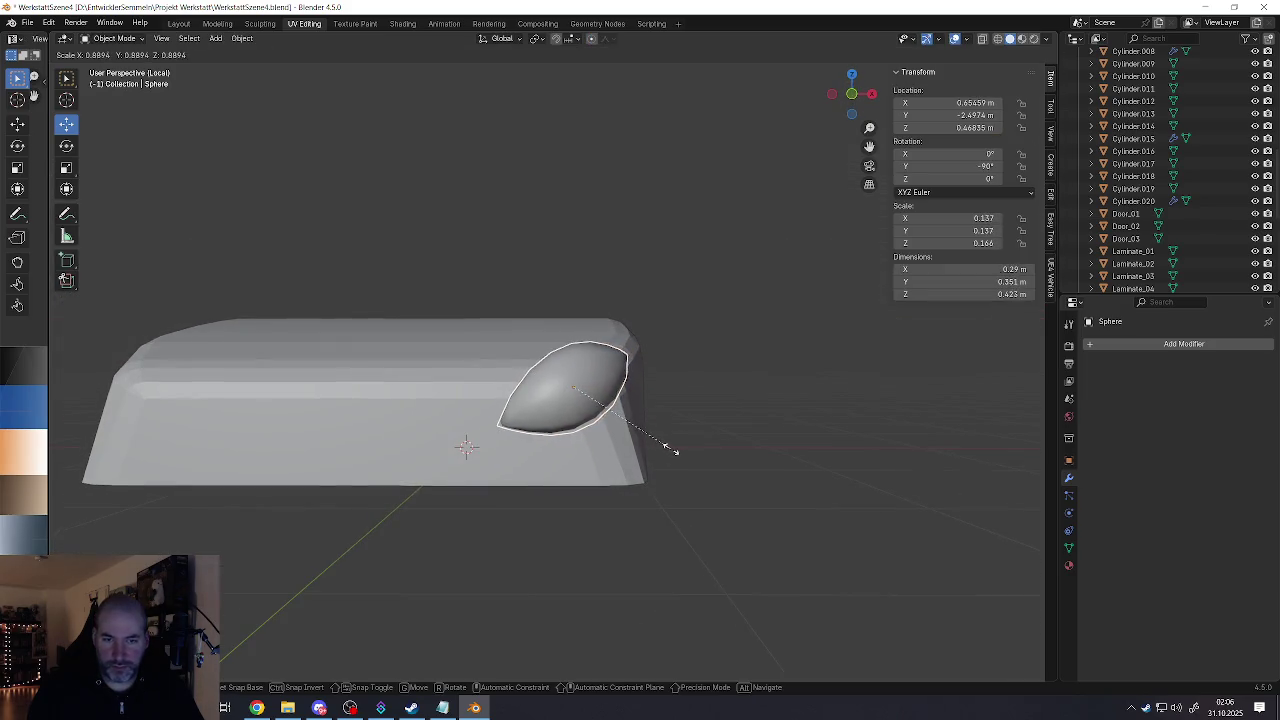
pyautogui.click(666, 449)
# Step: Slide the sphere along X into the block's front corner, then select the body block
pyautogui.moveTo(579, 359); pyautogui.dragTo(561, 355, button='middle')
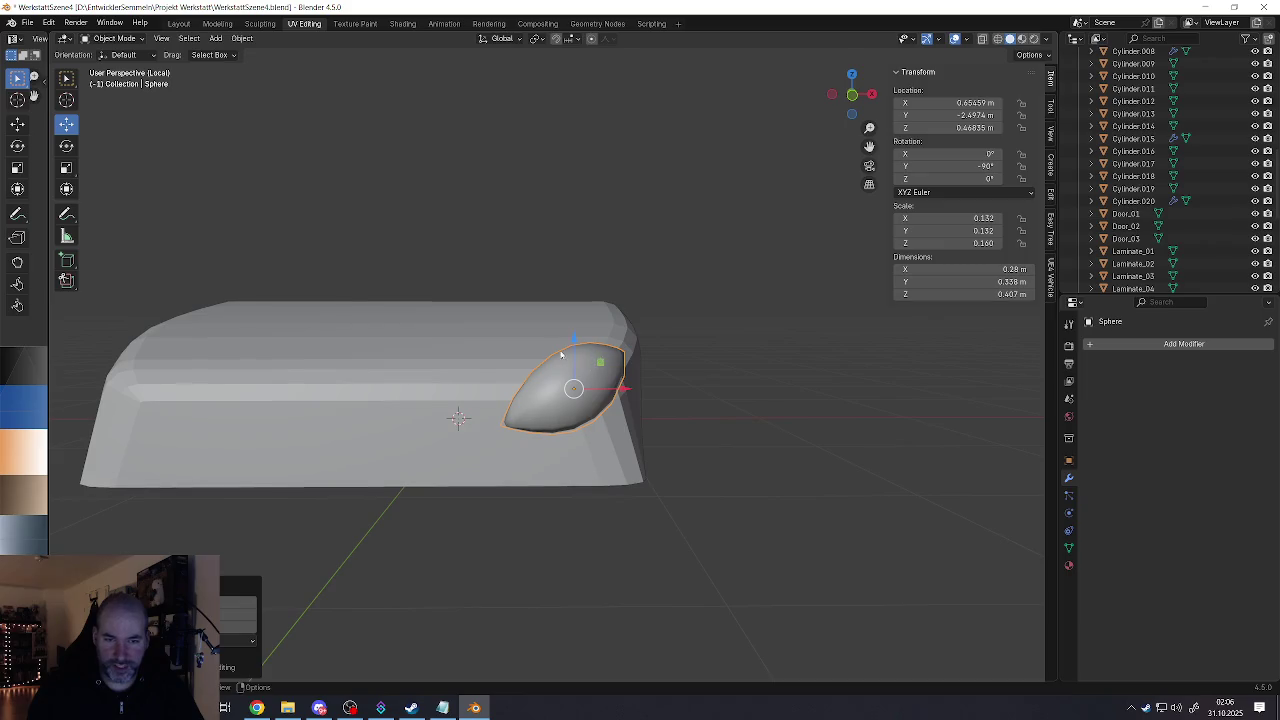
pyautogui.press('g')
pyautogui.press('z')
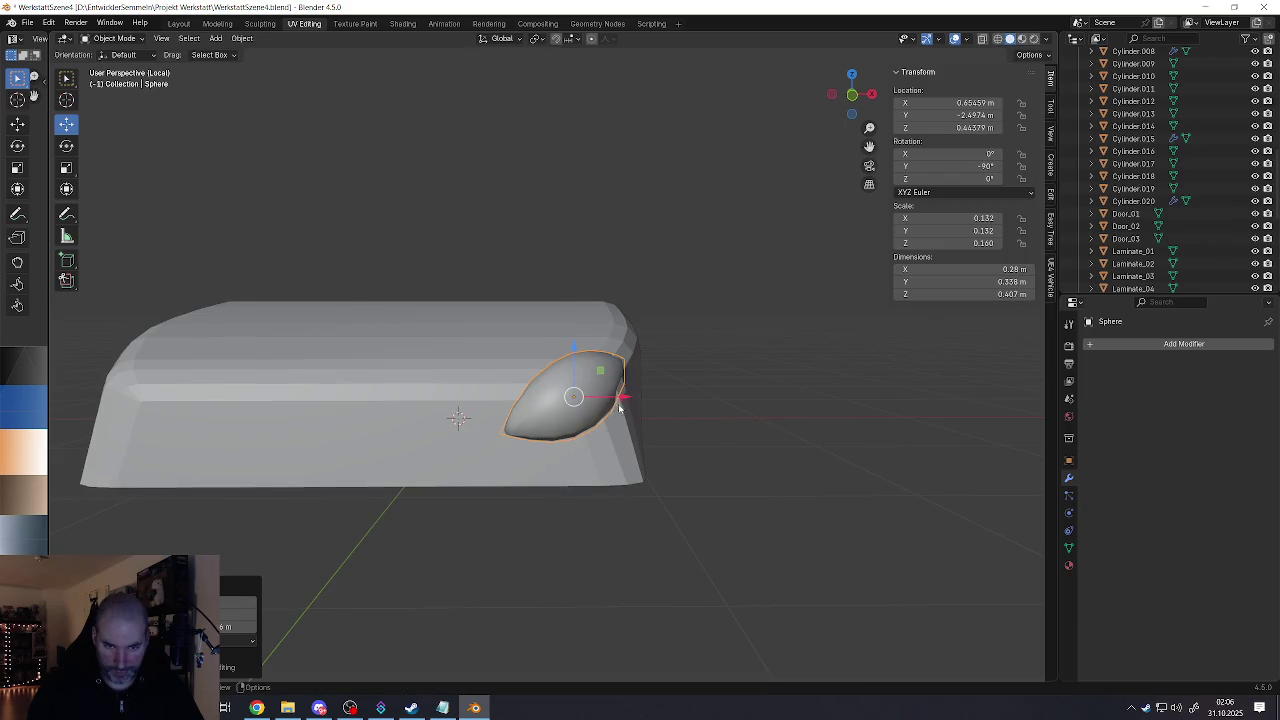
pyautogui.press('x')
pyautogui.click(628, 392)
pyautogui.moveTo(628, 392)
pyautogui.mouseDown(button='middle')
pyautogui.moveTo(595, 467)
pyautogui.moveTo(564, 383)
pyautogui.mouseUp(button='middle')
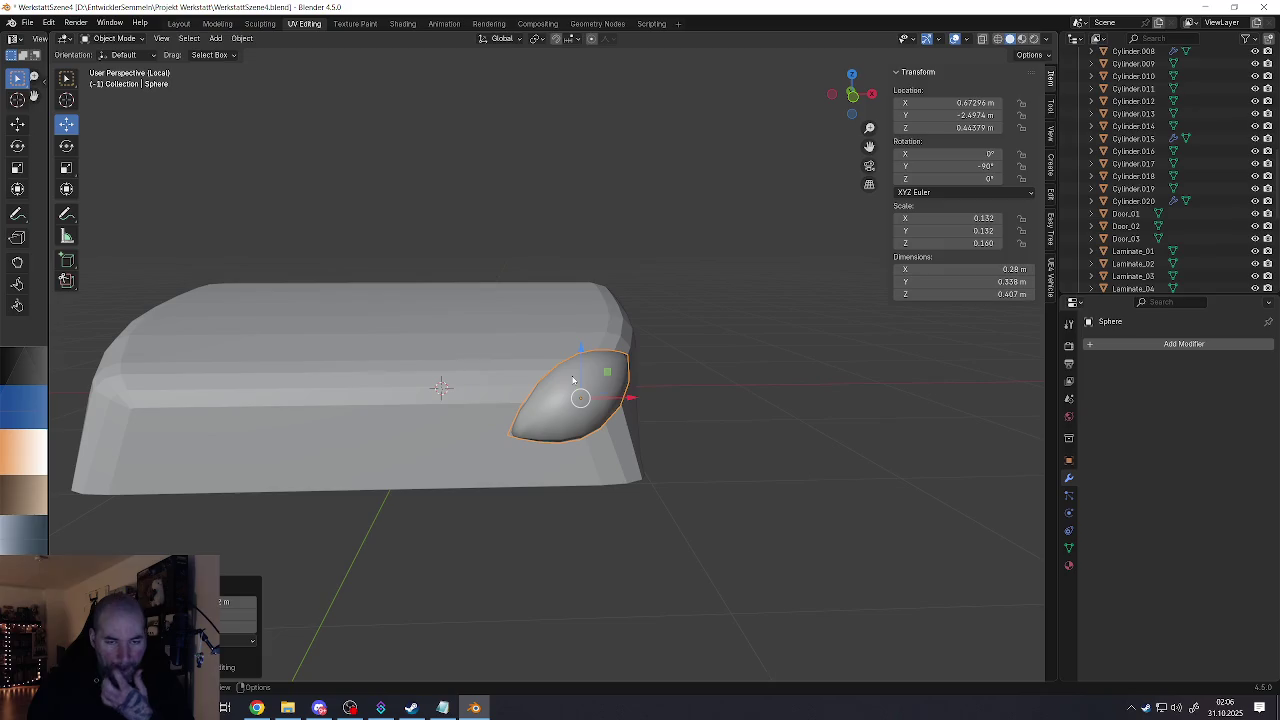
pyautogui.keyDown('shift'); pyautogui.click(549, 464); pyautogui.keyUp('shift')
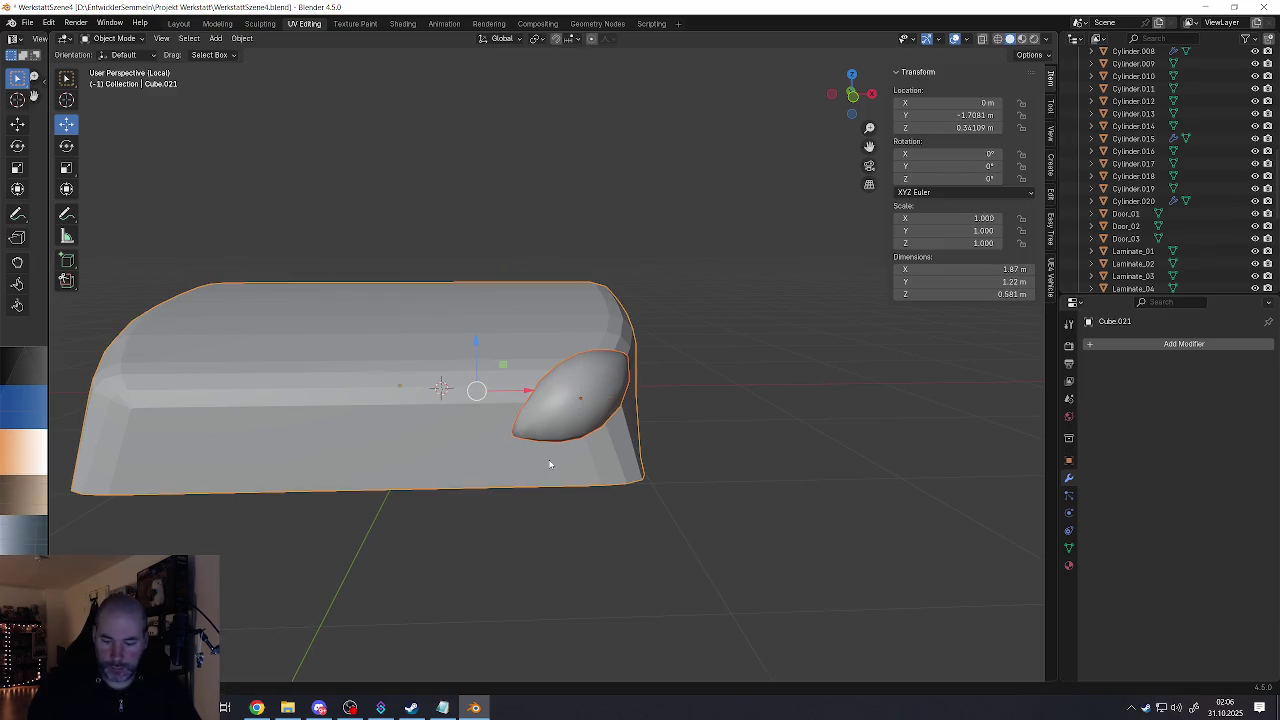
# Step: Try a Boolean Difference cut of the sphere from the body block, then undo it
pyautogui.hotkey('ctrl', '-')
pyautogui.scroll(-3, 550, 467)
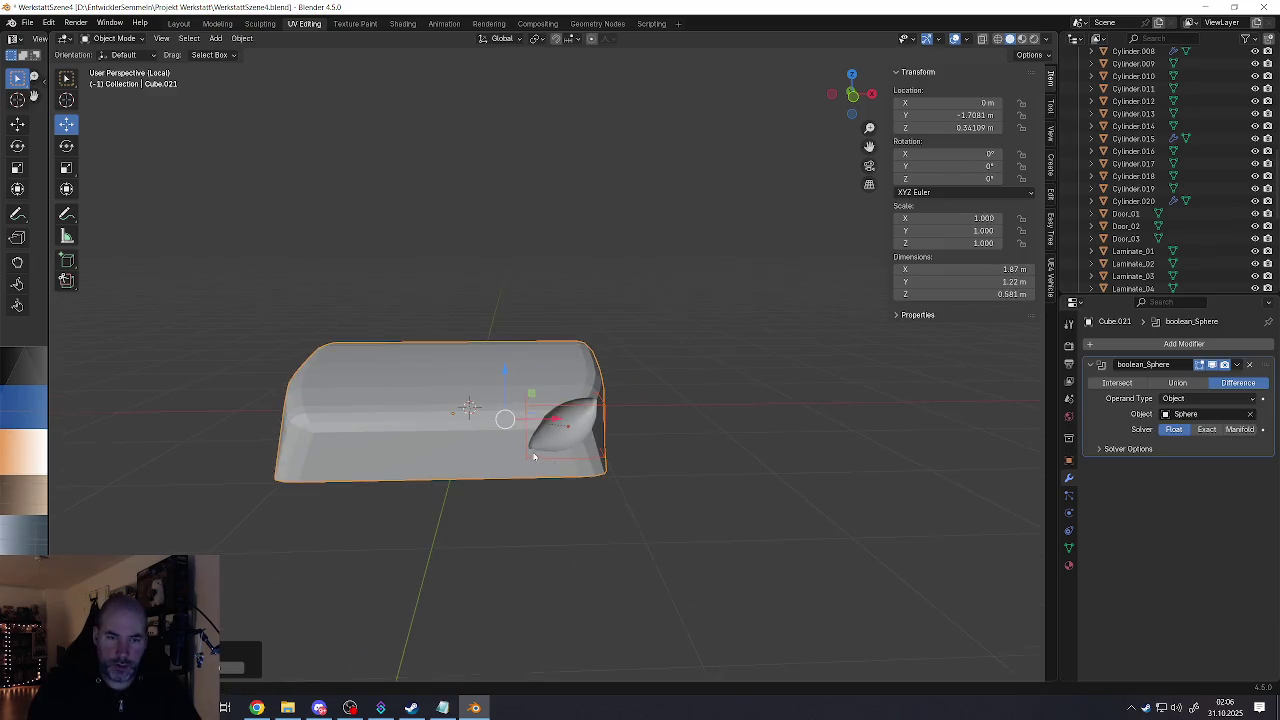
pyautogui.moveTo(550, 467); pyautogui.dragTo(537, 435, button='middle')
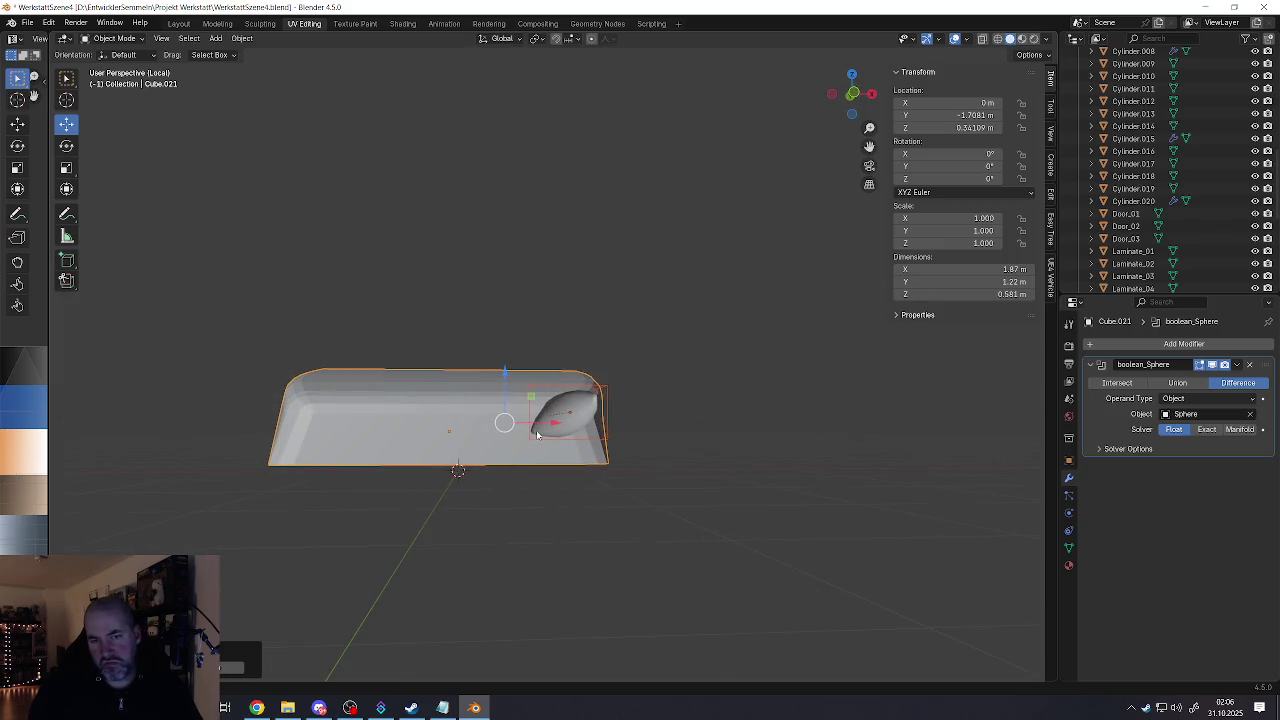
pyautogui.moveTo(536, 406); pyautogui.dragTo(544, 485, button='middle')
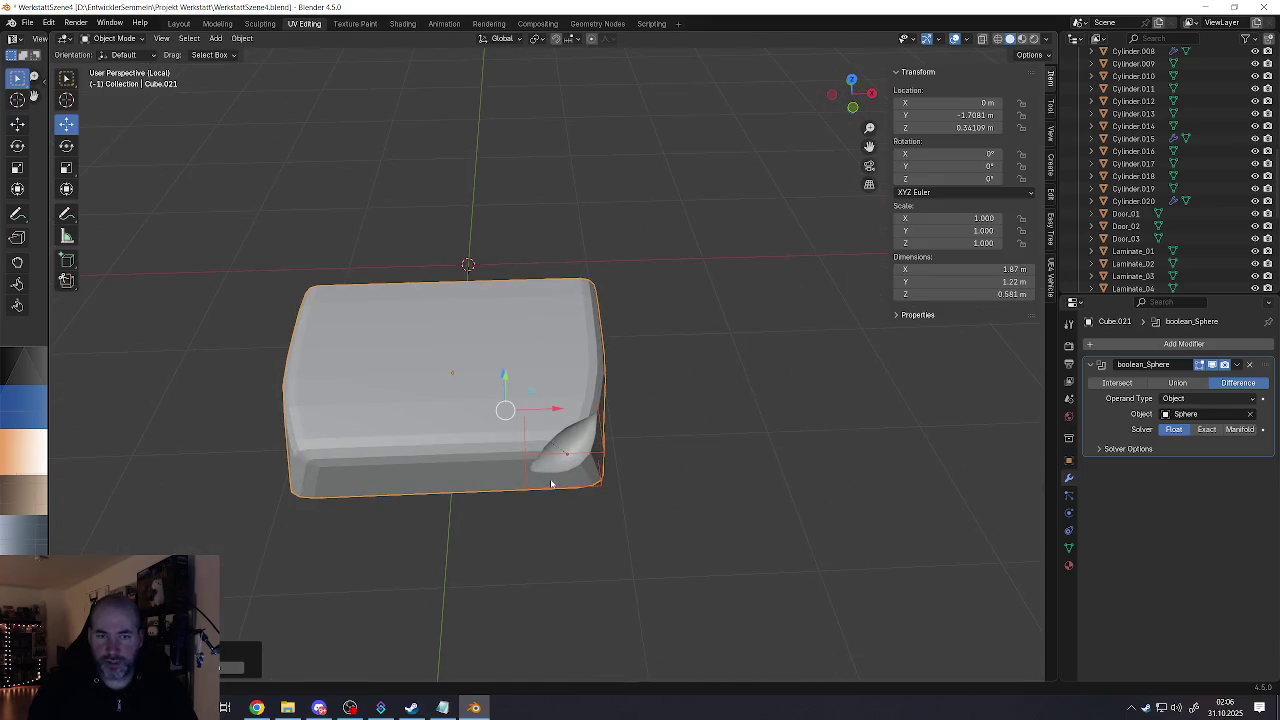
pyautogui.hotkey('ctrl', 'z')
pyautogui.scroll(2, 551, 470)
pyautogui.scroll(2, 550, 450)
pyautogui.moveTo(550, 445); pyautogui.dragTo(549, 428, button='middle')
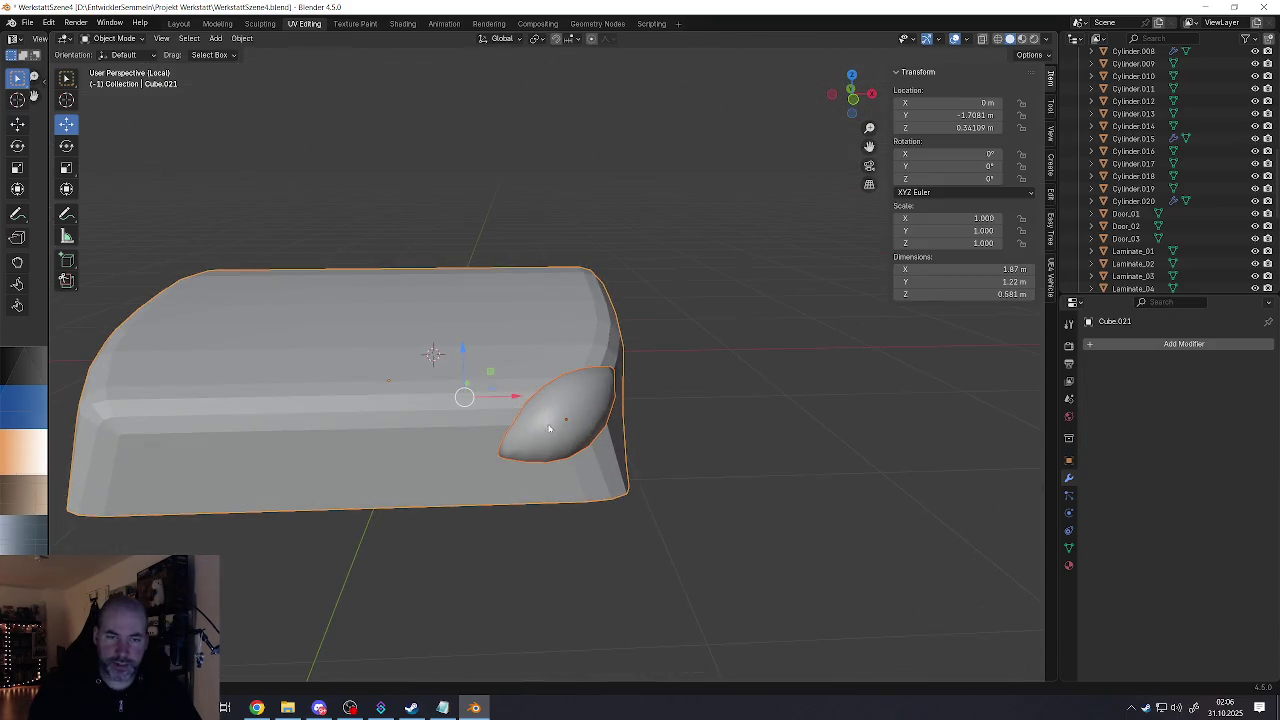
# Step: Reselect the body block and exit Local View to show the whole scene
pyautogui.click(553, 428)
pyautogui.scroll(-4, 553, 428)
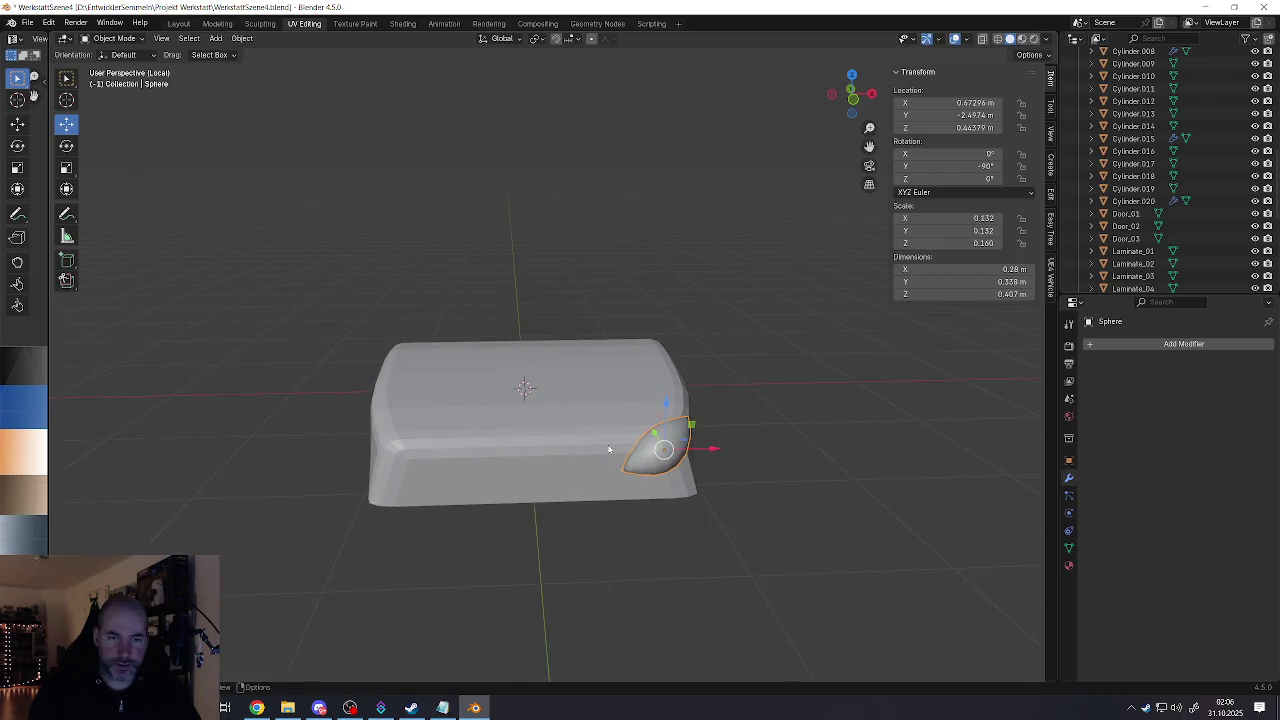
pyautogui.click(566, 438)
pyautogui.moveTo(566, 438)
pyautogui.mouseDown(button='middle')
pyautogui.moveTo(558, 473)
pyautogui.moveTo(583, 458)
pyautogui.moveTo(579, 480)
pyautogui.moveTo(604, 444)
pyautogui.moveTo(630, 453)
pyautogui.moveTo(625, 444)
pyautogui.mouseUp(button='middle')
pyautogui.press('KP_Divide')
pyautogui.scroll(2, 598, 461)
pyautogui.scroll(2, 582, 472)
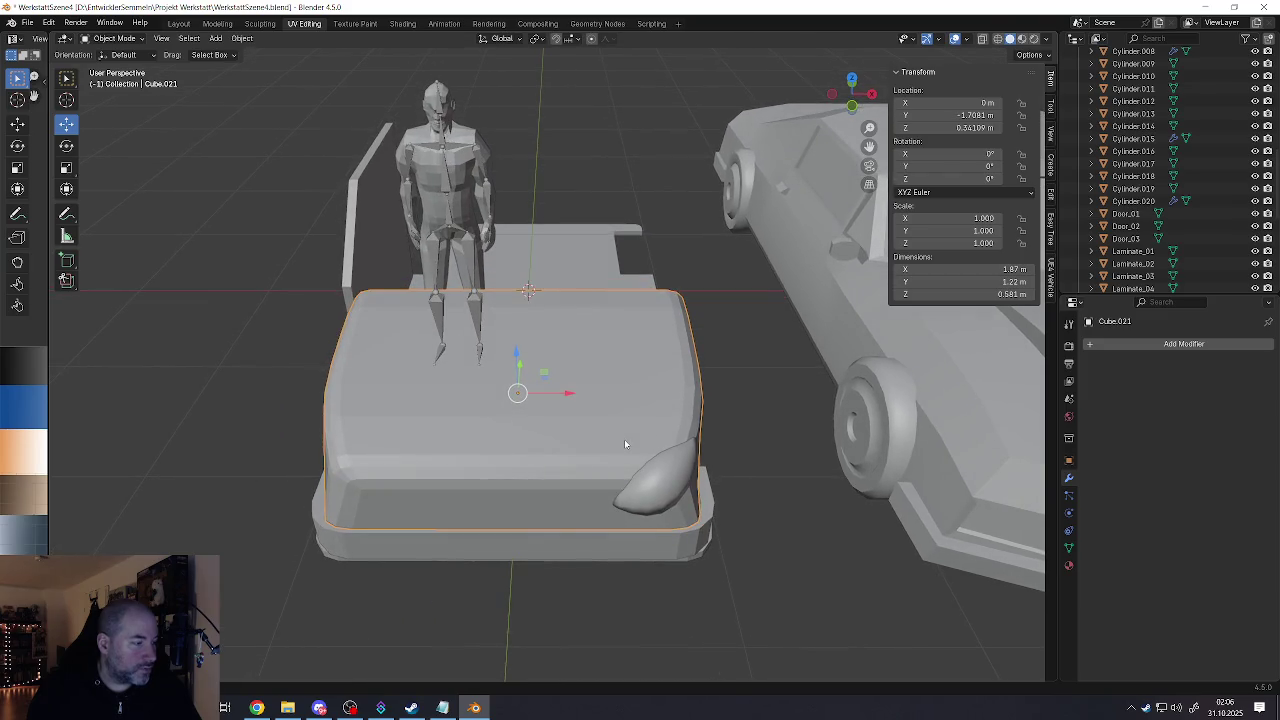
# Step: Select the sphere and switch its shading to smooth, then back to flat faceted
pyautogui.moveTo(625, 444); pyautogui.dragTo(656, 424, button='middle')
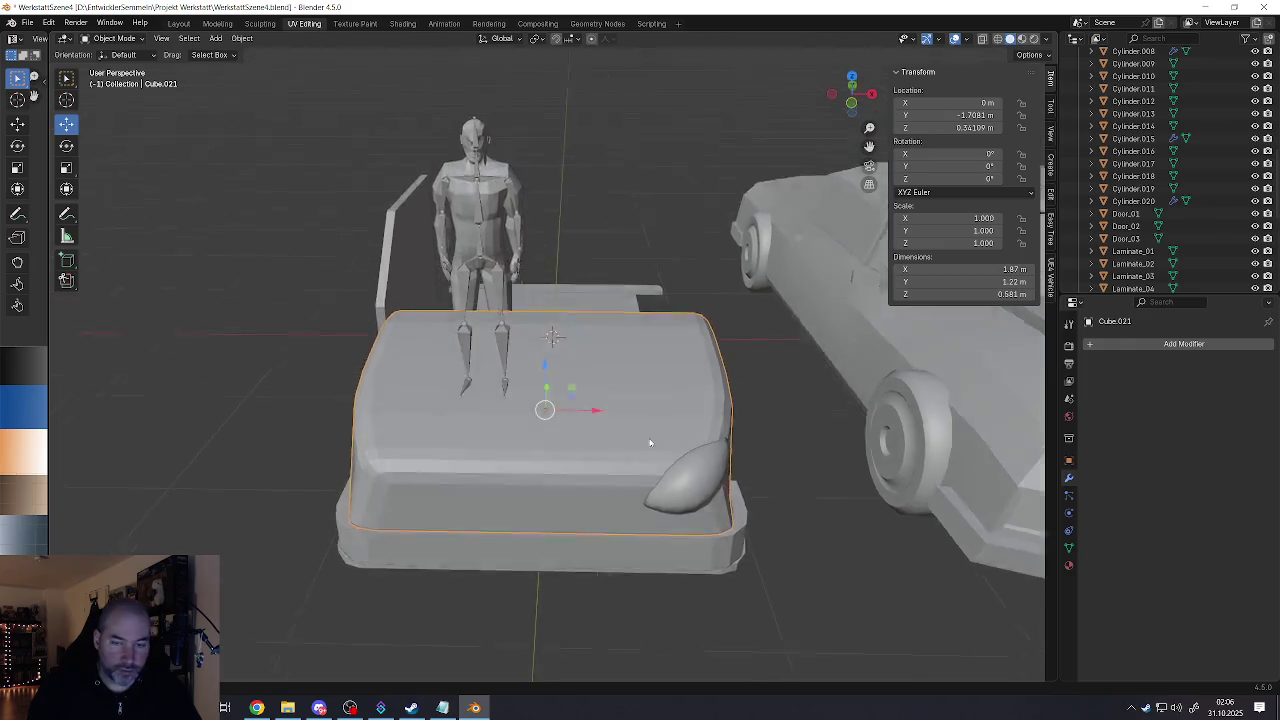
pyautogui.click(704, 447)
pyautogui.scroll(1, 680, 440)
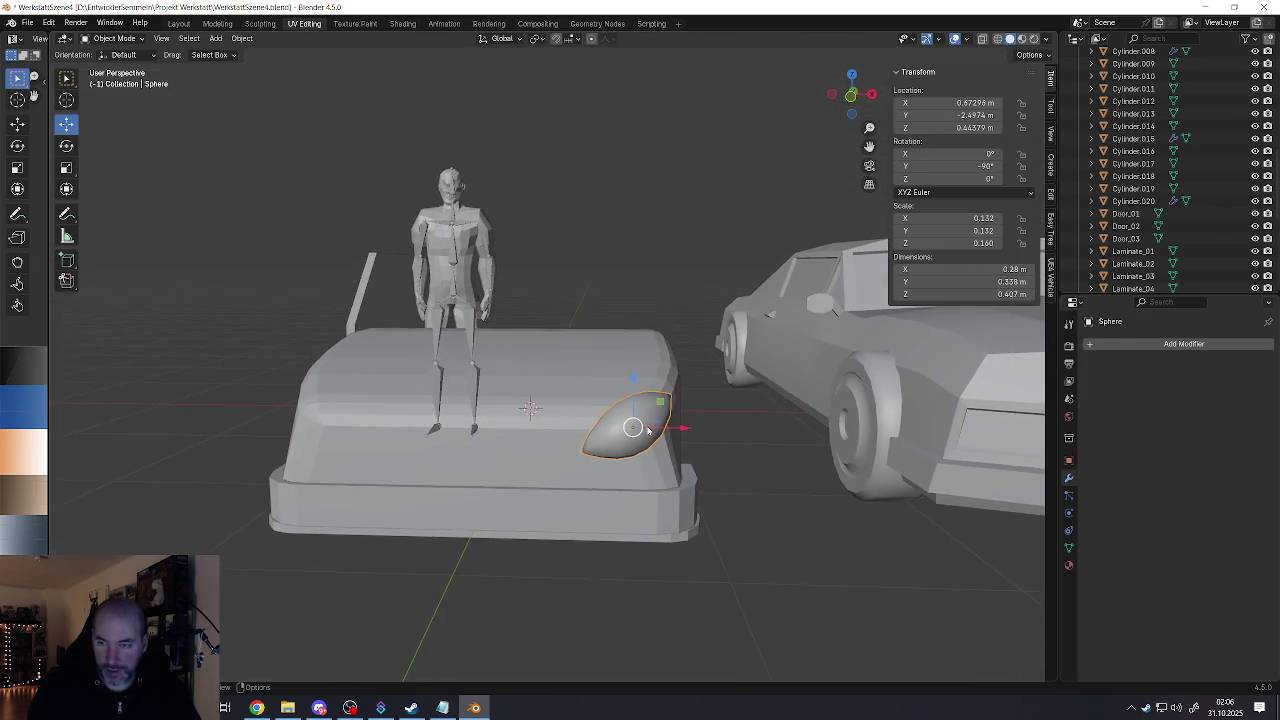
pyautogui.scroll(1, 649, 430)
pyautogui.scroll(1, 650, 430)
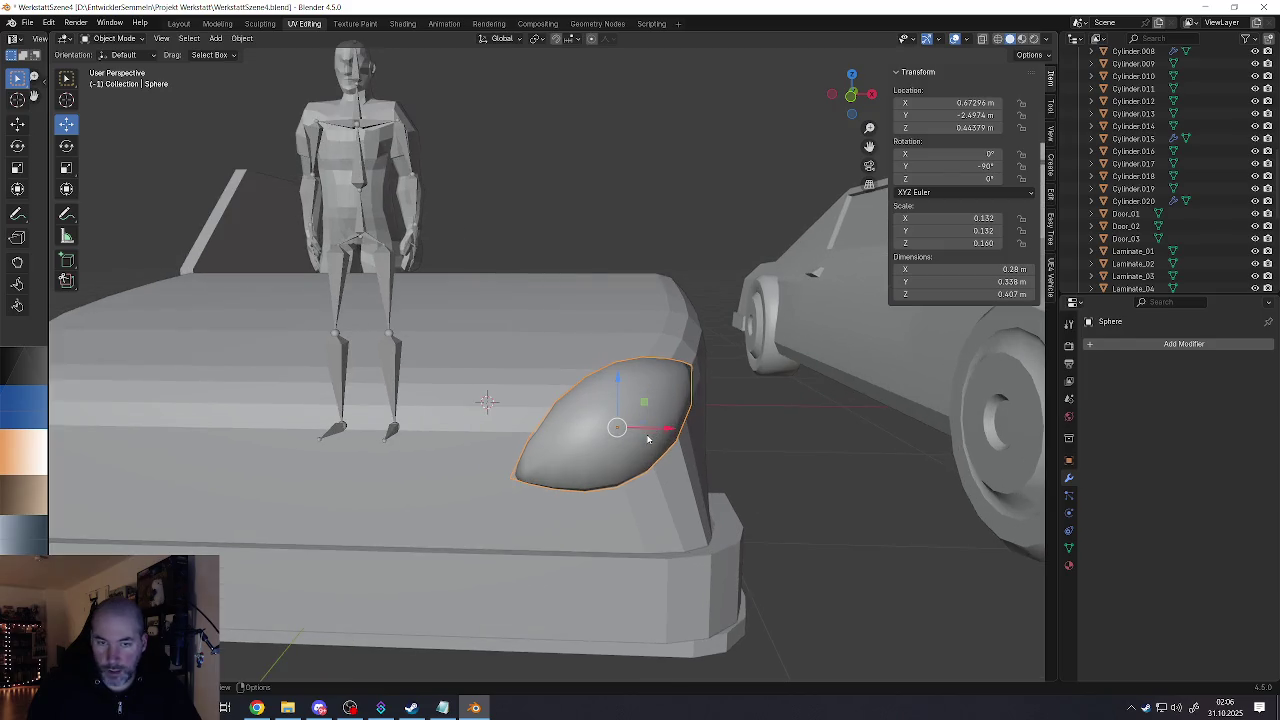
pyautogui.rightClick(530, 420)
pyautogui.click(590, 436)
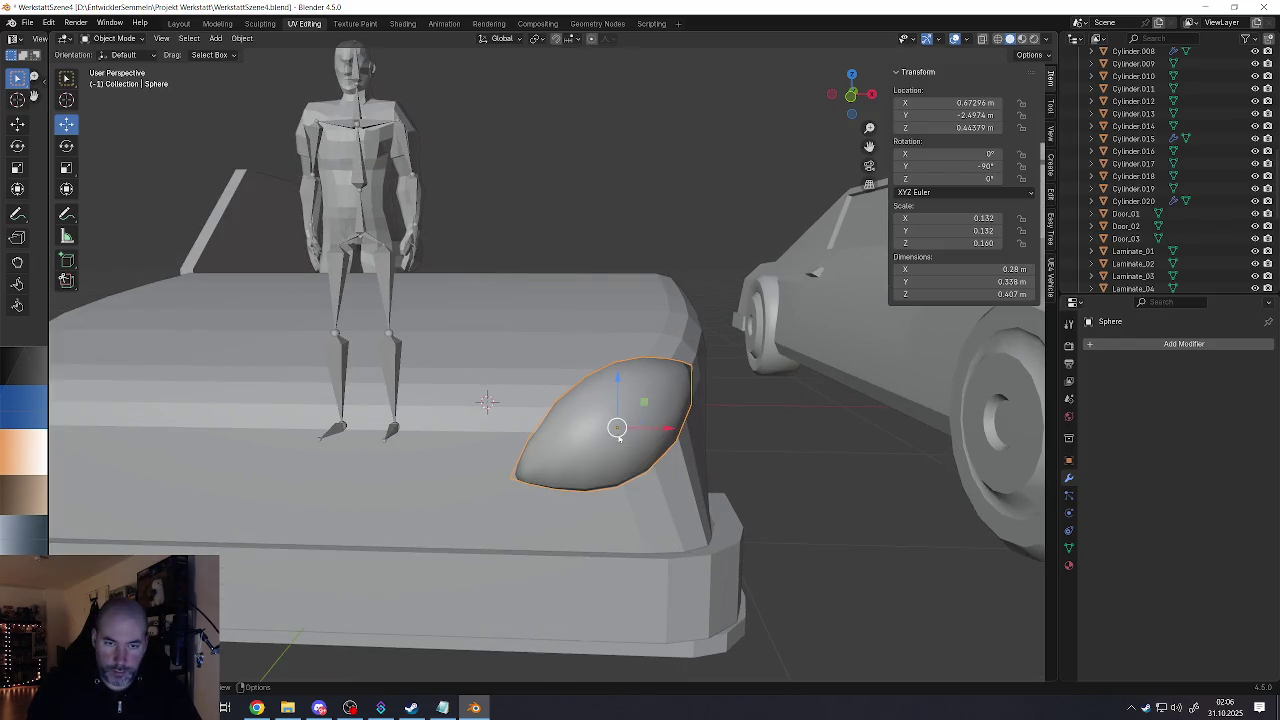
pyautogui.rightClick(617, 437)
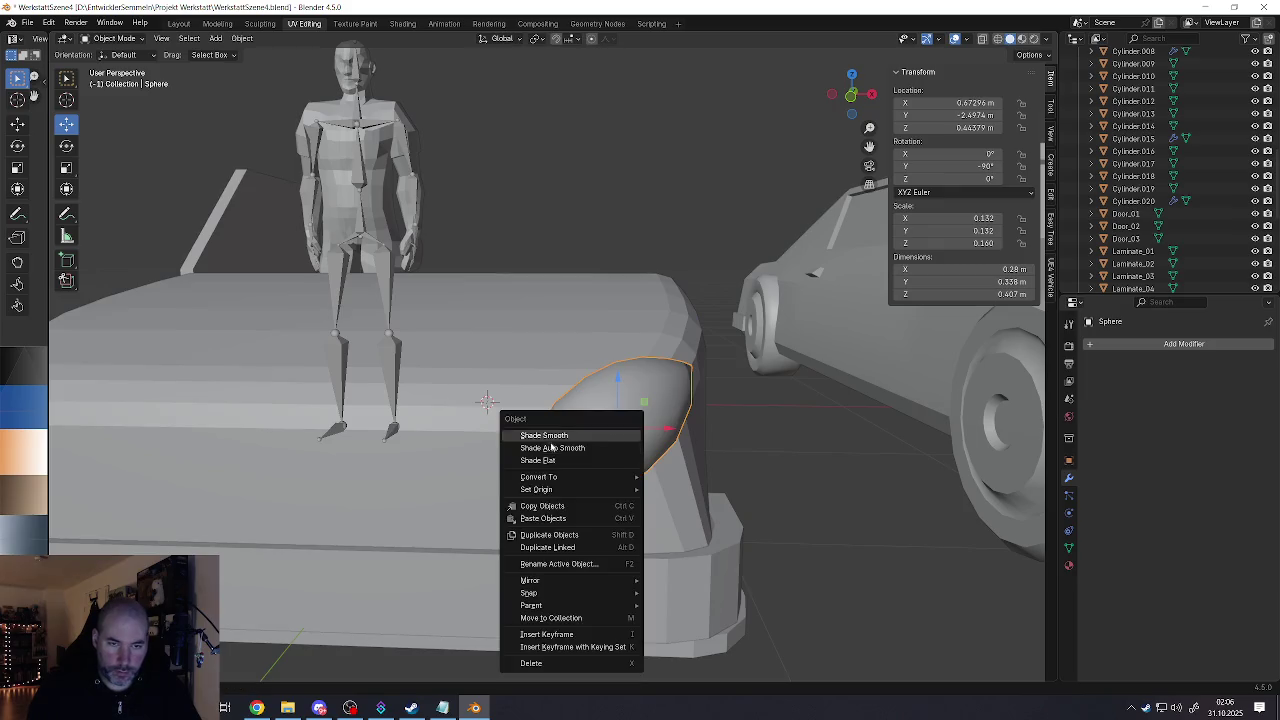
pyautogui.click(548, 460)
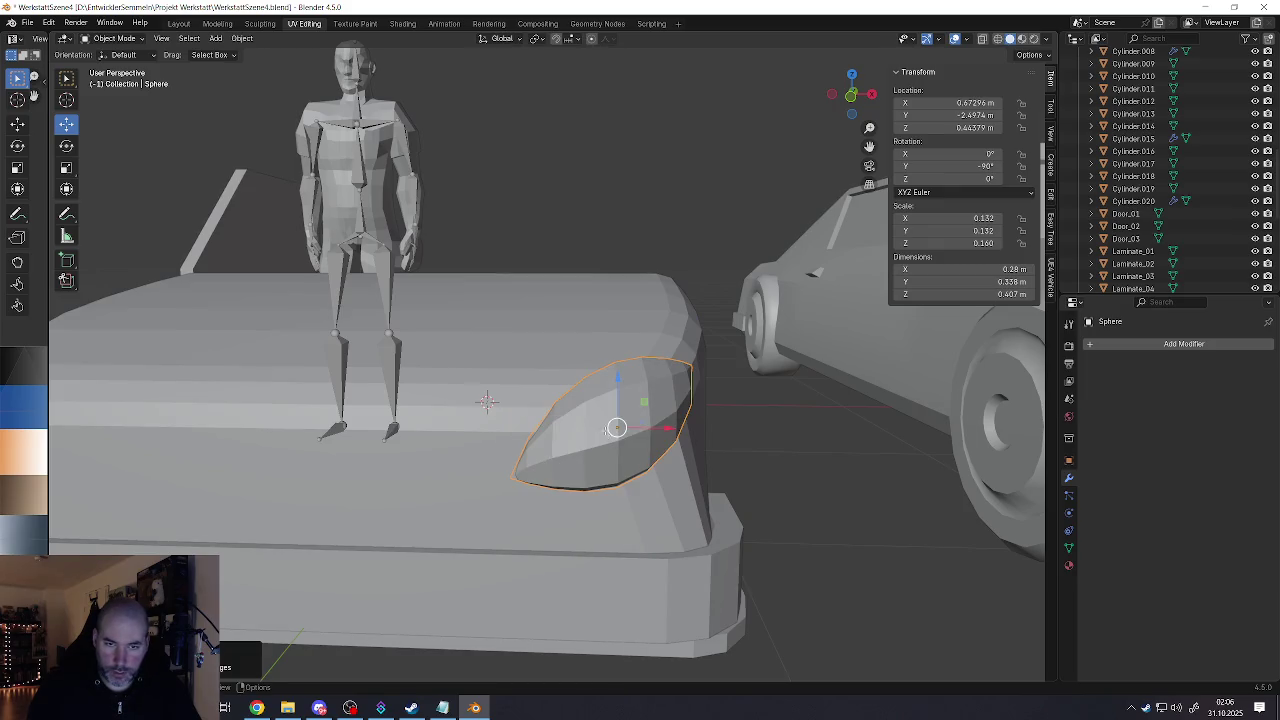
# Step: In Edit Mode, select three vertical edge loops on the sphere
pyautogui.press('Tab')
pyautogui.scroll(1, 560, 455)
pyautogui.click(545, 451)
pyautogui.moveTo(619, 429); pyautogui.dragTo(592, 434, button='middle')
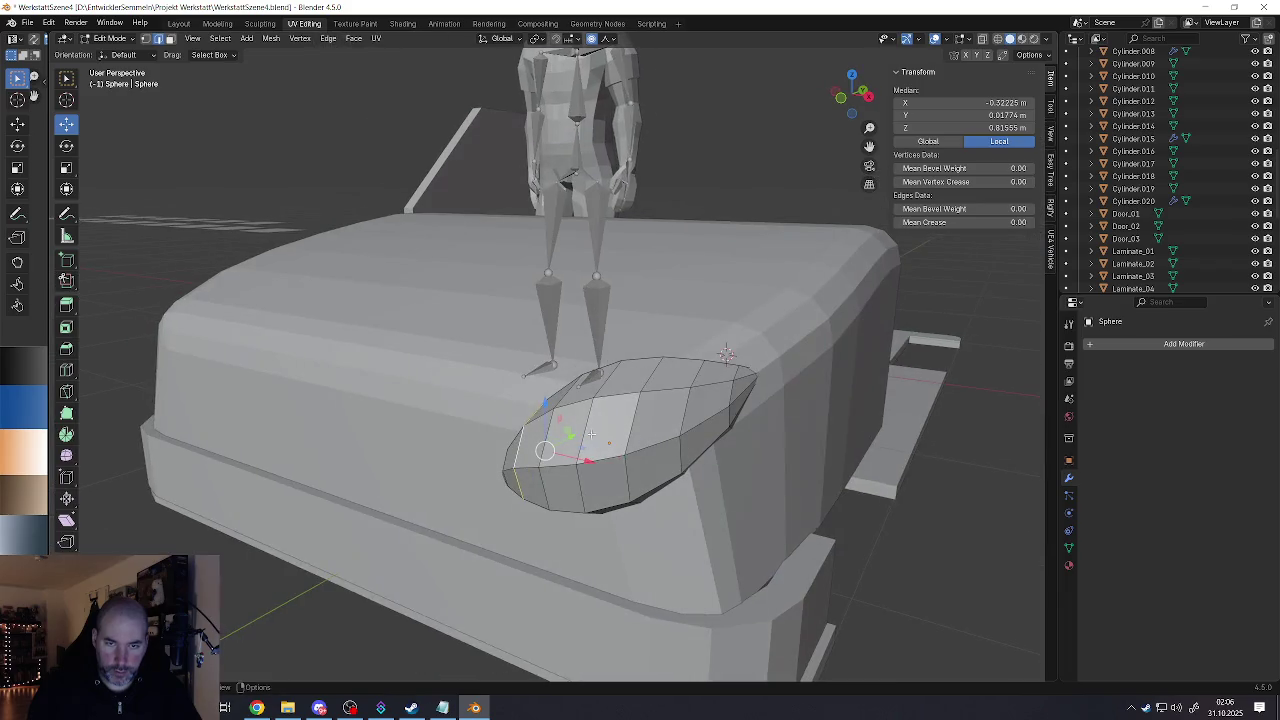
pyautogui.keyDown('alt'); pyautogui.click(560, 425); pyautogui.keyUp('alt')
pyautogui.keyDown('alt'); pyautogui.keyDown('shift'); pyautogui.click(595, 470); pyautogui.keyUp('shift'); pyautogui.keyUp('alt')
pyautogui.keyDown('alt'); pyautogui.keyDown('shift'); pyautogui.click(678, 425); pyautogui.keyUp('shift'); pyautogui.keyUp('alt')
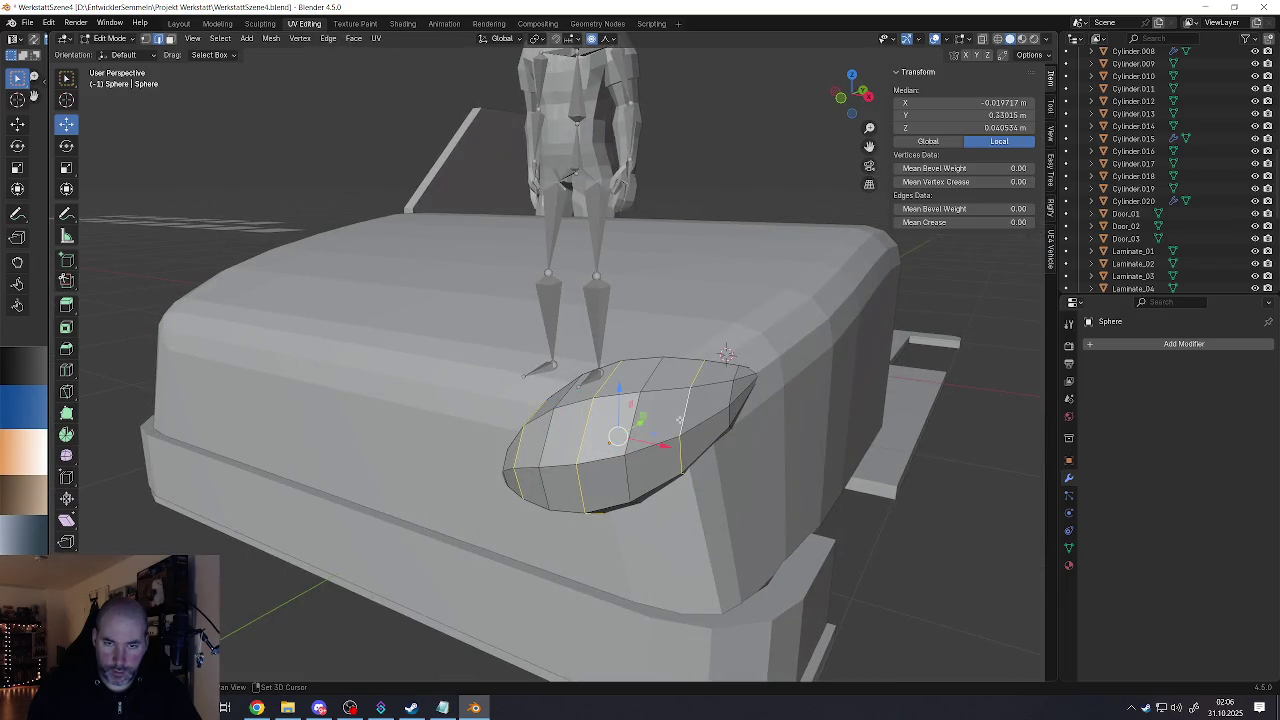
# Step: Dissolve the three selected loops to simplify the sphere, then re-enter its Edit Mode
pyautogui.moveTo(680, 420); pyautogui.dragTo(668, 443, button='middle')
pyautogui.press('x')
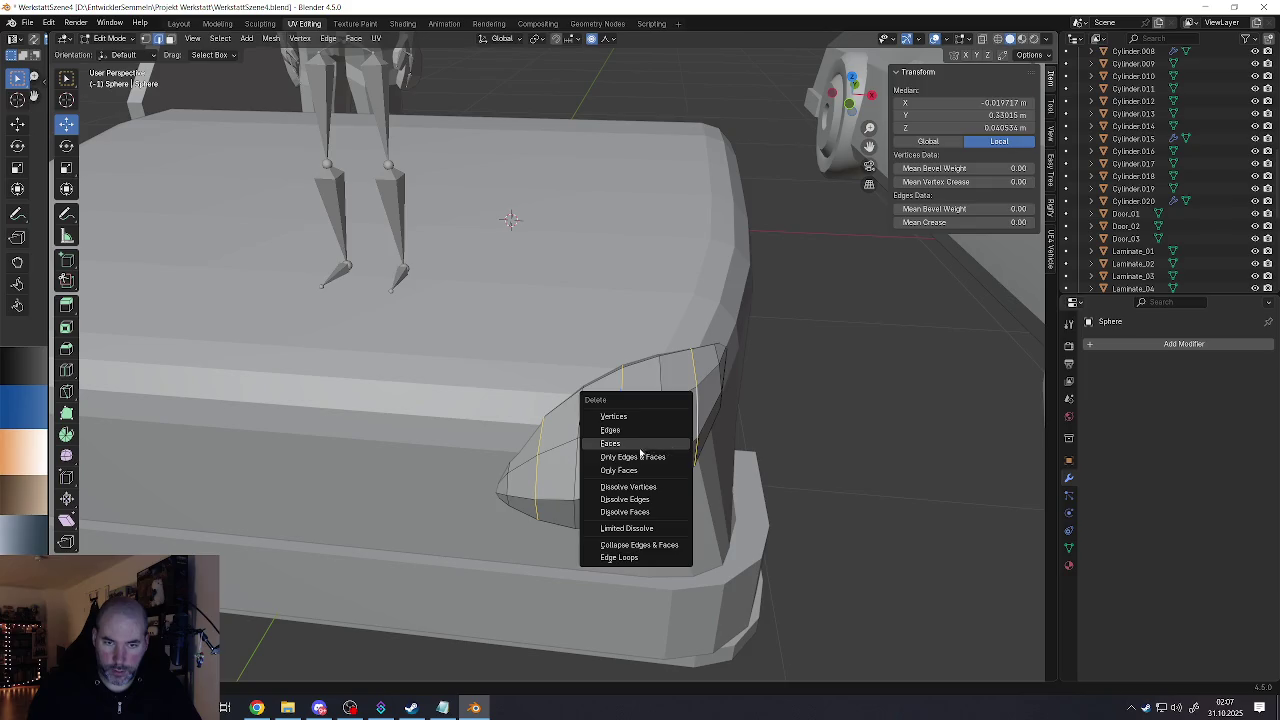
pyautogui.click(628, 486)
pyautogui.moveTo(628, 486)
pyautogui.mouseDown(button='middle')
pyautogui.moveTo(608, 416)
pyautogui.moveTo(695, 531)
pyautogui.moveTo(638, 432)
pyautogui.mouseUp(button='middle')
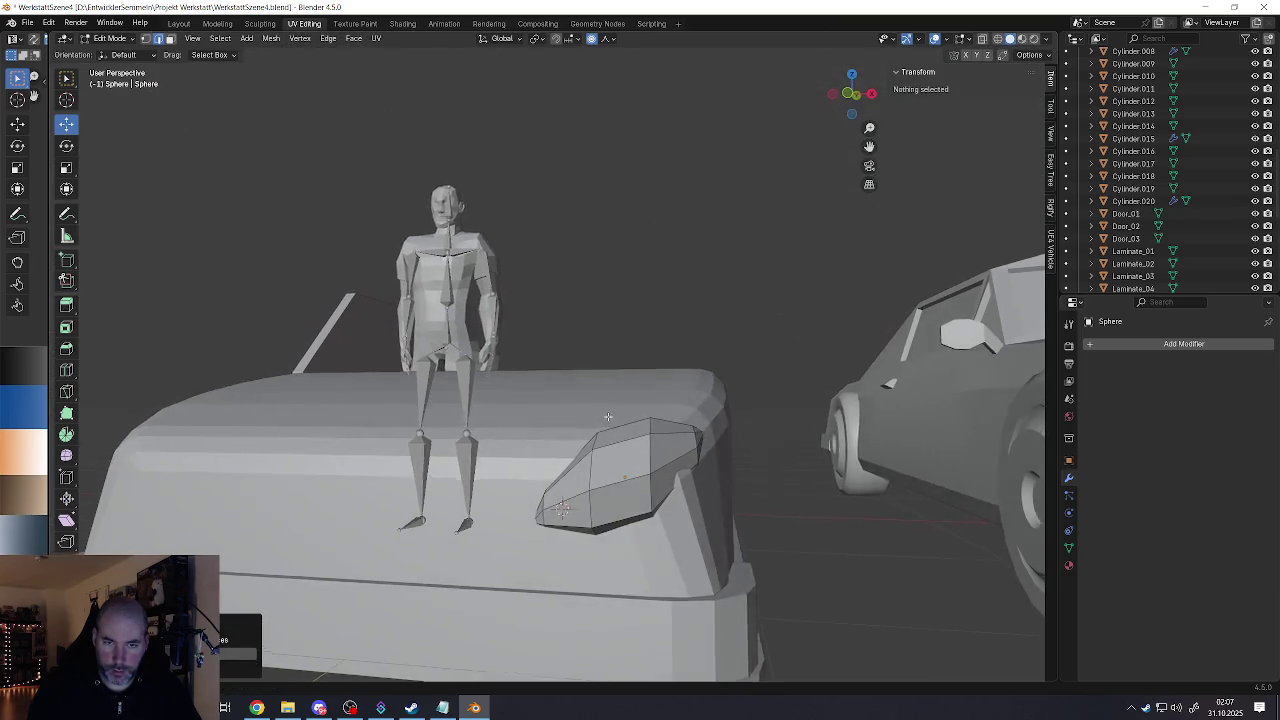
pyautogui.press('Tab')
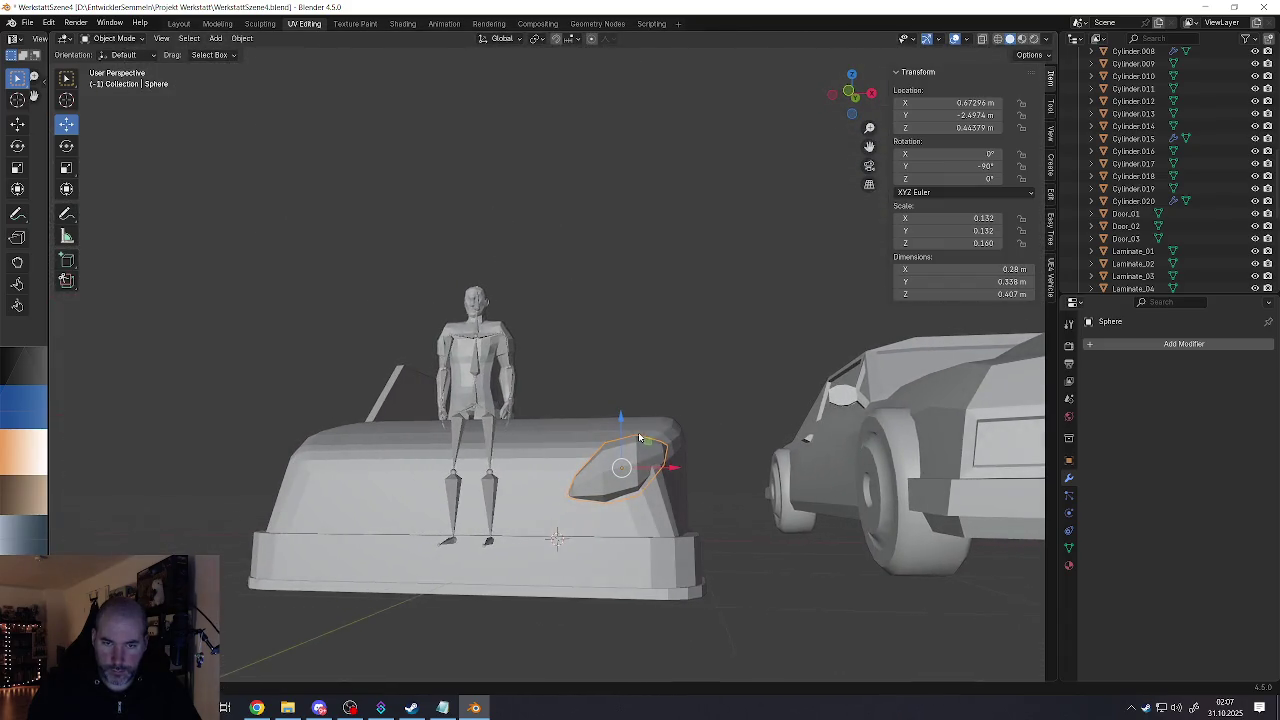
pyautogui.scroll(2, 650, 470)
pyautogui.press('Tab')
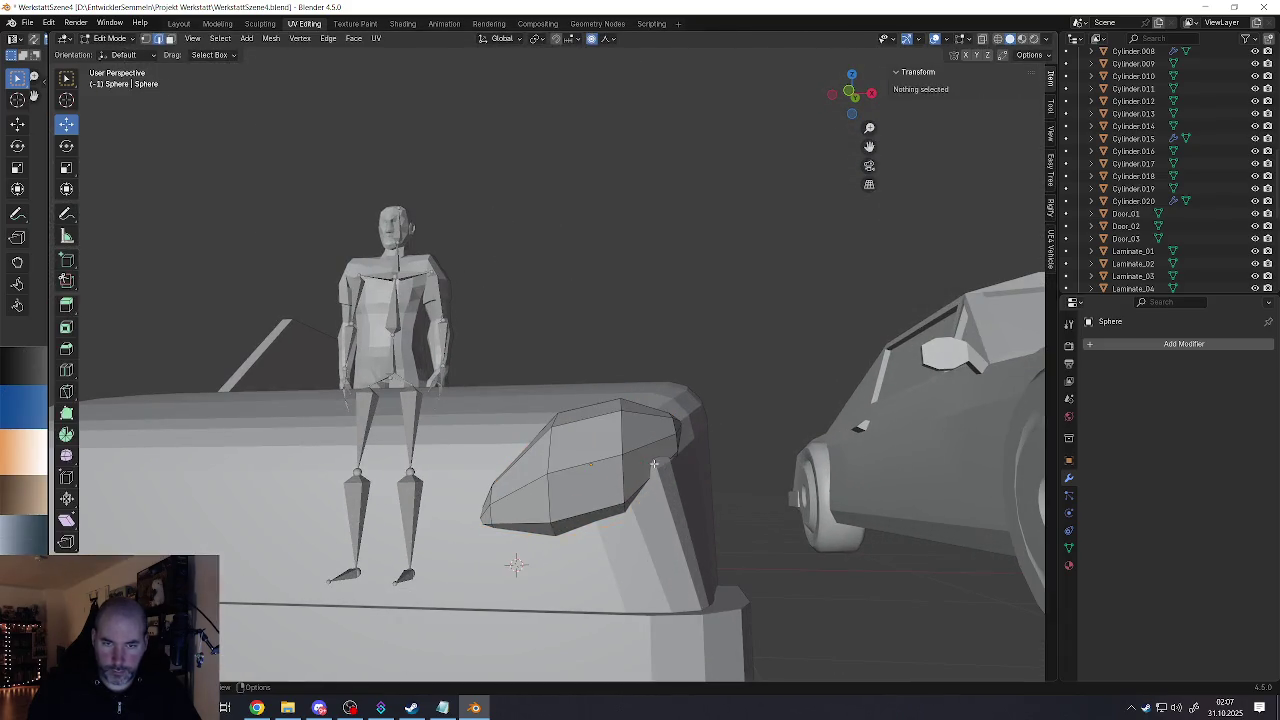
# Step: Select the fender's outer faces
pyautogui.click(650, 459)
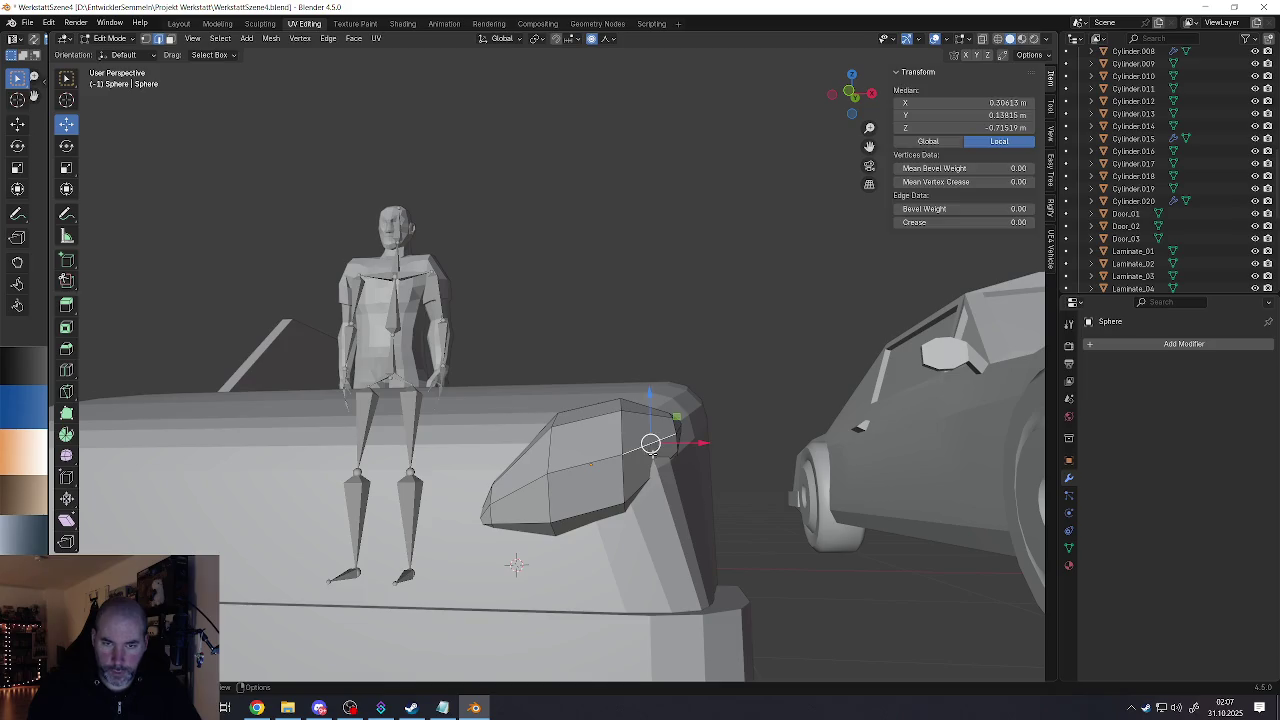
pyautogui.keyDown('shift'); pyautogui.click(545, 495); pyautogui.keyUp('shift')
pyautogui.moveTo(545, 495)
pyautogui.mouseDown(button='middle')
pyautogui.moveTo(635, 508)
pyautogui.moveTo(655, 450)
pyautogui.mouseUp(button='middle')
pyautogui.keyDown('shift'); pyautogui.click(640, 465); pyautogui.keyUp('shift')
pyautogui.keyDown('shift'); pyautogui.click(658, 445); pyautogui.keyUp('shift')
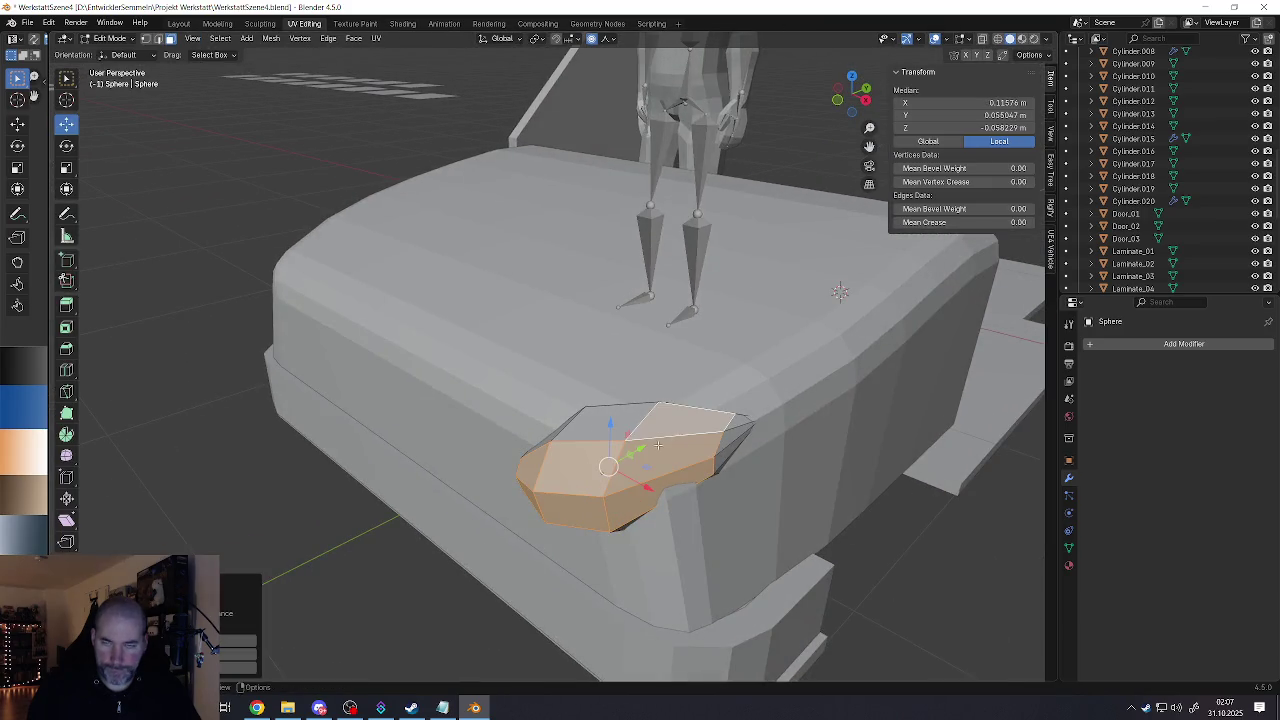
pyautogui.click(257, 707)
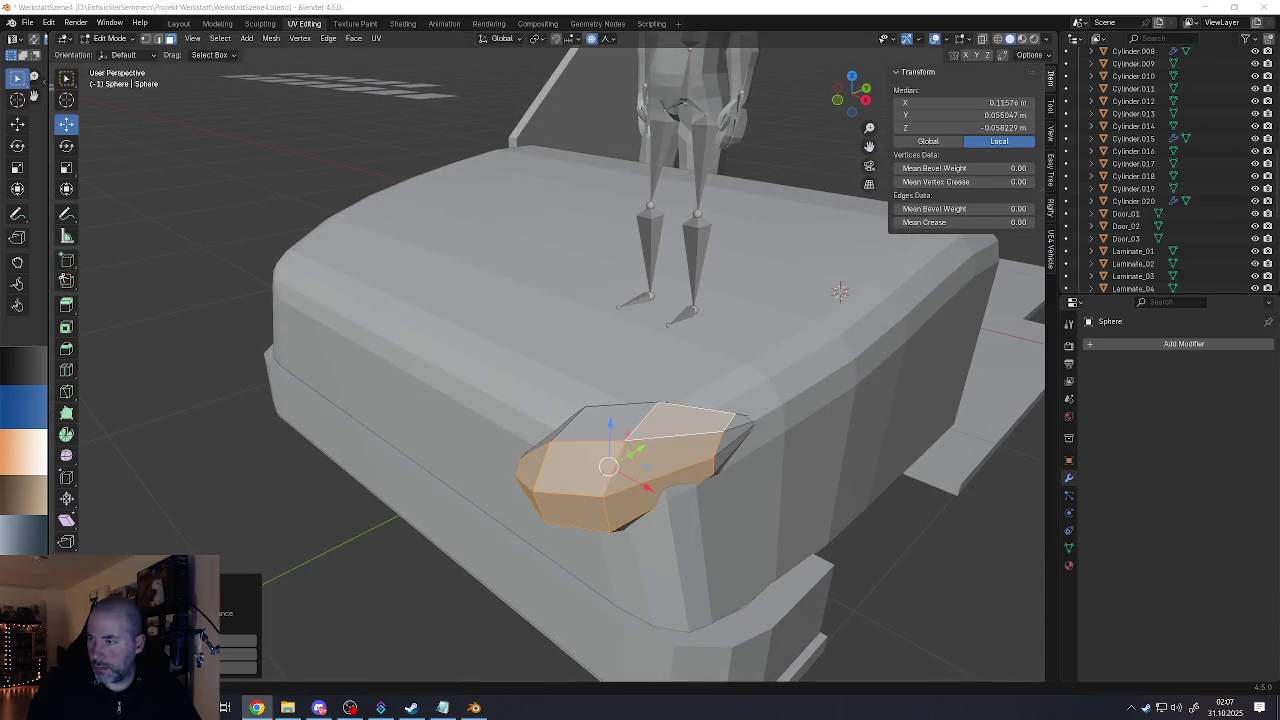
pyautogui.moveTo(624, 416)
pyautogui.mouseDown(button='middle')
pyautogui.moveTo(600, 420)
pyautogui.moveTo(640, 405)
pyautogui.moveTo(624, 398)
pyautogui.mouseUp(button='middle')
pyautogui.keyDown('shift'); pyautogui.click(648, 400); pyautogui.keyUp('shift')
pyautogui.keyDown('shift'); pyautogui.click(624, 400); pyautogui.keyUp('shift')
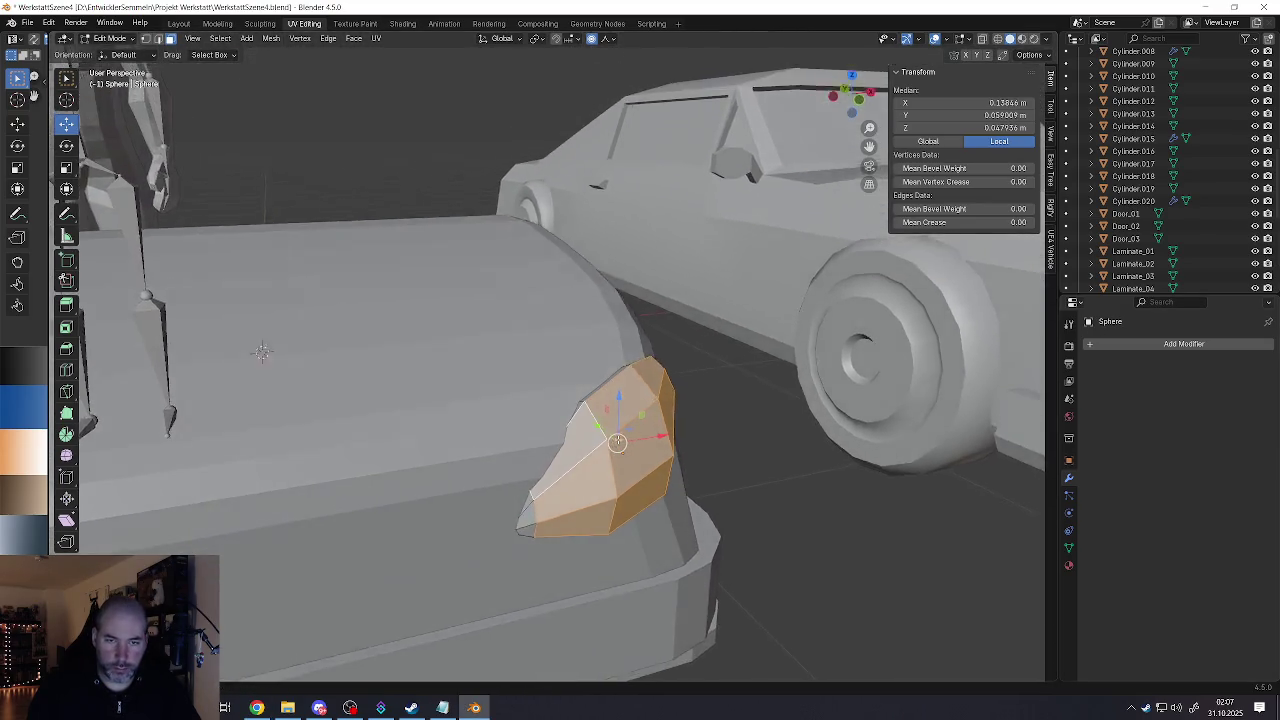
# Step: Inflate the selected fender faces outward with Shrink/Fatten (Alt+S)
pyautogui.hotkey('alt', 's')
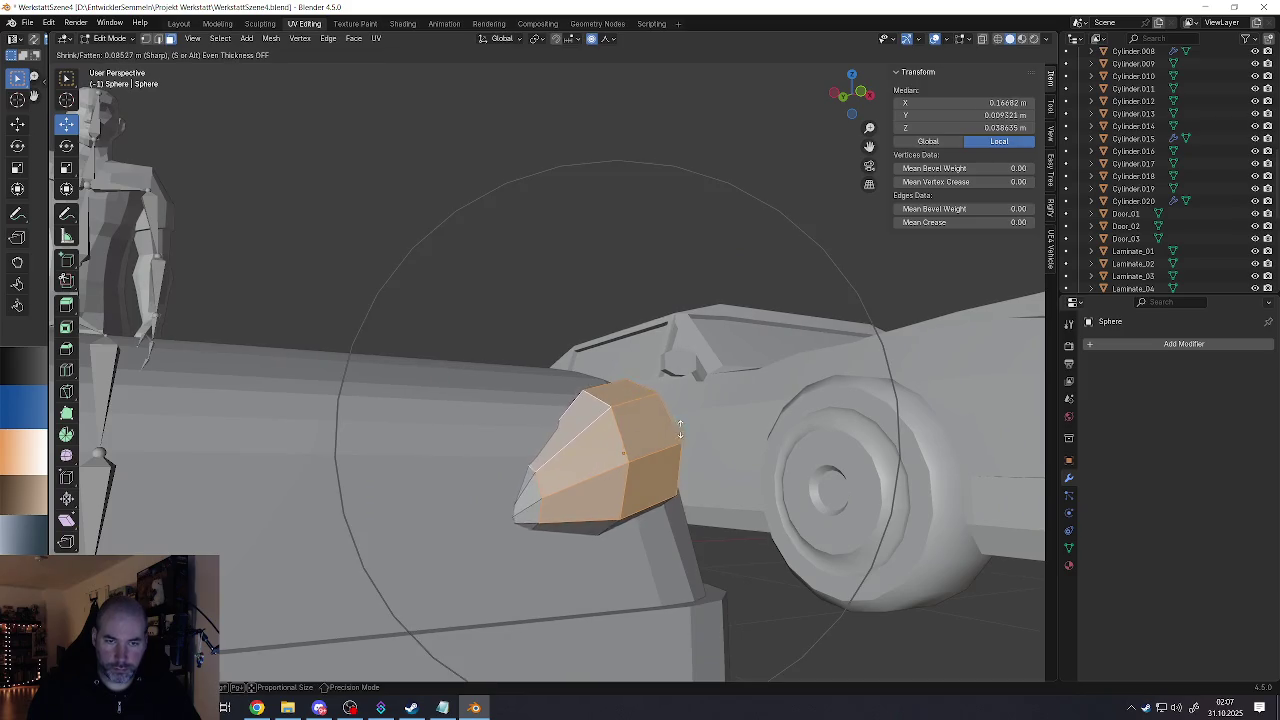
pyautogui.click(731, 370)
pyautogui.moveTo(731, 370)
pyautogui.mouseDown(button='middle')
pyautogui.moveTo(417, 423)
pyautogui.moveTo(576, 443)
pyautogui.moveTo(677, 426)
pyautogui.mouseUp(button='middle')
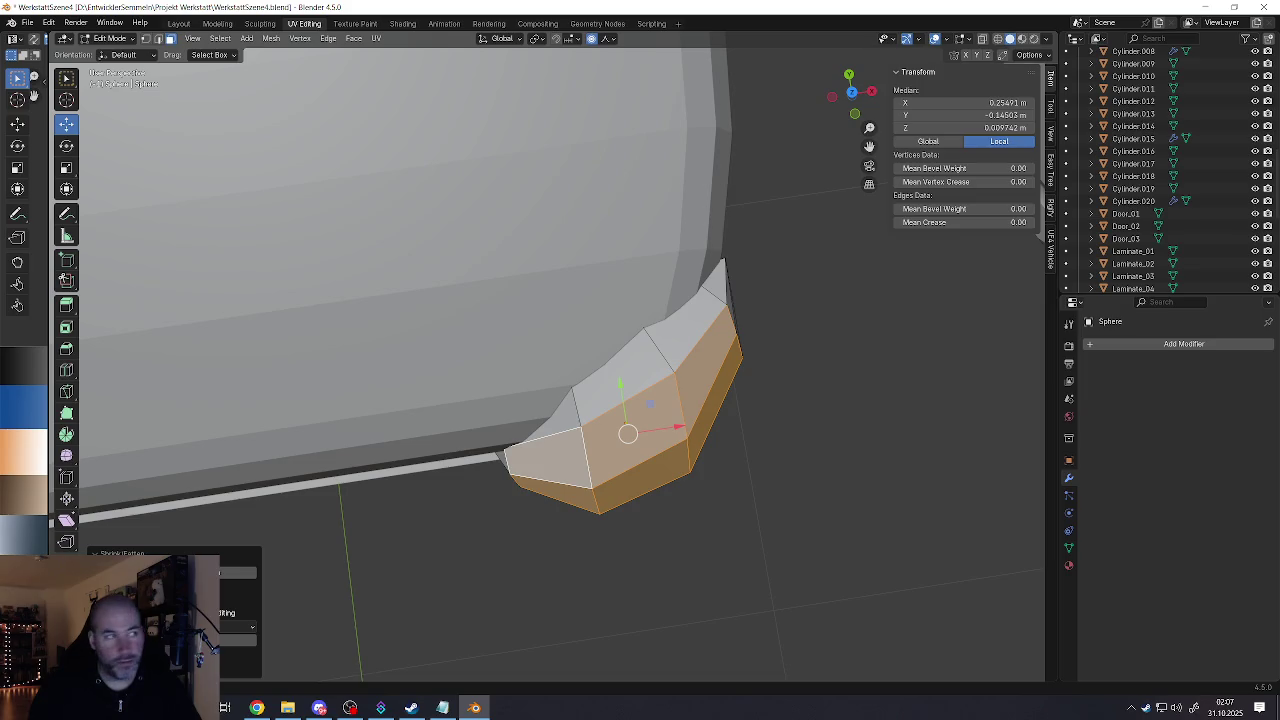
pyautogui.click(257, 707)
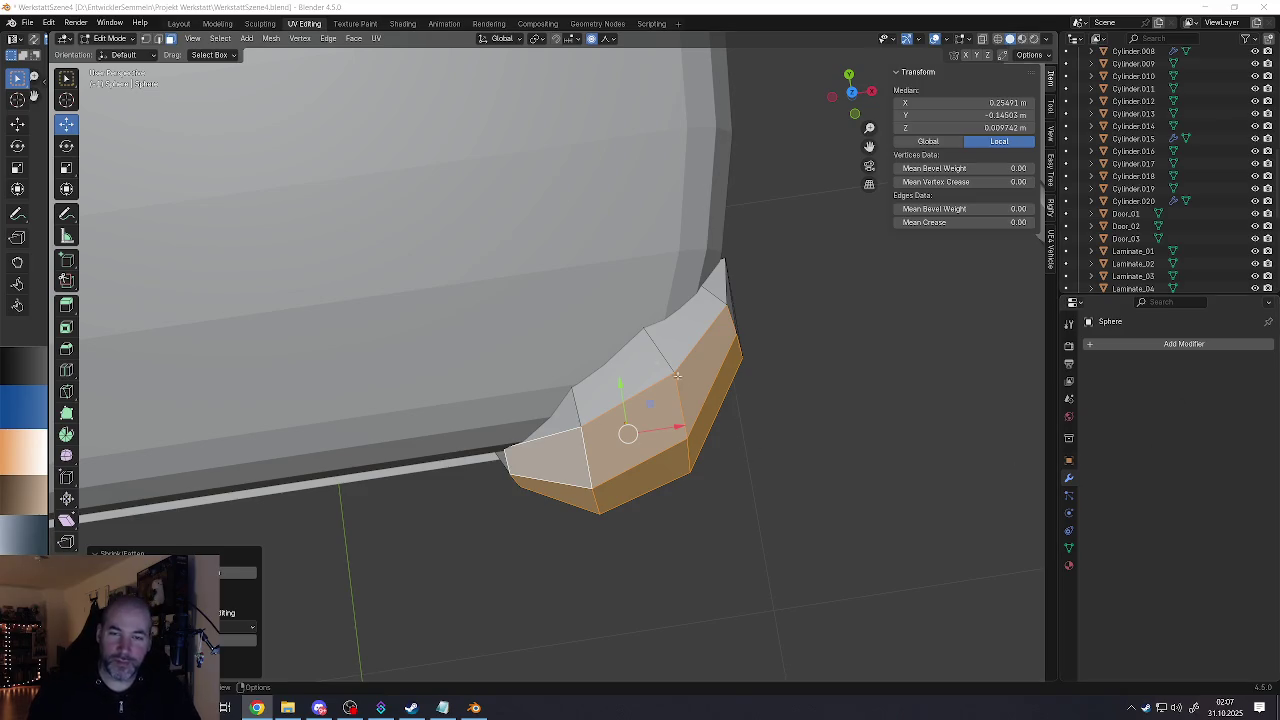
pyautogui.scroll(-3, 678, 376)
pyautogui.moveTo(678, 376)
pyautogui.mouseDown(button='middle')
pyautogui.moveTo(695, 453)
pyautogui.moveTo(640, 490)
pyautogui.moveTo(612, 531)
pyautogui.mouseUp(button='middle')
pyautogui.scroll(3, 601, 517)
# Step: Pull the fender's lower tip vertex along Y with proportional editing and return to Object Mode
pyautogui.click(601, 517)
pyautogui.press('g')
pyautogui.press('y')
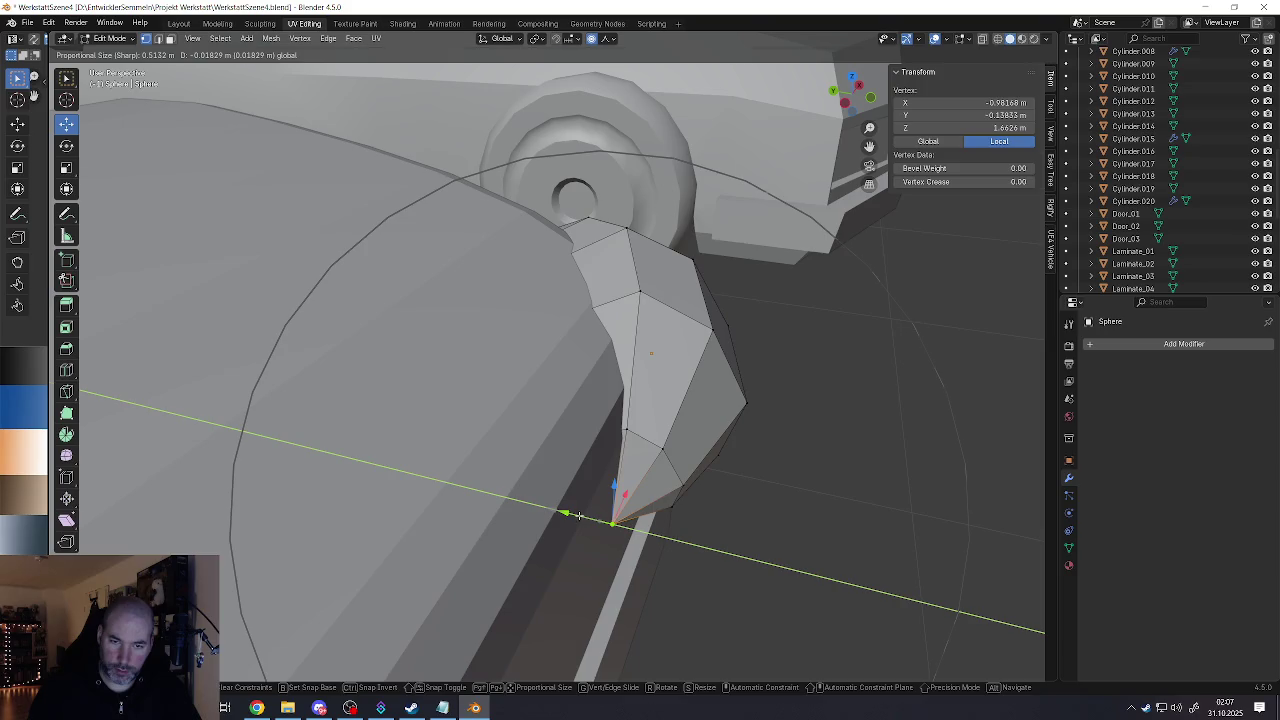
pyautogui.click(578, 515)
pyautogui.moveTo(578, 515); pyautogui.dragTo(630, 468, button='middle')
pyautogui.scroll(-3, 618, 360)
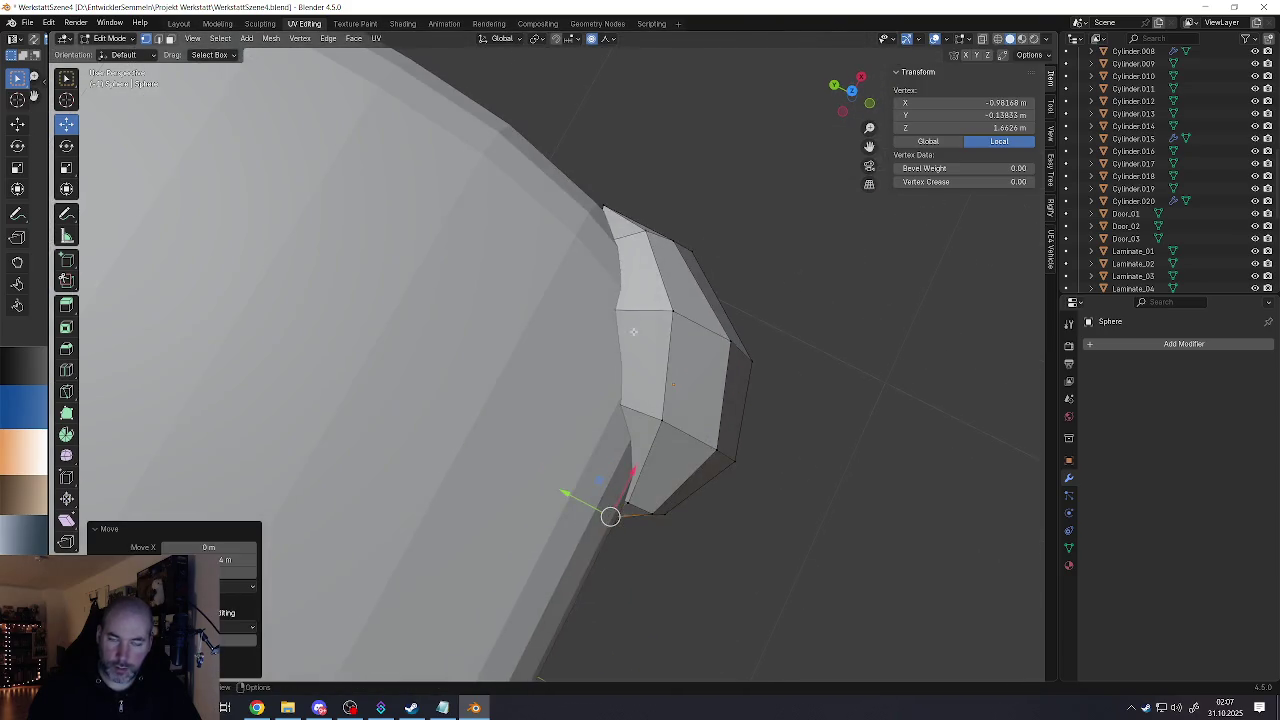
pyautogui.scroll(-4, 618, 360)
pyautogui.moveTo(618, 360)
pyautogui.mouseDown(button='middle')
pyautogui.moveTo(688, 428)
pyautogui.moveTo(600, 455)
pyautogui.mouseUp(button='middle')
pyautogui.press('Tab')
pyautogui.scroll(-3, 630, 450)
pyautogui.click(600, 452)
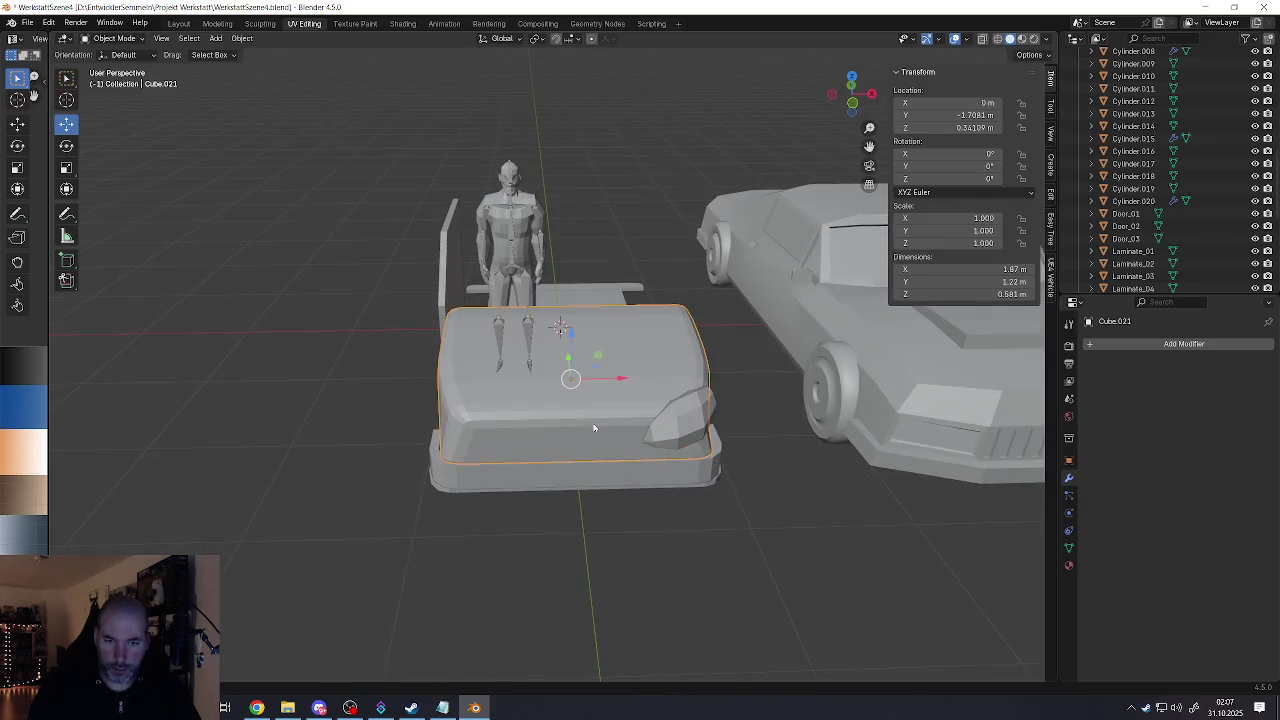
# Step: Mark the body block's centre edge loop as a seam
pyautogui.press('Tab')
pyautogui.keyDown('alt'); pyautogui.click(587, 427); pyautogui.keyUp('alt')
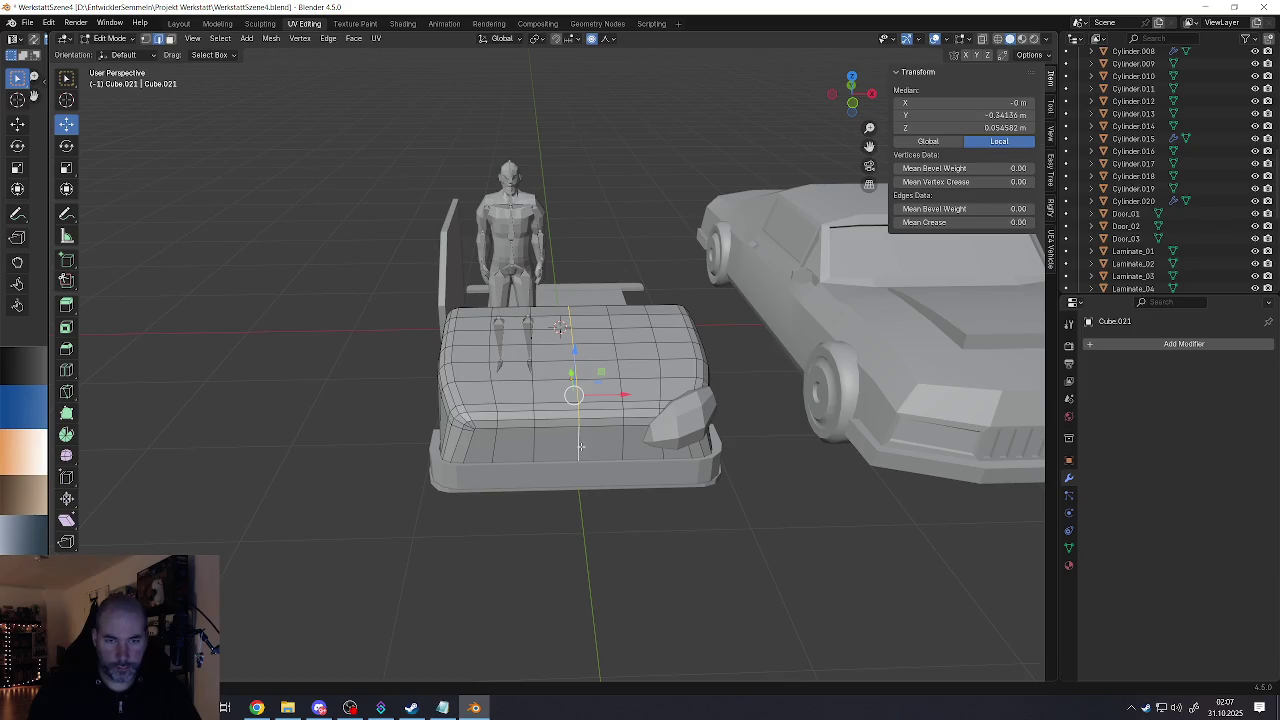
pyautogui.hotkey('ctrl', 'e')
pyautogui.click(521, 572)
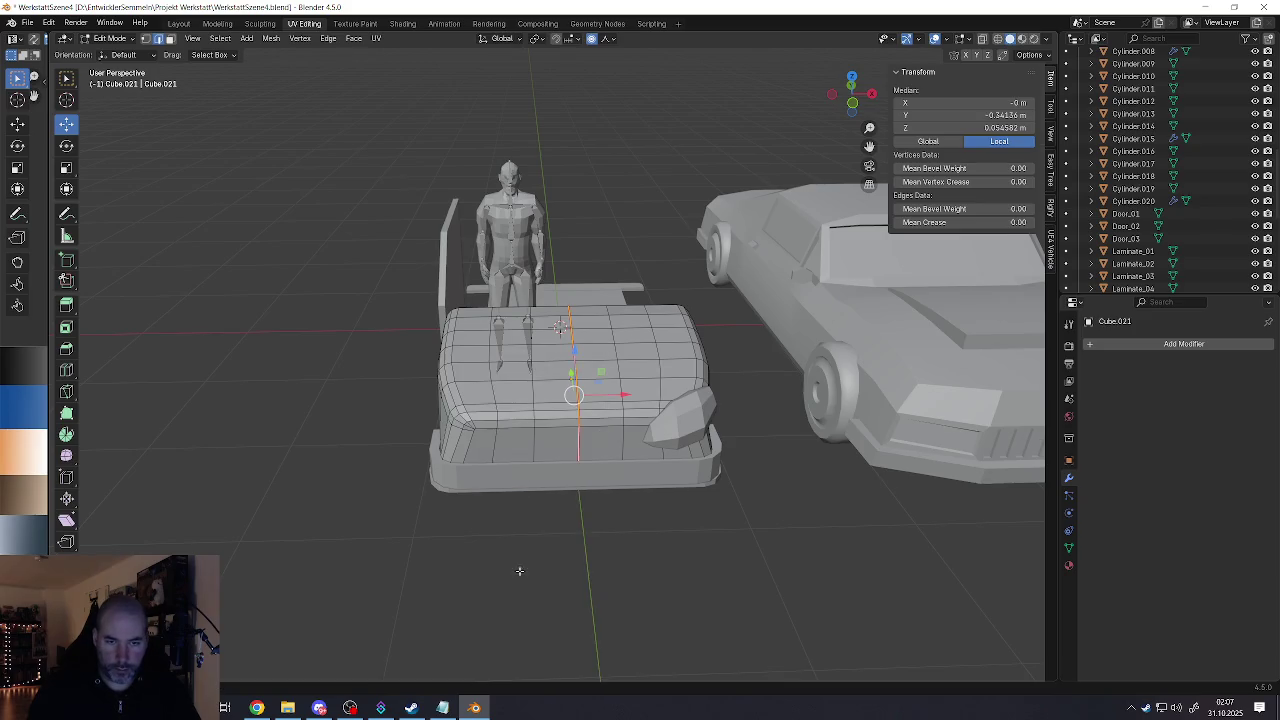
pyautogui.moveTo(521, 572); pyautogui.dragTo(512, 432, button='middle')
pyautogui.click(496, 409)
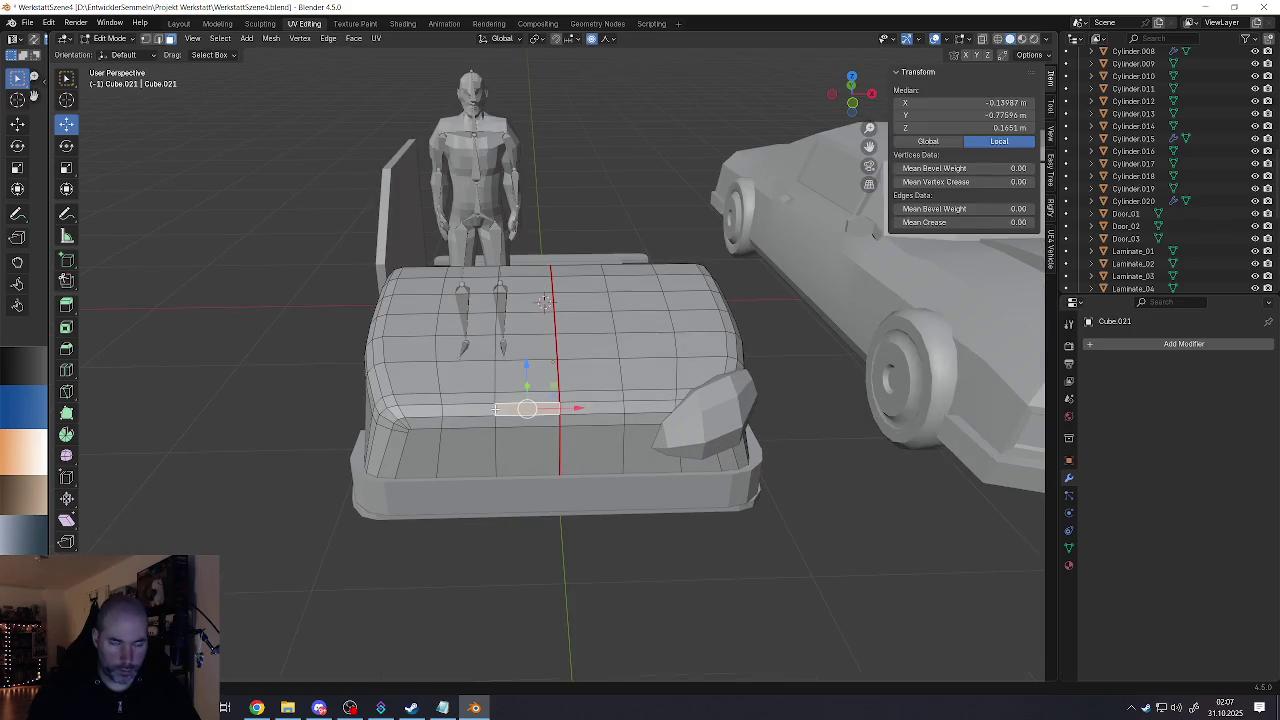
pyautogui.press('Tab')
# Step: Check the fender and base meshes in Edit Mode and select an object with a Mirror modifier
pyautogui.click(688, 444)
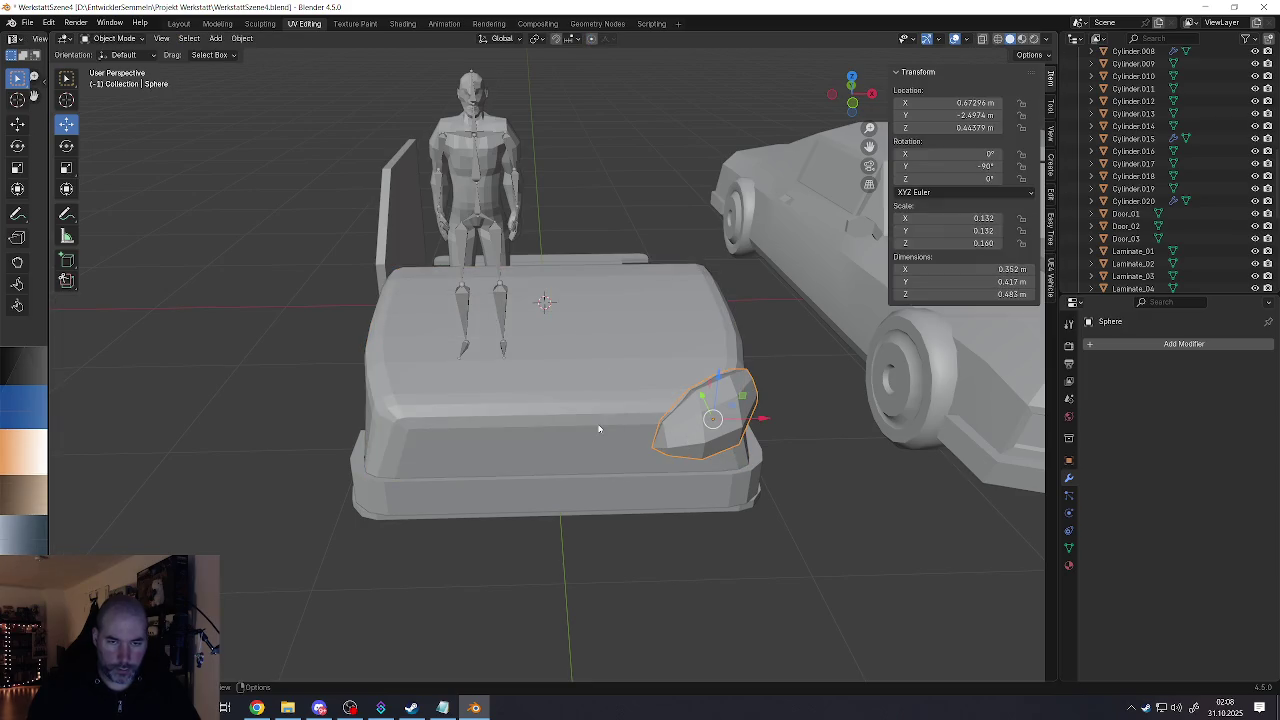
pyautogui.press('Tab')
pyautogui.hotkey('alt', 'q')
pyautogui.keyDown('alt'); pyautogui.click(418, 487); pyautogui.keyUp('alt')
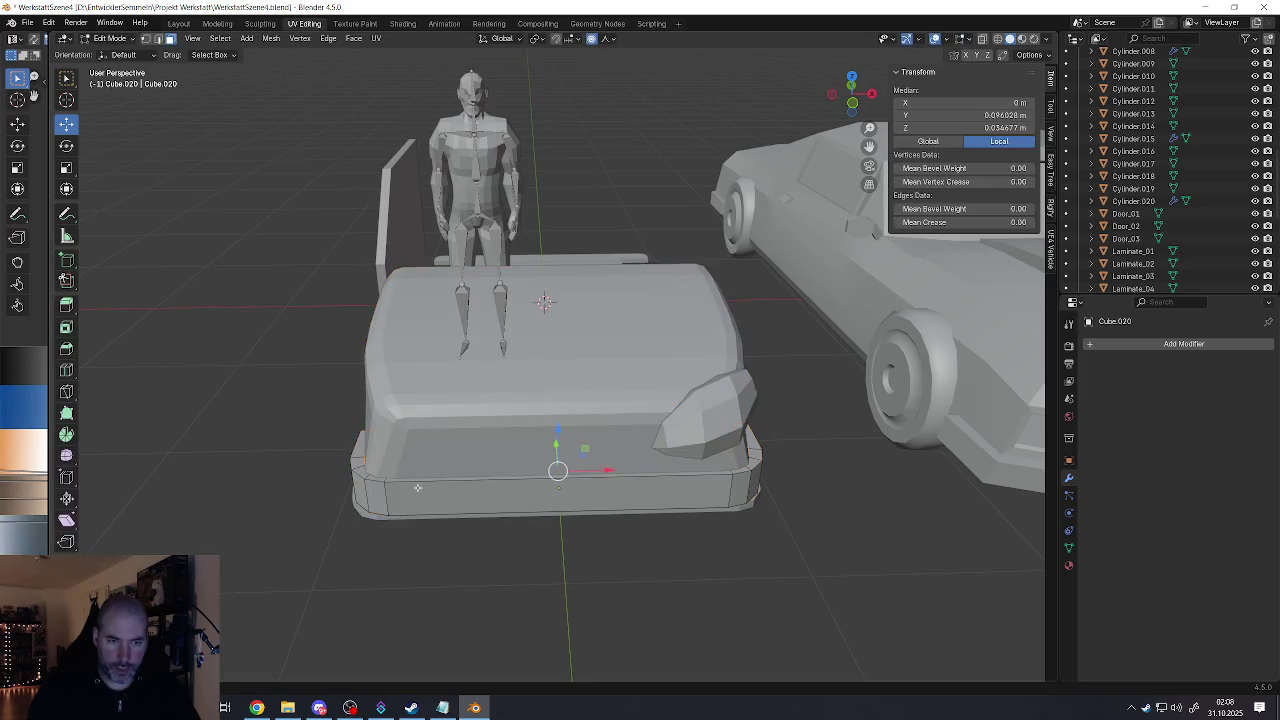
pyautogui.moveTo(418, 487)
pyautogui.mouseDown(button='middle')
pyautogui.moveTo(480, 420)
pyautogui.moveTo(446, 418)
pyautogui.moveTo(486, 416)
pyautogui.mouseUp(button='middle')
pyautogui.press('Tab')
pyautogui.click(497, 437)
# Step: Delete the body block's left half up to the seam
pyautogui.click(446, 418)
pyautogui.press('Tab')
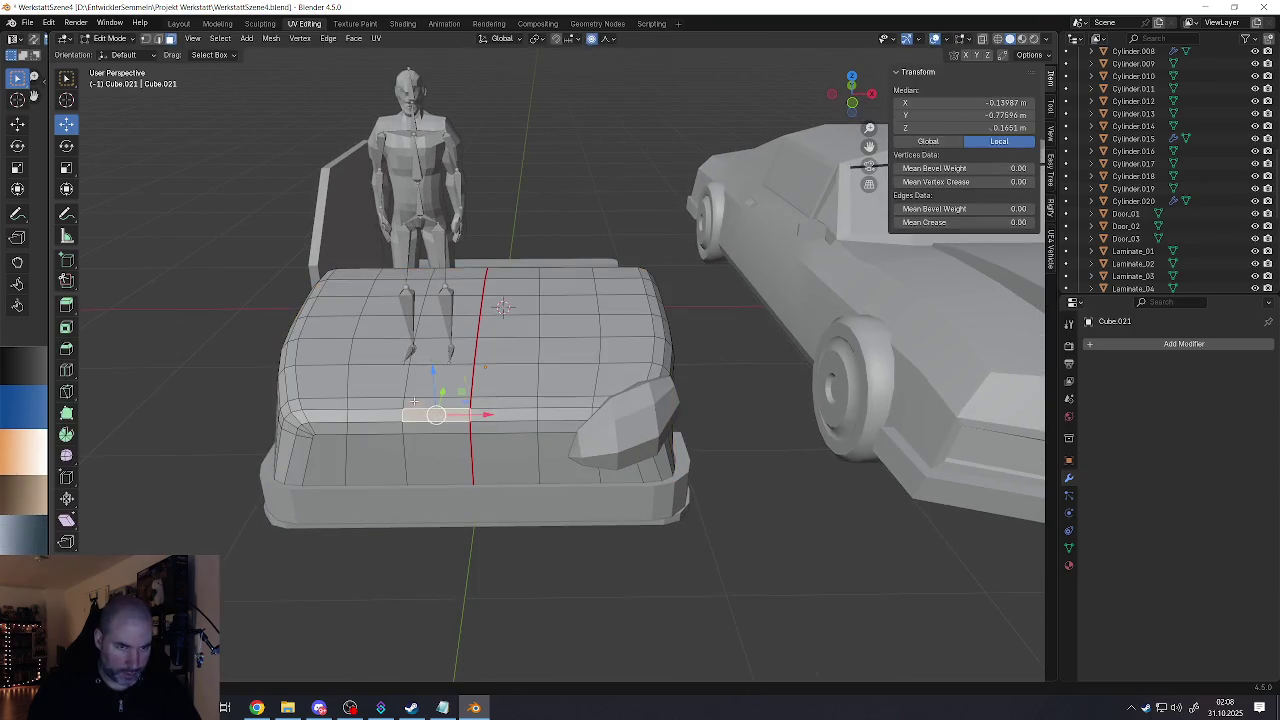
pyautogui.press('l')
pyautogui.press('x')
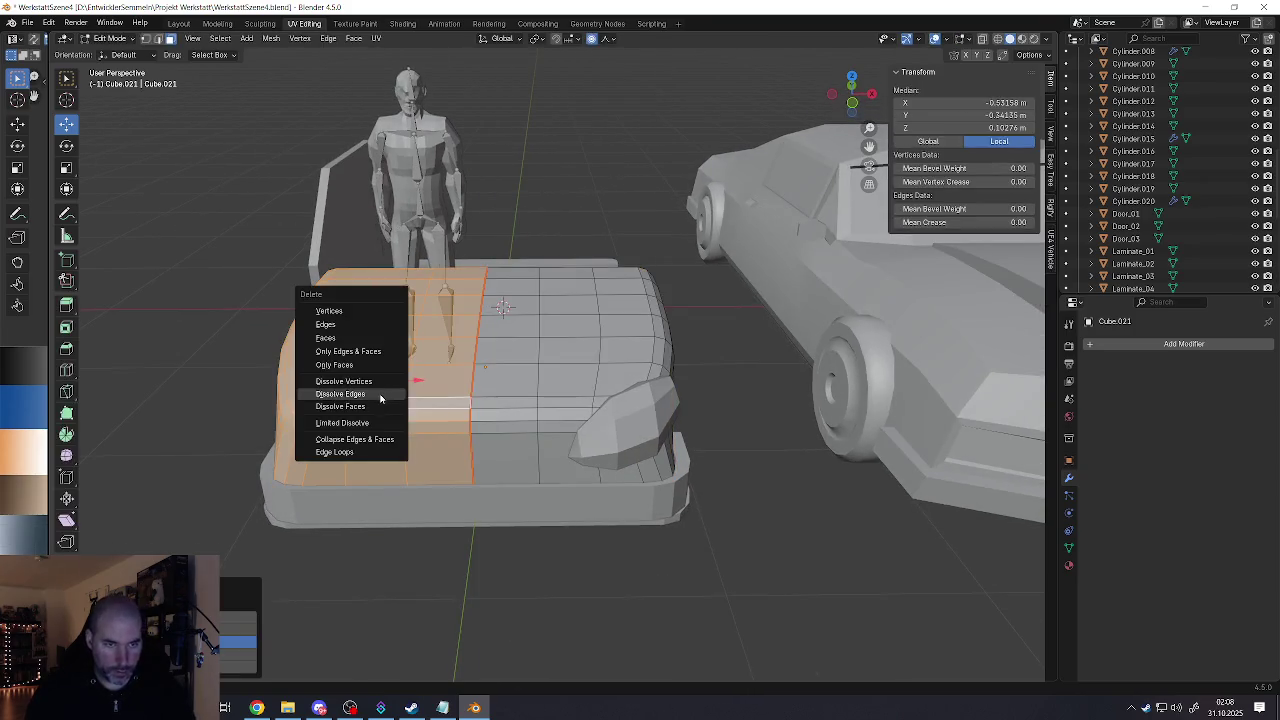
pyautogui.click(338, 338)
pyautogui.press('Tab')
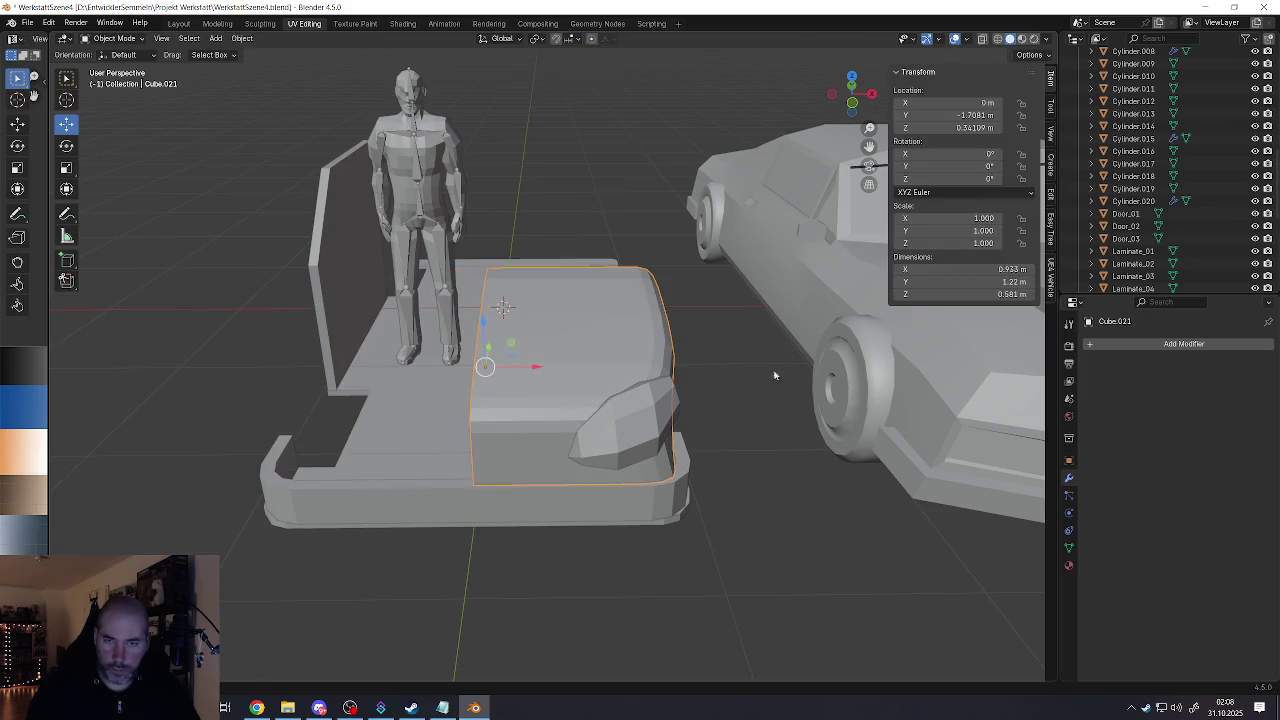
# Step: Add a Mirror modifier to the halved body block
pyautogui.rightClick(687, 382)
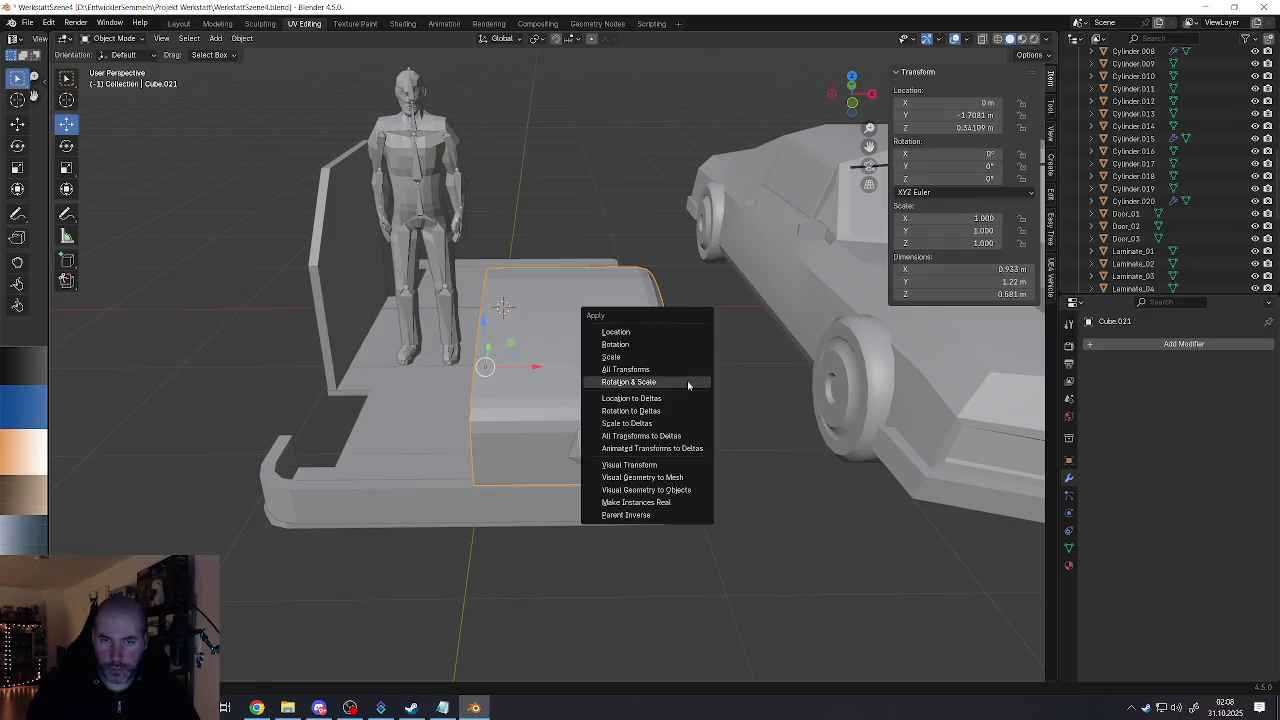
pyautogui.click(1107, 344)
pyautogui.moveTo(1052, 346)
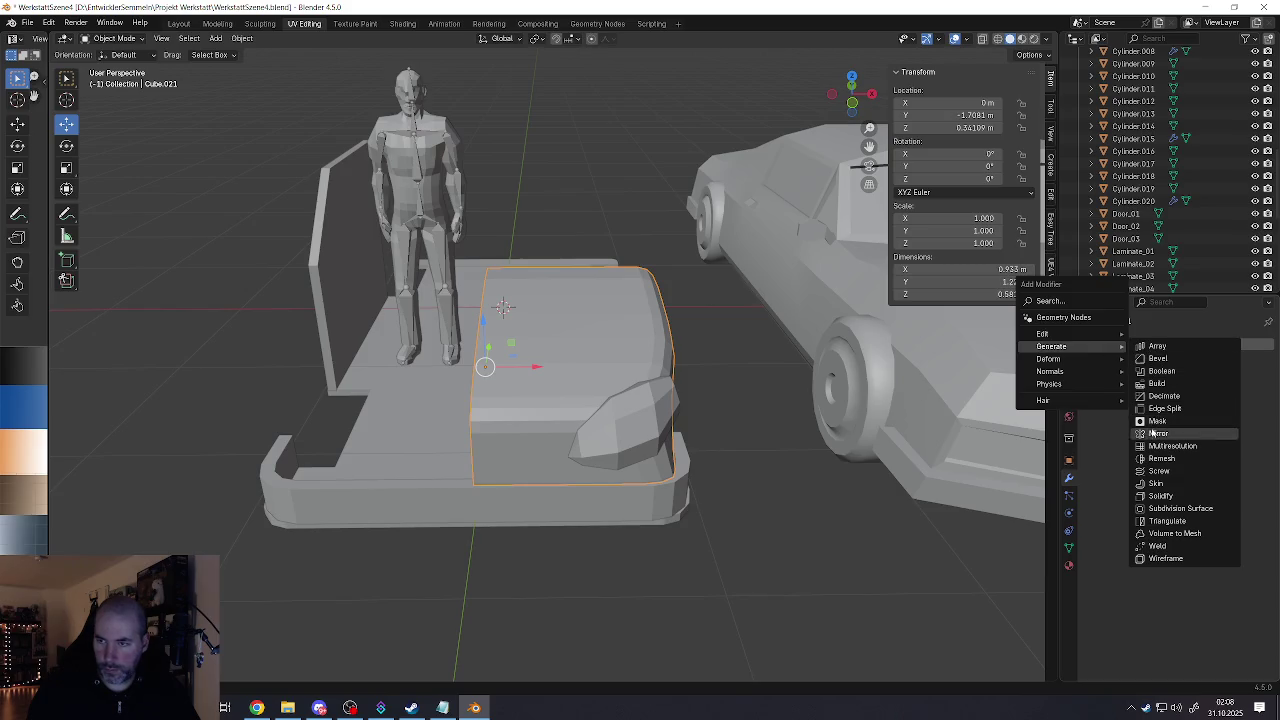
pyautogui.click(1155, 433)
pyautogui.moveTo(650, 405); pyautogui.dragTo(793, 401, button='middle')
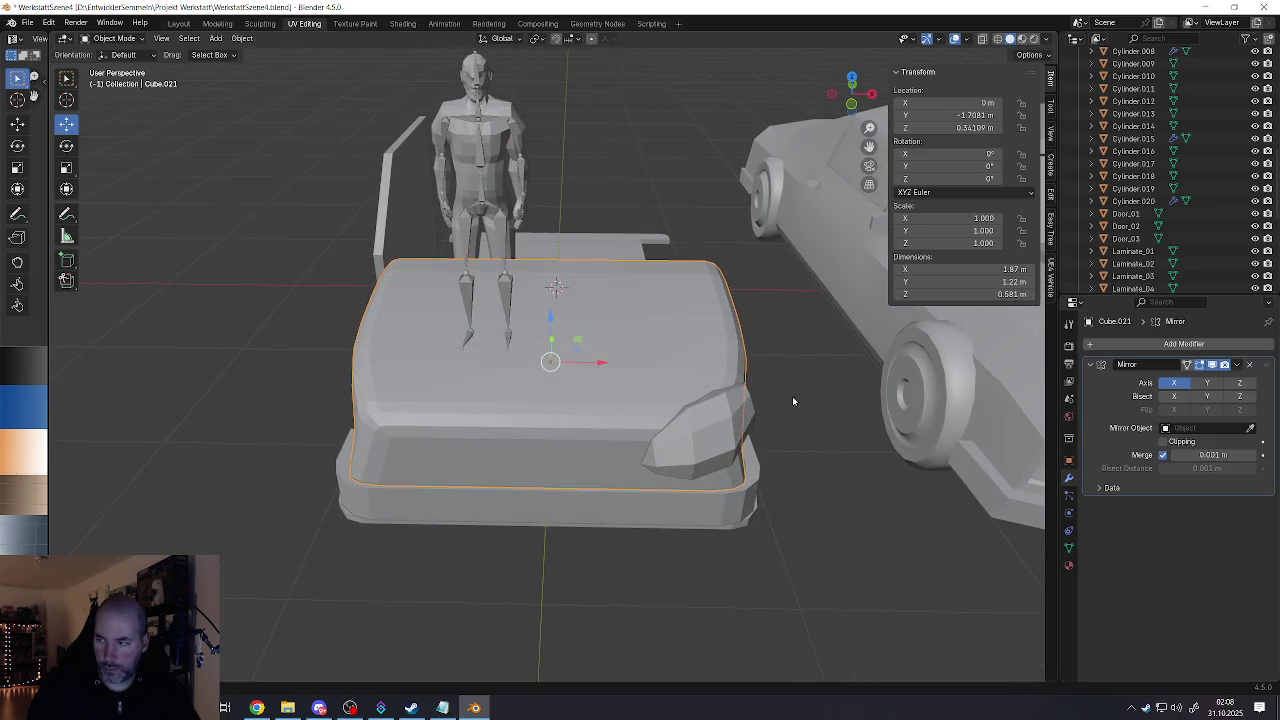